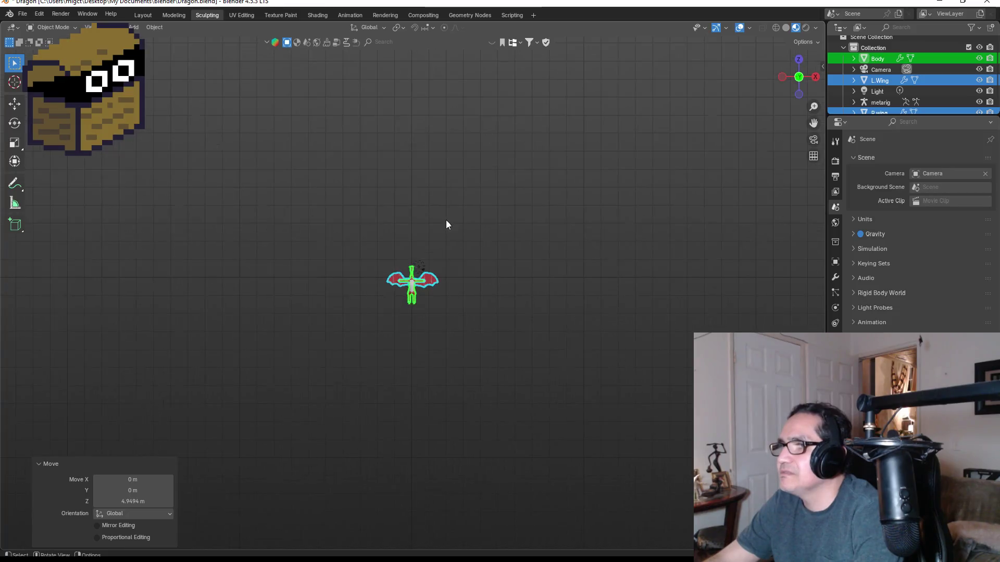
- Lower the selected dragon body and wings along the Z axis
{"action": "scroll", "coordinate": [425, 272], "scroll_direction": "up", "scroll_amount": 8}
{"action": "key", "text": "g"}
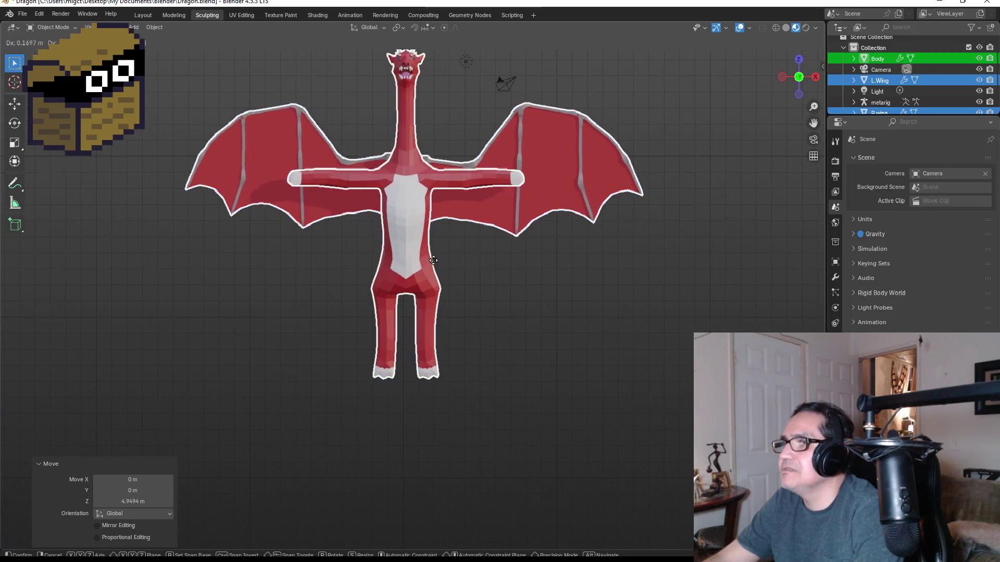
{"action": "key", "text": "z"}
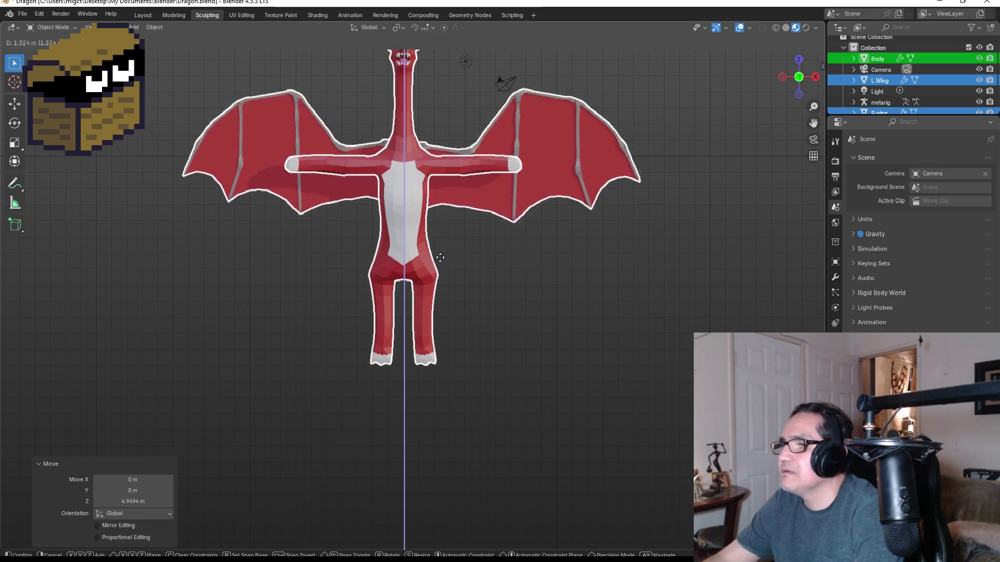
{"action": "left_click", "coordinate": [456, 358]}
{"action": "scroll", "coordinate": [456, 322], "scroll_direction": "down", "scroll_amount": 10}
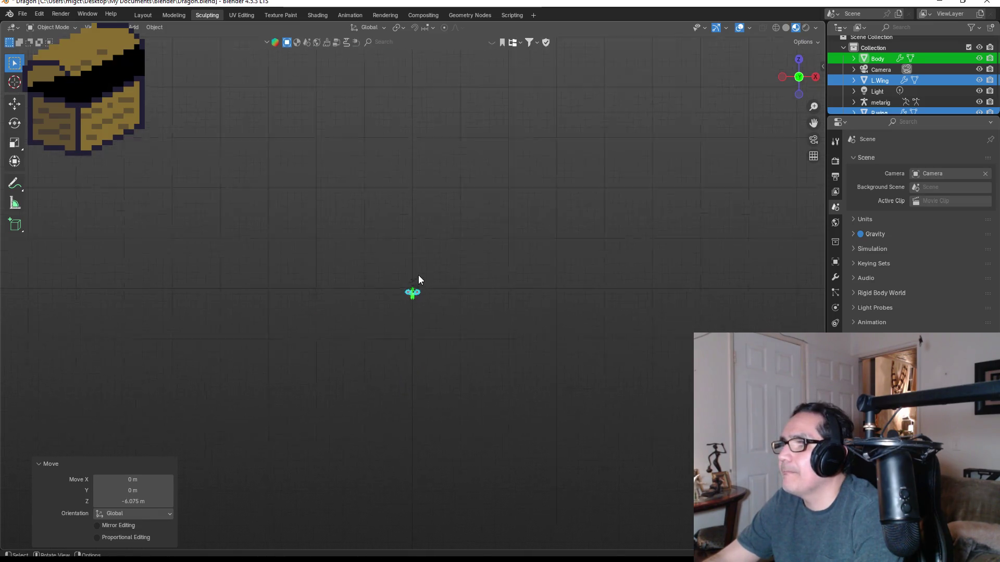
{"action": "scroll", "coordinate": [427, 294], "scroll_direction": "down", "scroll_amount": 2}
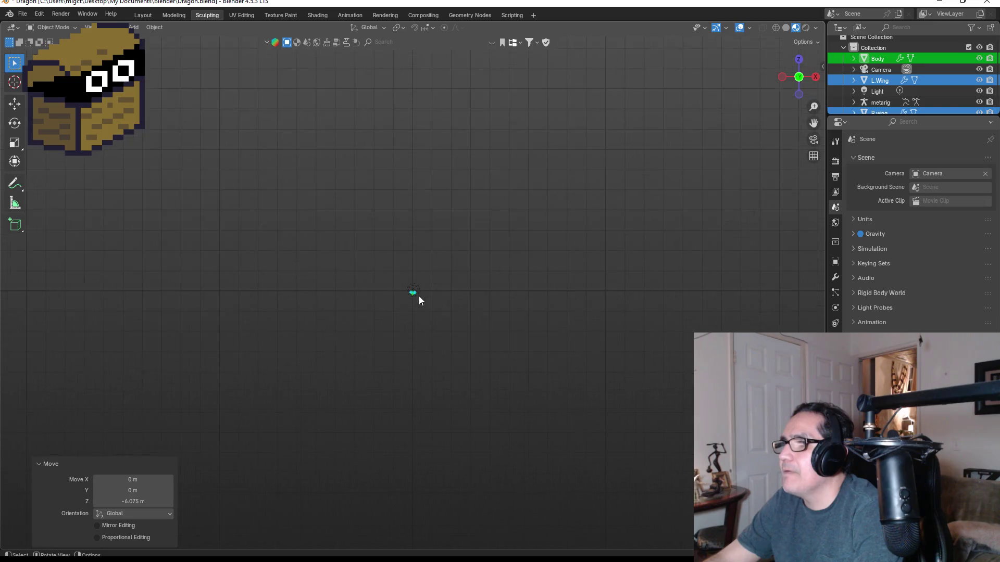
{"action": "scroll", "coordinate": [420, 288], "scroll_direction": "up", "scroll_amount": 12}
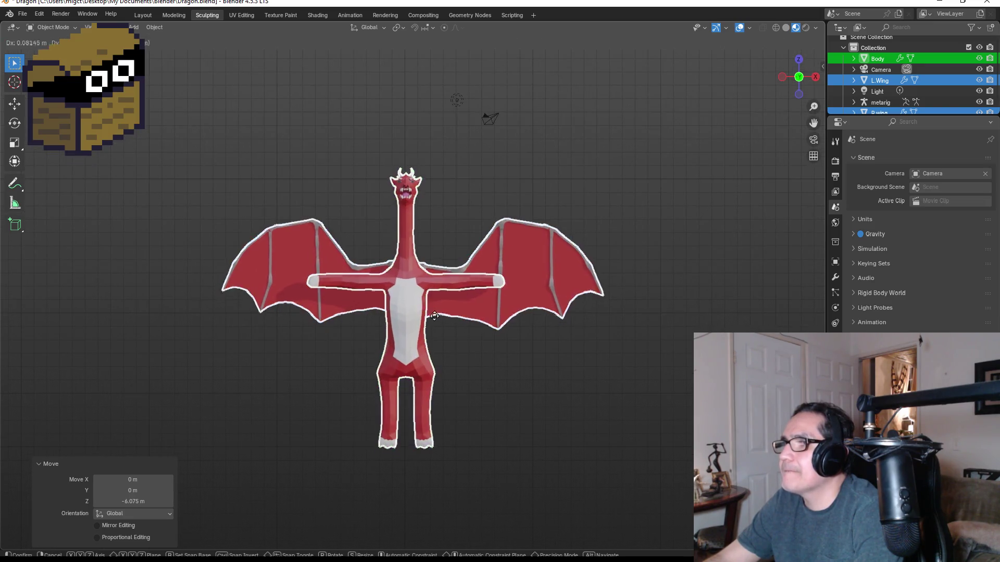
- Move the body and wings on Z again, fine-tuning Move Z so they sit at 0.33738 m
{"action": "key", "text": "g"}
{"action": "key", "text": "z"}
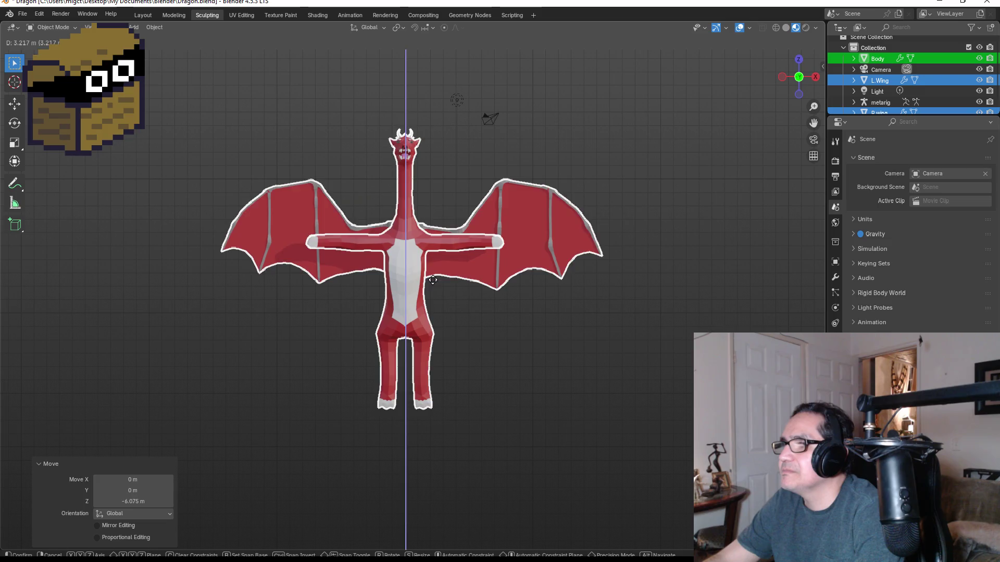
{"action": "left_click", "coordinate": [504, 356]}
{"action": "scroll", "coordinate": [389, 324], "scroll_direction": "down", "scroll_amount": 6}
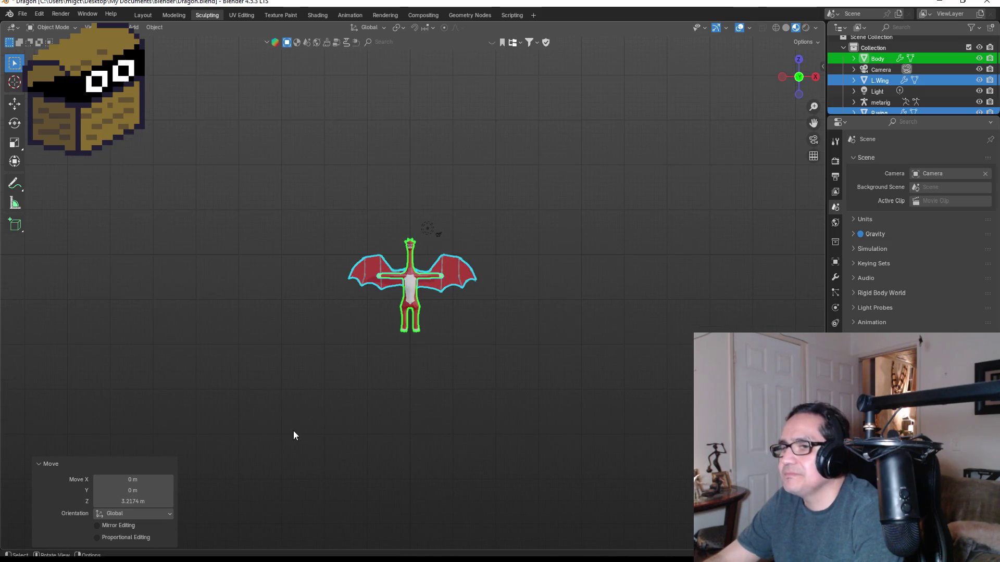
{"action": "scroll", "coordinate": [293, 430], "scroll_direction": "up", "scroll_amount": 4}
{"action": "left_click_drag", "start_coordinate": [146, 502], "coordinate": [108, 502]}
{"action": "scroll", "coordinate": [508, 395], "scroll_direction": "down", "scroll_amount": 2}
{"action": "scroll", "coordinate": [434, 401], "scroll_direction": "up", "scroll_amount": 6}
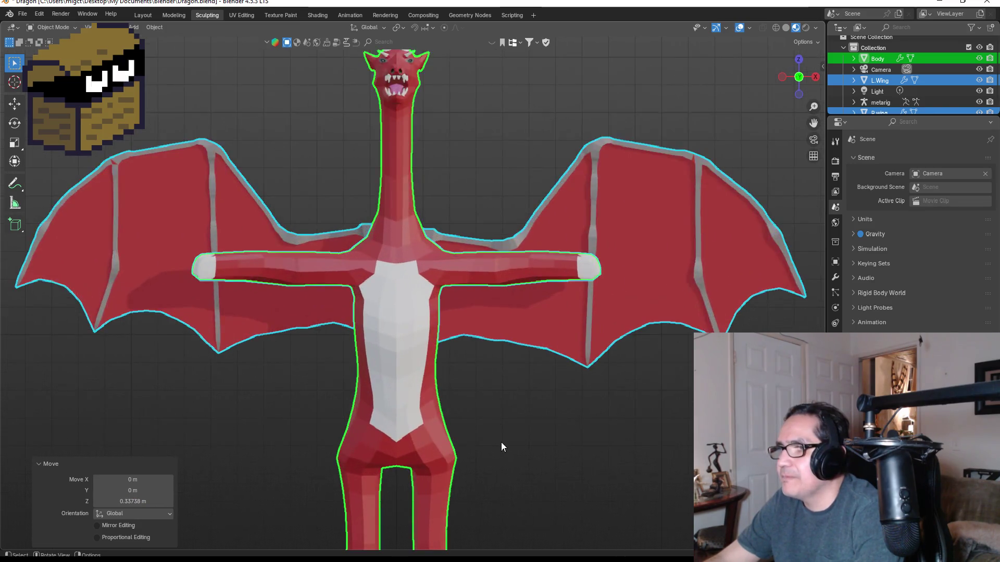
{"action": "scroll", "coordinate": [502, 450], "scroll_direction": "up", "scroll_amount": 1}
{"action": "scroll", "coordinate": [502, 458], "scroll_direction": "down", "scroll_amount": 2}
- Recentre the view on the dragon's legs and clear the selection
{"action": "mouse_move", "coordinate": [508, 433]}
{"action": "middle_mouse_down", "text": "shift"}
{"action": "mouse_move", "coordinate": [514, 279]}
{"action": "mouse_move", "coordinate": [492, 280]}
{"action": "middle_mouse_up", "text": "shift"}
{"action": "scroll", "coordinate": [493, 283], "scroll_direction": "down", "scroll_amount": 10}
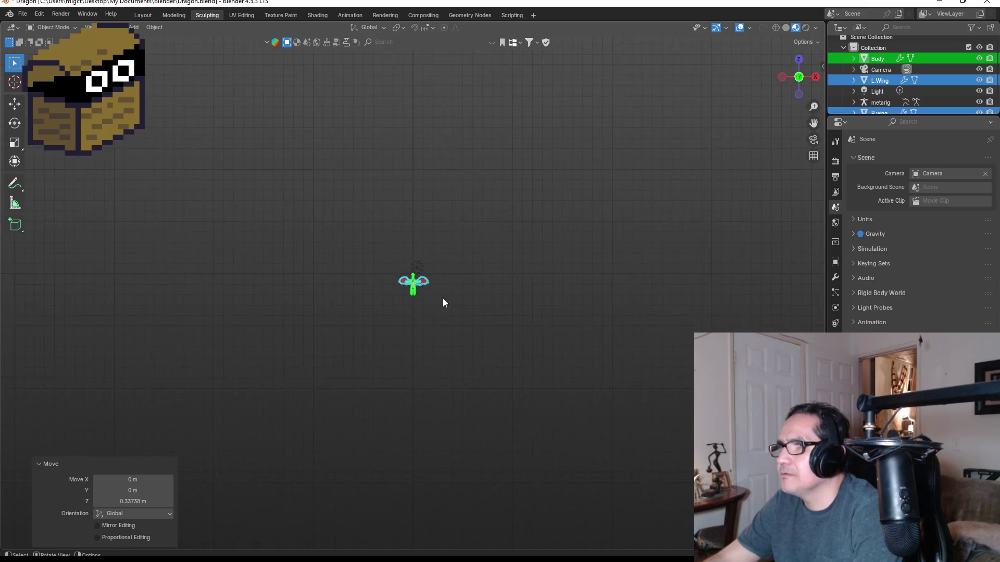
{"action": "scroll", "coordinate": [444, 295], "scroll_direction": "up", "scroll_amount": 10}
{"action": "left_click", "coordinate": [450, 262]}
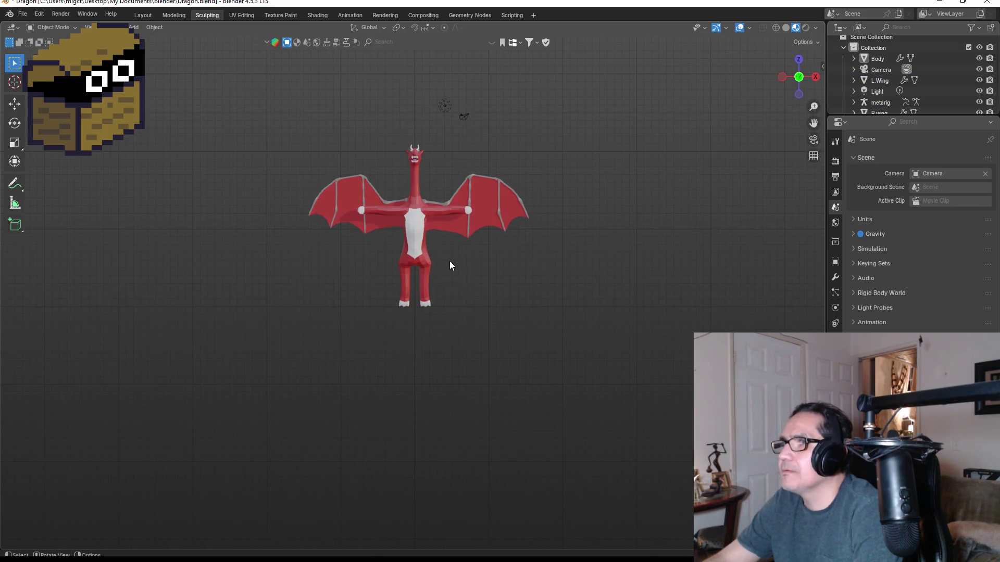
- Select the Body, L.Wing and R.wing objects
{"action": "left_click", "coordinate": [416, 198]}
{"action": "left_click", "coordinate": [487, 197]}
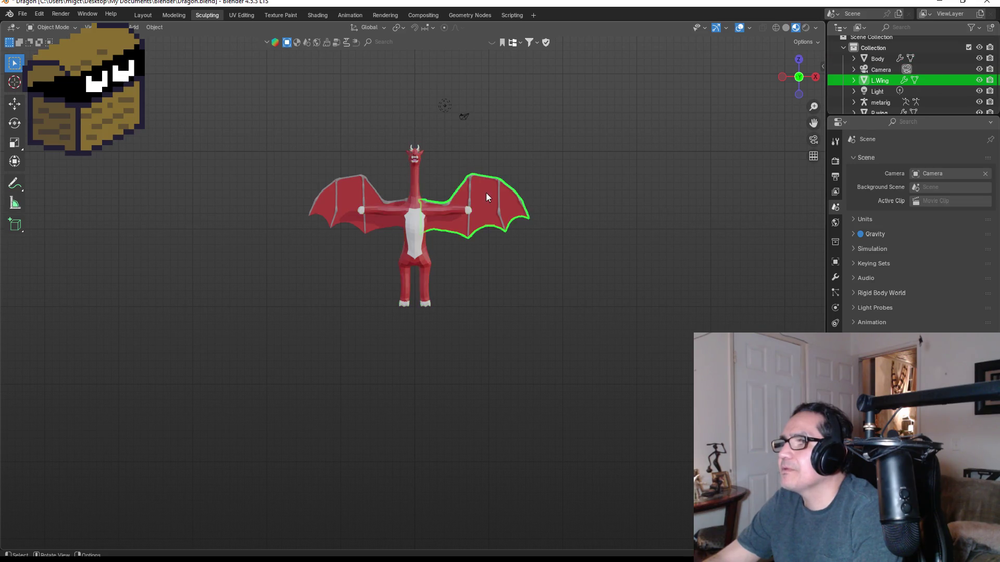
{"action": "left_click", "coordinate": [353, 196]}
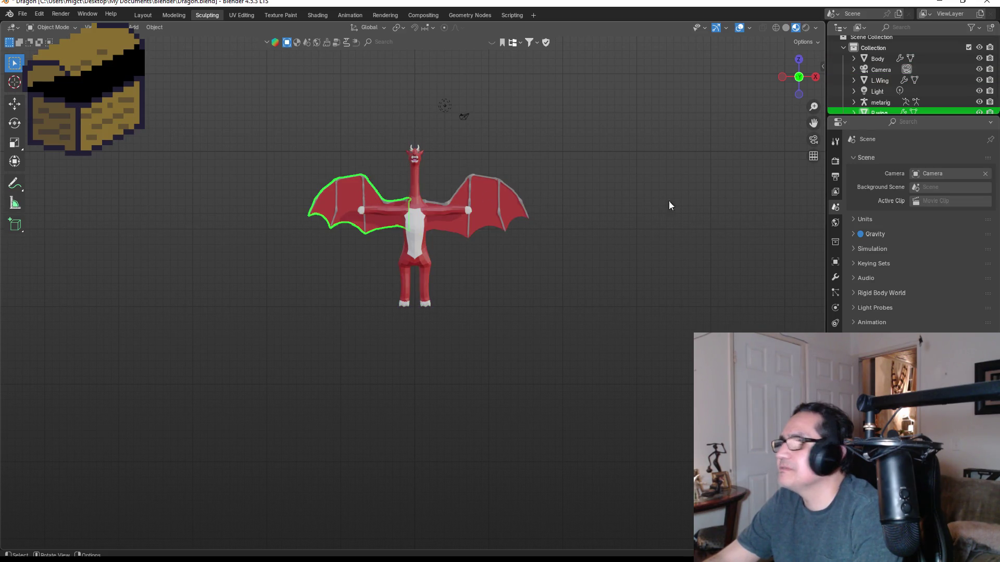
{"action": "scroll", "coordinate": [885, 88], "scroll_direction": "down", "scroll_amount": 1}
- Select the metarig and show its armature data with the bone collections list
{"action": "left_click", "coordinate": [878, 93]}
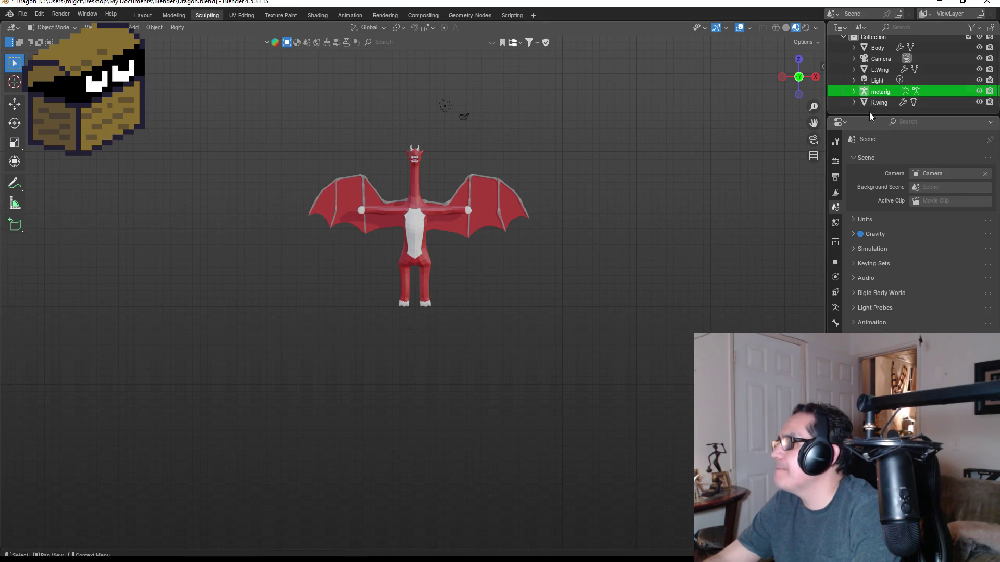
{"action": "left_click", "coordinate": [836, 309]}
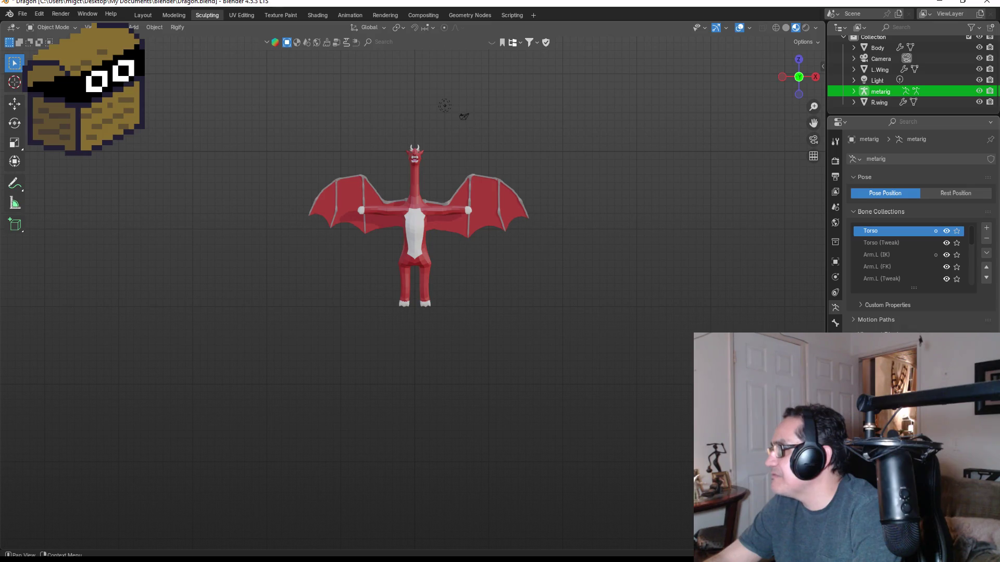
{"action": "scroll", "coordinate": [436, 162], "scroll_direction": "up", "scroll_amount": 2}
{"action": "double_click", "coordinate": [879, 91]}
{"action": "key", "text": "Return"}
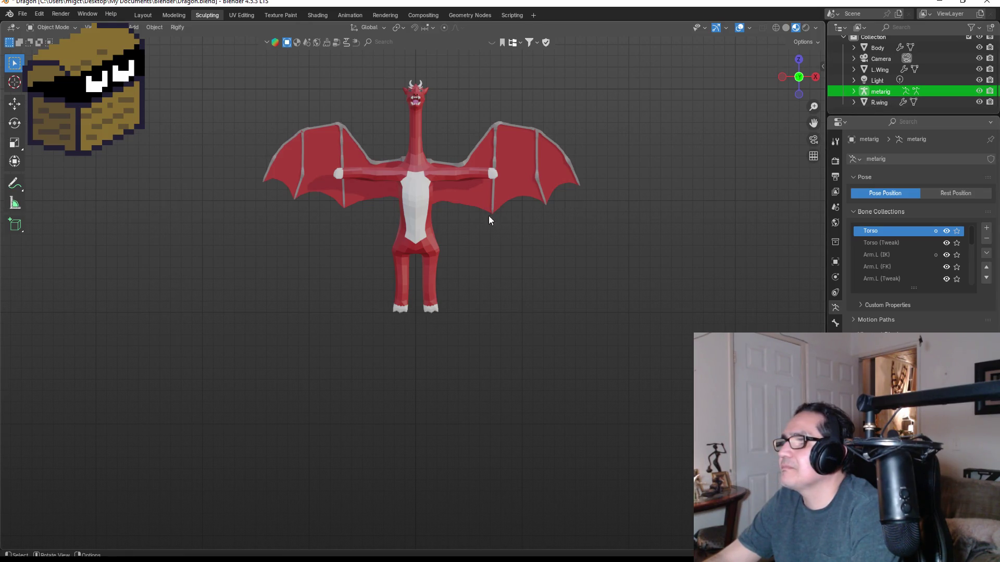
{"action": "scroll", "coordinate": [398, 209], "scroll_direction": "up", "scroll_amount": 6}
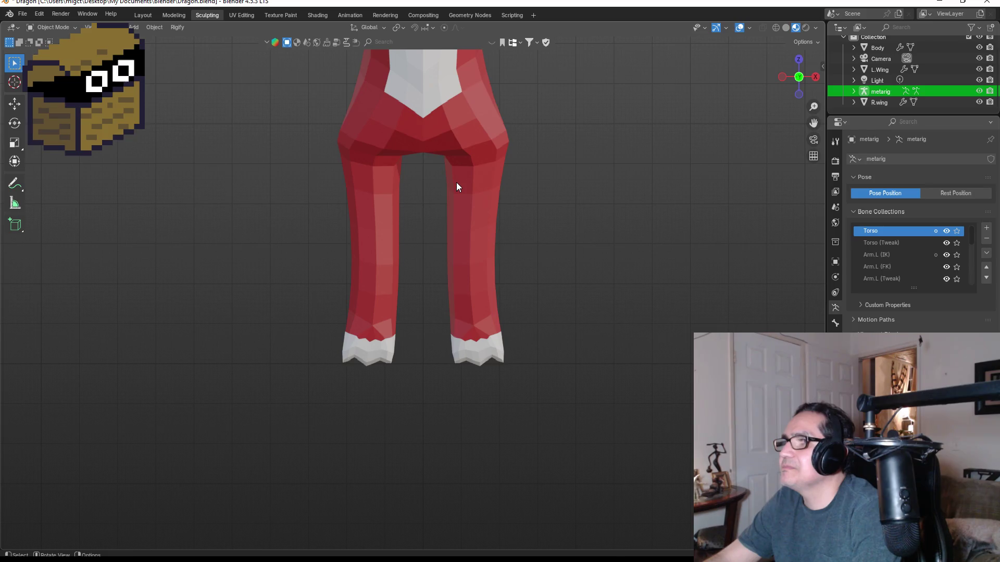
- Scale the metarig very slightly to 1.004 and reselect it
{"action": "key", "text": "s"}
{"action": "left_click", "coordinate": [549, 171]}
{"action": "scroll", "coordinate": [550, 170], "scroll_direction": "down", "scroll_amount": 6}
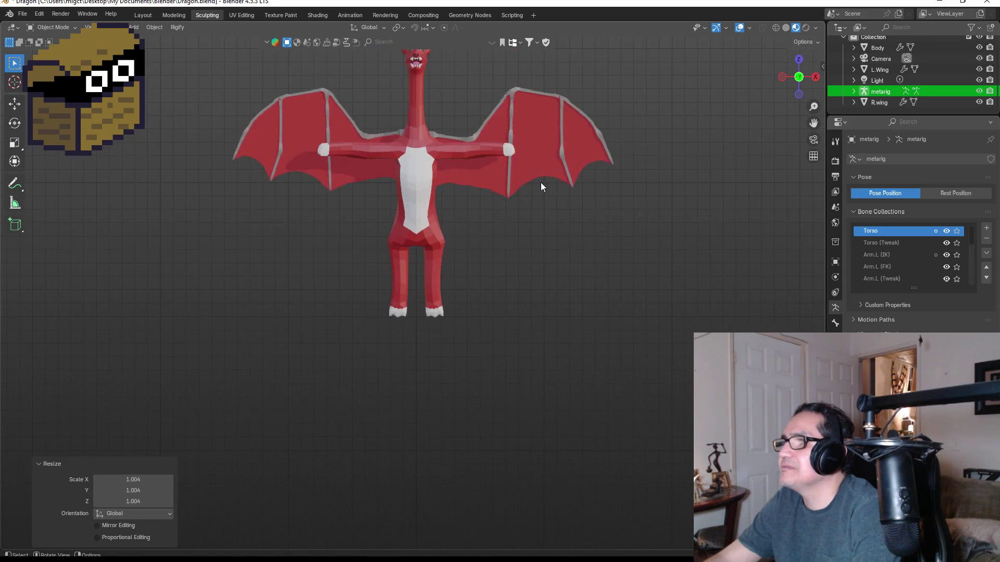
{"action": "mouse_move", "coordinate": [451, 186]}
{"action": "middle_mouse_down"}
{"action": "mouse_move", "coordinate": [558, 142]}
{"action": "mouse_move", "coordinate": [579, 148]}
{"action": "mouse_move", "coordinate": [417, 157]}
{"action": "mouse_move", "coordinate": [462, 165]}
{"action": "mouse_move", "coordinate": [428, 158]}
{"action": "middle_mouse_up"}
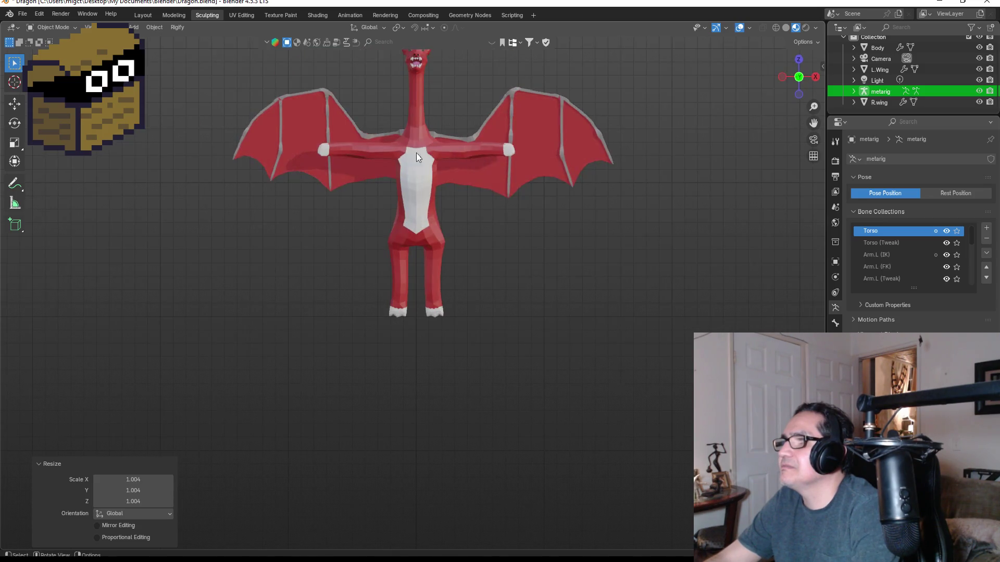
{"action": "scroll", "coordinate": [504, 147], "scroll_direction": "down", "scroll_amount": 6}
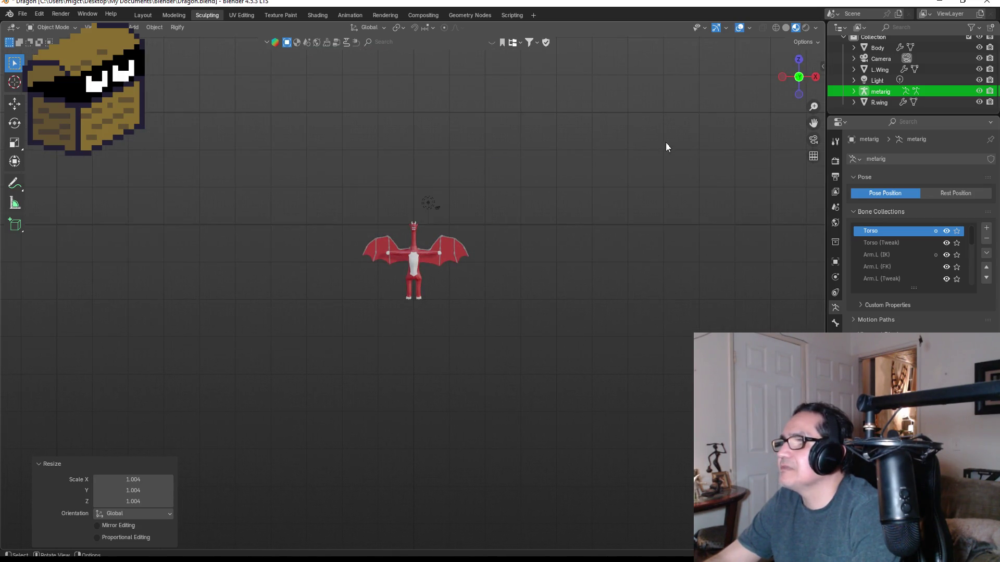
{"action": "left_click", "coordinate": [868, 94]}
- Scale the metarig up to 3.128, checking it from tilted, side and front views
{"action": "scroll", "coordinate": [548, 166], "scroll_direction": "down", "scroll_amount": 3}
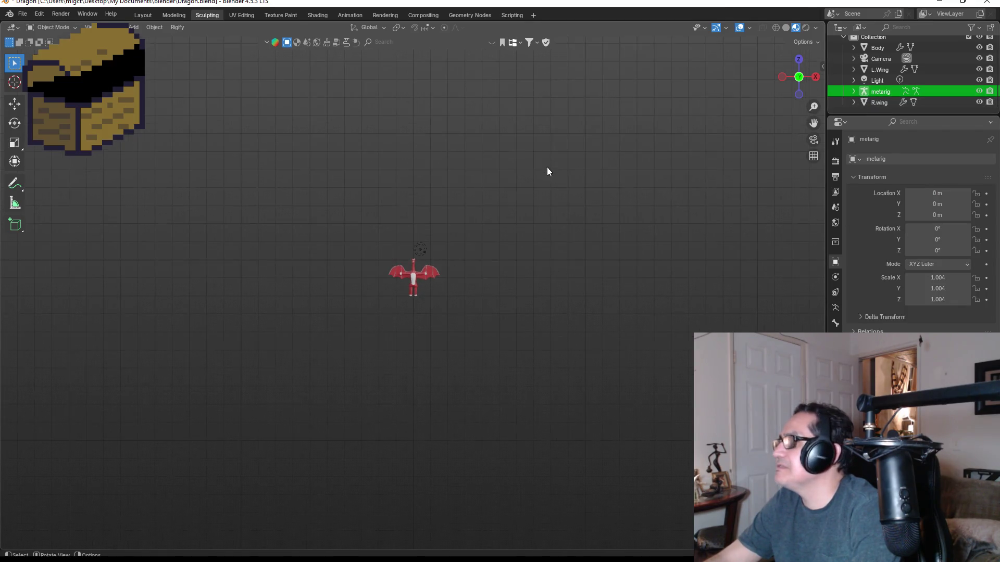
{"action": "key", "text": "s"}
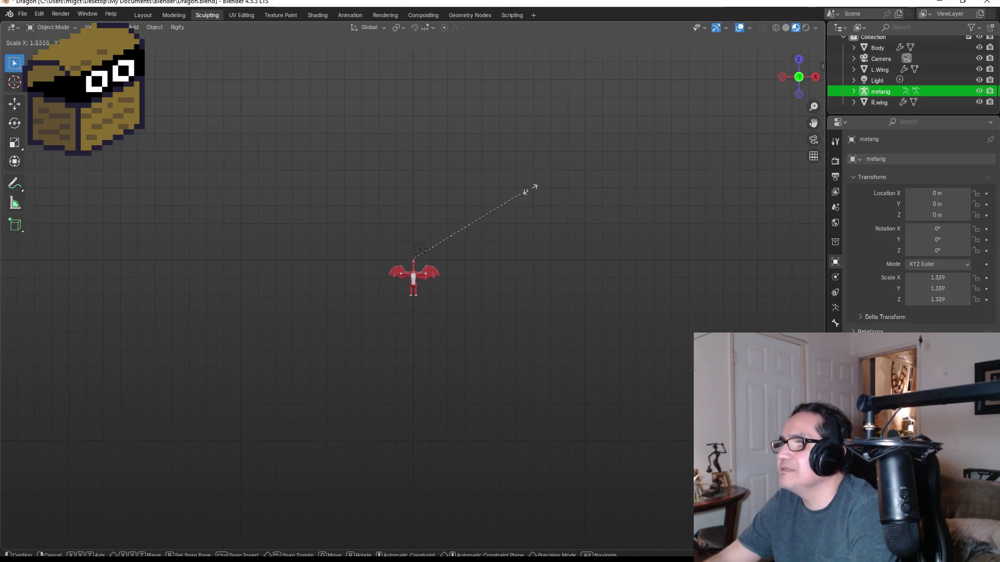
{"action": "left_click", "coordinate": [693, 128]}
{"action": "scroll", "coordinate": [445, 253], "scroll_direction": "up", "scroll_amount": 5}
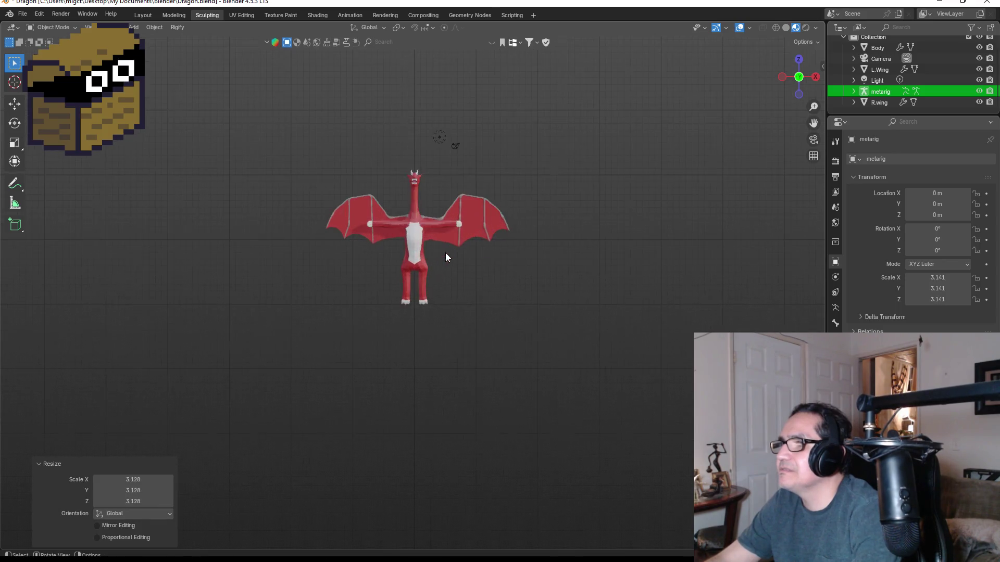
{"action": "scroll", "coordinate": [419, 167], "scroll_direction": "up", "scroll_amount": 3}
{"action": "mouse_move", "coordinate": [417, 151]}
{"action": "middle_mouse_down"}
{"action": "mouse_move", "coordinate": [475, 152]}
{"action": "mouse_move", "coordinate": [470, 229]}
{"action": "middle_mouse_up"}
{"action": "key", "text": "KP_1"}
{"action": "mouse_move", "coordinate": [497, 135]}
{"action": "middle_mouse_down"}
{"action": "mouse_move", "coordinate": [349, 135]}
{"action": "mouse_move", "coordinate": [308, 151]}
{"action": "mouse_move", "coordinate": [340, 160]}
{"action": "middle_mouse_up"}
{"action": "key", "text": "KP_1"}
{"action": "scroll", "coordinate": [401, 179], "scroll_direction": "up", "scroll_amount": 2}
- Move Body, L.Wing and R.wing together −22.181 m on X and 12.55 m up
{"action": "left_click", "coordinate": [414, 183]}
{"action": "scroll", "coordinate": [424, 182], "scroll_direction": "down", "scroll_amount": 4}
{"action": "scroll", "coordinate": [425, 187], "scroll_direction": "down", "scroll_amount": 4}
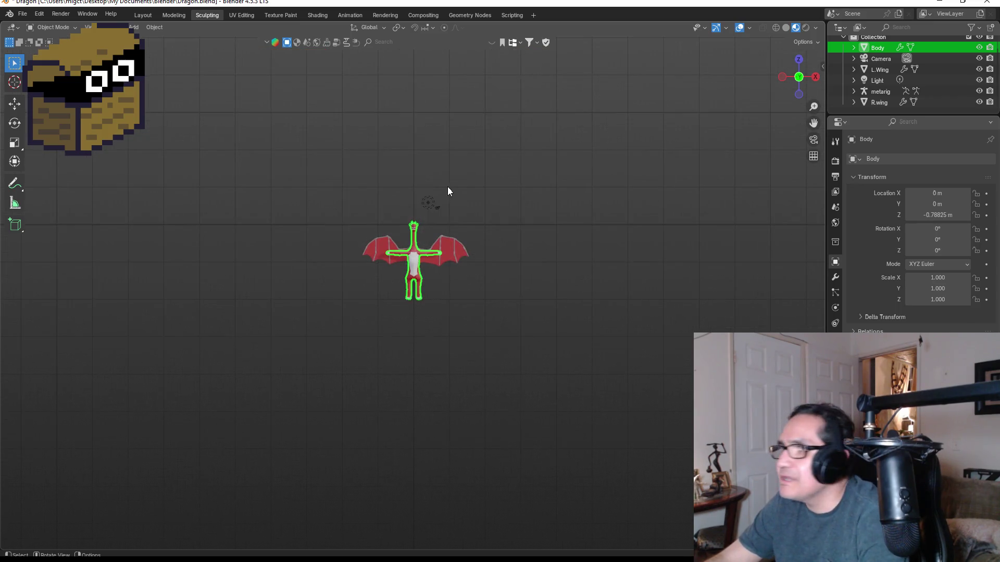
{"action": "left_click", "coordinate": [456, 242], "text": "shift"}
{"action": "left_click", "coordinate": [371, 243], "text": "shift"}
{"action": "key", "text": "g"}
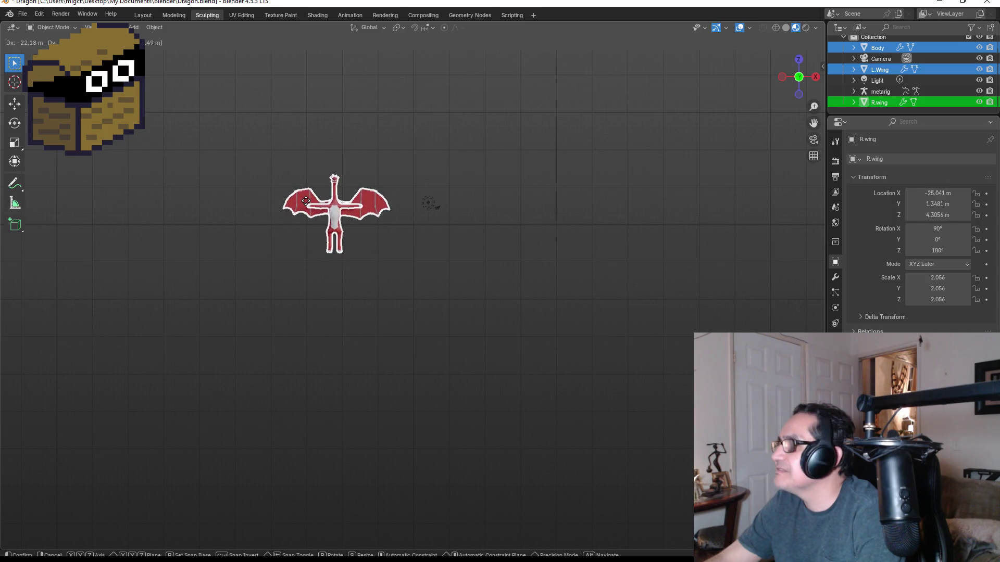
{"action": "left_click", "coordinate": [305, 201]}
{"action": "scroll", "coordinate": [343, 204], "scroll_direction": "up", "scroll_amount": 4}
{"action": "mouse_move", "coordinate": [398, 201]}
{"action": "middle_mouse_down"}
{"action": "mouse_move", "coordinate": [424, 229]}
{"action": "mouse_move", "coordinate": [426, 257]}
{"action": "middle_mouse_up"}
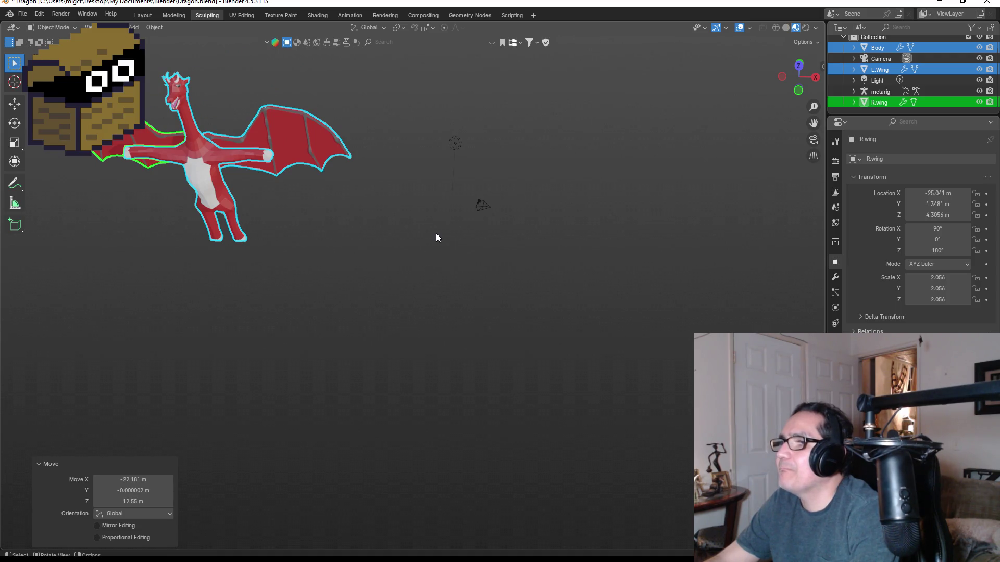
{"action": "key", "text": "KP_1"}
{"action": "scroll", "coordinate": [460, 229], "scroll_direction": "down", "scroll_amount": 10}
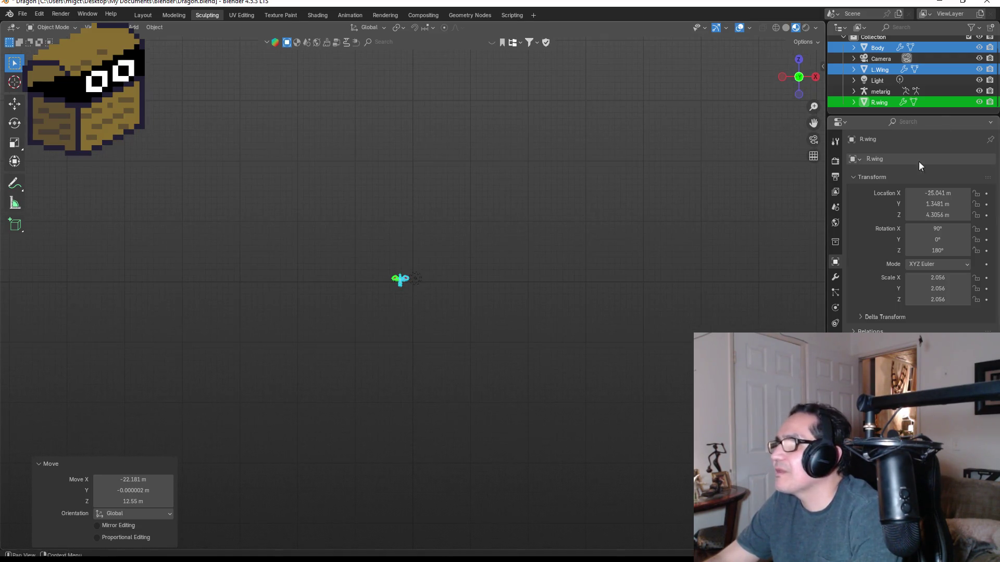
- Select the metarig in the Outliner and start renaming it
{"action": "left_click", "coordinate": [883, 102]}
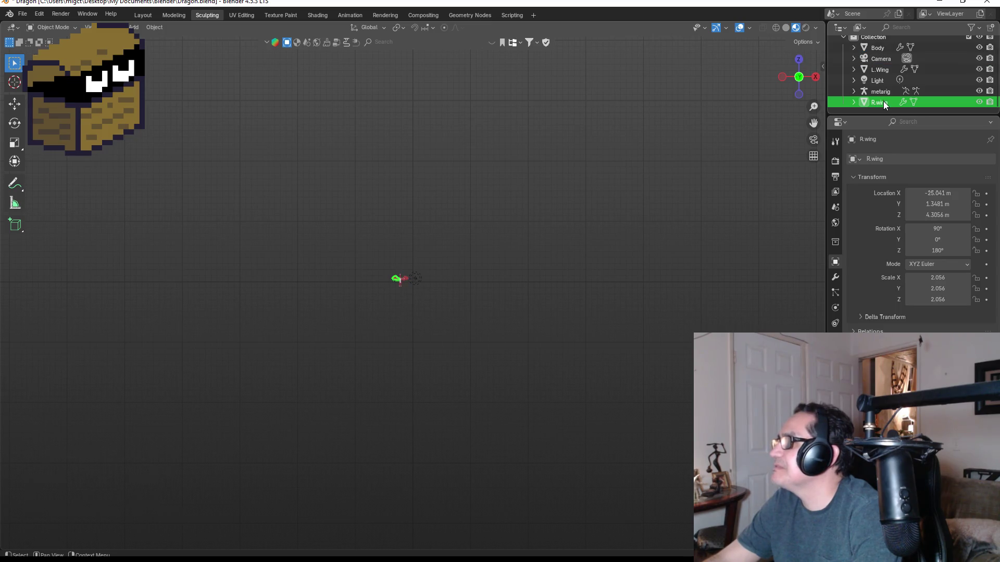
{"action": "left_click", "coordinate": [882, 92]}
{"action": "double_click", "coordinate": [882, 92]}
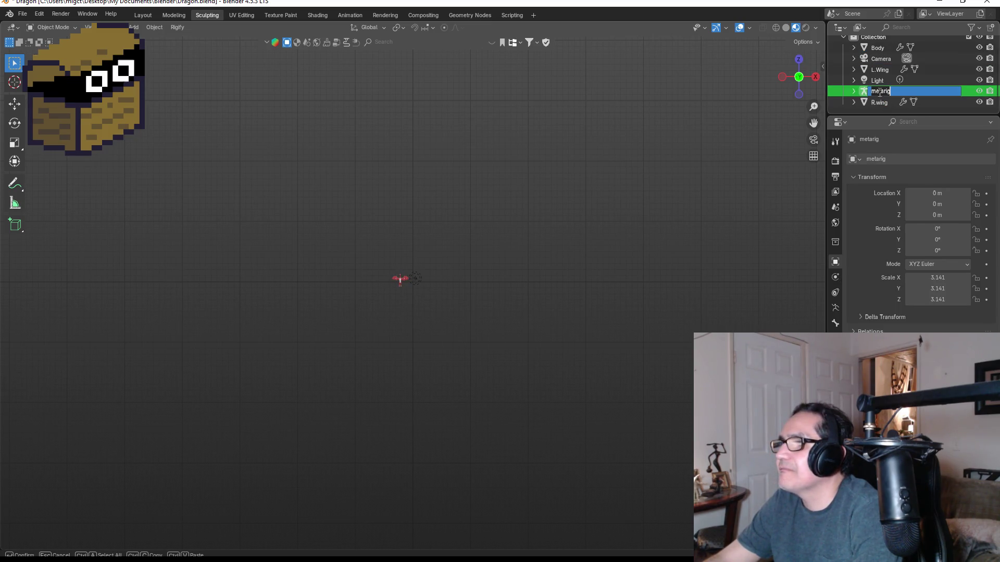
- Keep the metarig's name and enter Edit Mode on its bones
{"action": "key", "text": "Return"}
{"action": "key", "text": "Tab"}
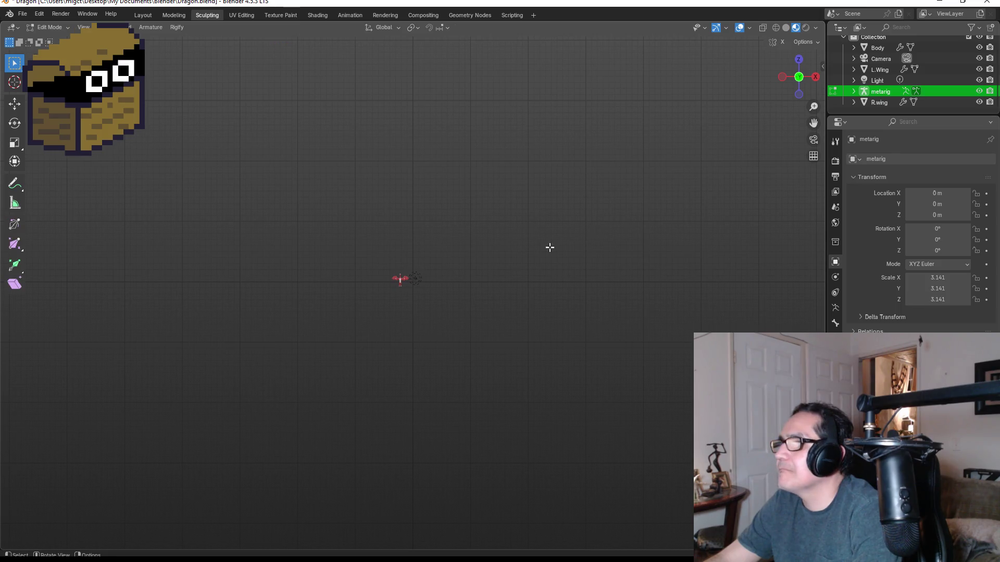
{"action": "scroll", "coordinate": [463, 277], "scroll_direction": "up", "scroll_amount": 2}
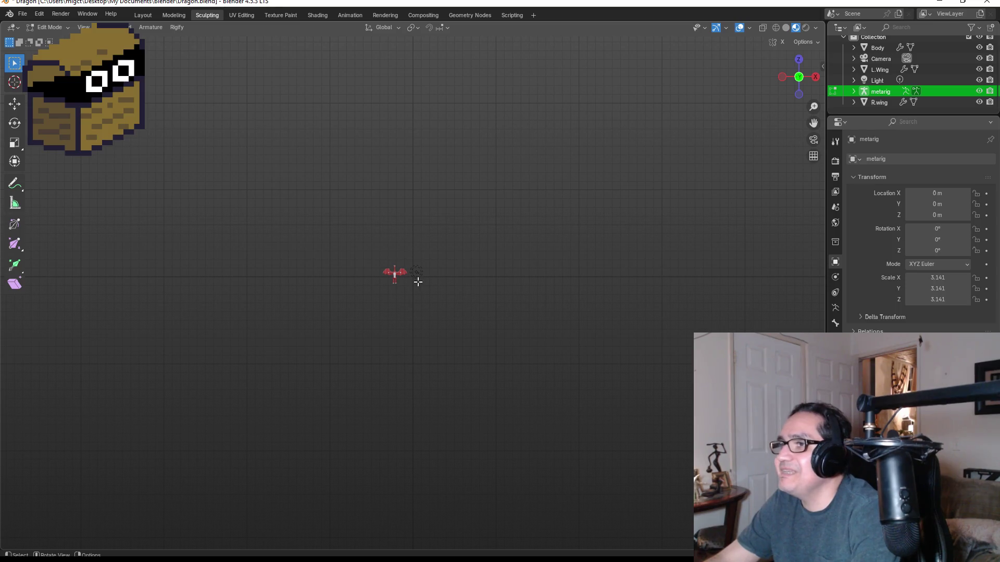
{"action": "double_click", "coordinate": [880, 91]}
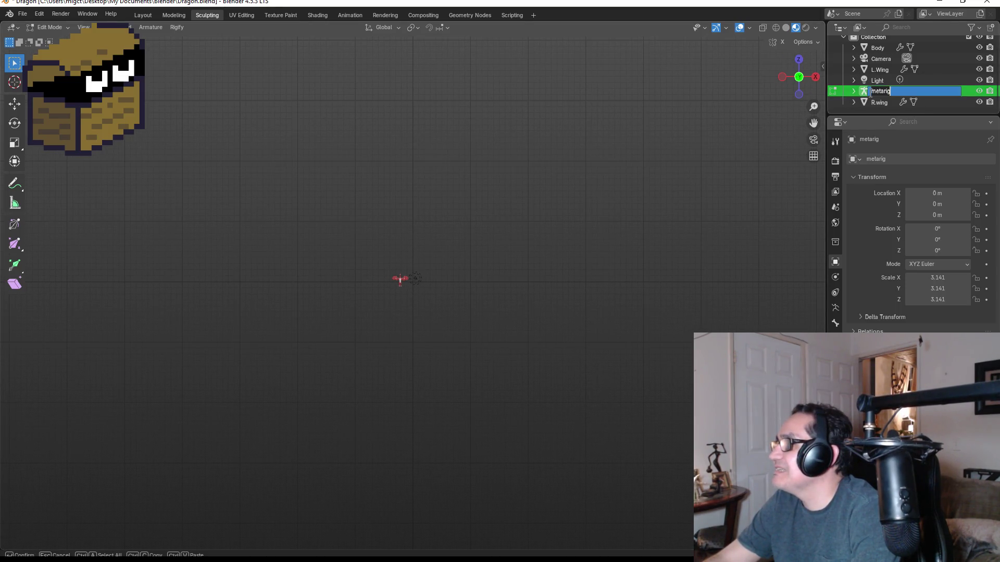
{"action": "key", "text": "Return"}
- Check the metarig from side and front views, then return to Object Mode and select the Body
{"action": "key", "text": "KP_3"}
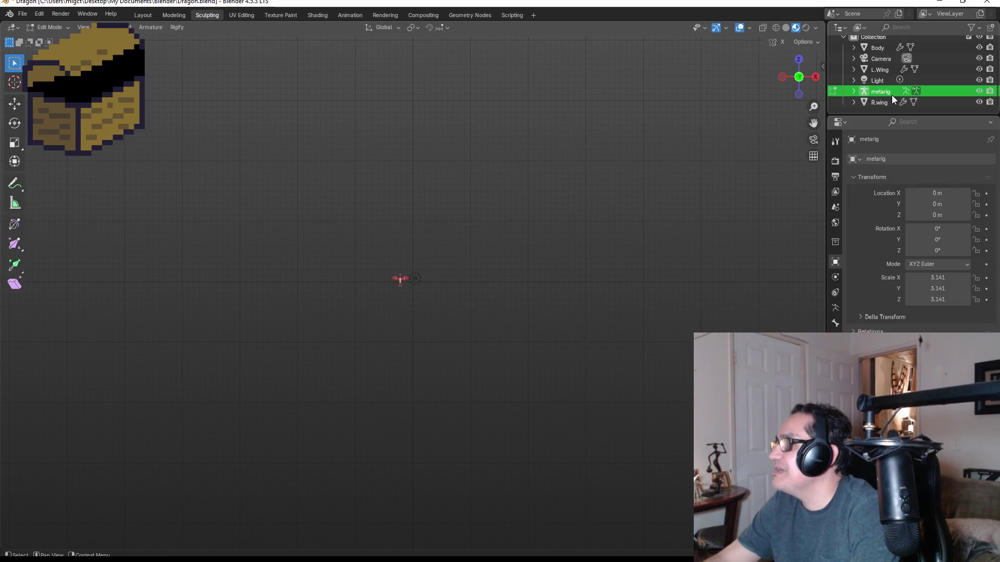
{"action": "key", "text": "KP_1"}
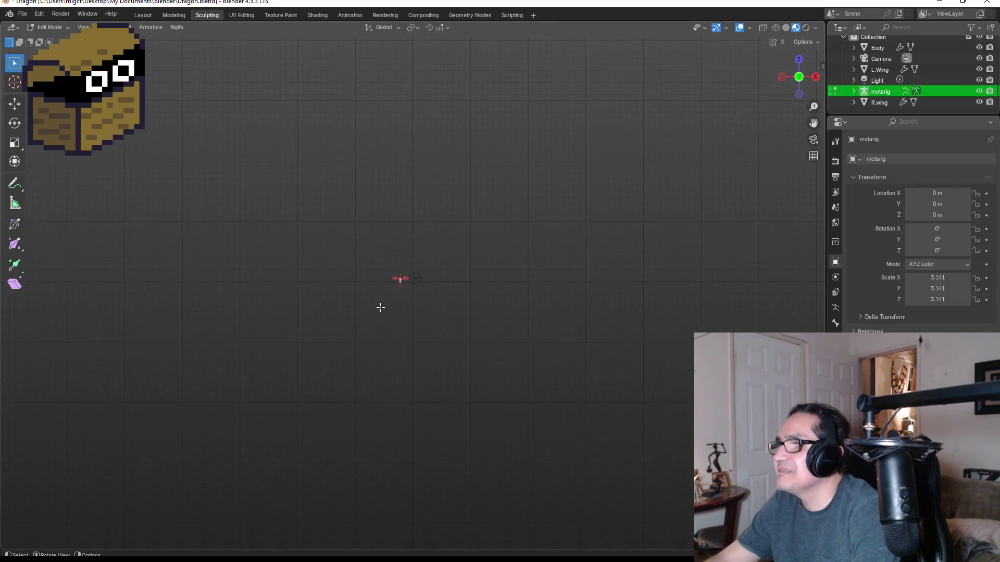
{"action": "scroll", "coordinate": [409, 237], "scroll_direction": "up", "scroll_amount": 4}
{"action": "scroll", "coordinate": [409, 236], "scroll_direction": "up", "scroll_amount": 2}
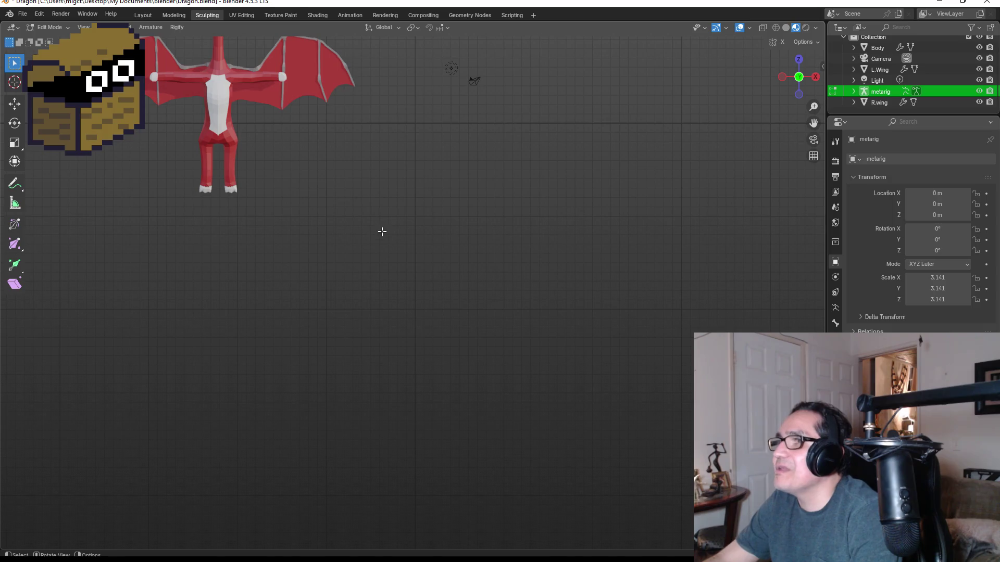
{"action": "scroll", "coordinate": [245, 141], "scroll_direction": "down", "scroll_amount": 2}
{"action": "mouse_move", "coordinate": [210, 107]}
{"action": "left_mouse_down"}
{"action": "mouse_move", "coordinate": [339, 188]}
{"action": "mouse_move", "coordinate": [399, 258]}
{"action": "left_mouse_up"}
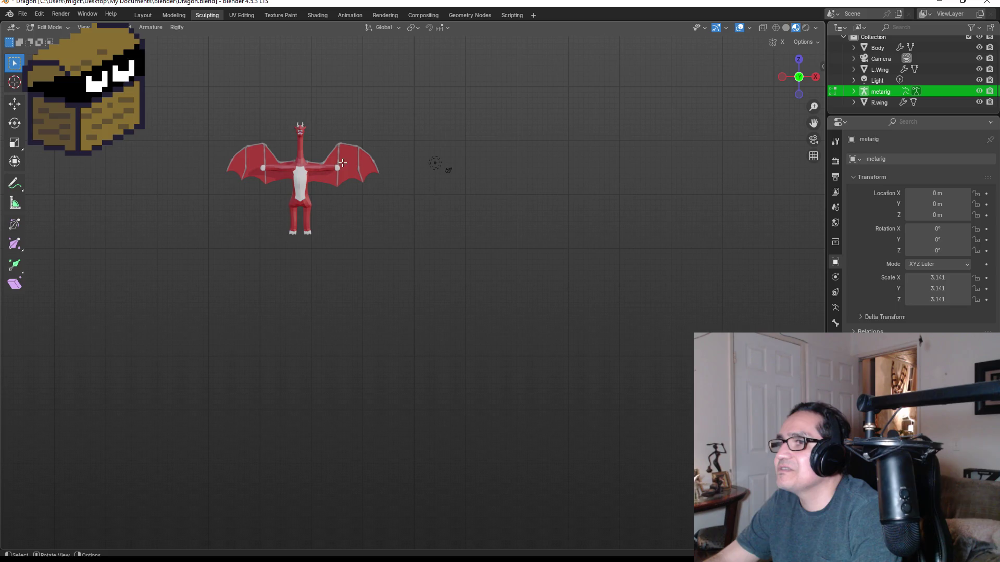
{"action": "scroll", "coordinate": [301, 191], "scroll_direction": "up", "scroll_amount": 2}
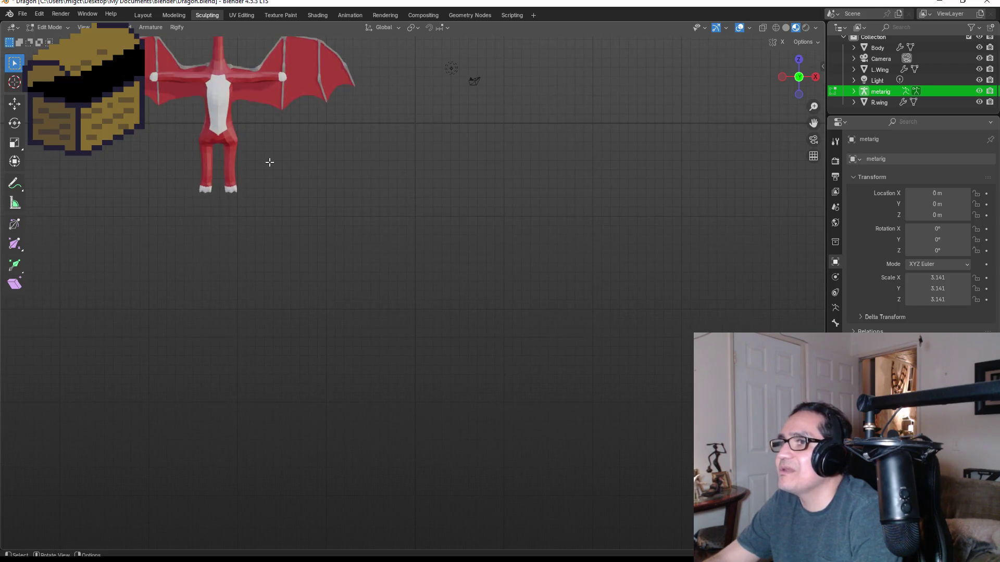
{"action": "key", "text": "Tab"}
{"action": "left_click", "coordinate": [230, 117]}
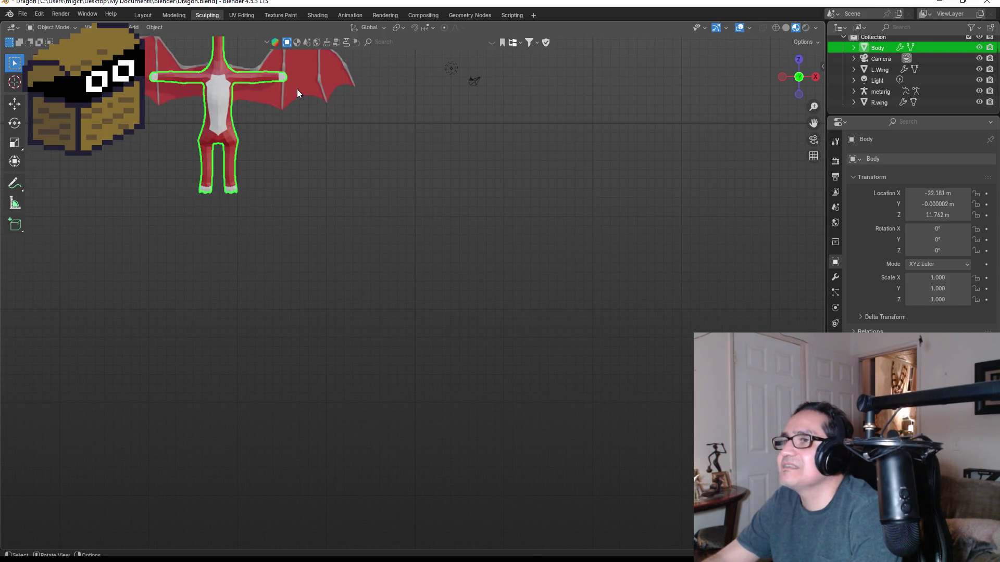
- Move Body and both wings 22.227 m on X and 7.3894 m up to the origin
{"action": "left_click", "coordinate": [297, 90]}
{"action": "left_click", "coordinate": [199, 98], "text": "shift"}
{"action": "left_click", "coordinate": [218, 99], "text": "shift"}
{"action": "key", "text": "g"}
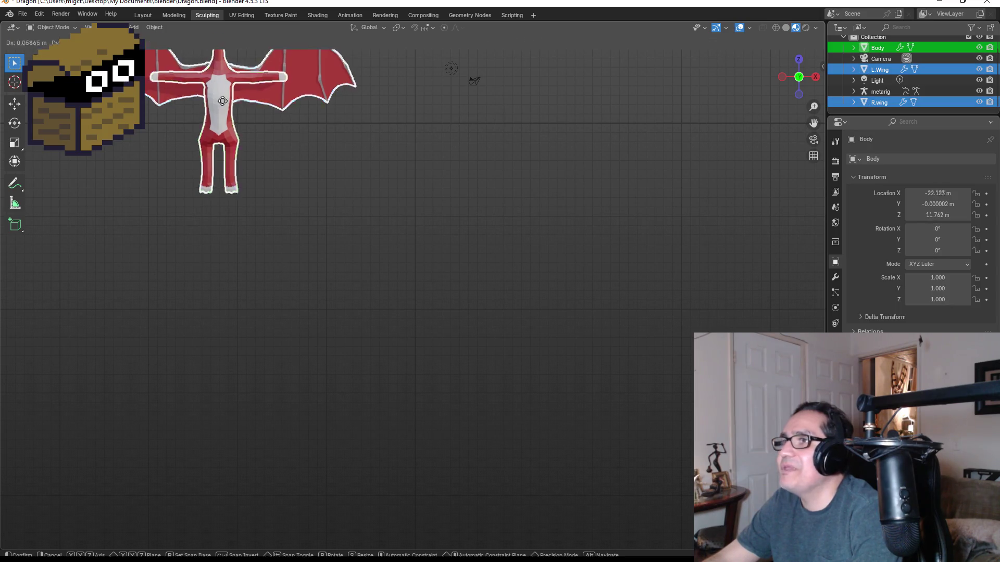
{"action": "left_click", "coordinate": [418, 544]}
- Reframe the dragon in the front orthographic view and select the metarig
{"action": "key", "text": "KP_7"}
{"action": "key", "text": "KP_Decimal"}
{"action": "middle_click_drag", "start_coordinate": [510, 231], "coordinate": [492, 278]}
{"action": "key", "text": "KP_1"}
{"action": "scroll", "coordinate": [482, 340], "scroll_direction": "down", "scroll_amount": 6}
{"action": "mouse_move", "coordinate": [451, 199]}
{"action": "middle_mouse_down", "text": "shift"}
{"action": "mouse_move", "coordinate": [449, 261]}
{"action": "mouse_move", "coordinate": [437, 264]}
{"action": "middle_mouse_up", "text": "shift"}
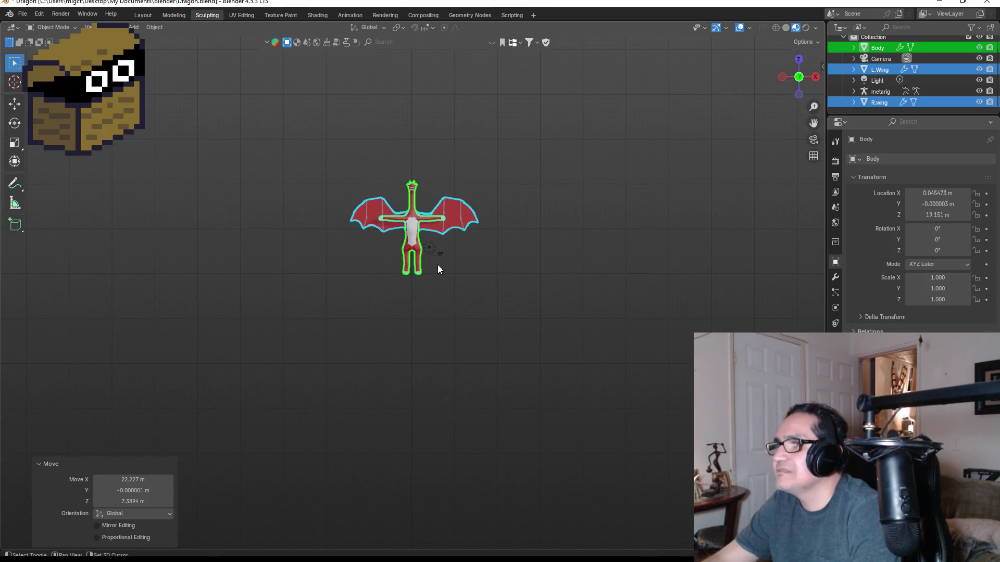
{"action": "scroll", "coordinate": [416, 261], "scroll_direction": "up", "scroll_amount": 6}
{"action": "scroll", "coordinate": [479, 258], "scroll_direction": "up", "scroll_amount": 5}
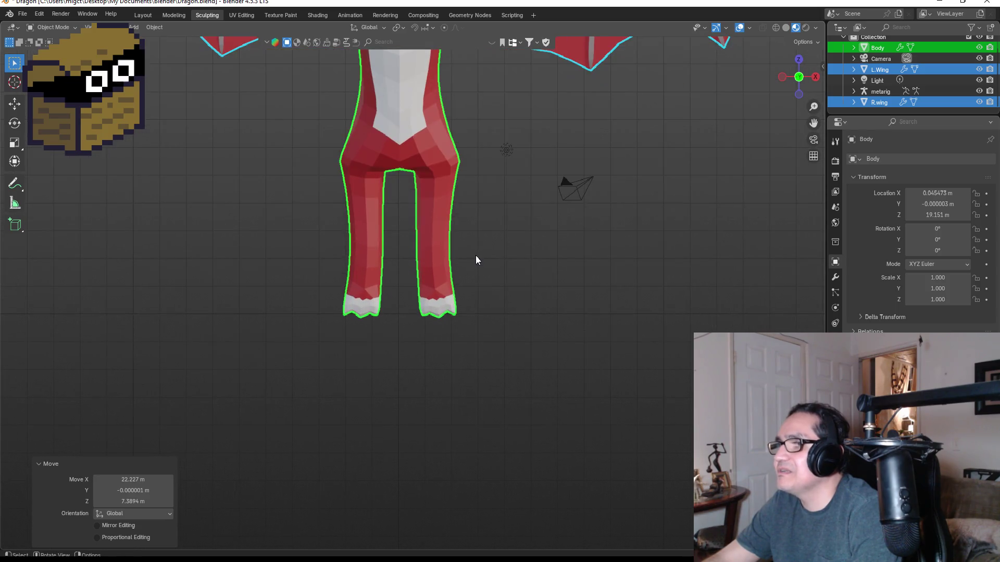
{"action": "scroll", "coordinate": [473, 256], "scroll_direction": "up", "scroll_amount": 3}
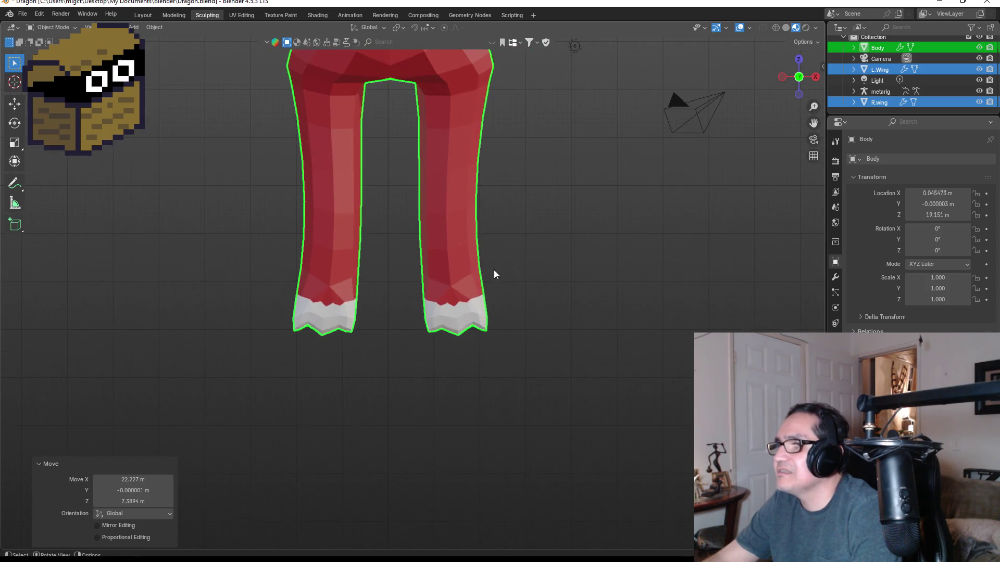
{"action": "left_click", "coordinate": [878, 92]}
{"action": "scroll", "coordinate": [481, 245], "scroll_direction": "down", "scroll_amount": 8}
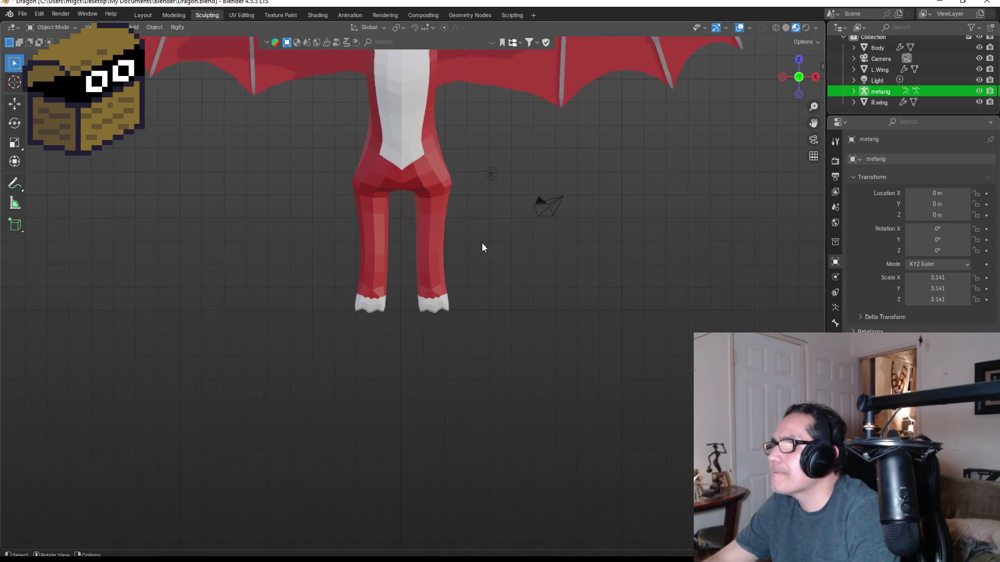
- Enlarge the metarig by 3.777 so its scale reads 11.861 on all axes
{"action": "scroll", "coordinate": [495, 238], "scroll_direction": "down", "scroll_amount": 4}
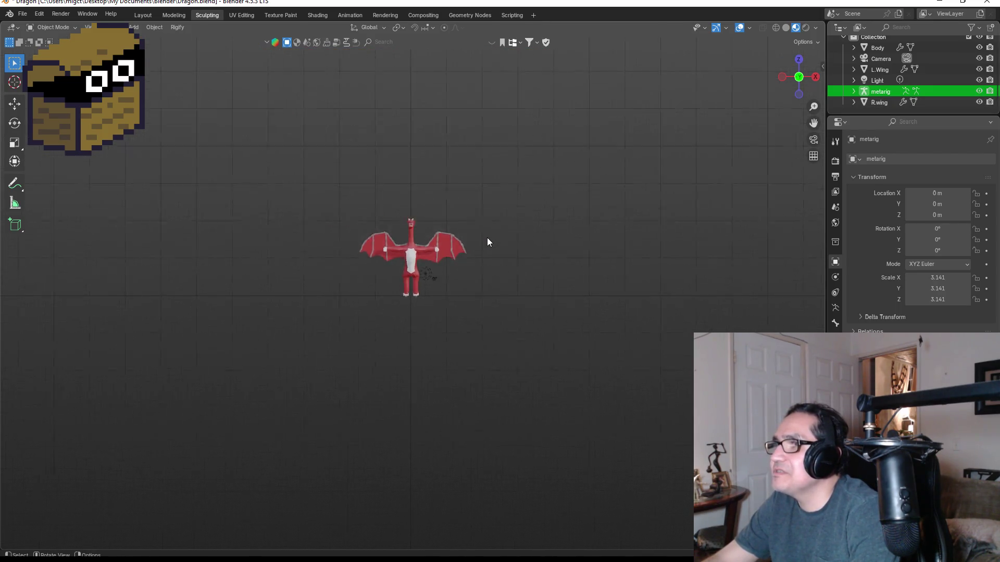
{"action": "key", "text": "s"}
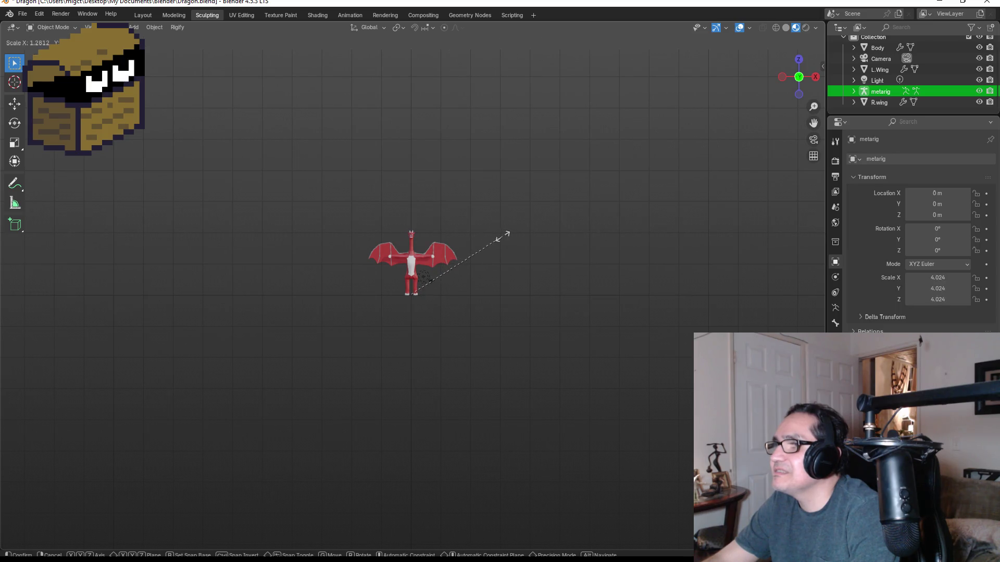
{"action": "left_click", "coordinate": [688, 143]}
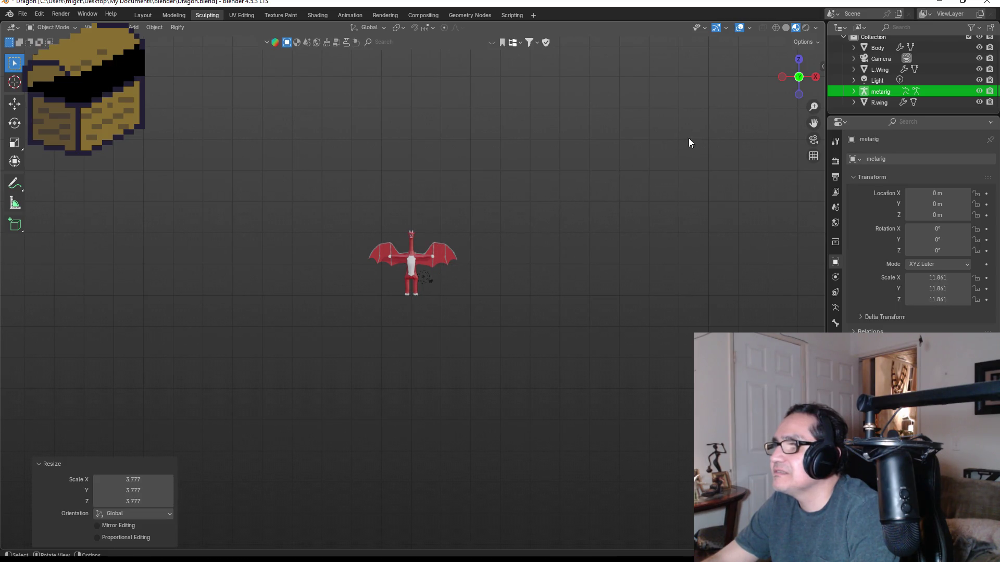
{"action": "scroll", "coordinate": [432, 284], "scroll_direction": "up", "scroll_amount": 6}
{"action": "scroll", "coordinate": [430, 294], "scroll_direction": "up", "scroll_amount": 1}
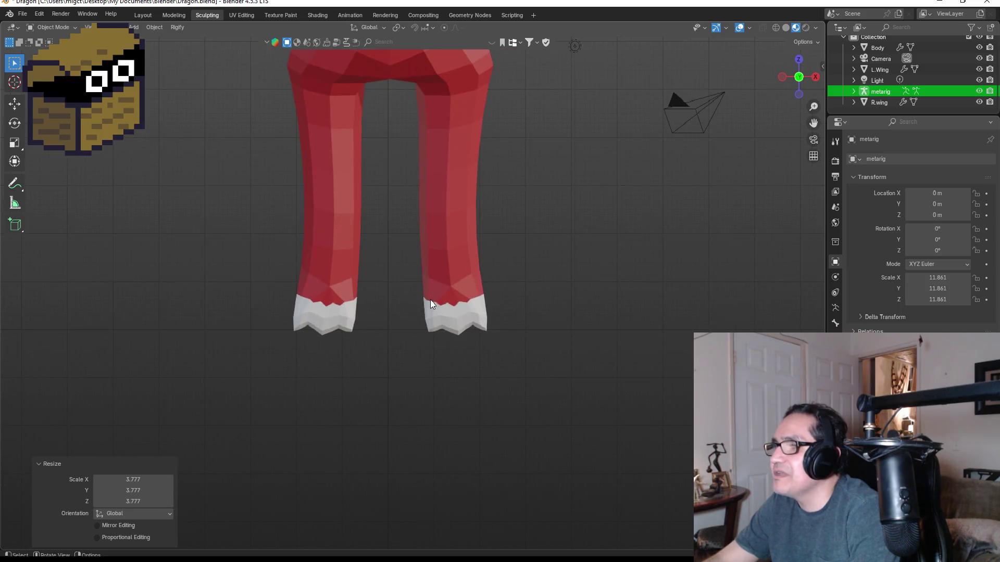
{"action": "scroll", "coordinate": [430, 294], "scroll_direction": "down", "scroll_amount": 4}
- Reselect the metarig, then select the dragon Body
{"action": "left_click", "coordinate": [883, 90]}
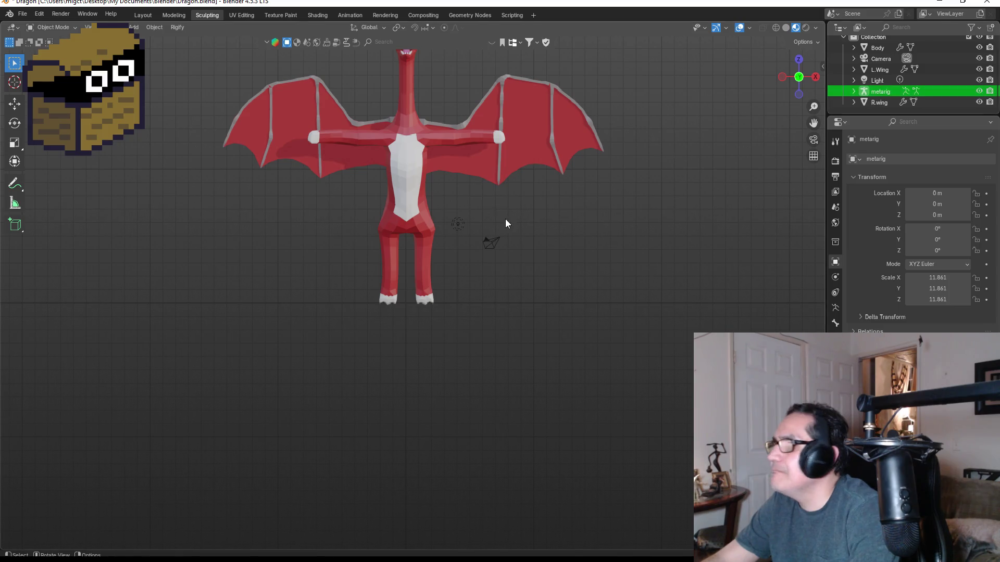
{"action": "scroll", "coordinate": [502, 229], "scroll_direction": "down", "scroll_amount": 4}
{"action": "scroll", "coordinate": [416, 251], "scroll_direction": "down", "scroll_amount": 10}
{"action": "scroll", "coordinate": [385, 245], "scroll_direction": "up", "scroll_amount": 12}
{"action": "scroll", "coordinate": [448, 211], "scroll_direction": "up", "scroll_amount": 3}
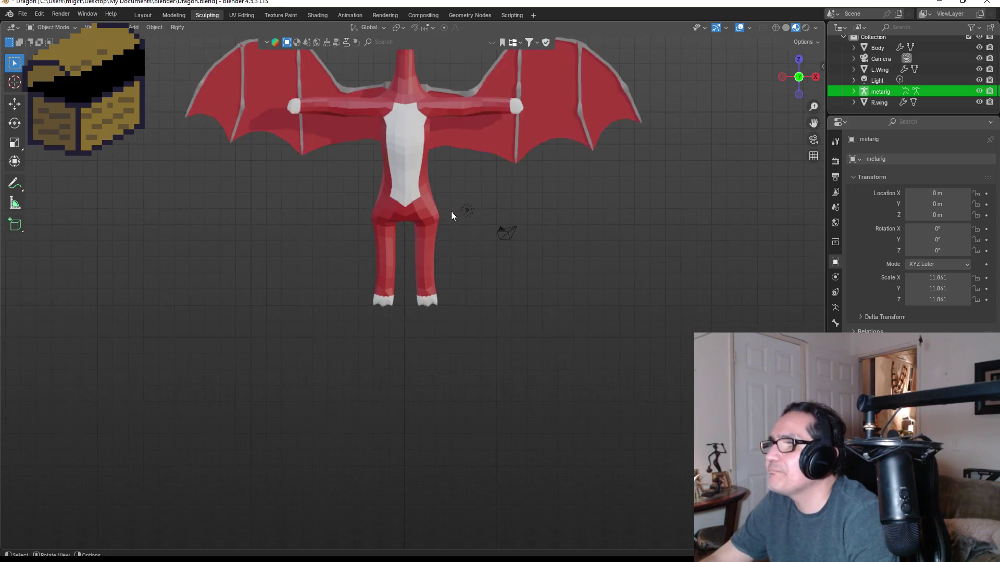
{"action": "left_click", "coordinate": [415, 194]}
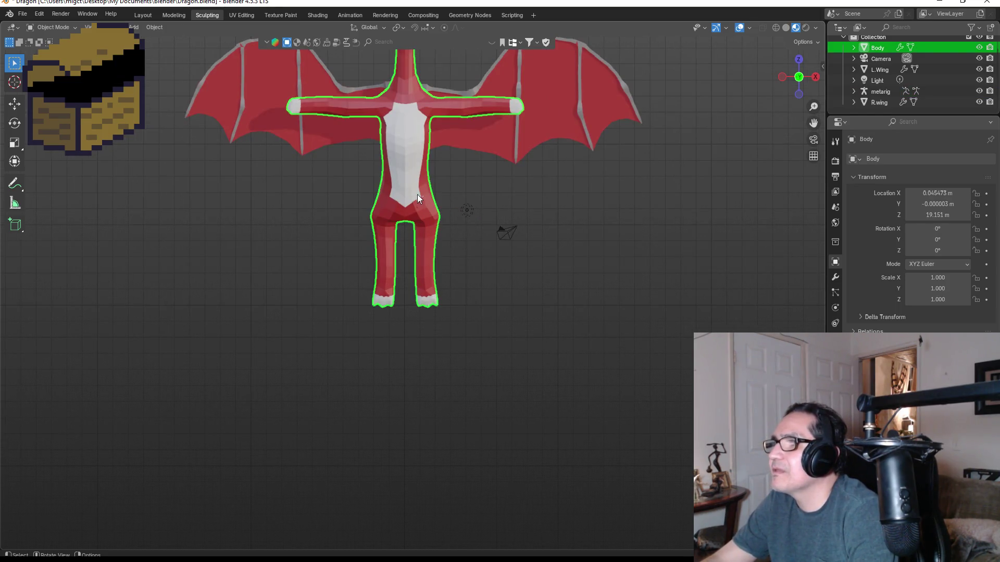
- Shrink the Body and both wings together to 0.405 scale
{"action": "left_click", "coordinate": [548, 110], "text": "shift"}
{"action": "left_click", "coordinate": [293, 98], "text": "shift"}
{"action": "key", "text": "s"}
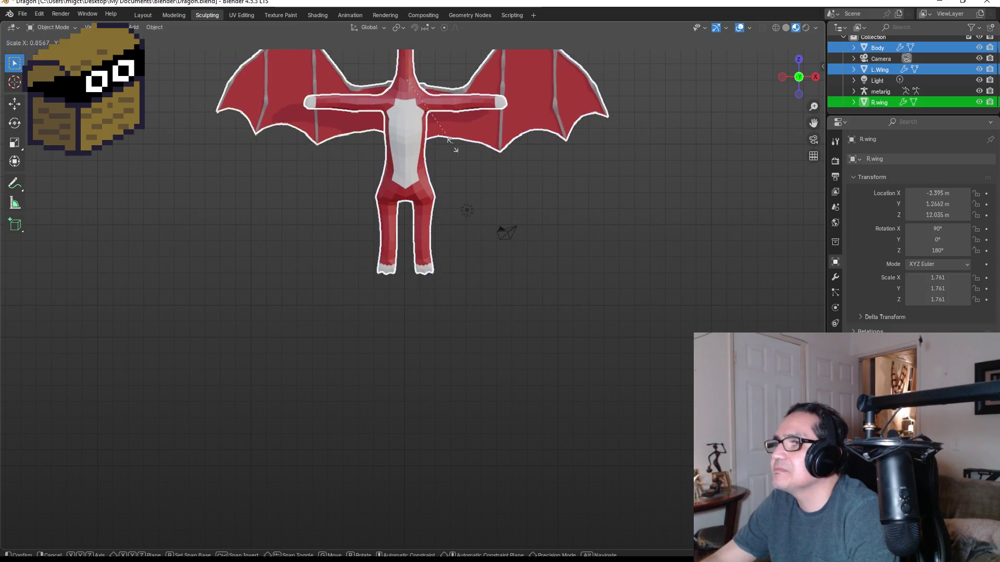
{"action": "left_click", "coordinate": [409, 145]}
- Undo the follow-up vertical move by setting Move Z to 0
{"action": "key", "text": "g"}
{"action": "key", "text": "z"}
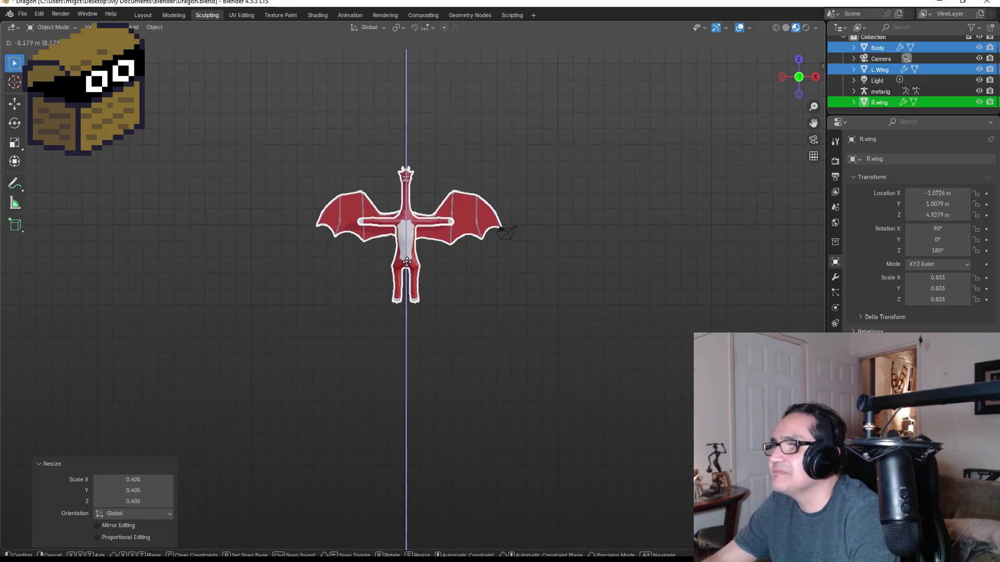
{"action": "left_click", "coordinate": [419, 280]}
{"action": "scroll", "coordinate": [419, 284], "scroll_direction": "up", "scroll_amount": 6}
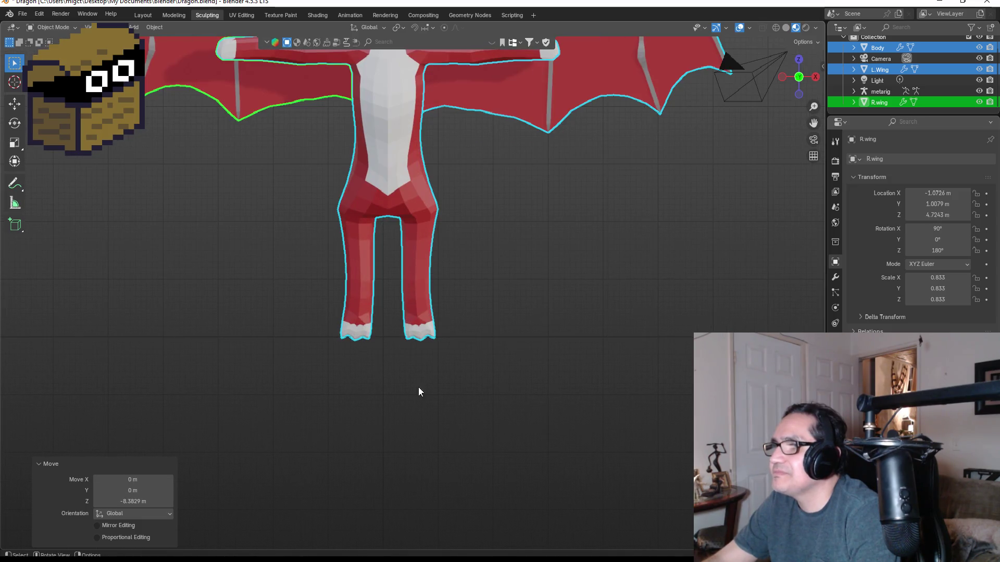
{"action": "scroll", "coordinate": [378, 427], "scroll_direction": "down", "scroll_amount": 5}
{"action": "left_click", "coordinate": [171, 501]}
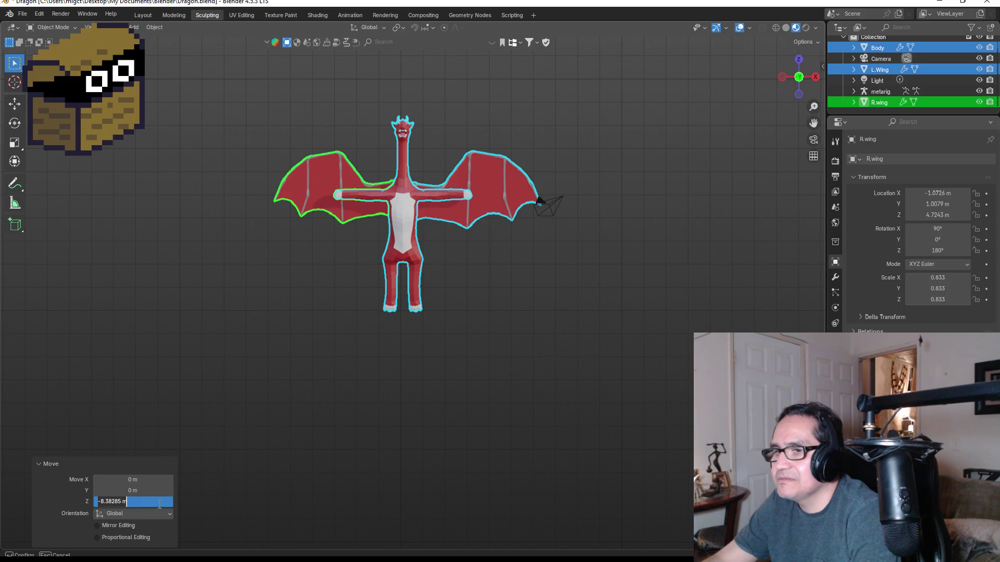
{"action": "key", "text": "BackSpace"}
{"action": "type", "text": "0"}
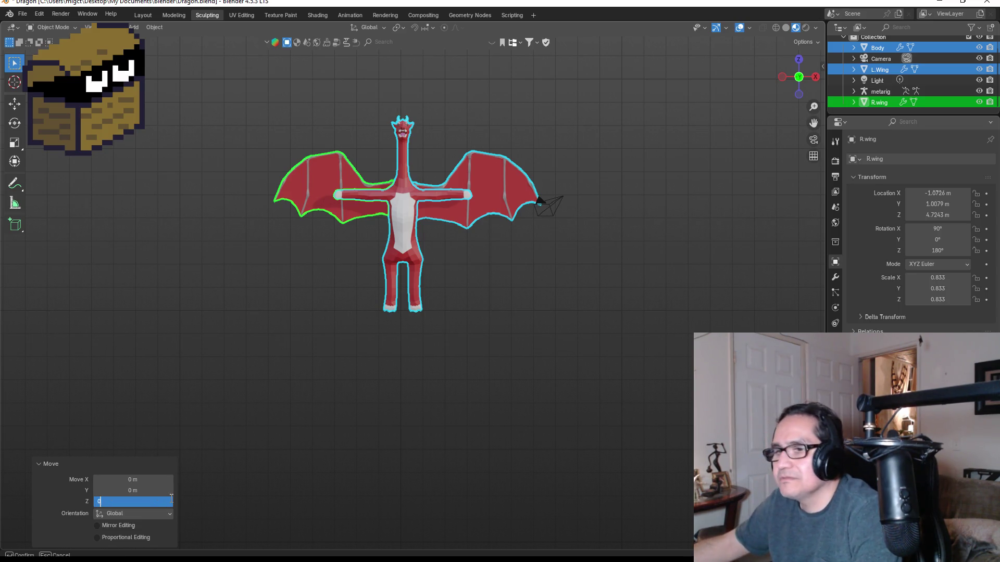
{"action": "key", "text": "Return"}
- Pan to show the whole dragon and select only the Body
{"action": "mouse_move", "coordinate": [448, 197]}
{"action": "middle_mouse_down", "text": "shift"}
{"action": "mouse_move", "coordinate": [441, 290]}
{"action": "mouse_move", "coordinate": [454, 217]}
{"action": "mouse_move", "coordinate": [461, 323]}
{"action": "mouse_move", "coordinate": [401, 351]}
{"action": "middle_mouse_up", "text": "shift"}
{"action": "scroll", "coordinate": [403, 348], "scroll_direction": "up", "scroll_amount": 4}
{"action": "left_click", "coordinate": [373, 273]}
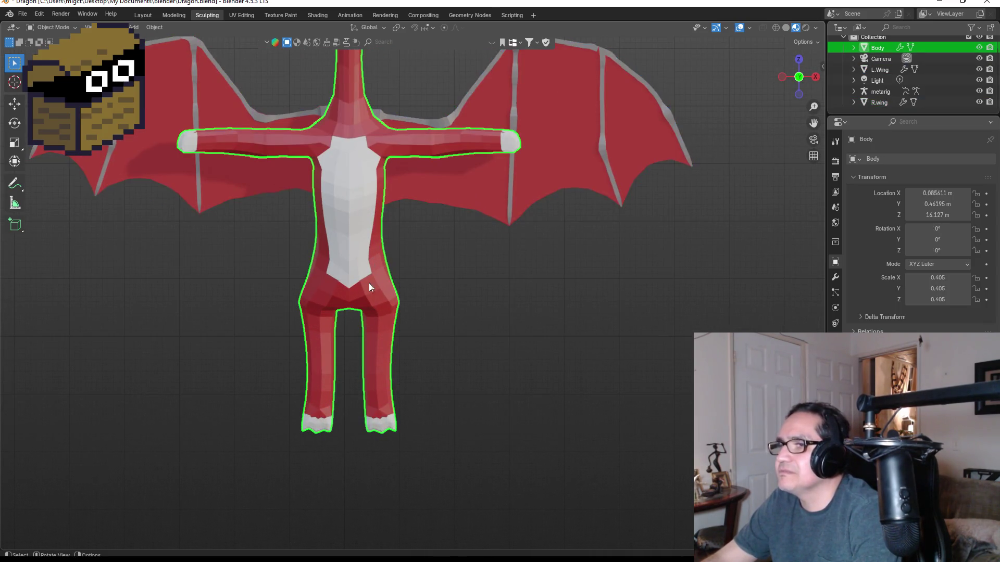
- Delete the metarig object, keeping its name unchanged beforehand
{"action": "left_click", "coordinate": [880, 92]}
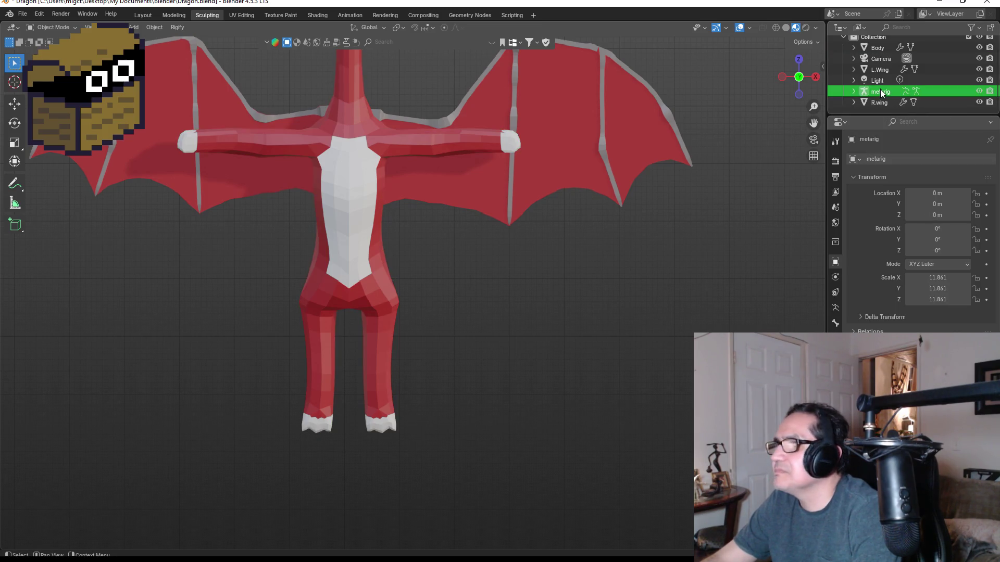
{"action": "double_click", "coordinate": [880, 92]}
{"action": "key", "text": "Return"}
{"action": "scroll", "coordinate": [536, 337], "scroll_direction": "down", "scroll_amount": 8}
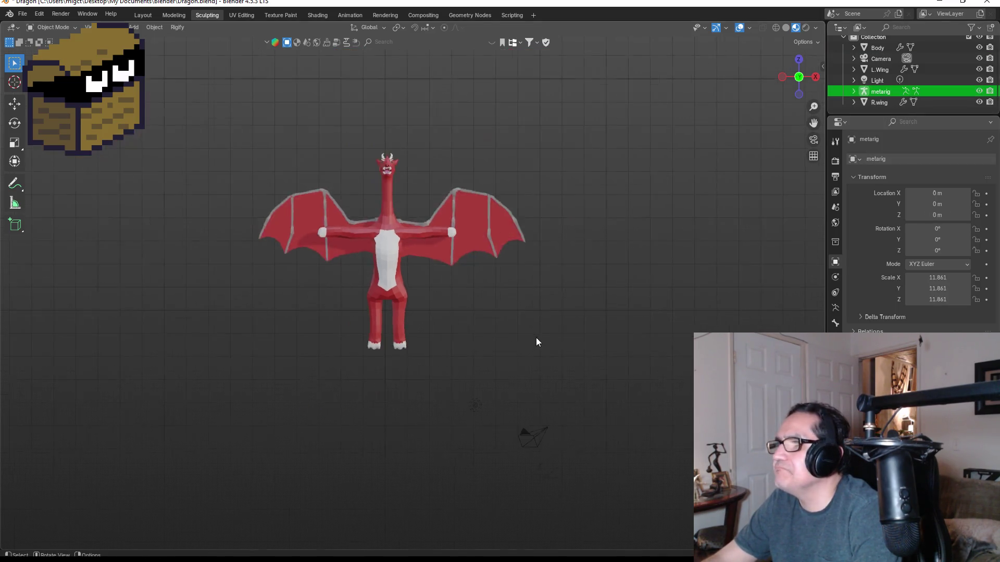
{"action": "scroll", "coordinate": [501, 305], "scroll_direction": "up", "scroll_amount": 6}
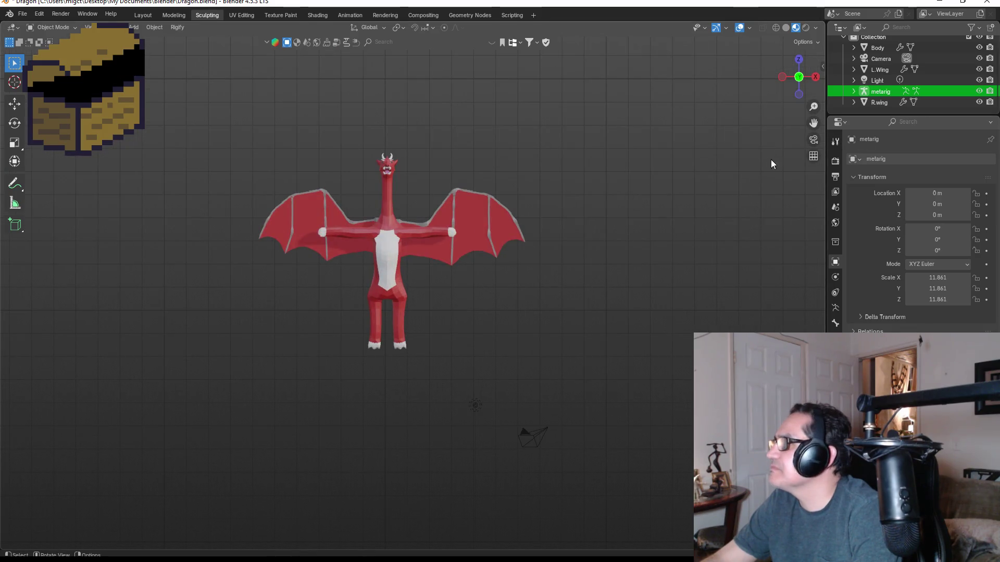
{"action": "key", "text": "Delete"}
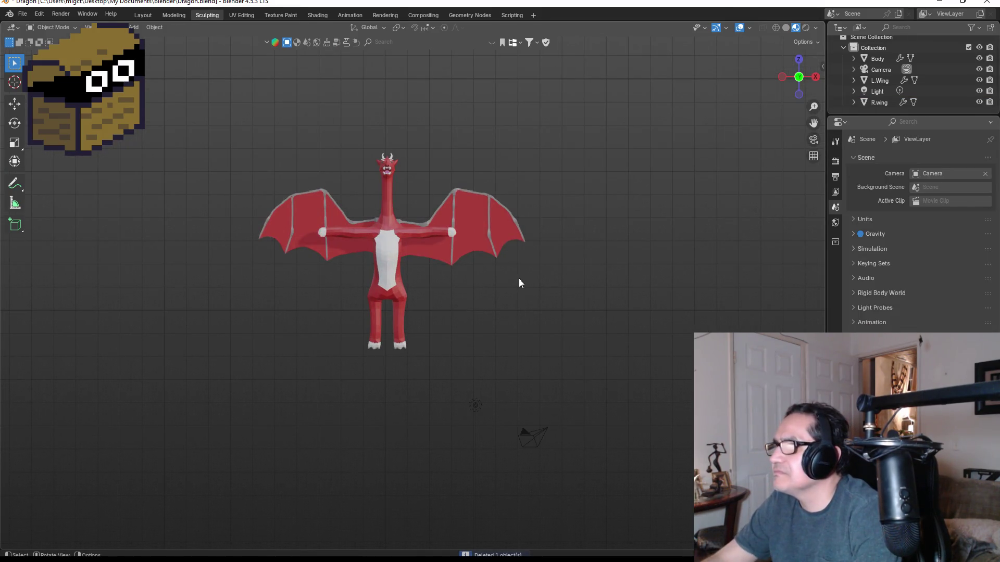
- Add a cube mesh to the scene
{"action": "key", "text": "shift+a"}
{"action": "mouse_move", "coordinate": [500, 213]}
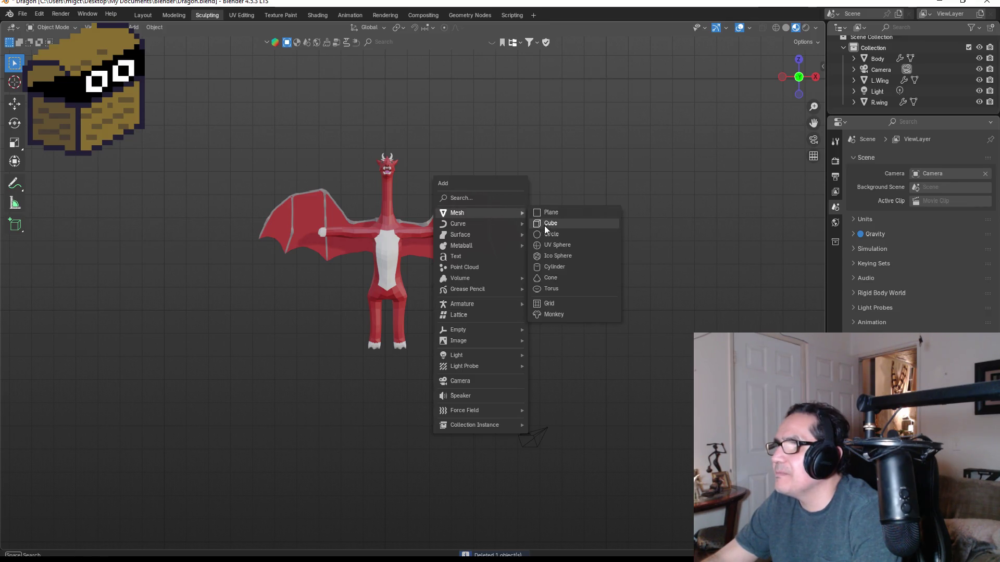
{"action": "left_click", "coordinate": [552, 226]}
{"action": "scroll", "coordinate": [442, 381], "scroll_direction": "down", "scroll_amount": 5}
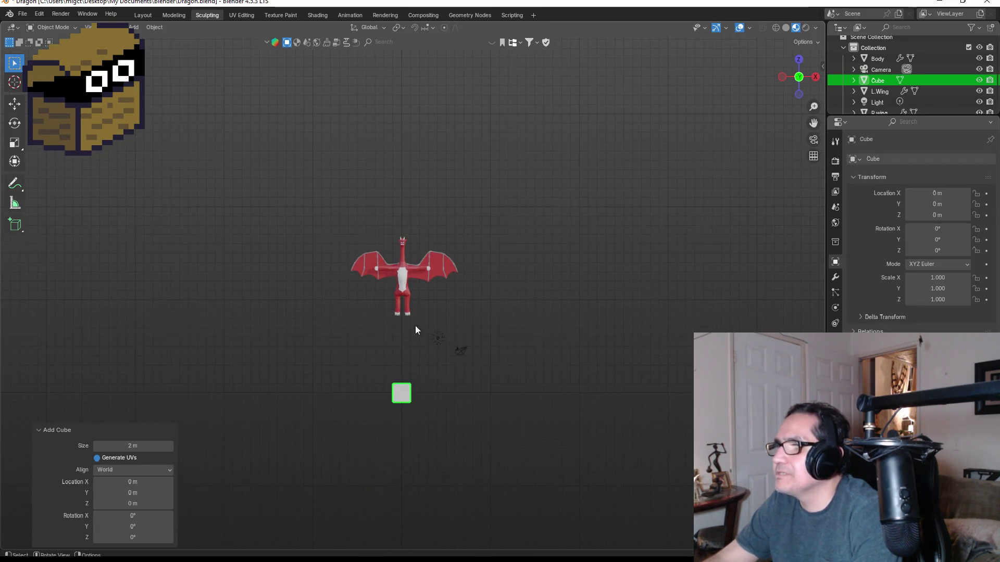
- Lower Body, L.Wing and R.wing 8.445 m on Z, then delete the leftover cube
{"action": "left_click", "coordinate": [404, 281]}
{"action": "left_click", "coordinate": [448, 260], "text": "shift"}
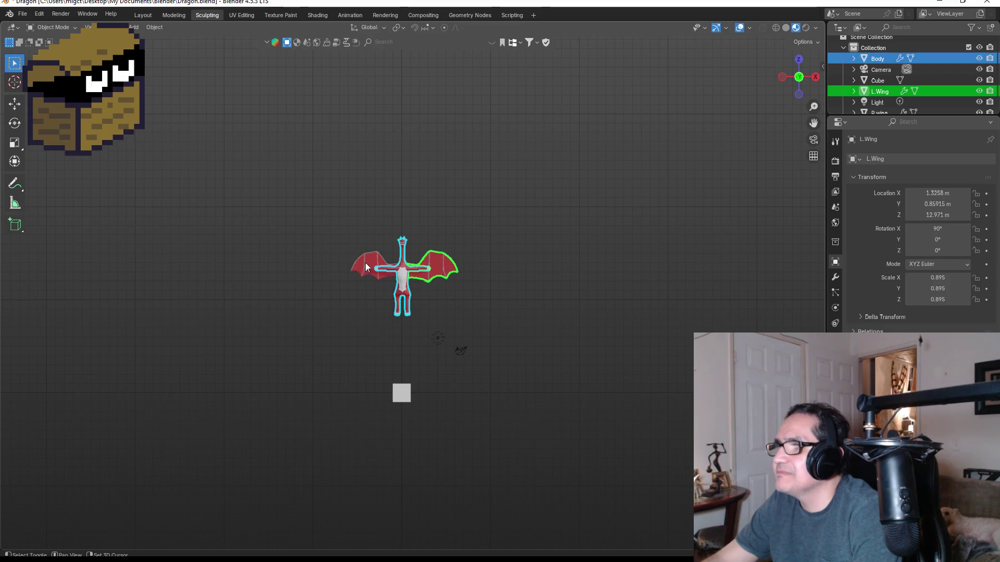
{"action": "left_click", "coordinate": [374, 261], "text": "shift"}
{"action": "key", "text": "g"}
{"action": "key", "text": "z"}
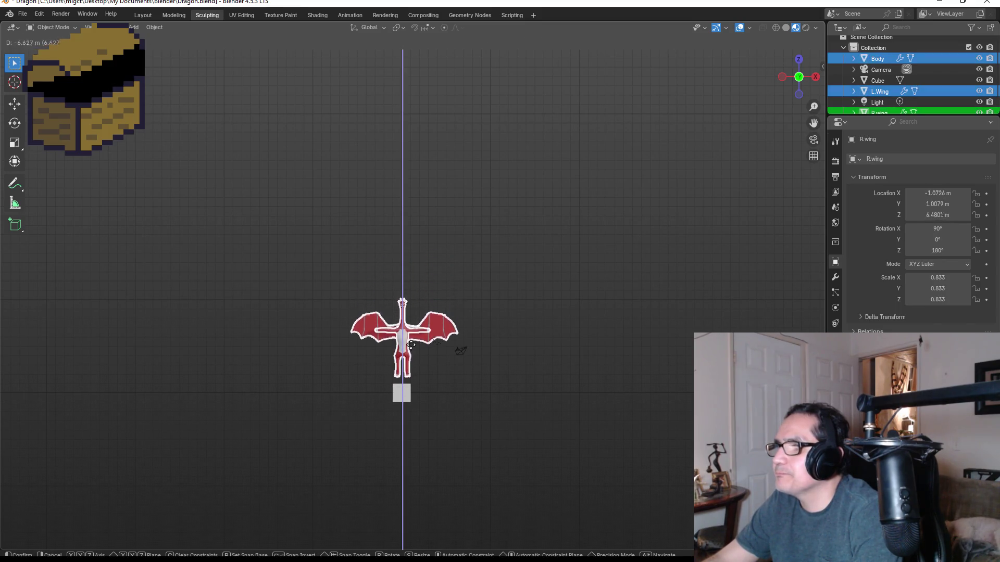
{"action": "left_click", "coordinate": [404, 370]}
{"action": "scroll", "coordinate": [402, 426], "scroll_direction": "up", "scroll_amount": 3}
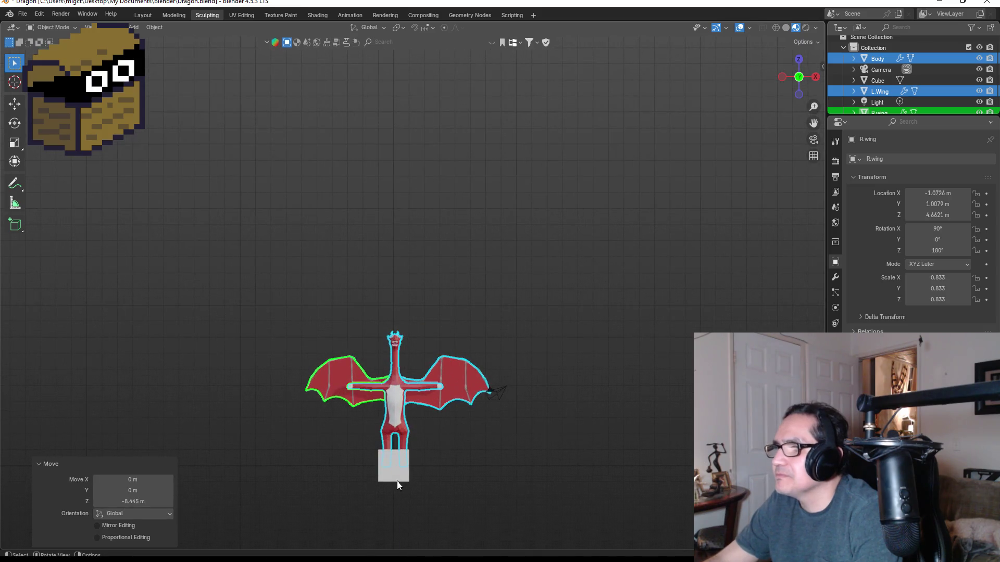
{"action": "left_click", "coordinate": [395, 480]}
{"action": "key", "text": "Delete"}
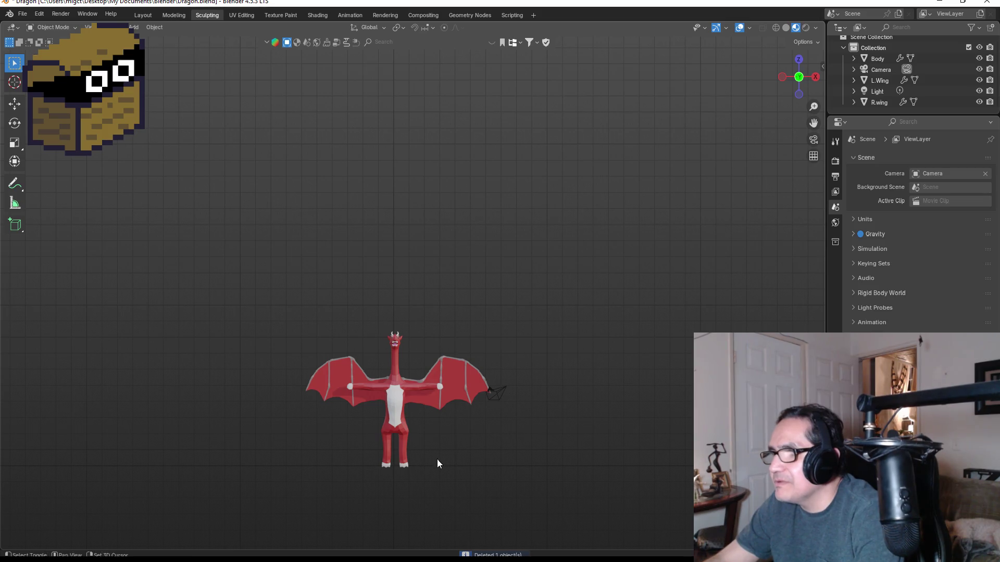
- Add a Rigify Basic meta-rig armature at the origin next to the dragon
{"action": "scroll", "coordinate": [436, 458], "scroll_direction": "up", "scroll_amount": 8}
{"action": "scroll", "coordinate": [465, 268], "scroll_direction": "down", "scroll_amount": 7}
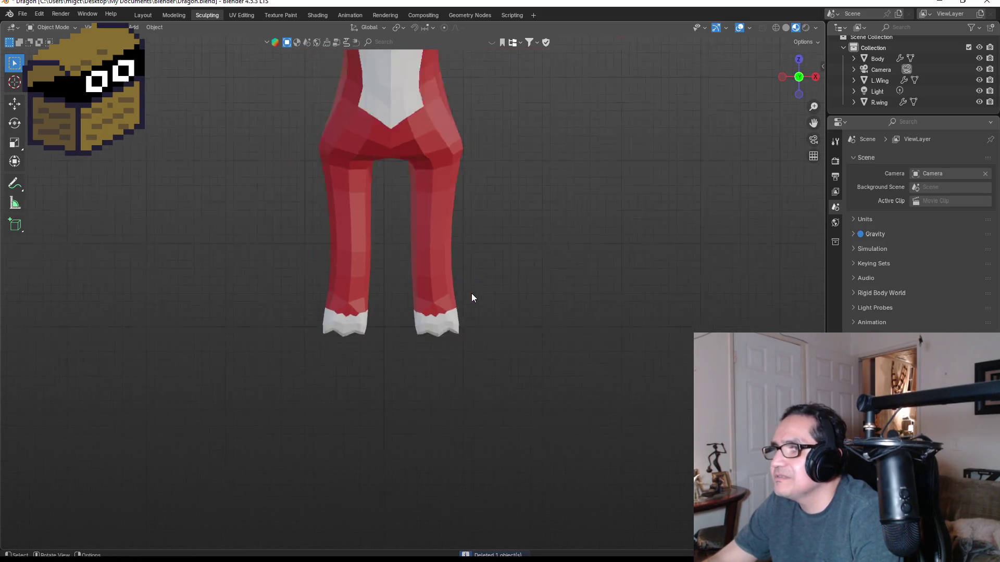
{"action": "key", "text": "shift+a"}
{"action": "mouse_move", "coordinate": [487, 297]}
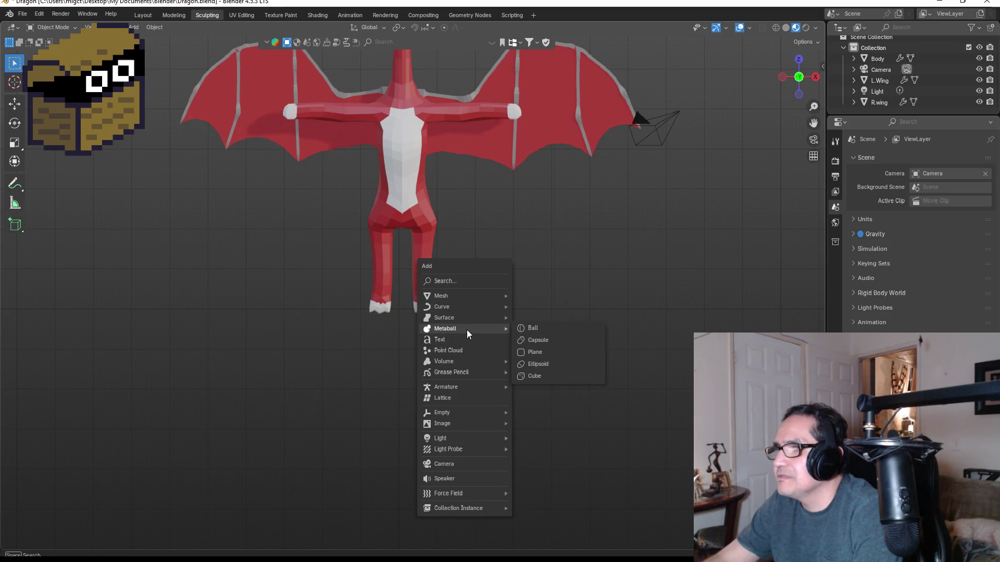
{"action": "mouse_move", "coordinate": [458, 388]}
{"action": "mouse_move", "coordinate": [552, 401]}
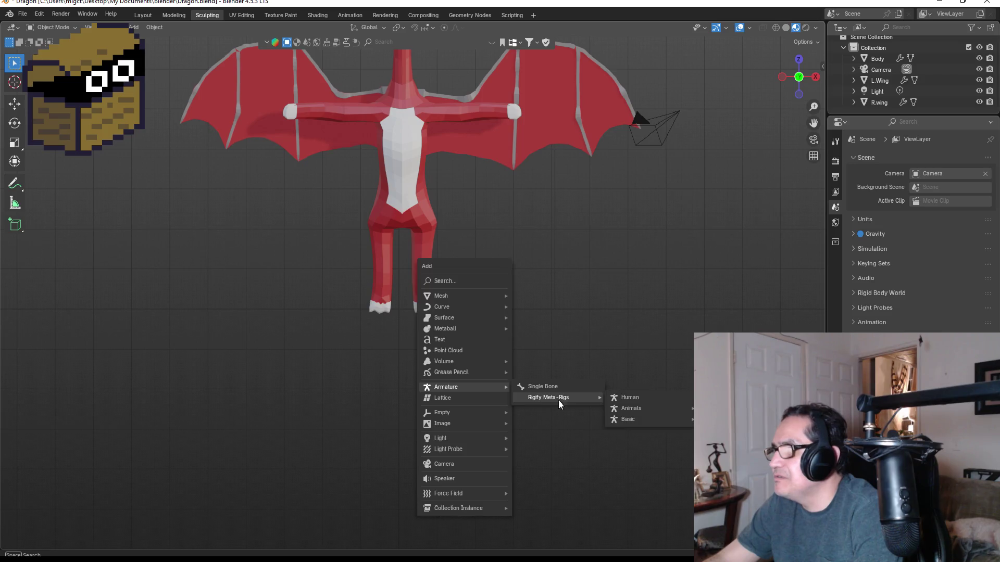
{"action": "left_click", "coordinate": [729, 420]}
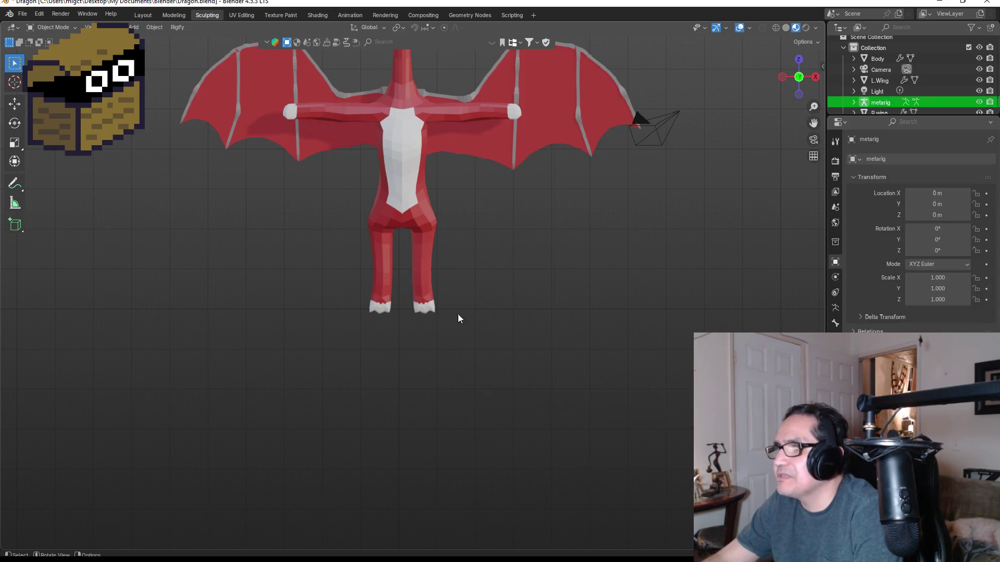
- Inspect the meta-rig's Armature data and Object Constraints properties
{"action": "scroll", "coordinate": [412, 286], "scroll_direction": "down", "scroll_amount": 4}
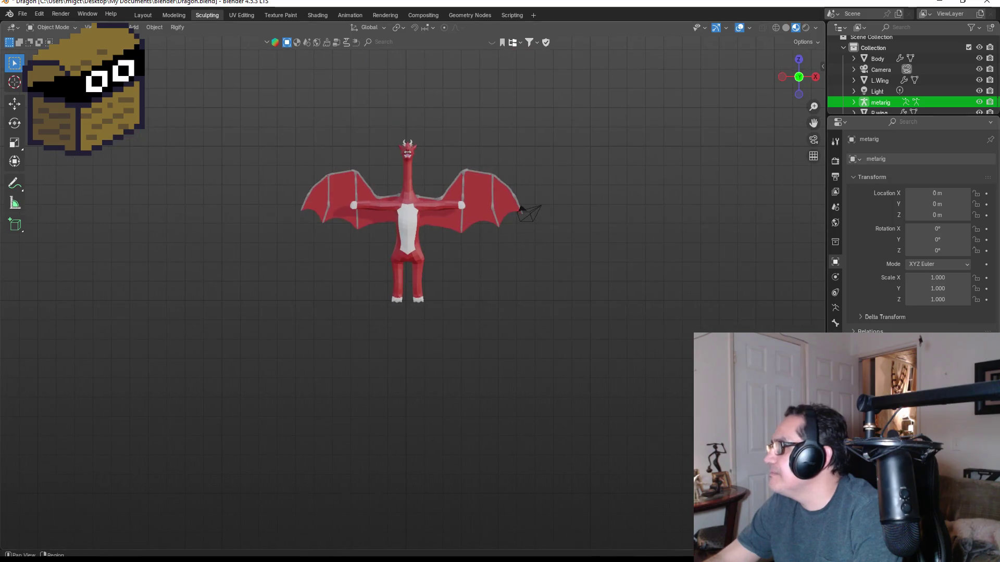
{"action": "scroll", "coordinate": [443, 336], "scroll_direction": "up", "scroll_amount": 6}
{"action": "scroll", "coordinate": [458, 326], "scroll_direction": "down", "scroll_amount": 5}
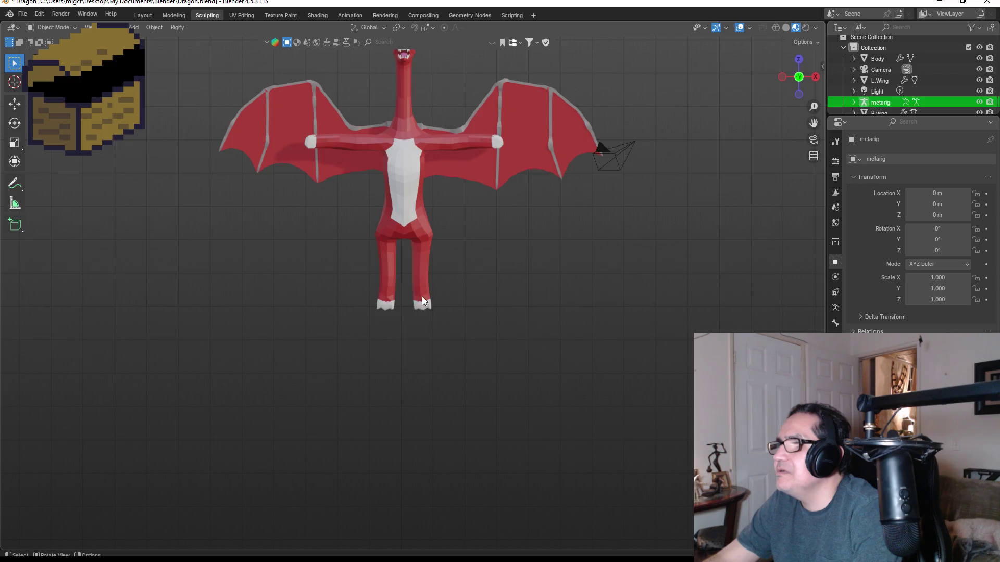
{"action": "scroll", "coordinate": [423, 300], "scroll_direction": "up", "scroll_amount": 5}
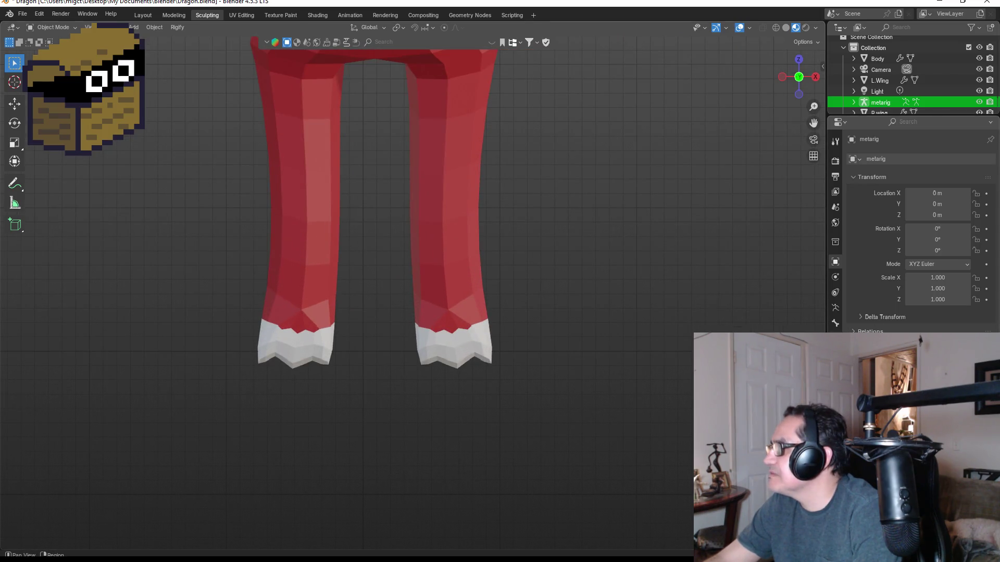
{"action": "left_click", "coordinate": [836, 324]}
{"action": "left_click", "coordinate": [835, 295]}
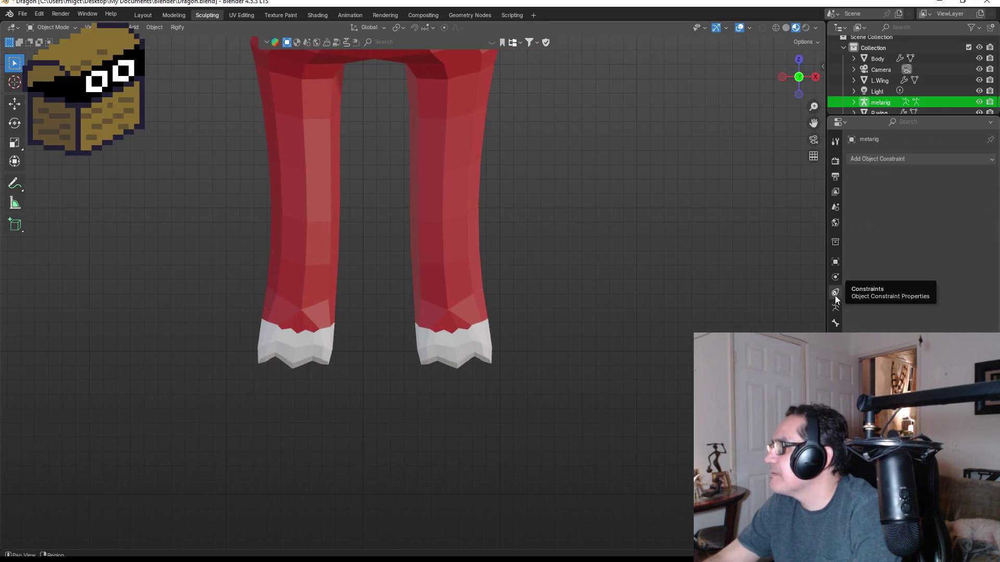
{"action": "left_click", "coordinate": [835, 308]}
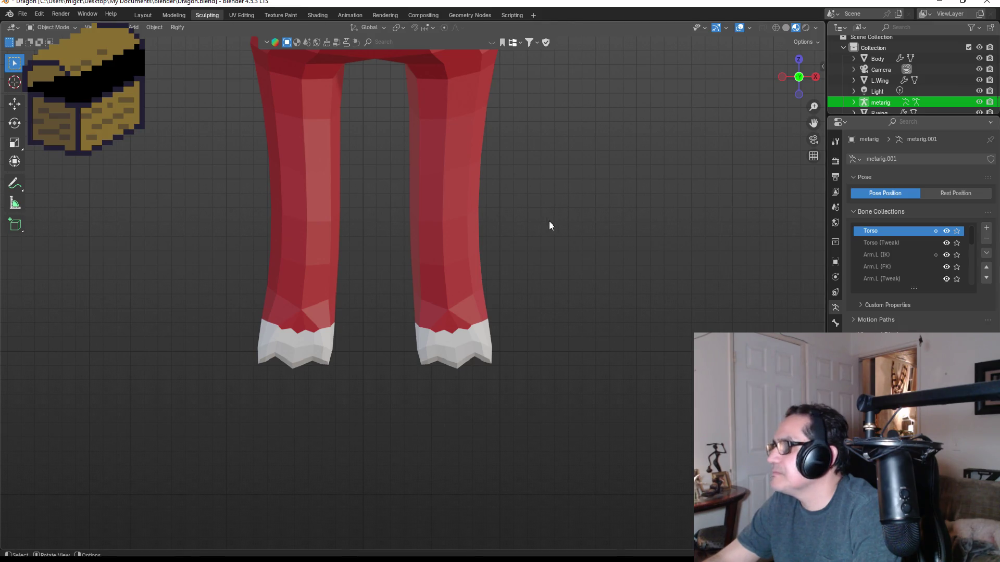
- Scale the meta-rig uniformly to 2.341 to match the dragon
{"action": "scroll", "coordinate": [508, 234], "scroll_direction": "down", "scroll_amount": 3}
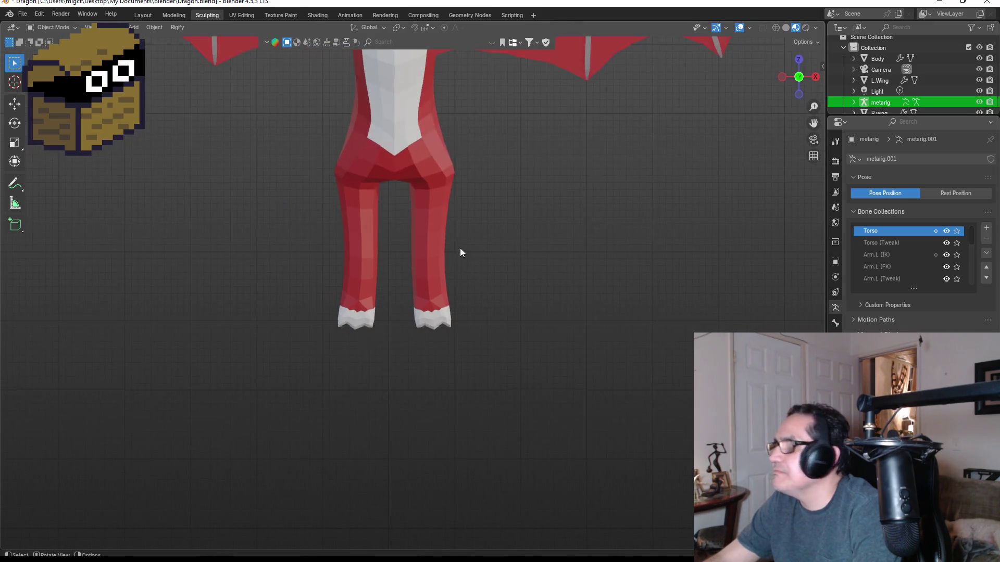
{"action": "key", "text": "s"}
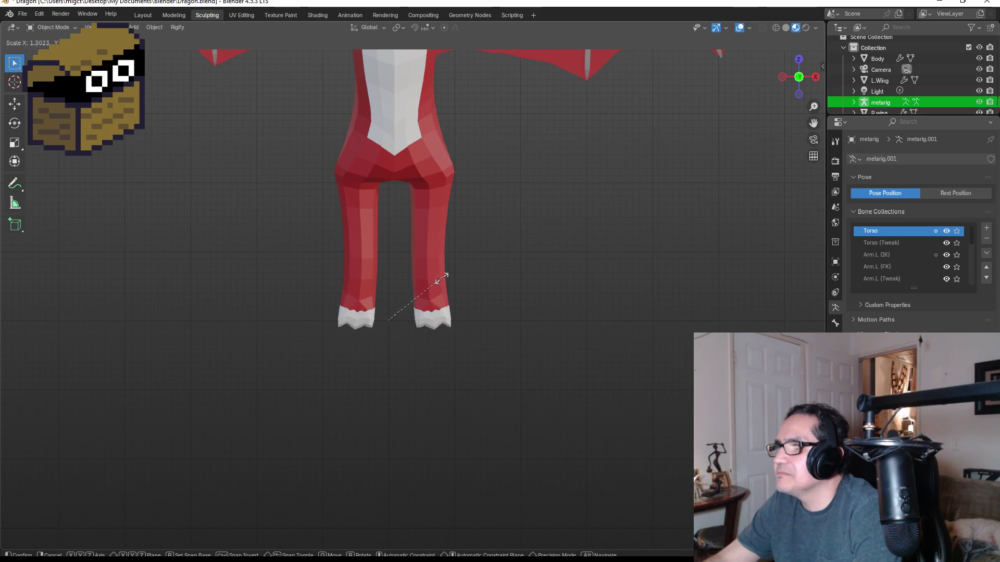
{"action": "left_click", "coordinate": [493, 255]}
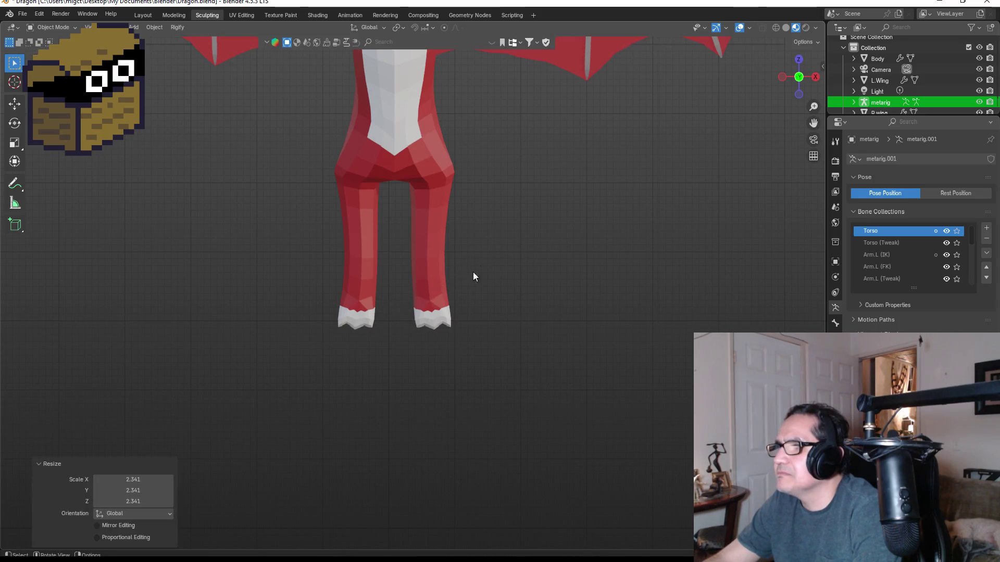
{"action": "left_click", "coordinate": [48, 27]}
{"action": "key", "text": "Escape"}
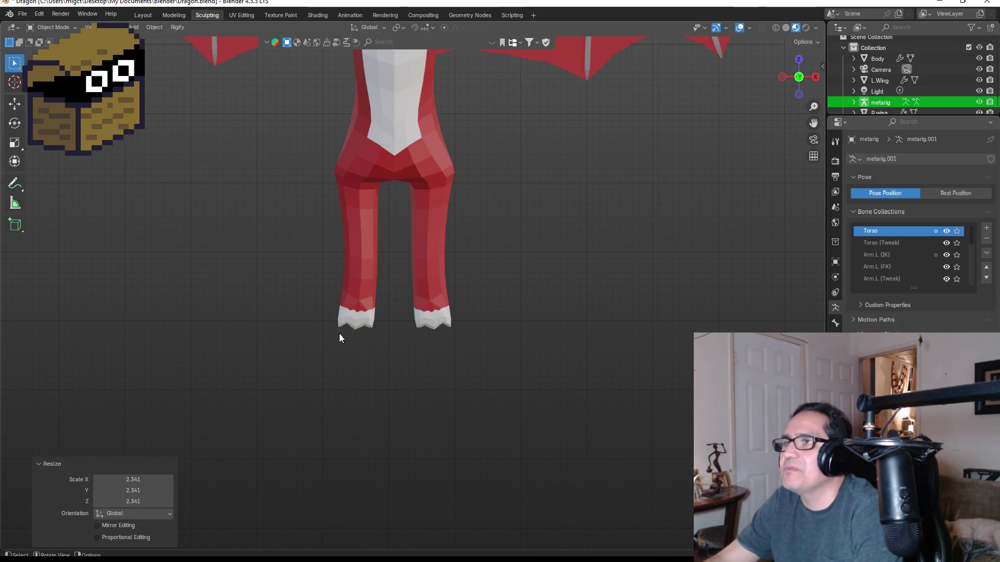
{"action": "scroll", "coordinate": [369, 328], "scroll_direction": "up", "scroll_amount": 6}
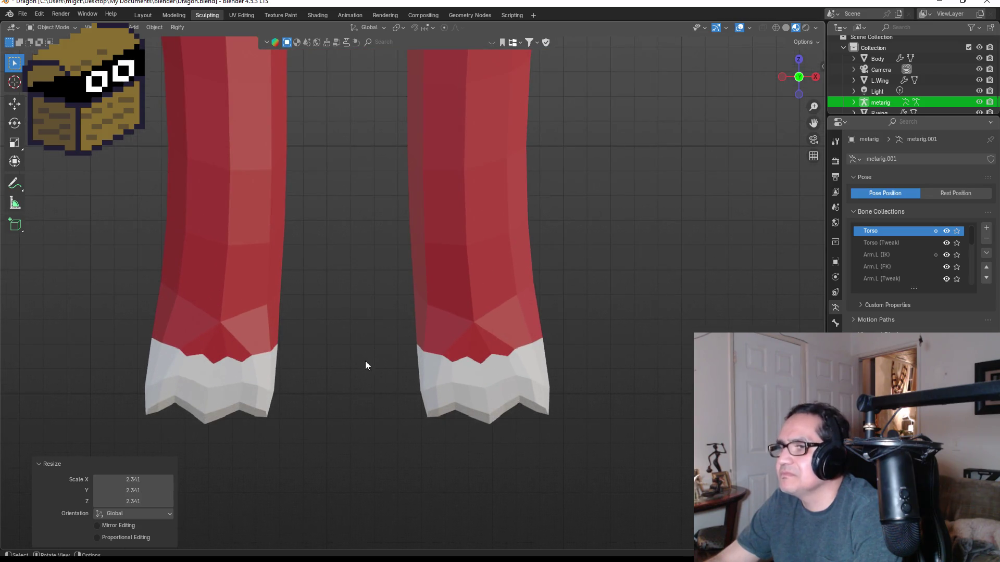
{"action": "scroll", "coordinate": [371, 359], "scroll_direction": "up", "scroll_amount": 4}
{"action": "scroll", "coordinate": [537, 349], "scroll_direction": "down", "scroll_amount": 4}
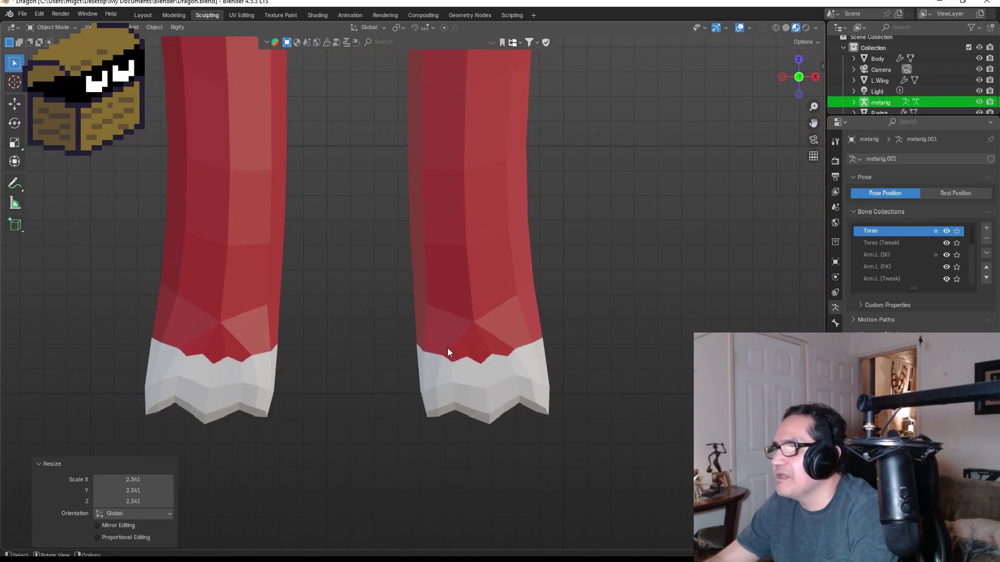
{"action": "scroll", "coordinate": [448, 348], "scroll_direction": "down", "scroll_amount": 2}
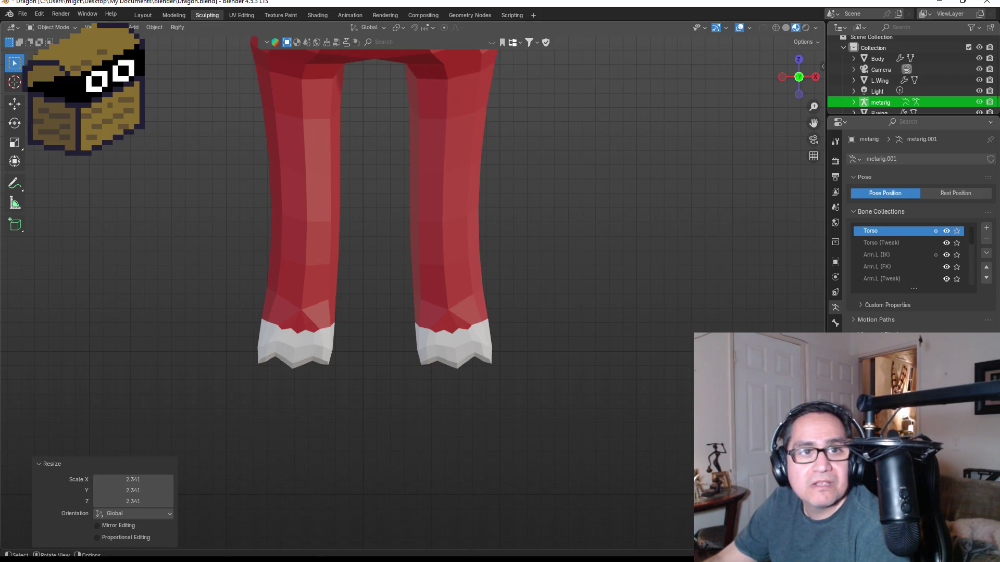
- Save the scene with Ctrl+S and reopen Dragon.blend from the Blender folder
{"action": "left_click", "coordinate": [22, 14]}
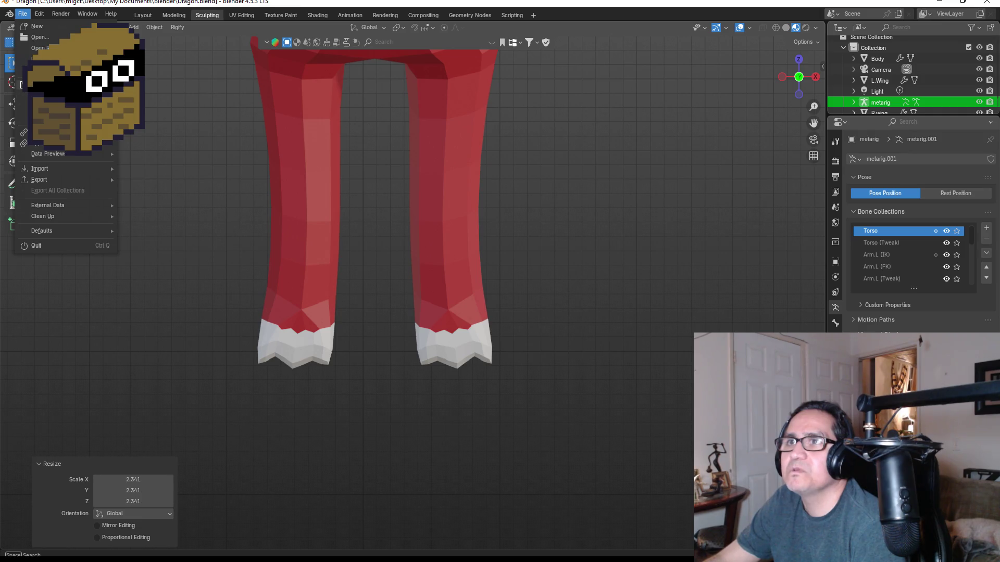
{"action": "key", "text": "ctrl+s"}
{"action": "left_click", "coordinate": [23, 14]}
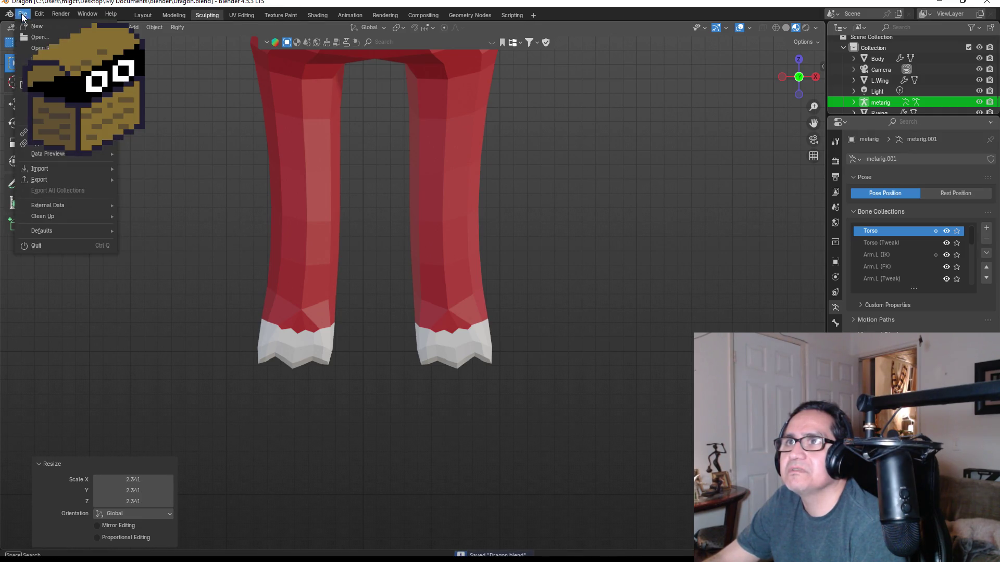
{"action": "left_click", "coordinate": [40, 37]}
{"action": "double_click", "coordinate": [399, 183]}
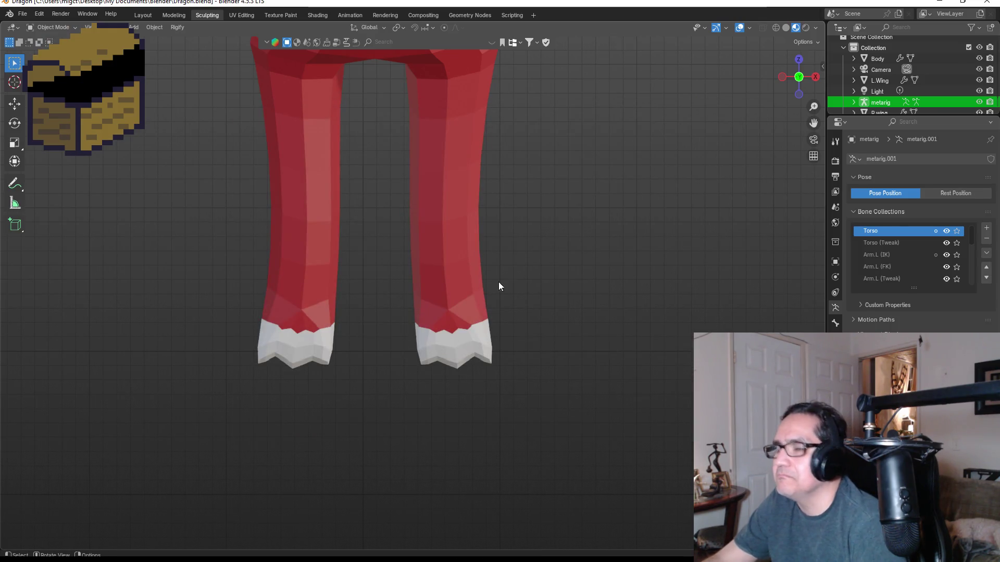
{"action": "scroll", "coordinate": [467, 299], "scroll_direction": "down", "scroll_amount": 5}
{"action": "scroll", "coordinate": [389, 240], "scroll_direction": "down", "scroll_amount": 5}
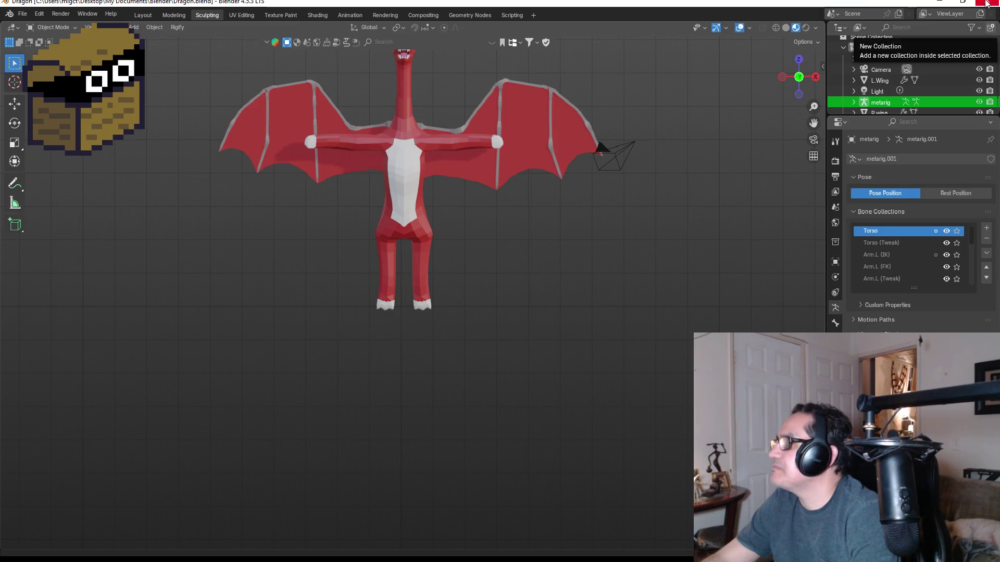
- Close and relaunch Blender, dismissing the splash screen and add-ons notice
{"action": "left_click", "coordinate": [987, 3]}
{"action": "left_click", "coordinate": [161, 267]}
{"action": "double_click", "coordinate": [20, 106]}
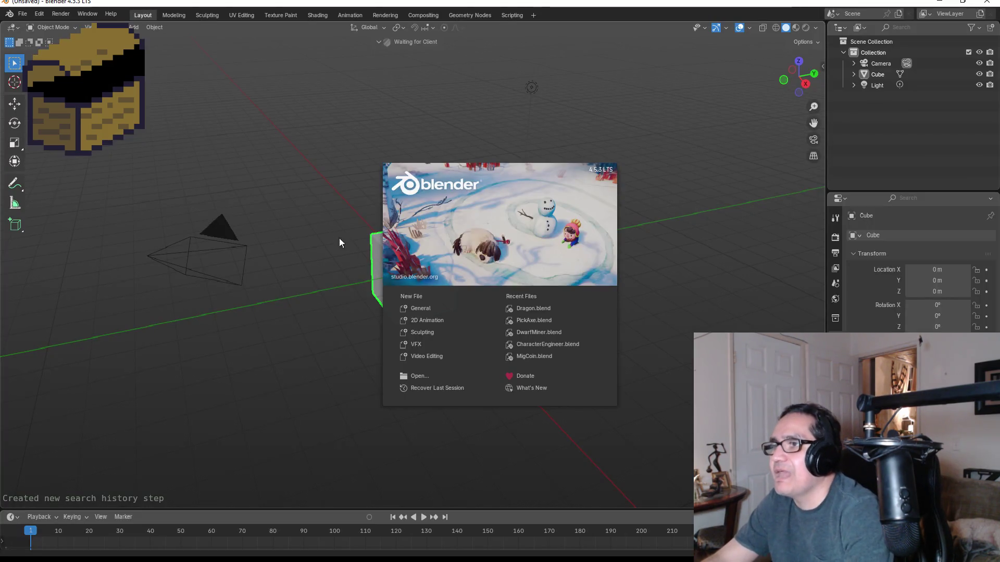
{"action": "left_click", "coordinate": [307, 208]}
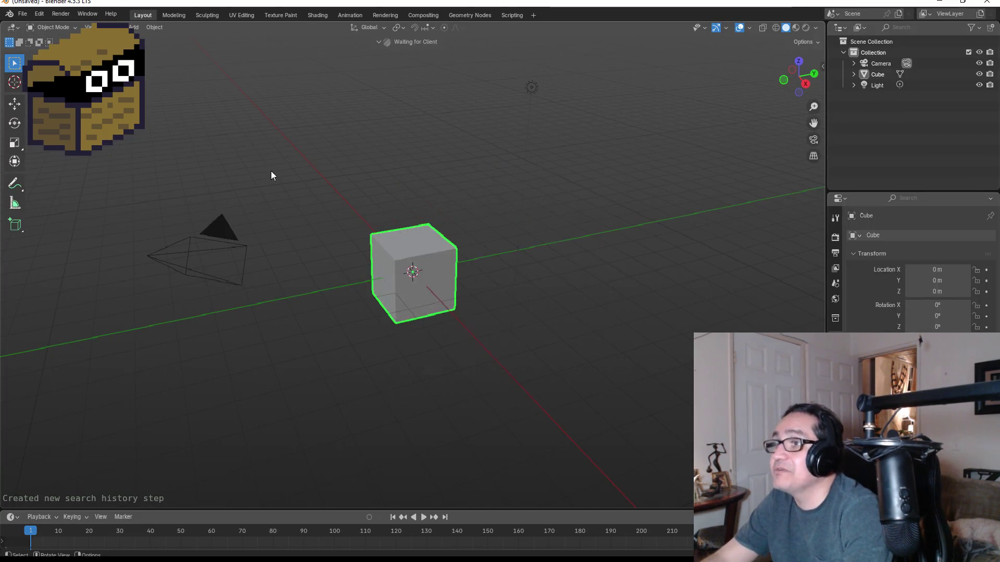
{"action": "key", "text": "KP_1"}
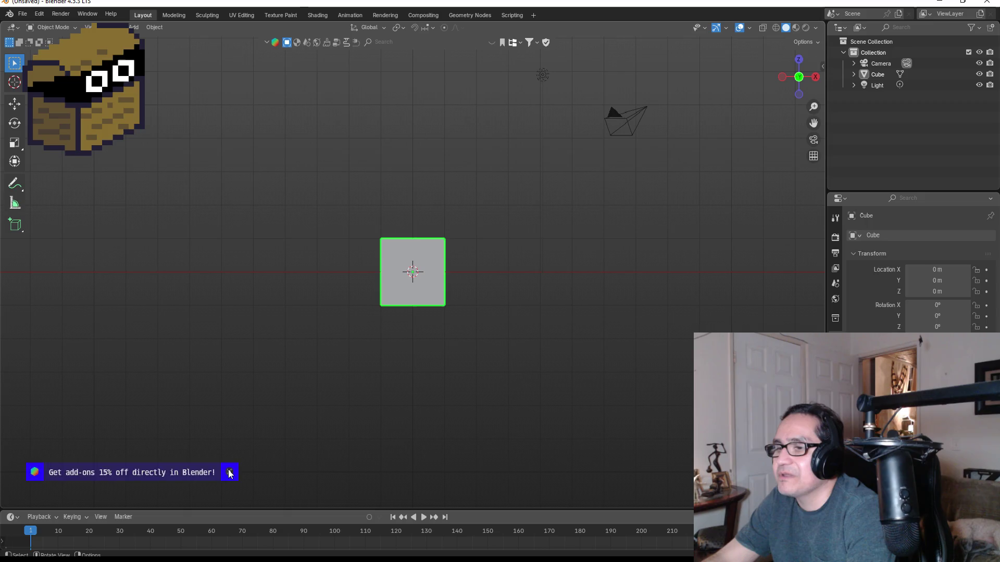
{"action": "left_click", "coordinate": [229, 473]}
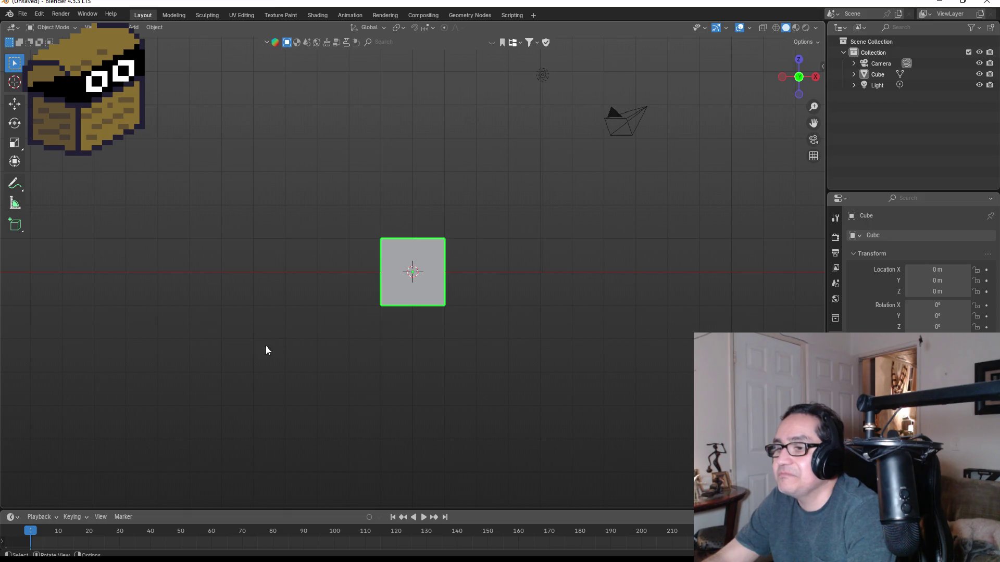
- Open Dragon.blend from the File menu
{"action": "left_click", "coordinate": [29, 18]}
{"action": "left_click", "coordinate": [51, 34]}
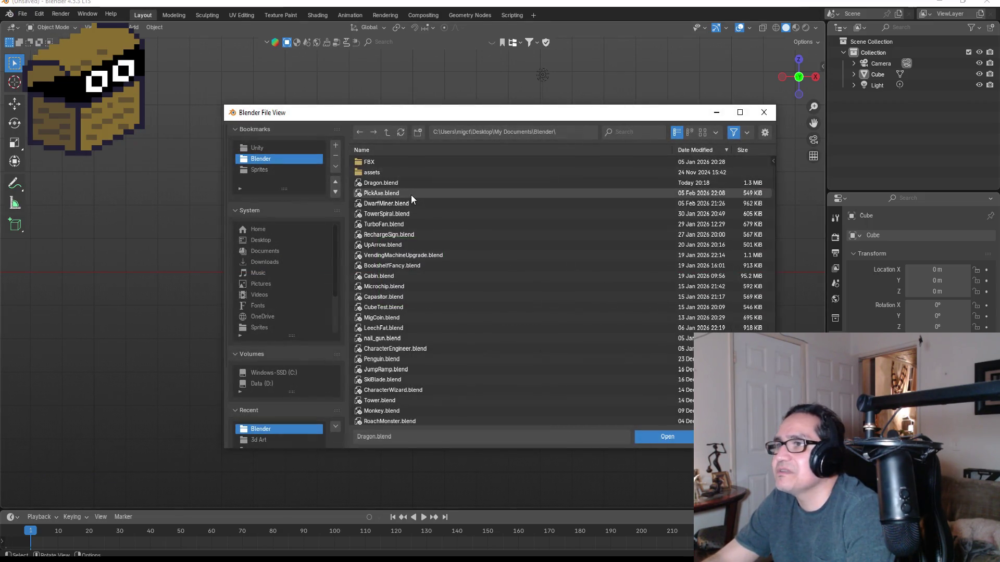
{"action": "double_click", "coordinate": [399, 183]}
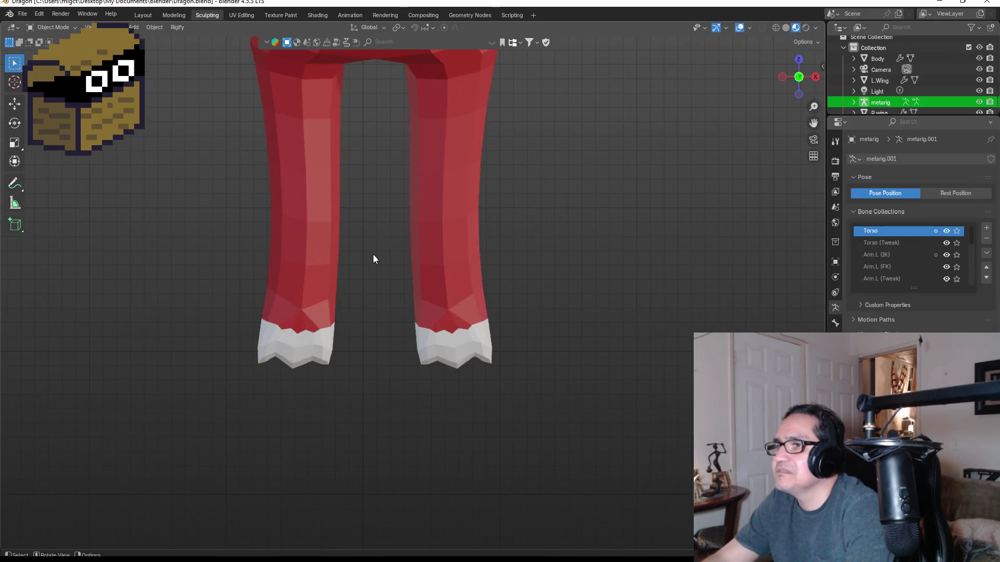
{"action": "scroll", "coordinate": [456, 233], "scroll_direction": "down", "scroll_amount": 2}
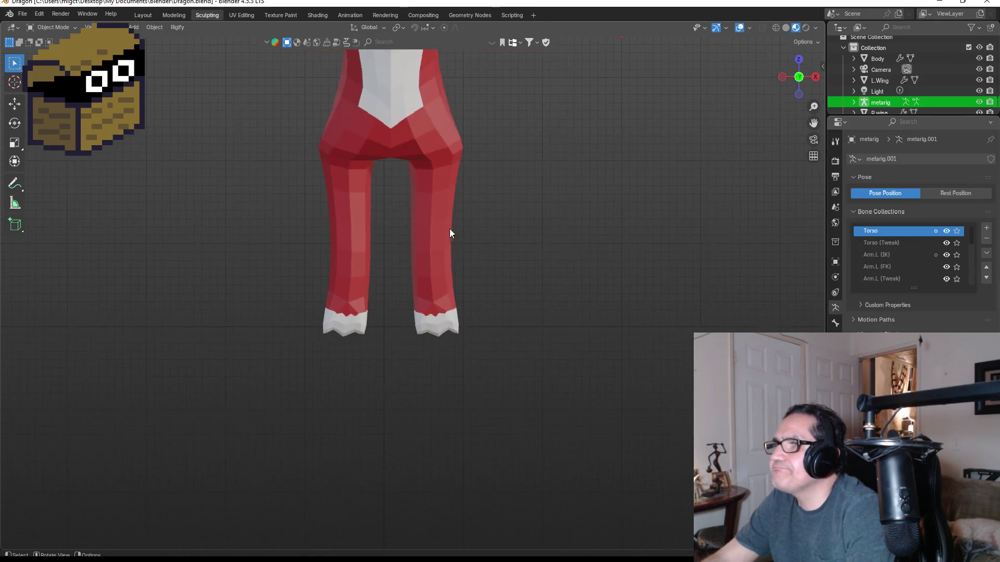
- In the Outliner, pick Light, cancel its rename, then select metarig and finally R.wing
{"action": "scroll", "coordinate": [451, 231], "scroll_direction": "down", "scroll_amount": 4}
{"action": "scroll", "coordinate": [539, 196], "scroll_direction": "down", "scroll_amount": 3}
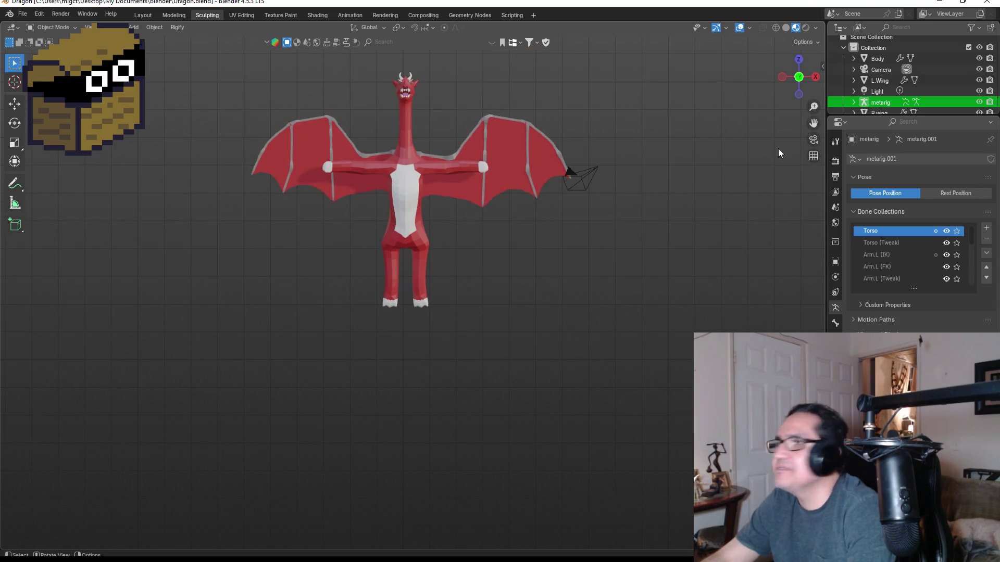
{"action": "left_click", "coordinate": [876, 92]}
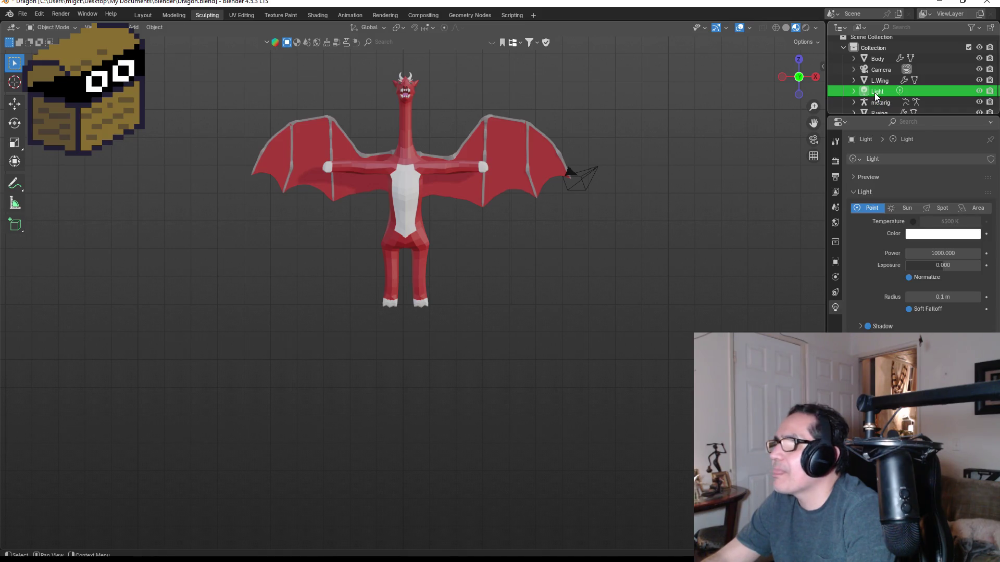
{"action": "double_click", "coordinate": [875, 92]}
{"action": "left_click", "coordinate": [877, 103]}
{"action": "left_click", "coordinate": [878, 105]}
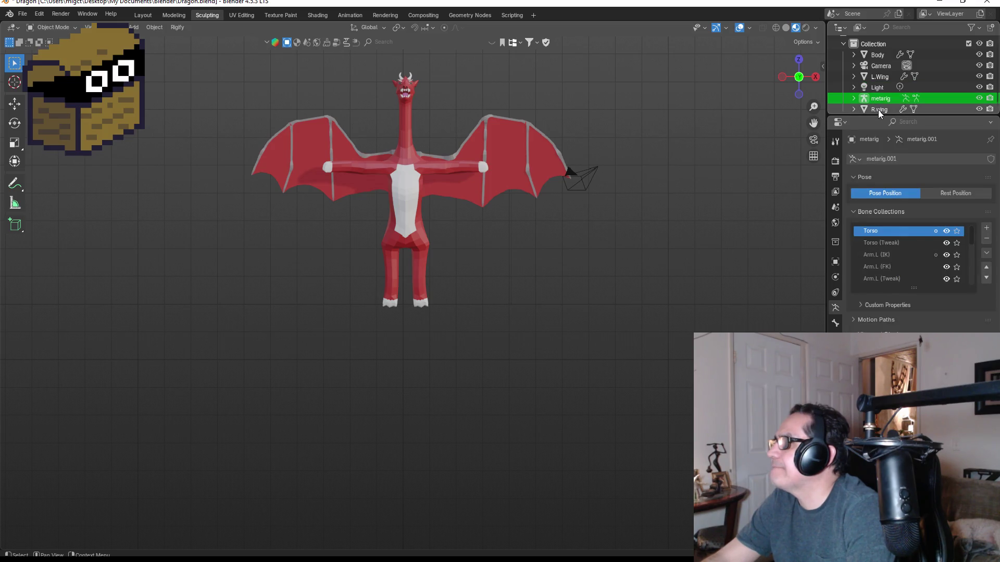
{"action": "left_click", "coordinate": [879, 109]}
{"action": "scroll", "coordinate": [442, 128], "scroll_direction": "up", "scroll_amount": 1}
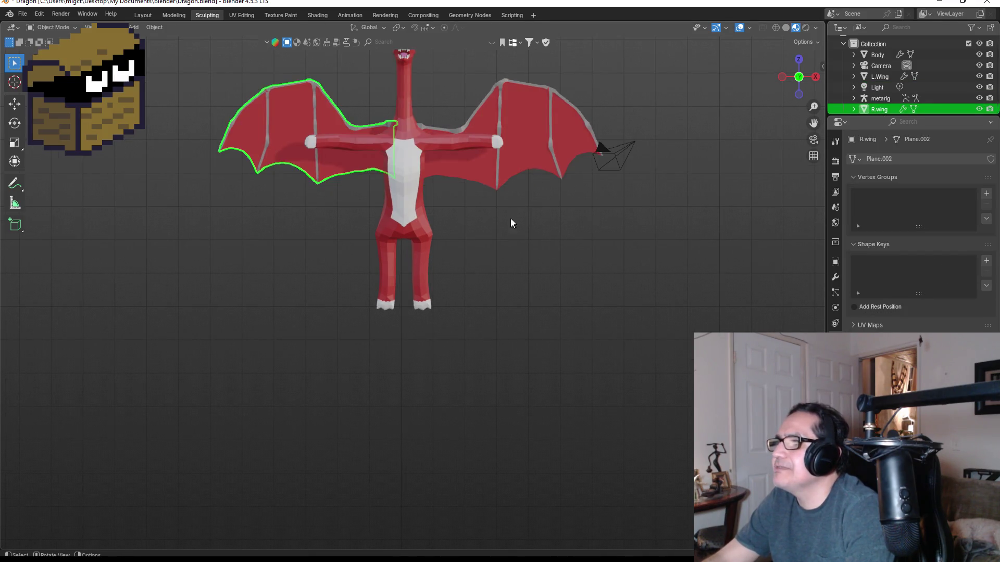
{"action": "mouse_move", "coordinate": [518, 245]}
{"action": "middle_mouse_down"}
{"action": "mouse_move", "coordinate": [358, 239]}
{"action": "mouse_move", "coordinate": [500, 249]}
{"action": "mouse_move", "coordinate": [468, 254]}
{"action": "middle_mouse_up"}
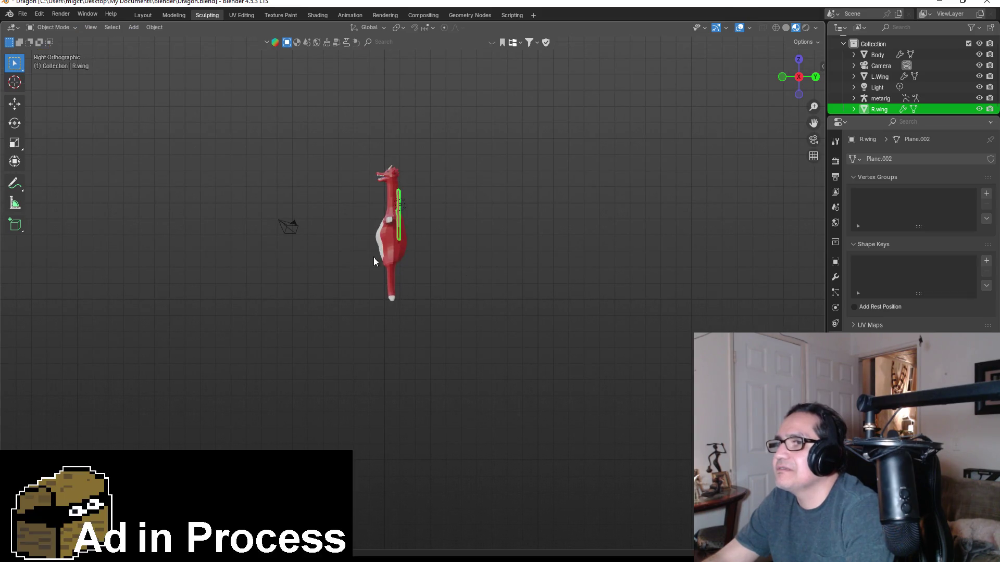
- Box-select the Body, L.Wing and Light and move them 1 m along global X
{"action": "left_click_drag", "start_coordinate": [327, 148], "coordinate": [465, 313]}
{"action": "key", "text": "g"}
{"action": "key", "text": "x"}
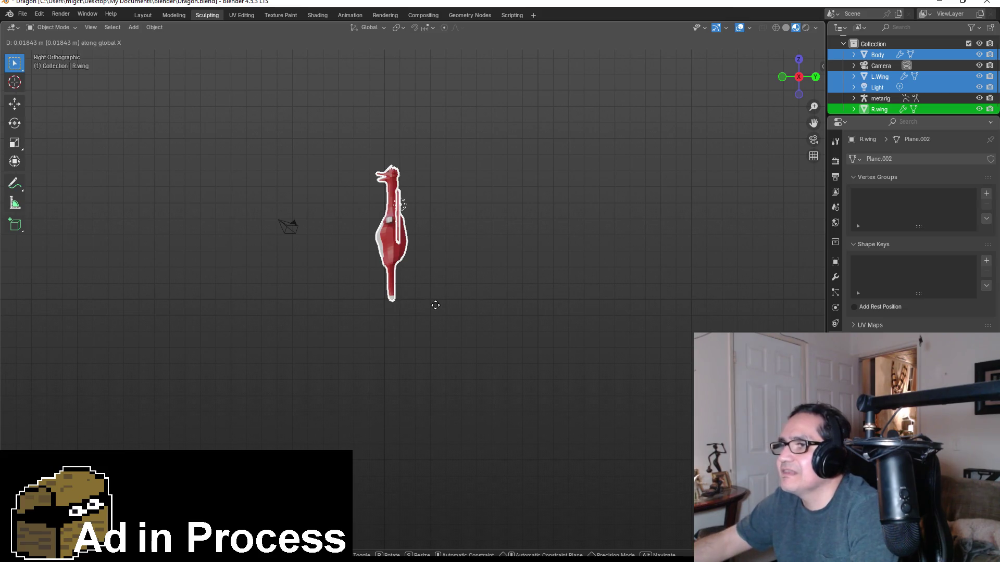
{"action": "type", "text": "1"}
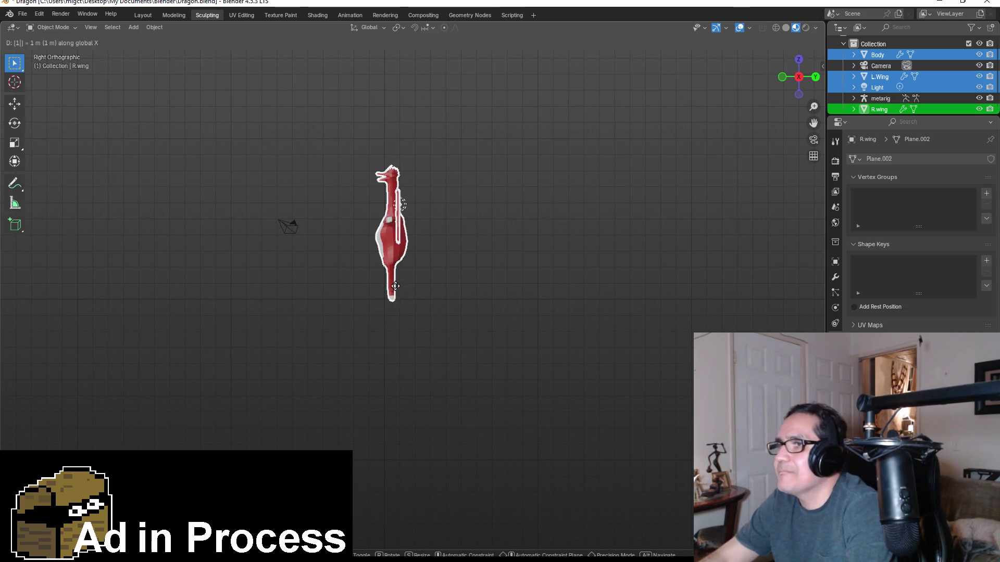
{"action": "type", "text": "zy"}
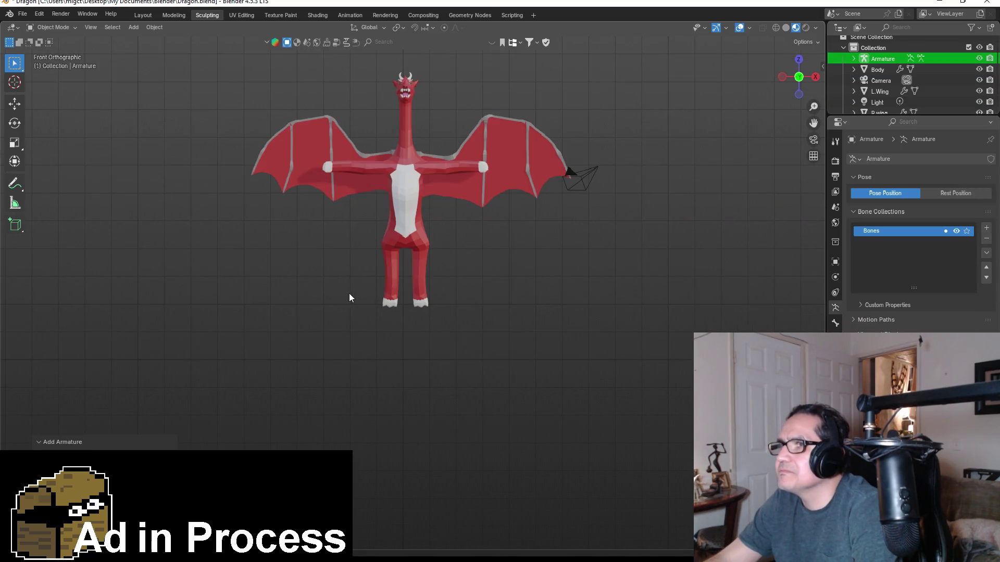
{"action": "type", "text": "s"}
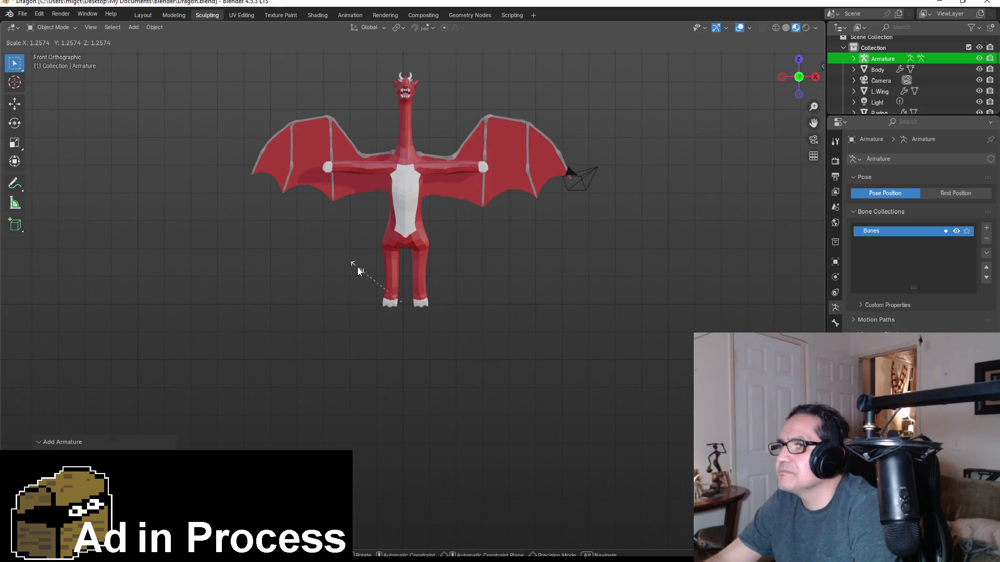
- Confirm the armature's new size and clear the selection
{"action": "left_click", "coordinate": [357, 267]}
{"action": "scroll", "coordinate": [404, 312], "scroll_direction": "up", "scroll_amount": 10}
{"action": "left_click", "coordinate": [345, 374]}
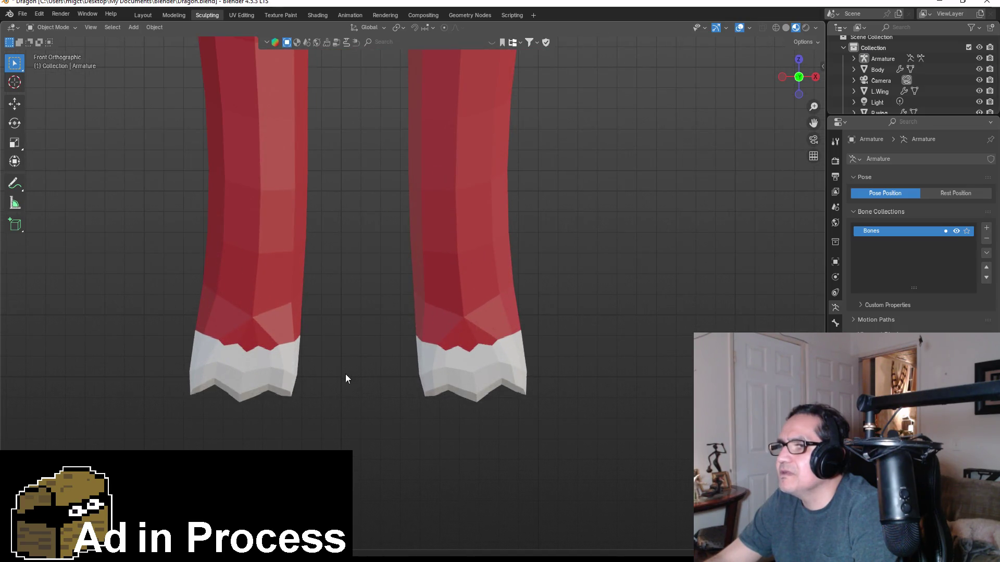
{"action": "scroll", "coordinate": [345, 371], "scroll_direction": "down", "scroll_amount": 5}
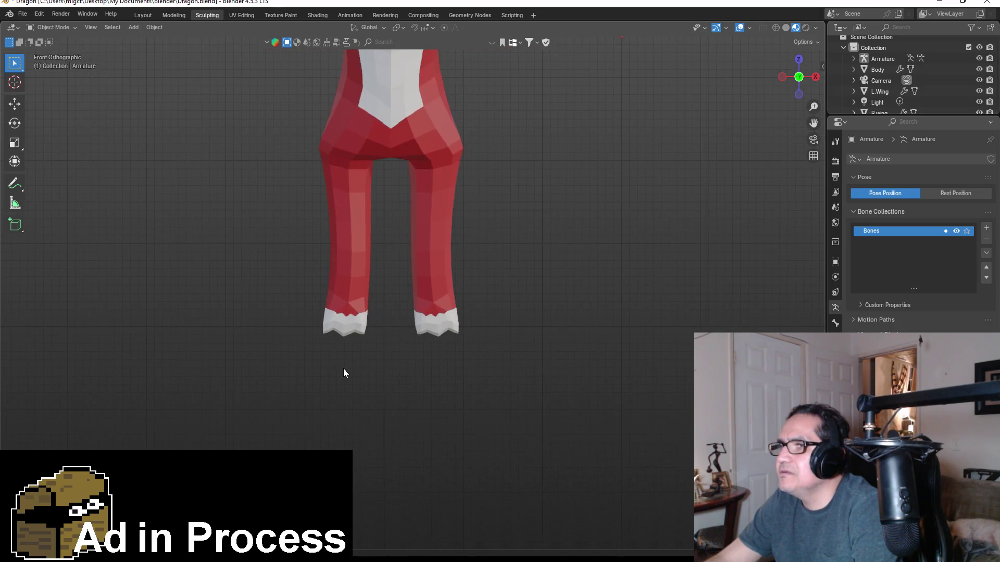
{"action": "left_click", "coordinate": [61, 28]}
{"action": "left_click", "coordinate": [72, 42]}
- Switch the armature to Edit Mode and scale its bone to 1.483 in front view
{"action": "left_click", "coordinate": [52, 27]}
{"action": "left_click", "coordinate": [52, 53]}
{"action": "scroll", "coordinate": [396, 279], "scroll_direction": "down", "scroll_amount": 3}
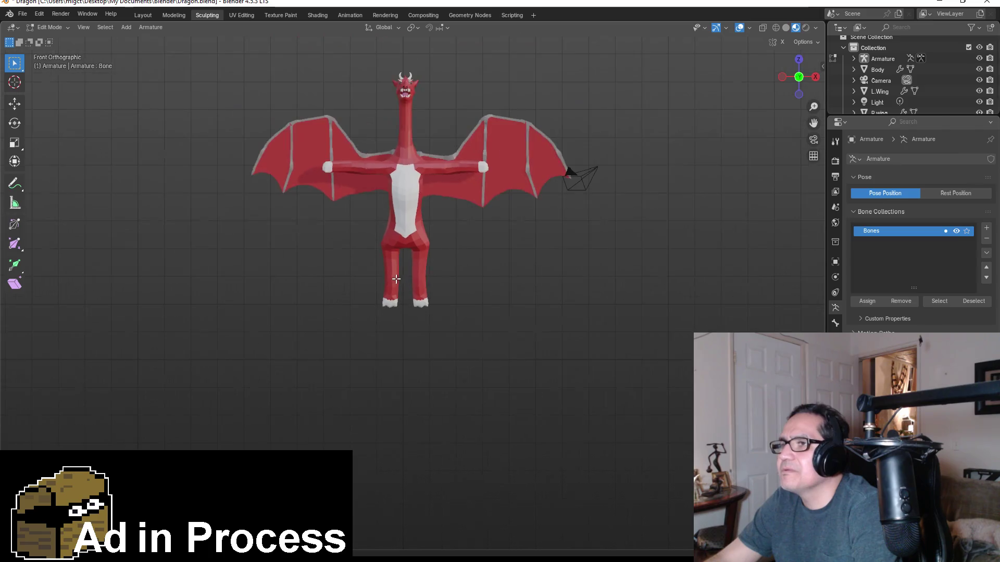
{"action": "mouse_move", "coordinate": [424, 258]}
{"action": "middle_mouse_down"}
{"action": "mouse_move", "coordinate": [601, 259]}
{"action": "mouse_move", "coordinate": [514, 264]}
{"action": "middle_mouse_up"}
{"action": "key", "text": "KP_1"}
{"action": "scroll", "coordinate": [406, 303], "scroll_direction": "up", "scroll_amount": 4}
{"action": "key", "text": "s"}
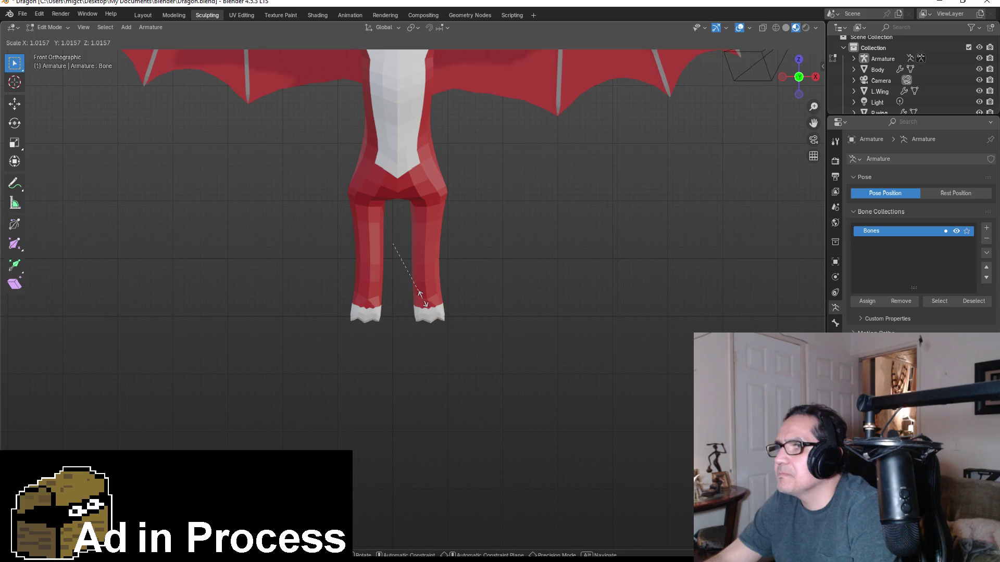
{"action": "left_click", "coordinate": [447, 310]}
{"action": "scroll", "coordinate": [413, 286], "scroll_direction": "up", "scroll_amount": 4}
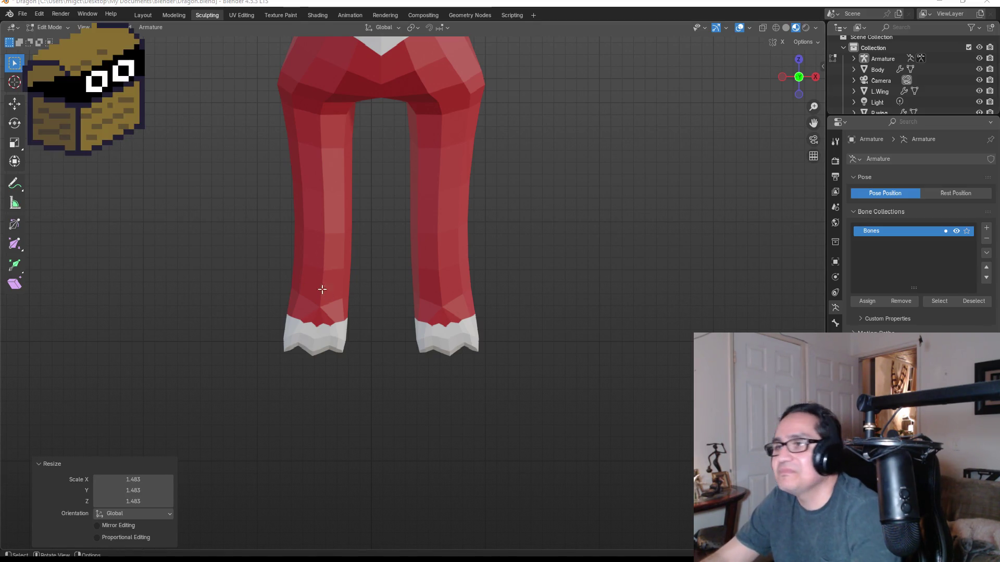
{"action": "scroll", "coordinate": [370, 279], "scroll_direction": "down", "scroll_amount": 3}
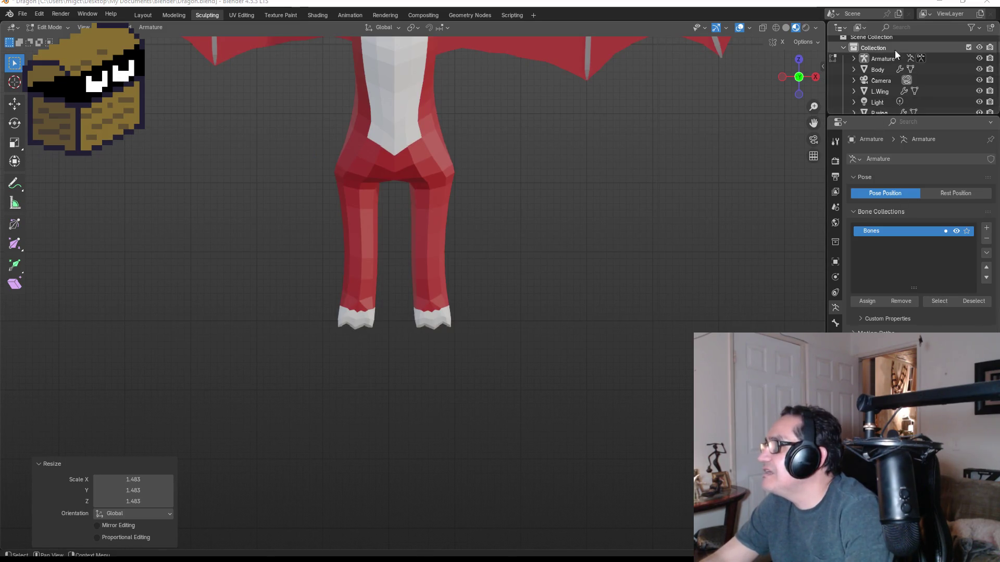
- Select the Armature in the Outliner and briefly expand its child entries
{"action": "scroll", "coordinate": [883, 52], "scroll_direction": "down", "scroll_amount": 1}
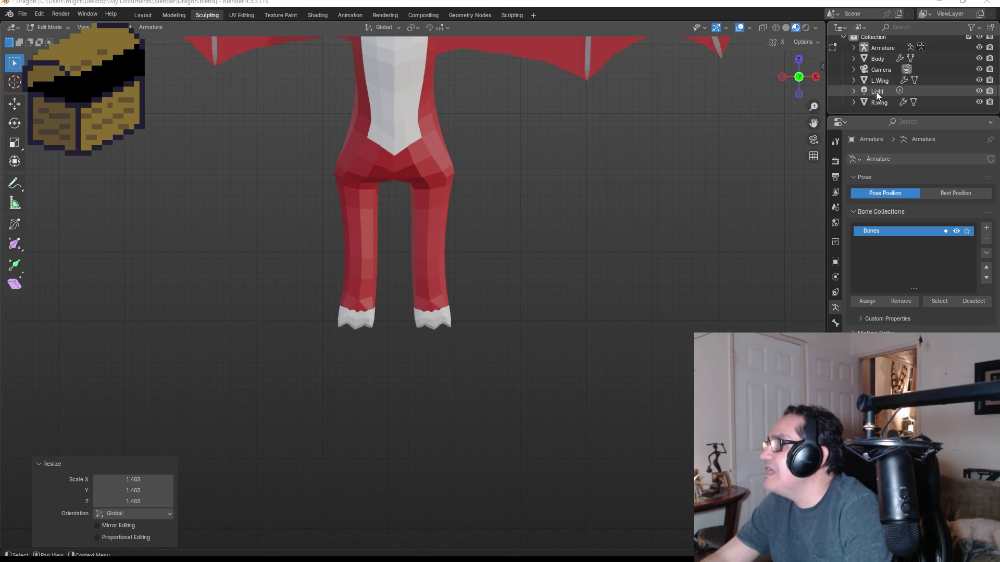
{"action": "scroll", "coordinate": [884, 78], "scroll_direction": "up", "scroll_amount": 2}
{"action": "left_click", "coordinate": [884, 67]}
{"action": "scroll", "coordinate": [457, 179], "scroll_direction": "down", "scroll_amount": 4}
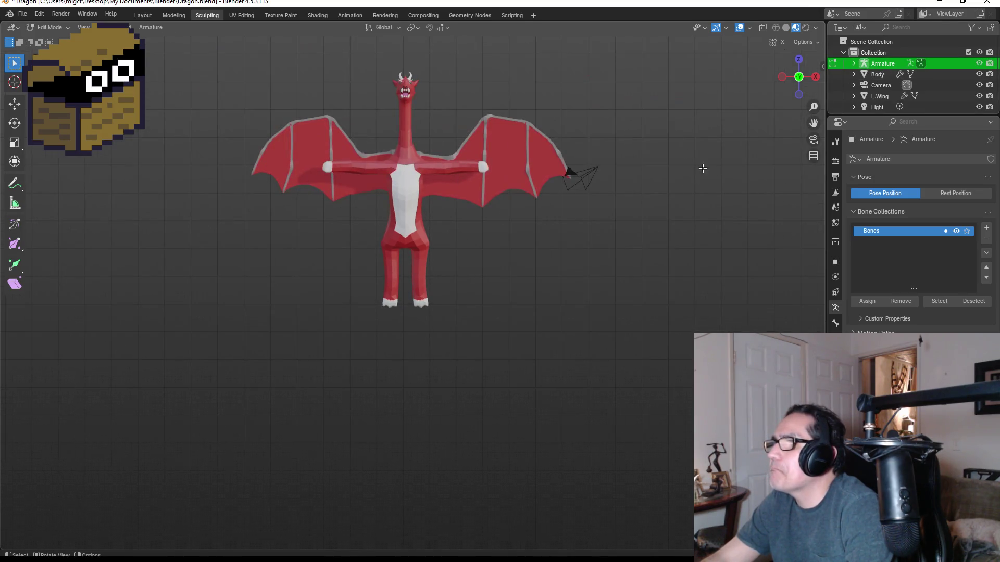
{"action": "left_click", "coordinate": [854, 64]}
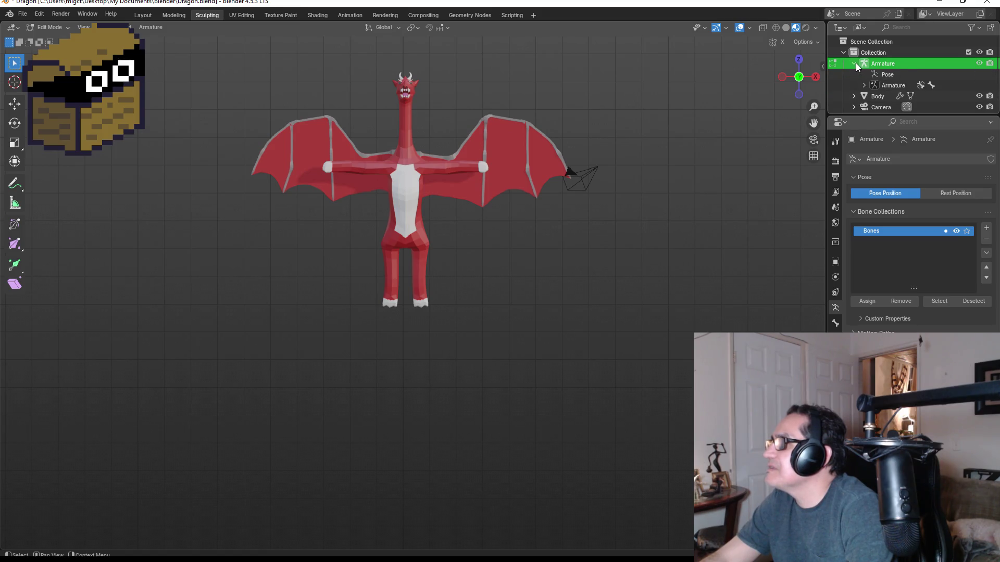
{"action": "left_click", "coordinate": [854, 64]}
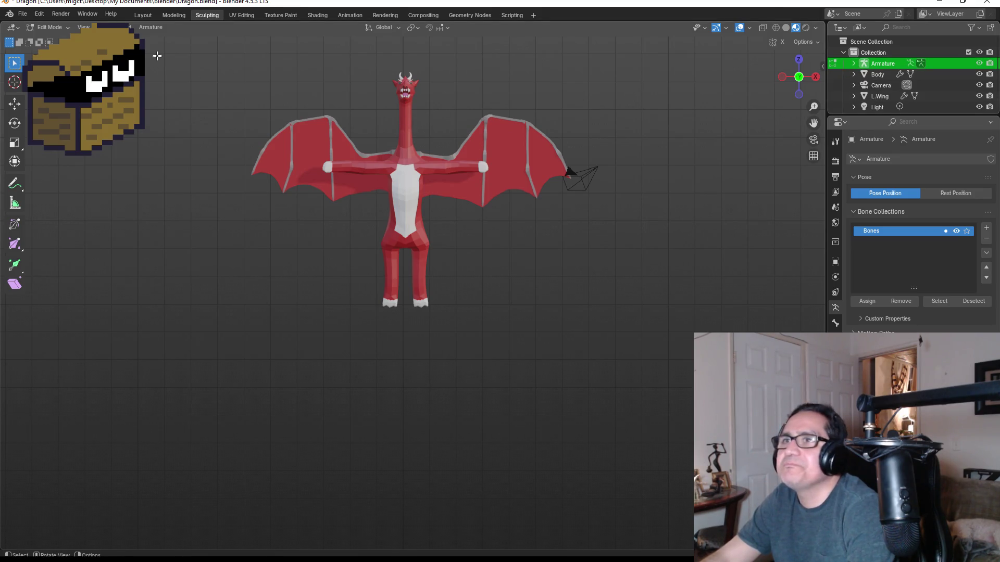
- Return to Object Mode, select the dragon's Body and hide it
{"action": "key", "text": "Tab"}
{"action": "left_click", "coordinate": [502, 155]}
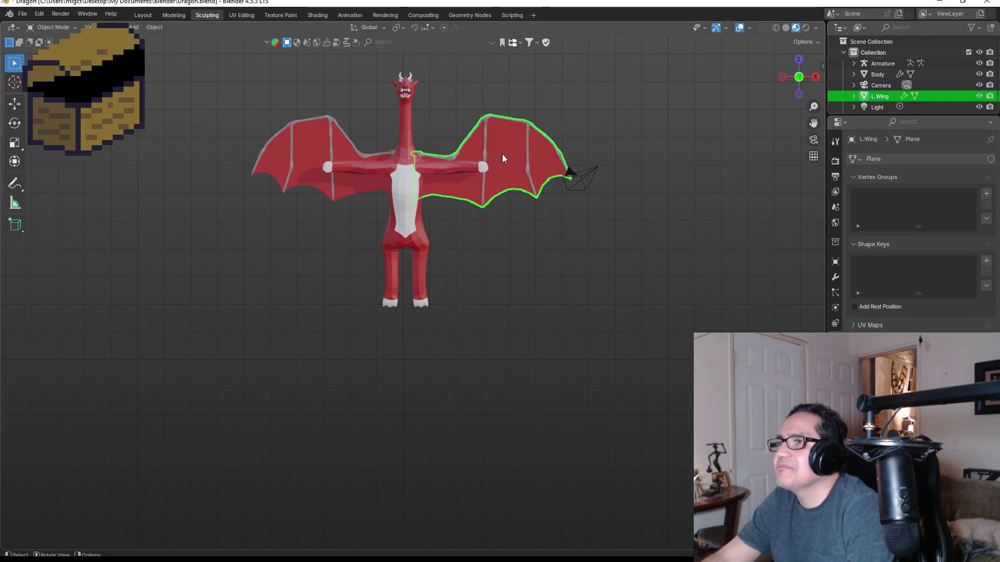
{"action": "left_click", "coordinate": [396, 142]}
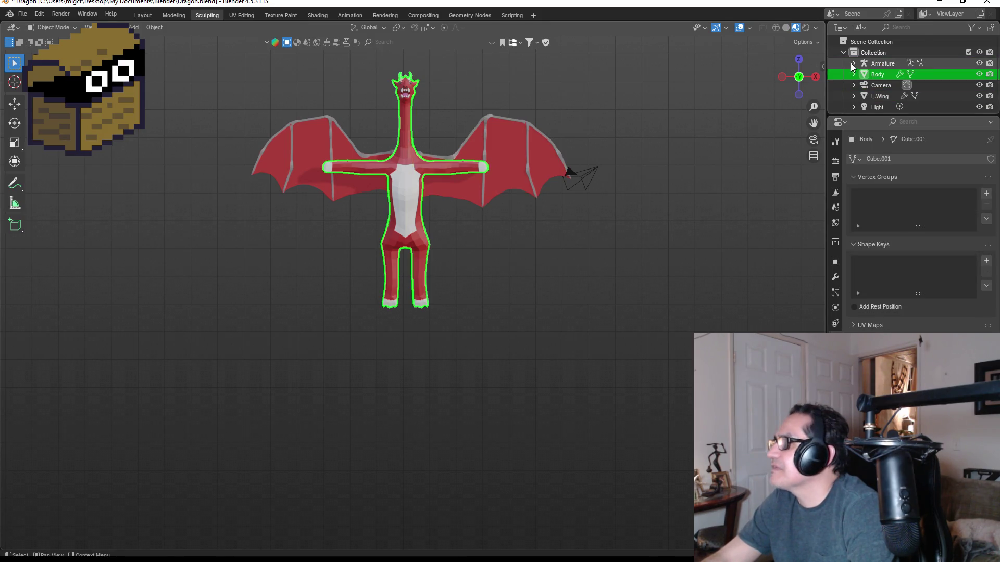
{"action": "left_click", "coordinate": [978, 75]}
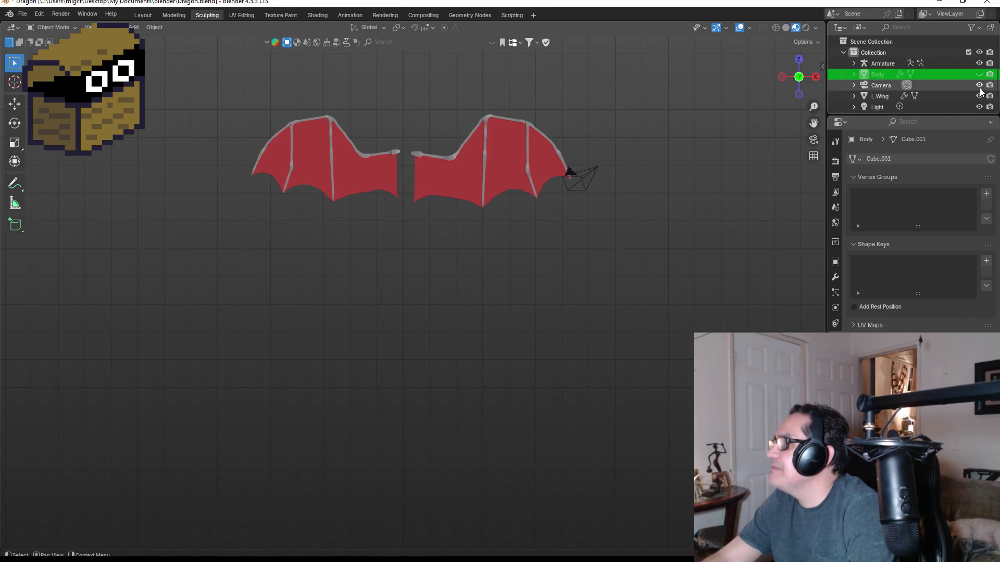
- Select the Armature and shrink it uniformly to 0.192
{"action": "scroll", "coordinate": [374, 143], "scroll_direction": "up", "scroll_amount": 3}
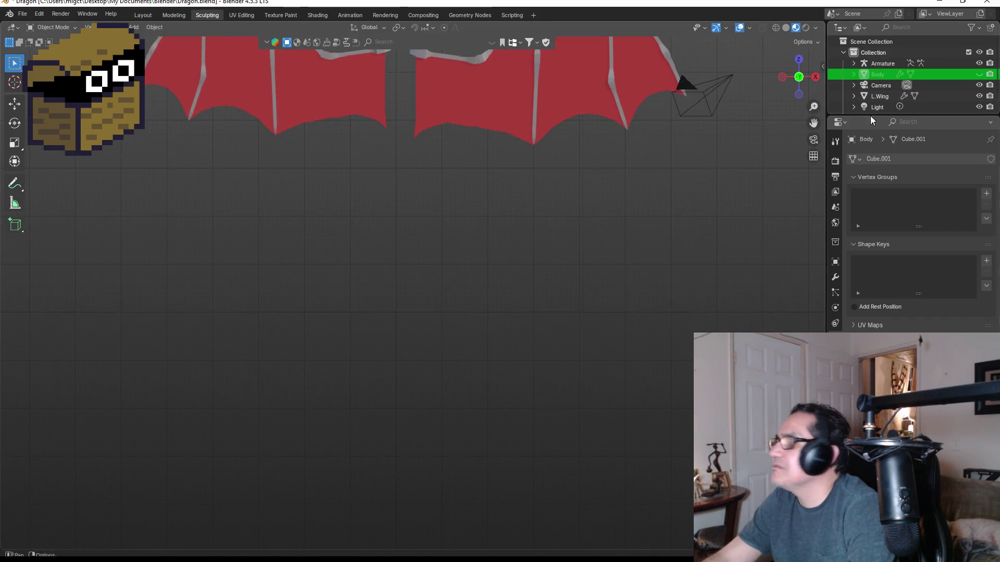
{"action": "scroll", "coordinate": [877, 108], "scroll_direction": "down", "scroll_amount": 1}
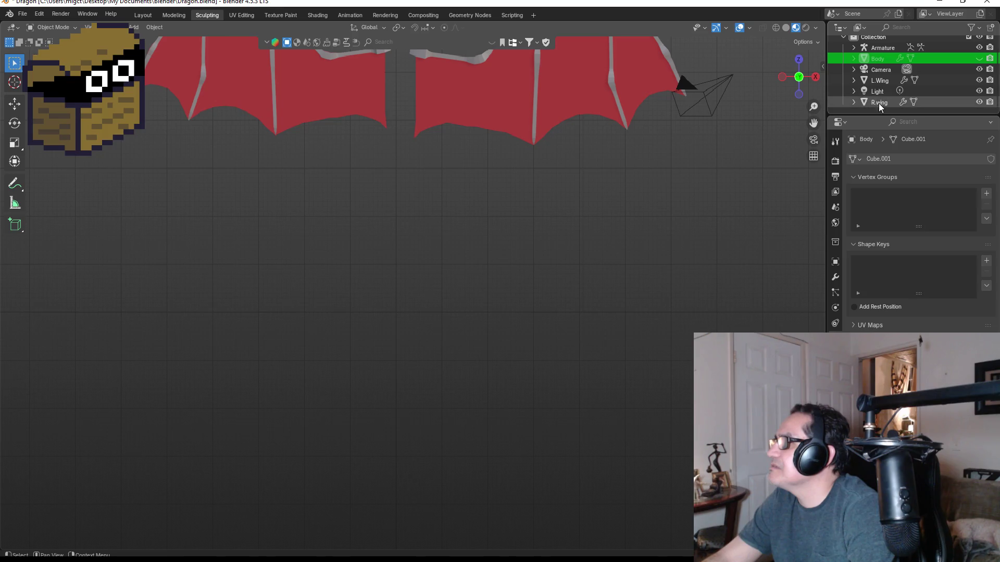
{"action": "scroll", "coordinate": [879, 86], "scroll_direction": "up", "scroll_amount": 1}
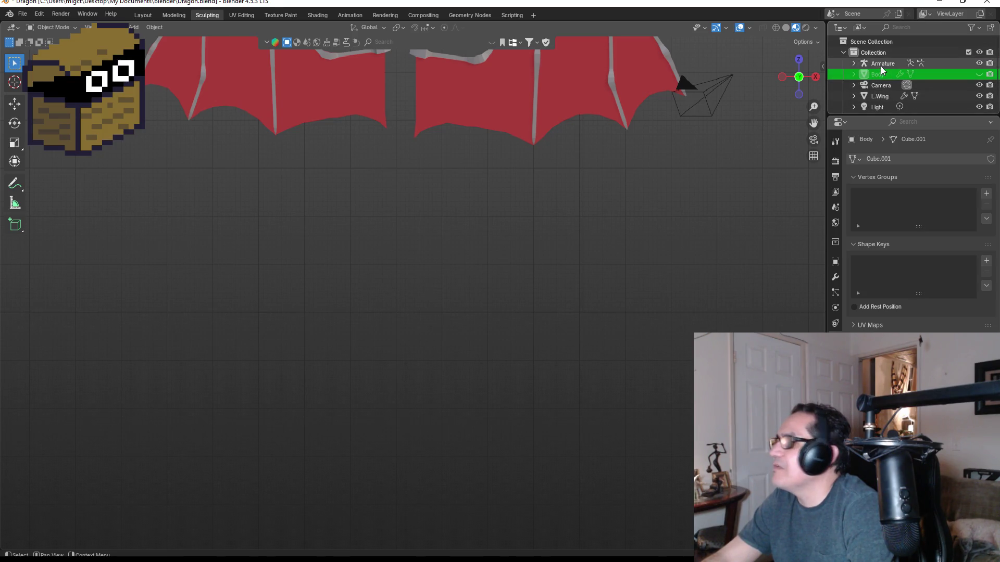
{"action": "left_click", "coordinate": [880, 65]}
{"action": "scroll", "coordinate": [454, 207], "scroll_direction": "down", "scroll_amount": 4}
{"action": "key", "text": "s"}
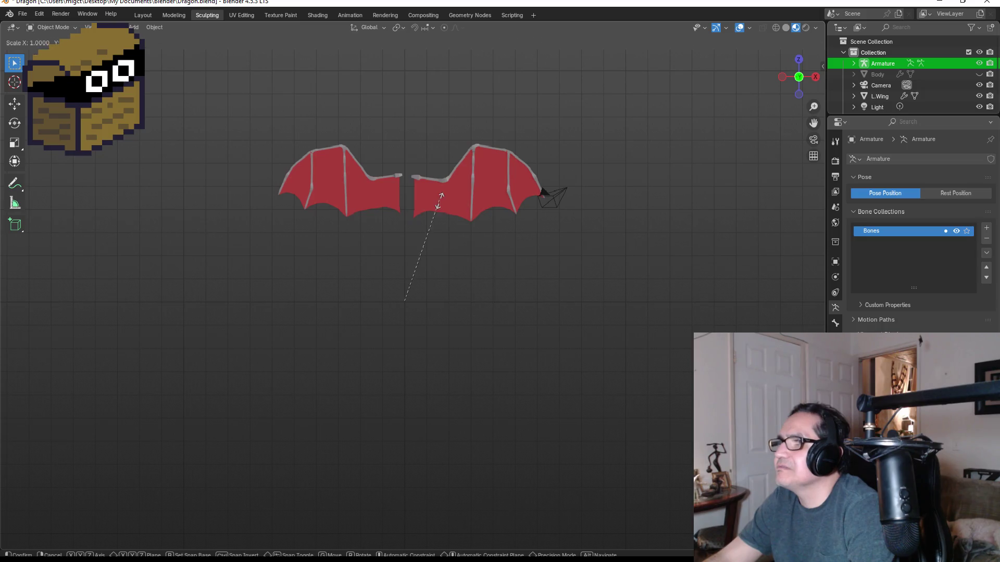
{"action": "left_click", "coordinate": [414, 284]}
- Clear the selection, return to front view, then select and delete the Armature
{"action": "scroll", "coordinate": [396, 309], "scroll_direction": "up", "scroll_amount": 5}
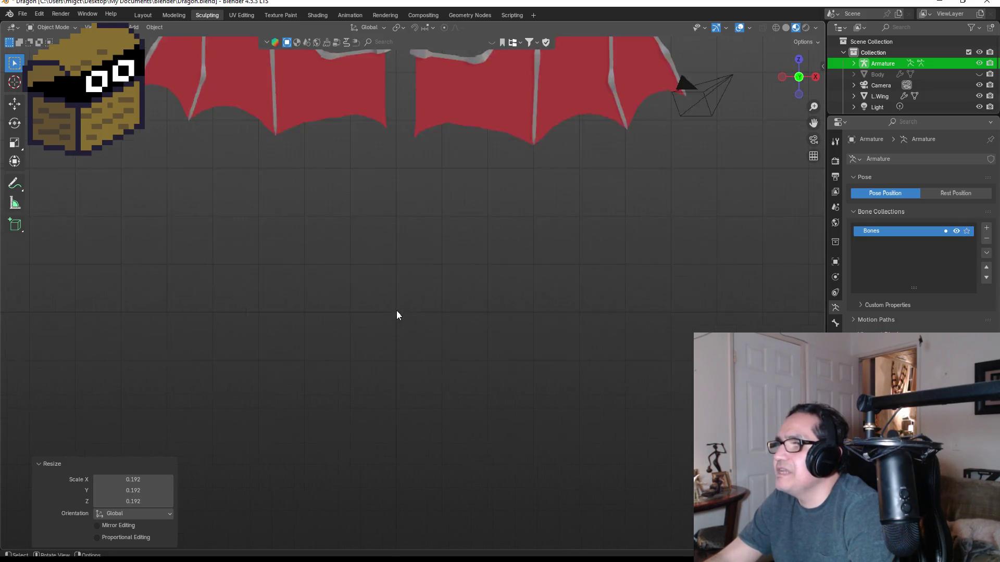
{"action": "left_click_drag", "start_coordinate": [300, 301], "coordinate": [385, 386]}
{"action": "middle_click_drag", "start_coordinate": [371, 385], "coordinate": [401, 353]}
{"action": "key", "text": "KP_1"}
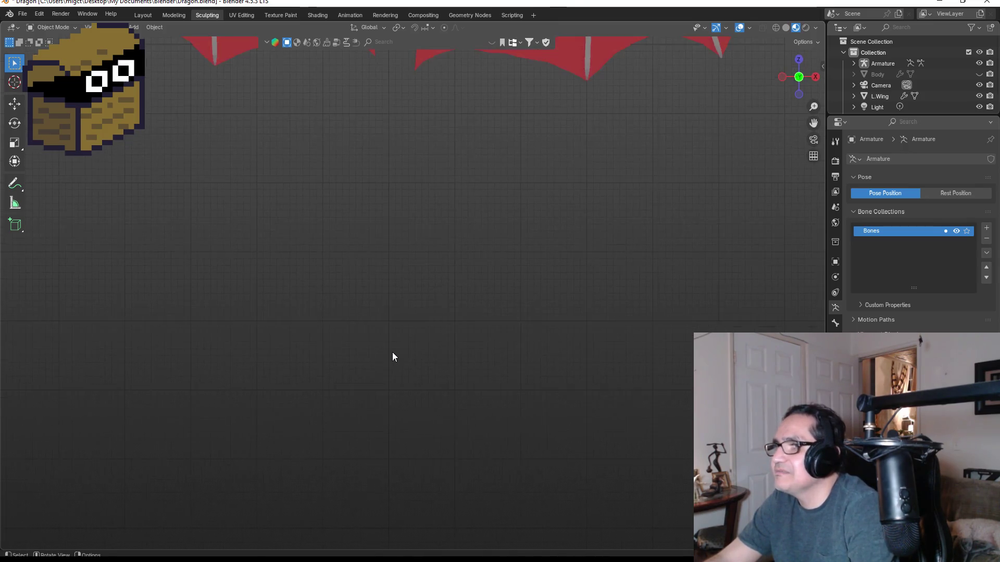
{"action": "scroll", "coordinate": [870, 104], "scroll_direction": "down", "scroll_amount": 1}
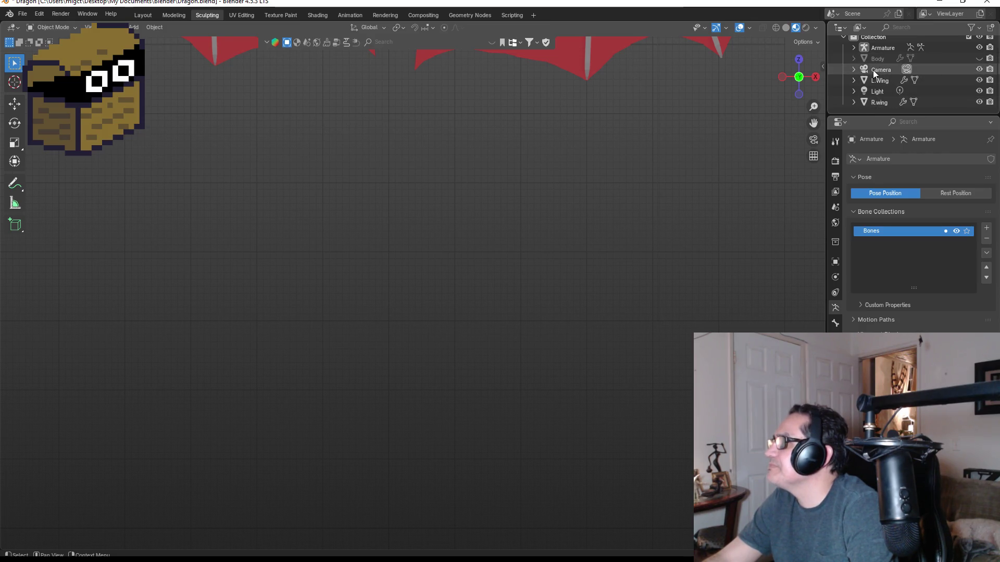
{"action": "left_click", "coordinate": [873, 50]}
{"action": "key", "text": "Delete"}
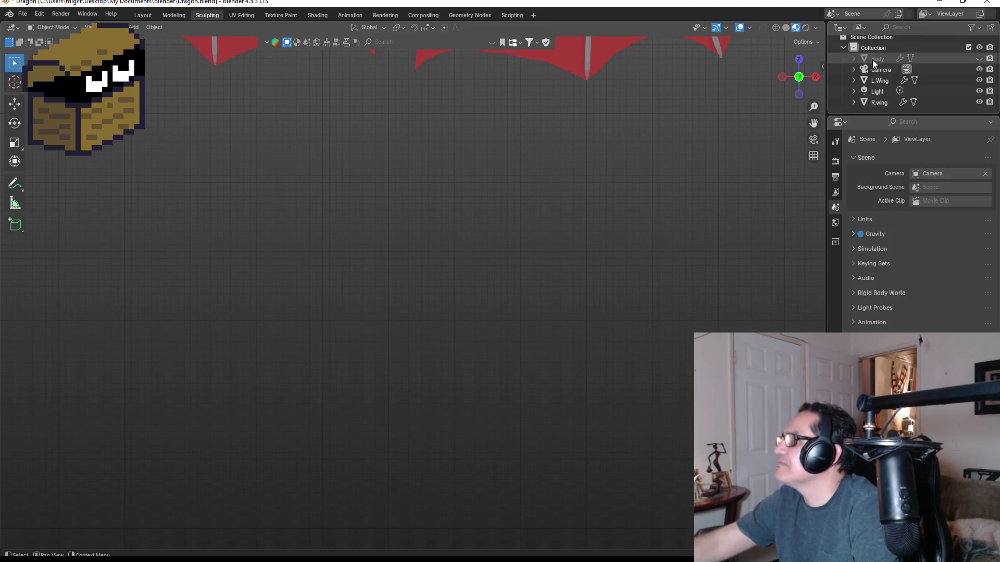
- After checking File > Recover, unhide the dragon's Body via its Outliner eye icon
{"action": "right_click", "coordinate": [392, 243]}
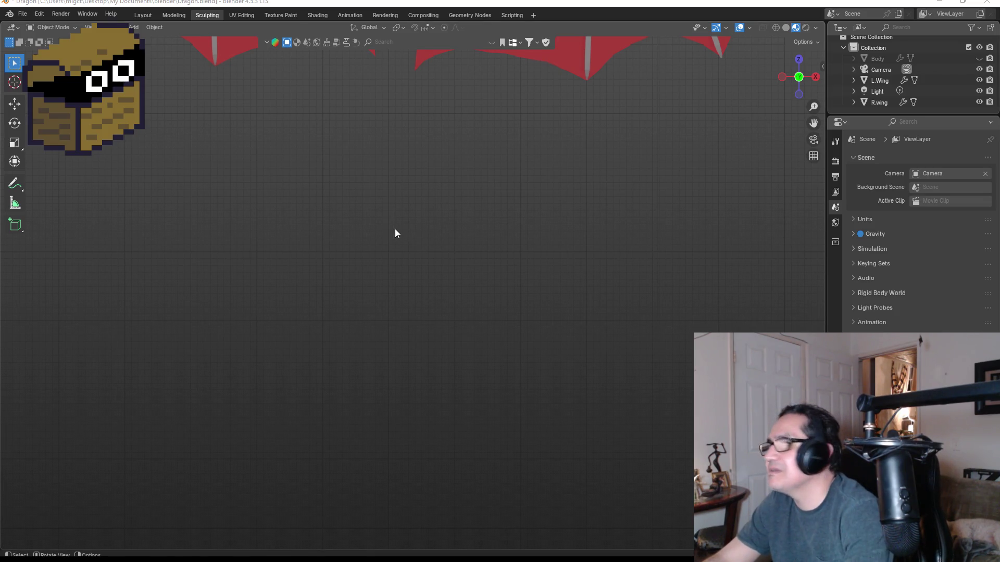
{"action": "scroll", "coordinate": [404, 224], "scroll_direction": "down", "scroll_amount": 1}
{"action": "scroll", "coordinate": [393, 234], "scroll_direction": "down", "scroll_amount": 2}
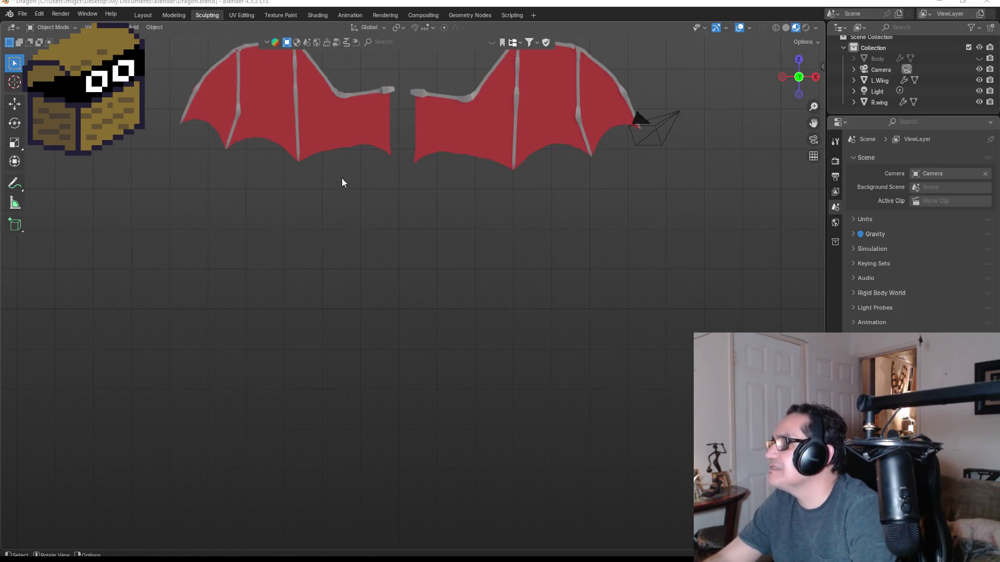
{"action": "left_click", "coordinate": [22, 14]}
{"action": "mouse_move", "coordinate": [52, 69]}
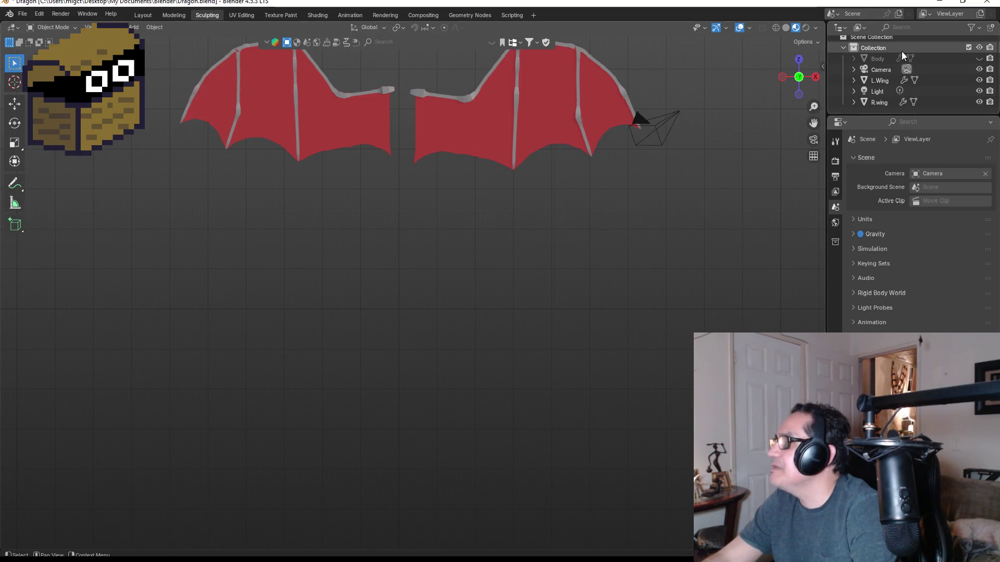
{"action": "left_click", "coordinate": [873, 58]}
{"action": "left_click", "coordinate": [979, 59]}
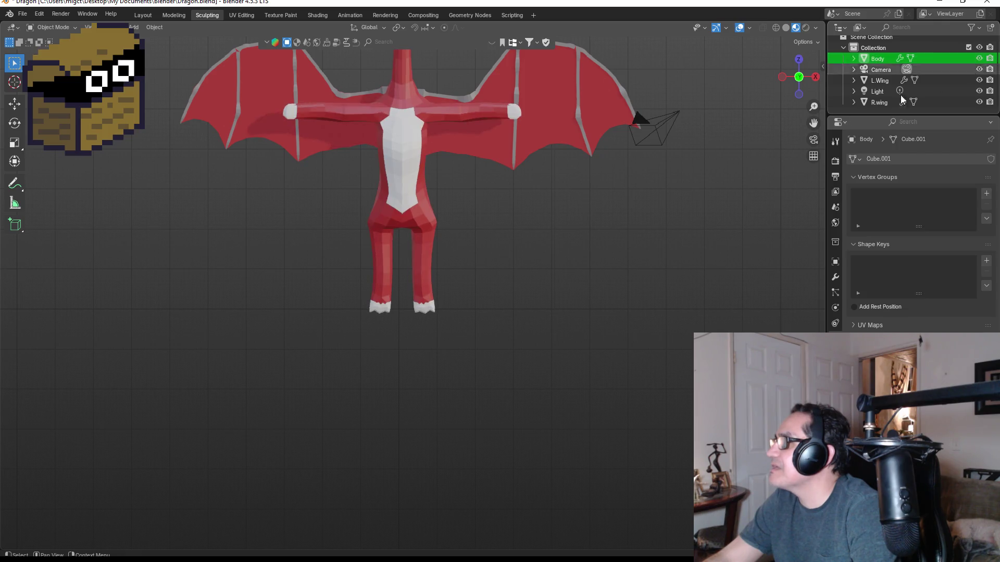
- Try raising the dragon body's crotch vertex in Edit Mode, then undo it and return to Object Mode
{"action": "scroll", "coordinate": [394, 200], "scroll_direction": "up", "scroll_amount": 3}
{"action": "left_click", "coordinate": [404, 160]}
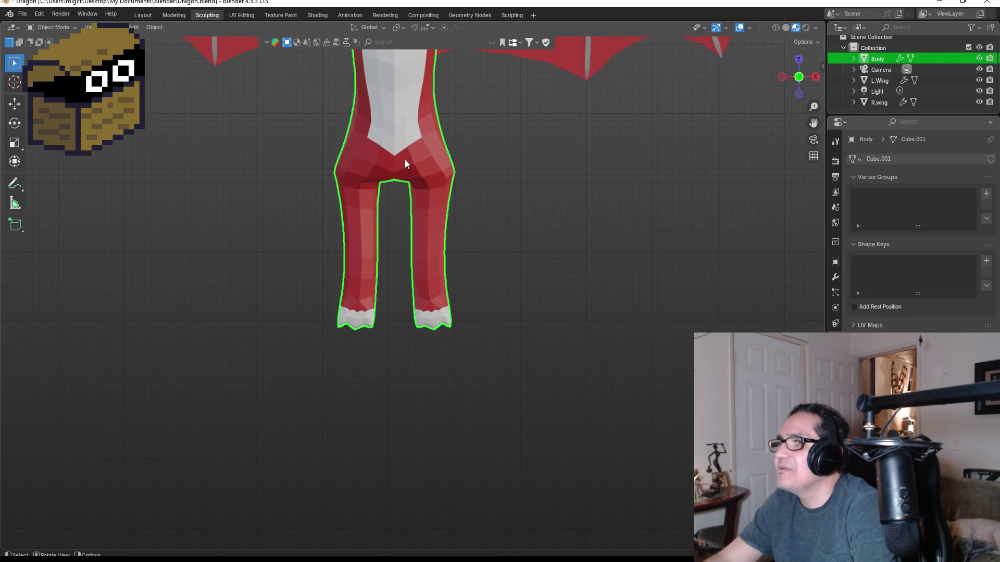
{"action": "key", "text": "Tab"}
{"action": "scroll", "coordinate": [388, 166], "scroll_direction": "up", "scroll_amount": 3}
{"action": "left_click_drag", "start_coordinate": [362, 101], "coordinate": [392, 141]}
{"action": "key", "text": "g"}
{"action": "left_click", "coordinate": [392, 112]}
{"action": "key", "text": "ctrl+z"}
{"action": "scroll", "coordinate": [544, 201], "scroll_direction": "down", "scroll_amount": 3}
{"action": "key", "text": "Tab"}
{"action": "scroll", "coordinate": [461, 267], "scroll_direction": "up", "scroll_amount": 2}
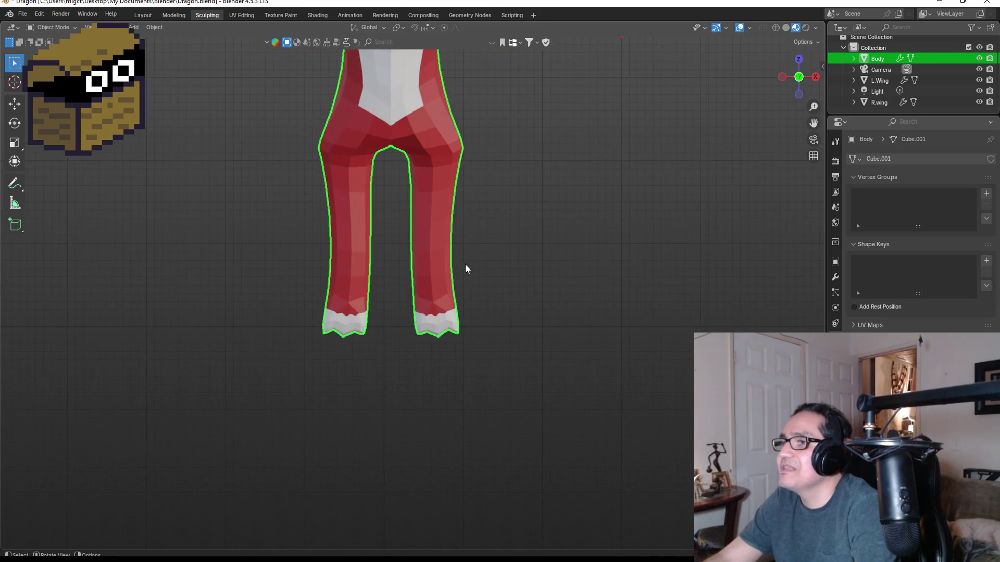
{"action": "scroll", "coordinate": [468, 304], "scroll_direction": "up", "scroll_amount": 3}
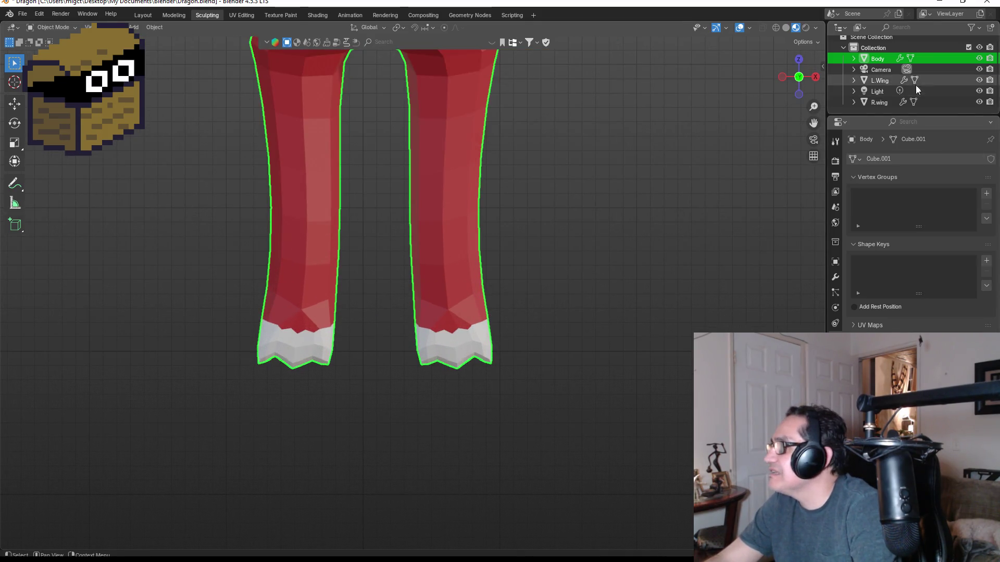
- Add a single-bone armature, scale it to 1.3, and show the transform sidebar
{"action": "key", "text": "shift+a"}
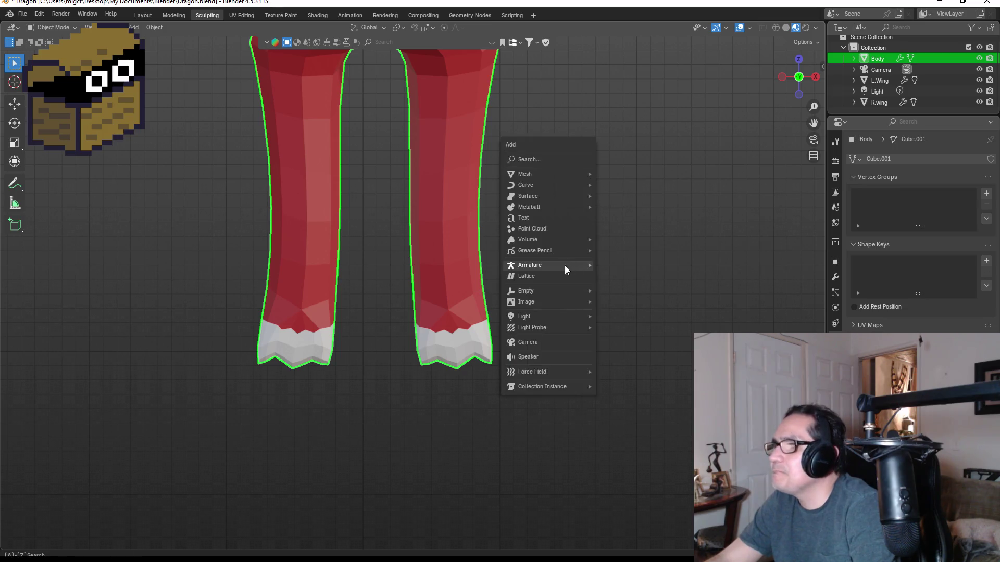
{"action": "mouse_move", "coordinate": [566, 263]}
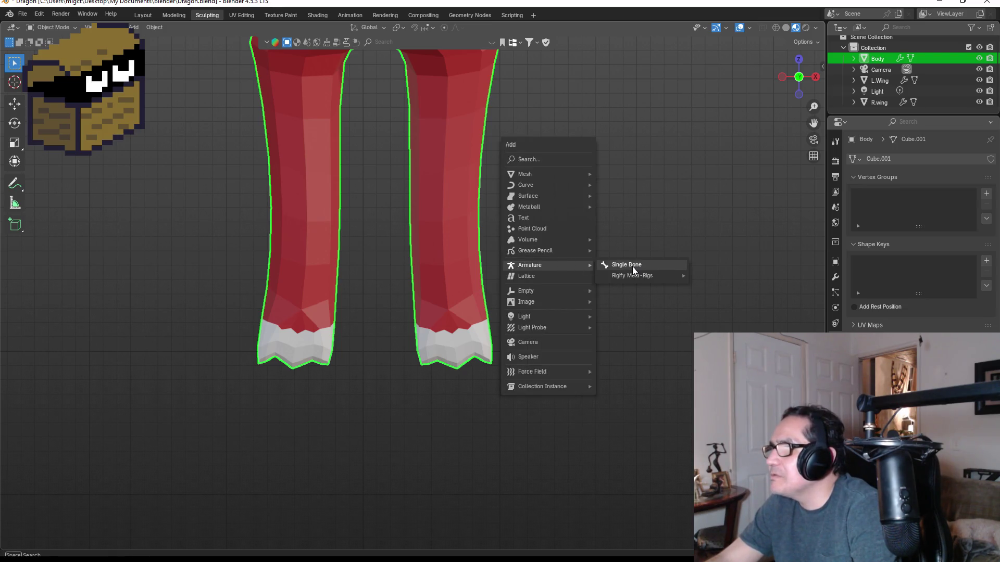
{"action": "left_click", "coordinate": [608, 265]}
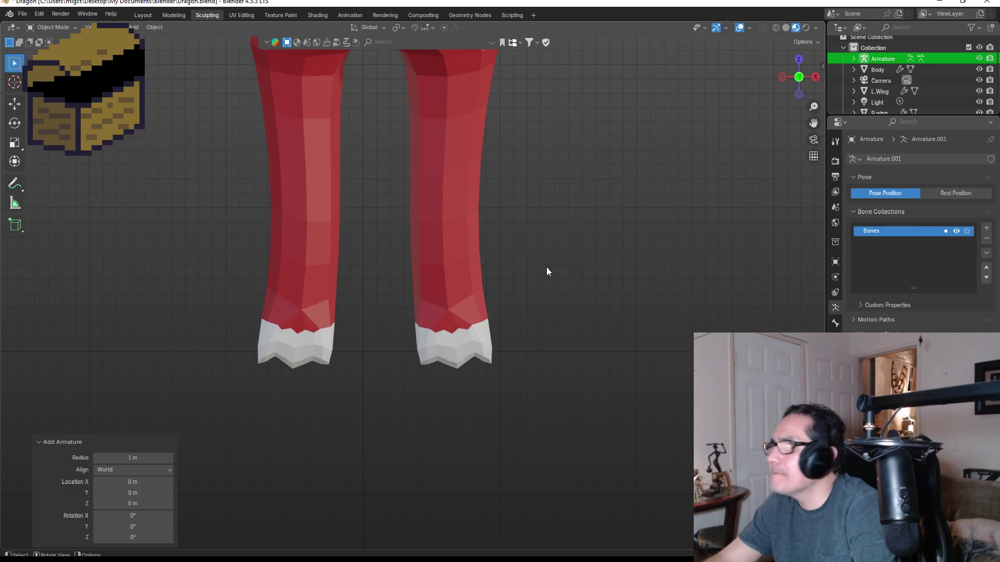
{"action": "scroll", "coordinate": [539, 255], "scroll_direction": "down", "scroll_amount": 8}
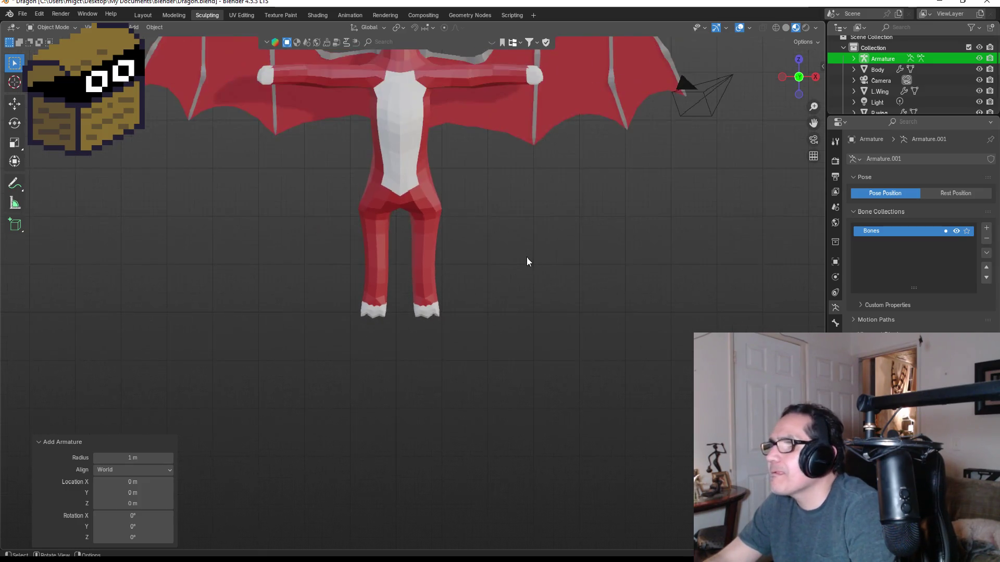
{"action": "scroll", "coordinate": [436, 245], "scroll_direction": "up", "scroll_amount": 8}
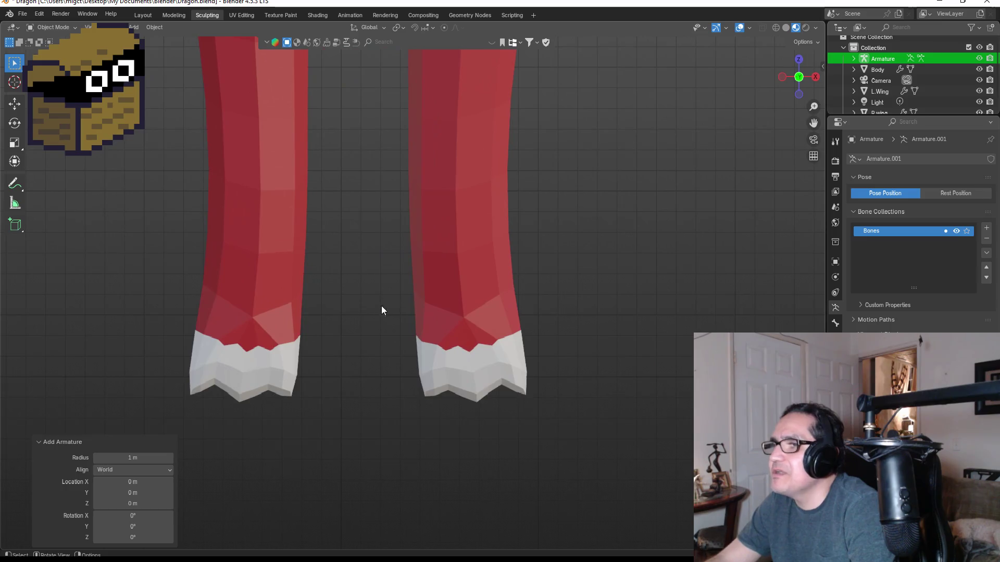
{"action": "key", "text": "s"}
{"action": "left_click", "coordinate": [385, 314]}
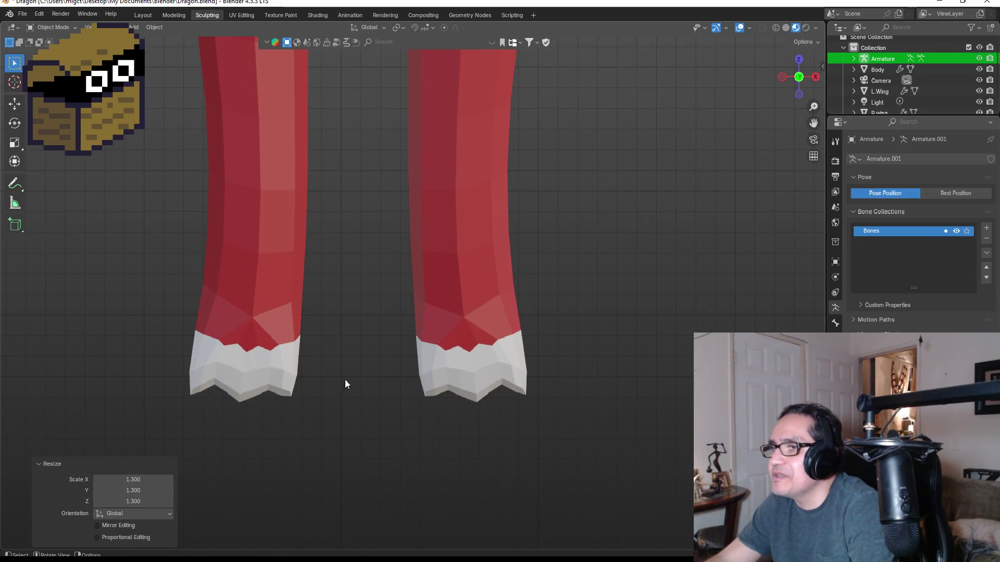
{"action": "left_click", "coordinate": [378, 392]}
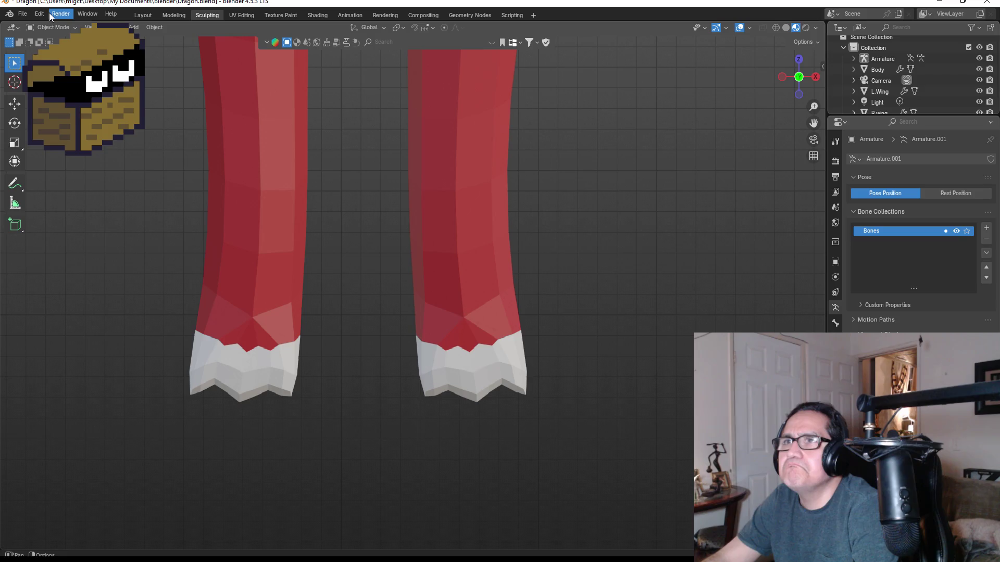
{"action": "left_click", "coordinate": [87, 27]}
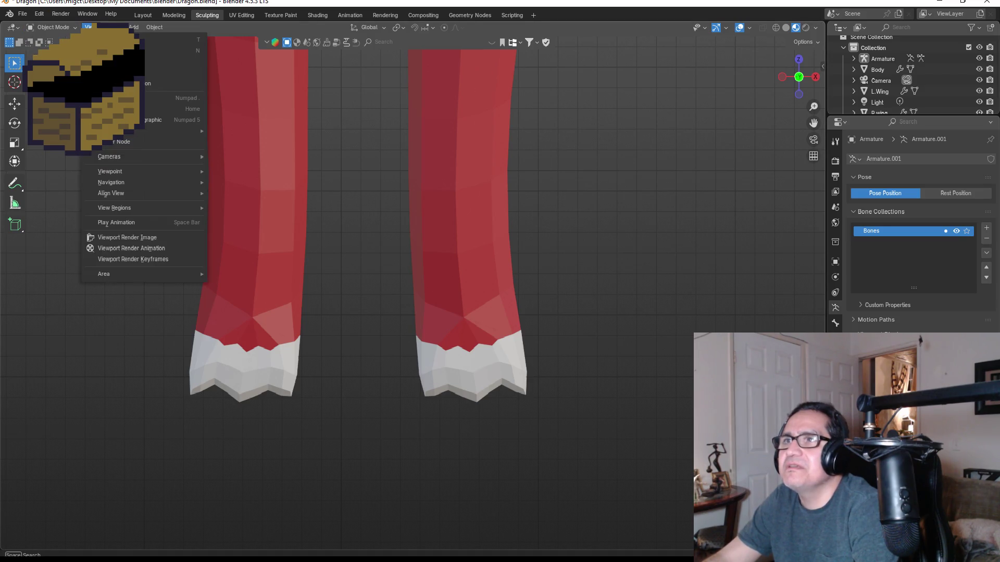
{"action": "left_click", "coordinate": [109, 51]}
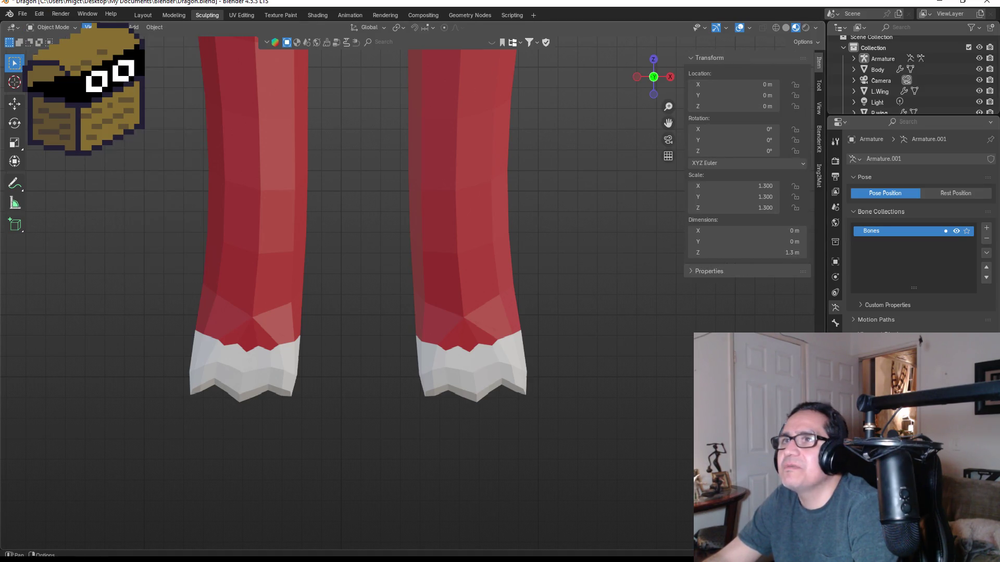
- Hide the View > Sidebar panel and browse the View submenus without choosing anything
{"action": "left_click", "coordinate": [88, 27]}
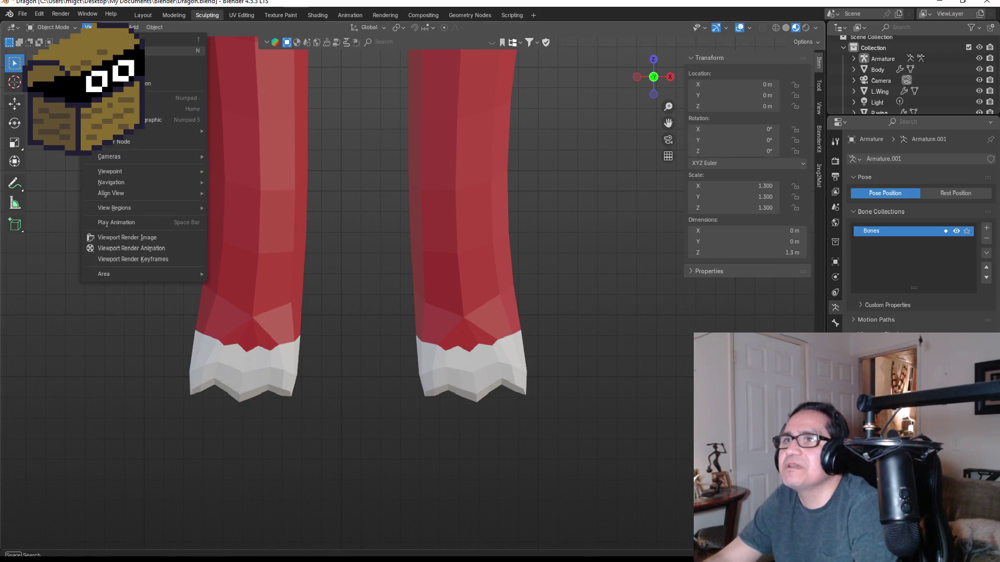
{"action": "left_click", "coordinate": [112, 52]}
{"action": "left_click", "coordinate": [87, 27]}
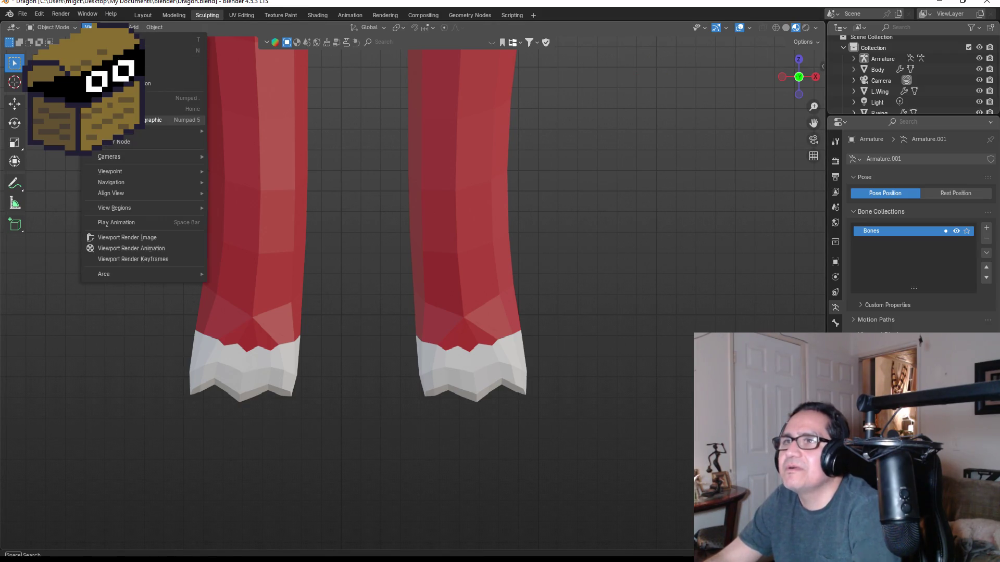
{"action": "mouse_move", "coordinate": [103, 159]}
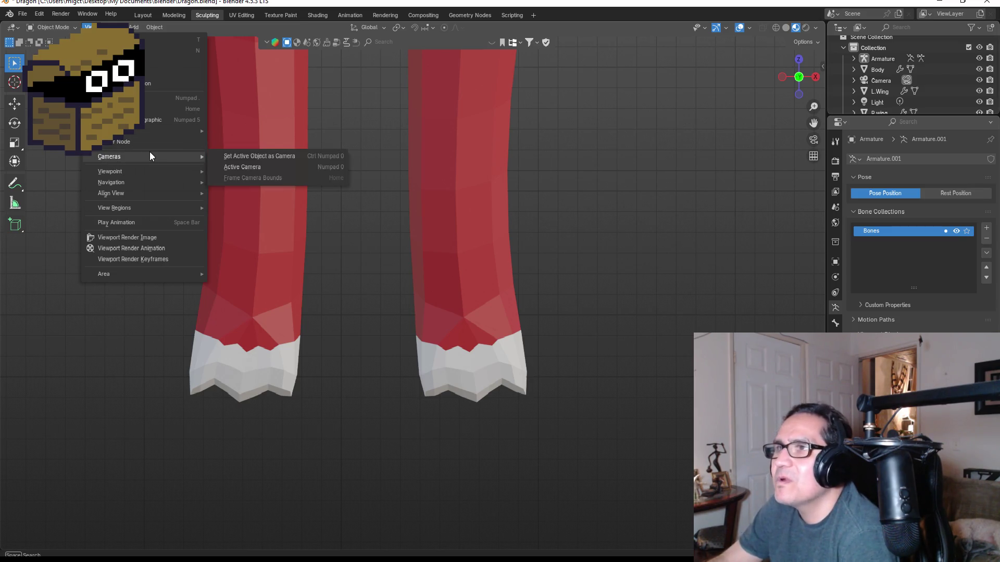
{"action": "mouse_move", "coordinate": [145, 182]}
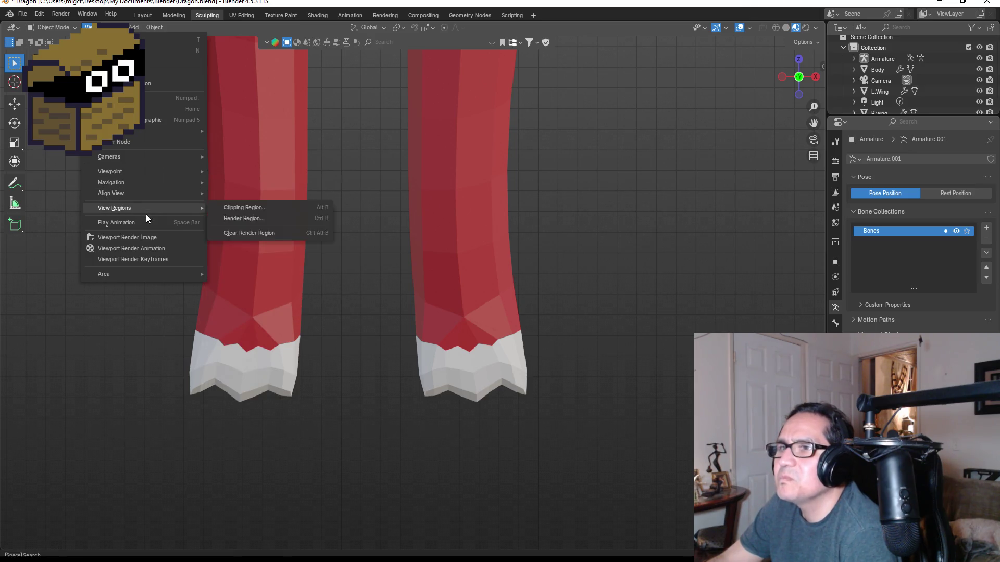
{"action": "left_click", "coordinate": [111, 336]}
- Select the dragon body, orbit to inspect it, and return to front view
{"action": "scroll", "coordinate": [140, 289], "scroll_direction": "down", "scroll_amount": 6}
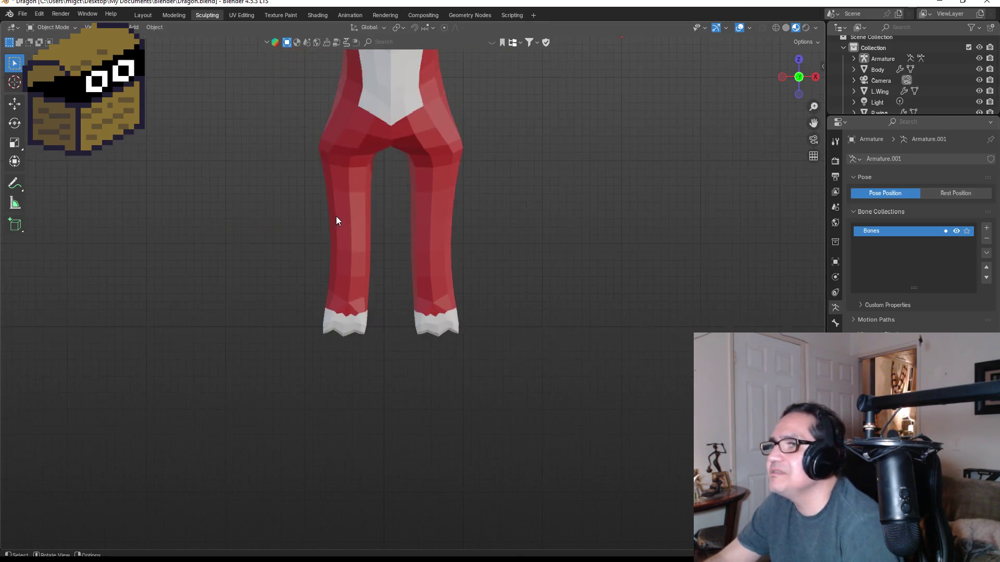
{"action": "left_click", "coordinate": [395, 183]}
{"action": "mouse_move", "coordinate": [394, 179]}
{"action": "middle_mouse_down"}
{"action": "mouse_move", "coordinate": [466, 193]}
{"action": "mouse_move", "coordinate": [402, 204]}
{"action": "middle_mouse_up"}
{"action": "key", "text": "KP_1"}
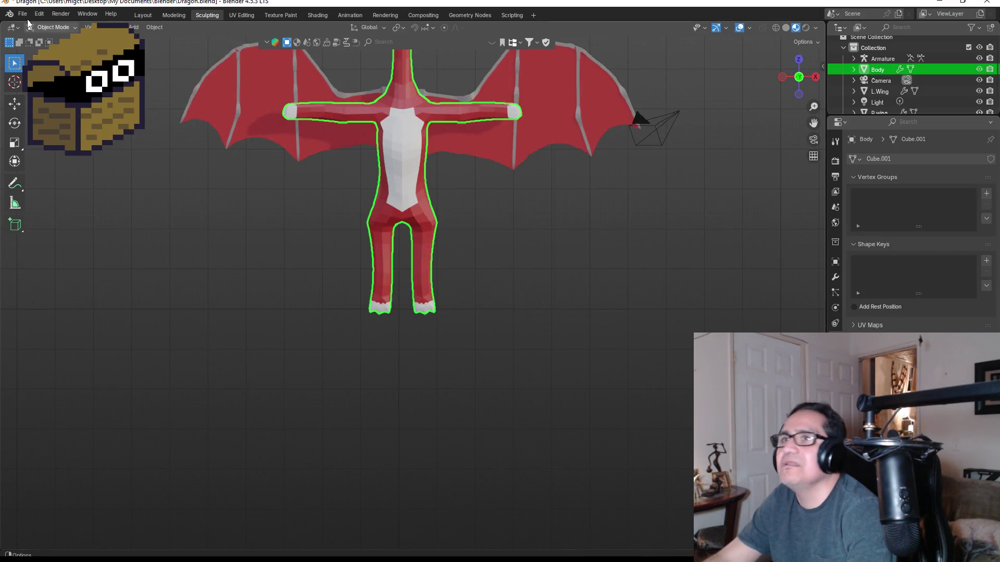
- In the Layout workspace's front view, delete the single-bone armature between the legs
{"action": "left_click", "coordinate": [178, 16]}
{"action": "left_click", "coordinate": [143, 16]}
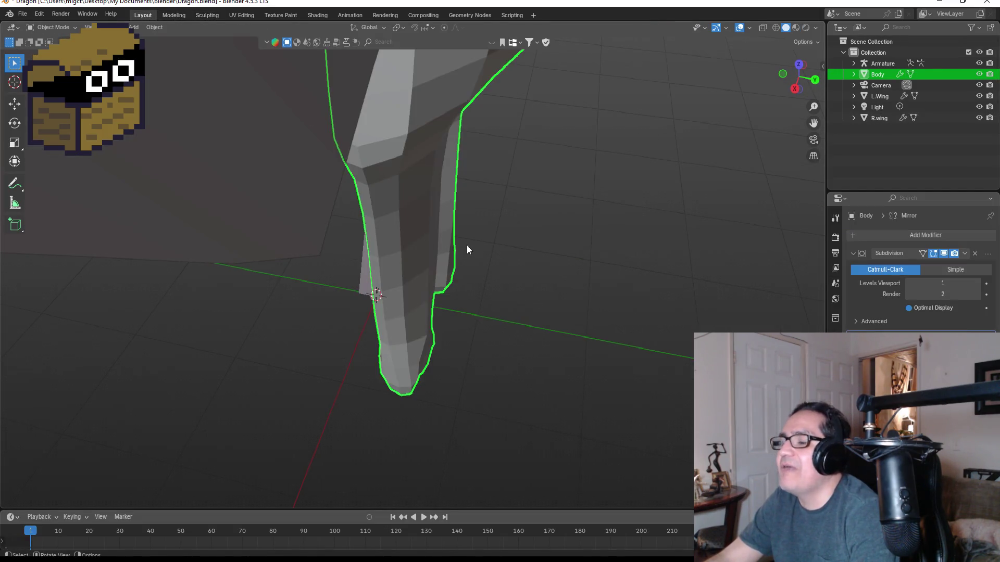
{"action": "key", "text": "KP_1"}
{"action": "scroll", "coordinate": [476, 232], "scroll_direction": "down", "scroll_amount": 4}
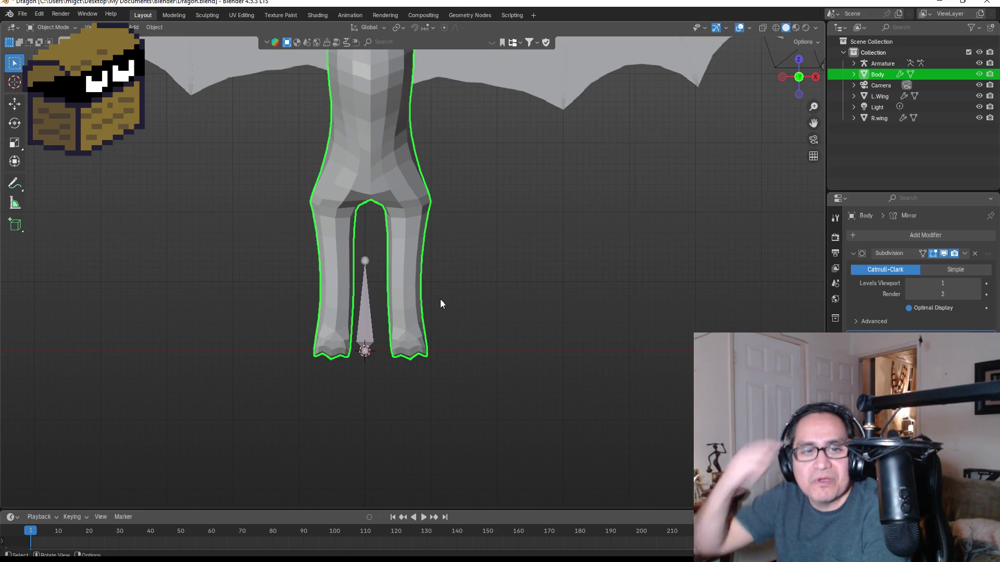
{"action": "left_click", "coordinate": [364, 303]}
{"action": "key", "text": "Delete"}
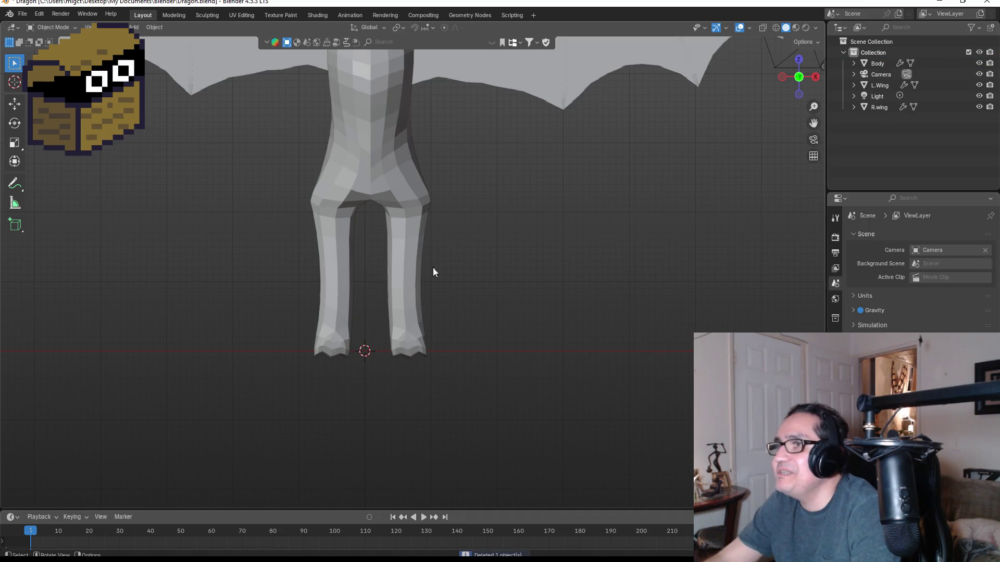
- Switch the viewport to Material Preview shading to show the red dragon
{"action": "scroll", "coordinate": [443, 260], "scroll_direction": "down", "scroll_amount": 3}
{"action": "key", "text": "z"}
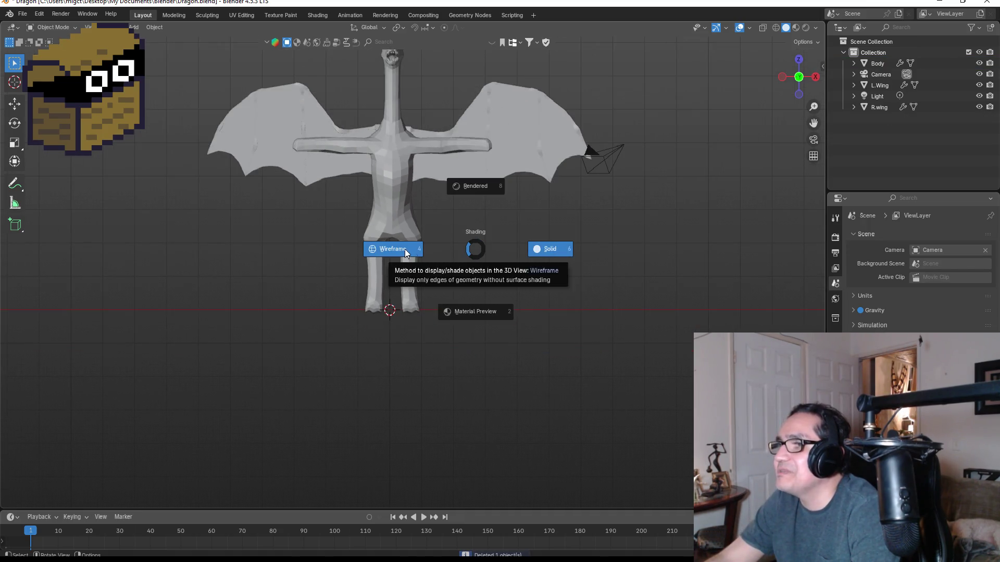
{"action": "left_click", "coordinate": [474, 299]}
{"action": "scroll", "coordinate": [404, 213], "scroll_direction": "up", "scroll_amount": 4}
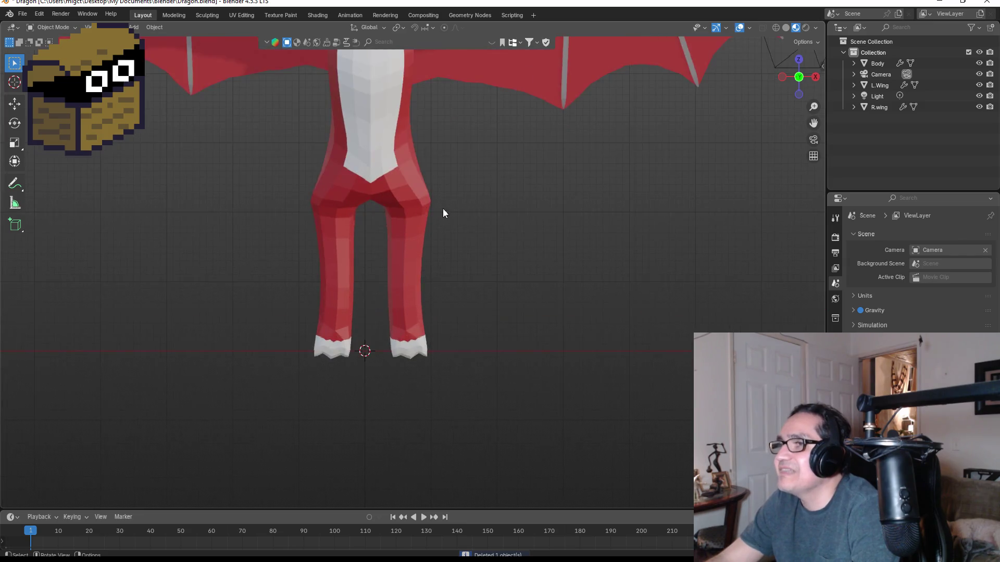
{"action": "scroll", "coordinate": [442, 212], "scroll_direction": "down", "scroll_amount": 3}
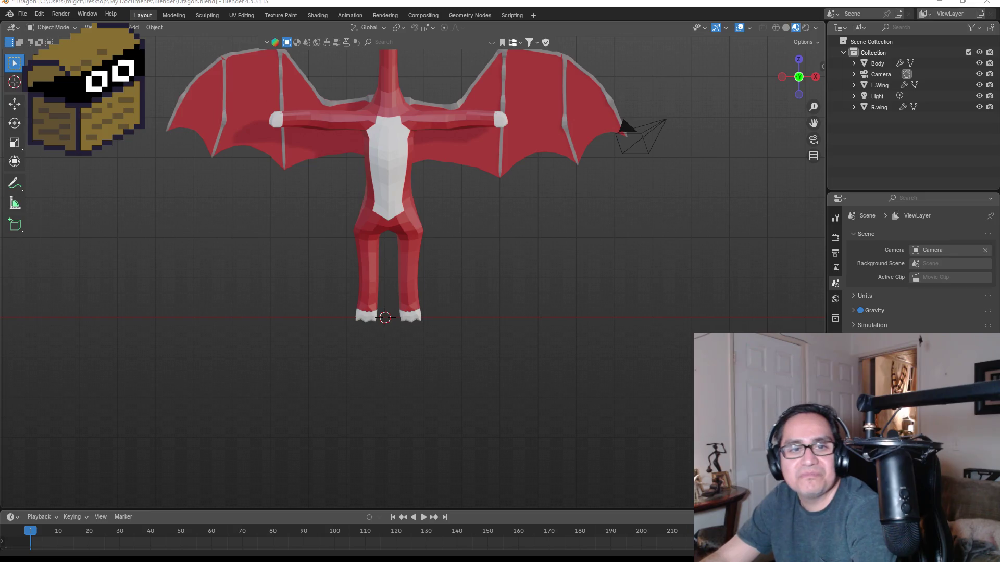
- Add the Basic Rigify meta-rig and scale it uniformly to 3.152 to fit the dragon
{"action": "scroll", "coordinate": [453, 265], "scroll_direction": "up", "scroll_amount": 3}
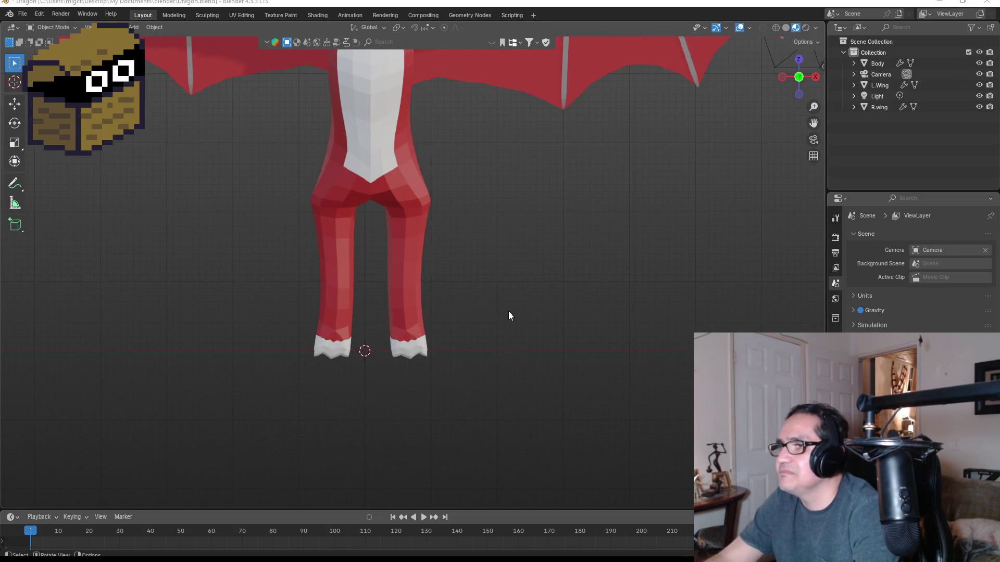
{"action": "key", "text": "shift+a"}
{"action": "mouse_move", "coordinate": [495, 301]}
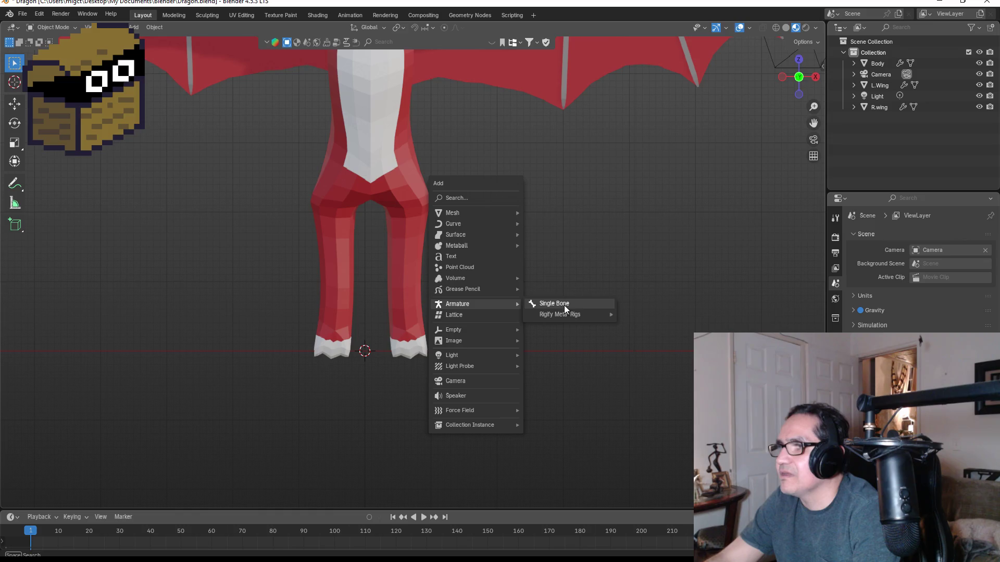
{"action": "mouse_move", "coordinate": [547, 315]}
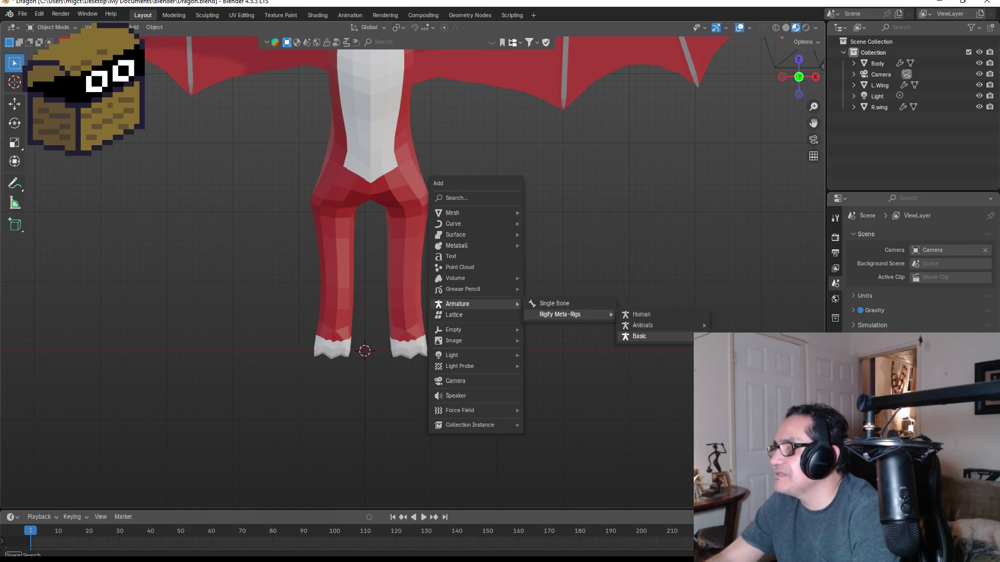
{"action": "left_click", "coordinate": [640, 336]}
{"action": "scroll", "coordinate": [411, 271], "scroll_direction": "down", "scroll_amount": 3}
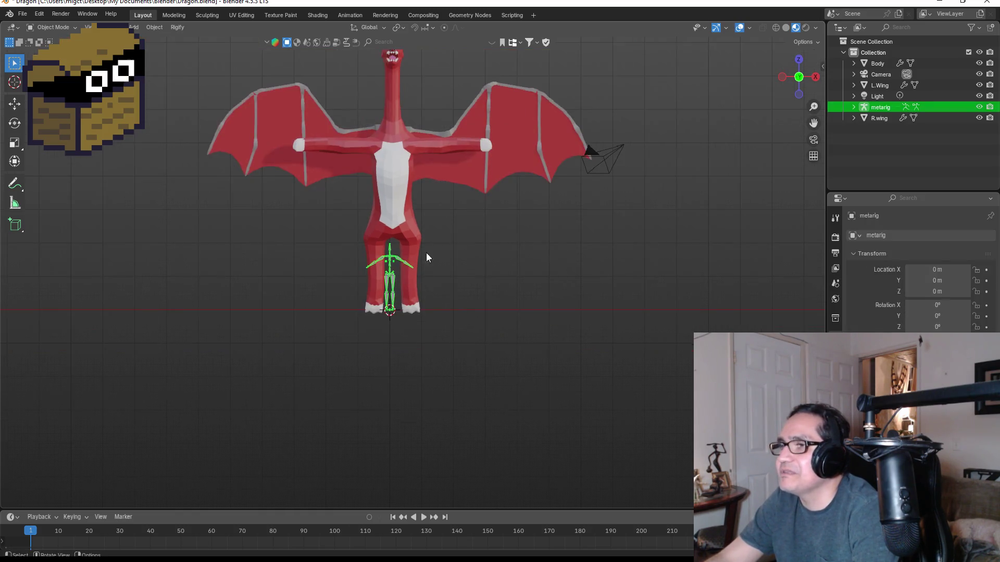
{"action": "key", "text": "s"}
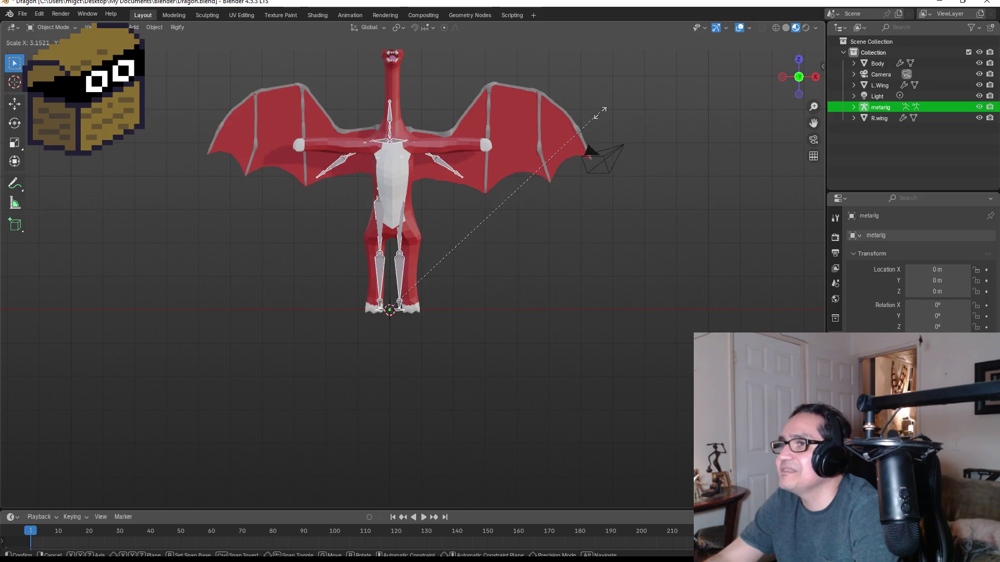
{"action": "left_click", "coordinate": [599, 112]}
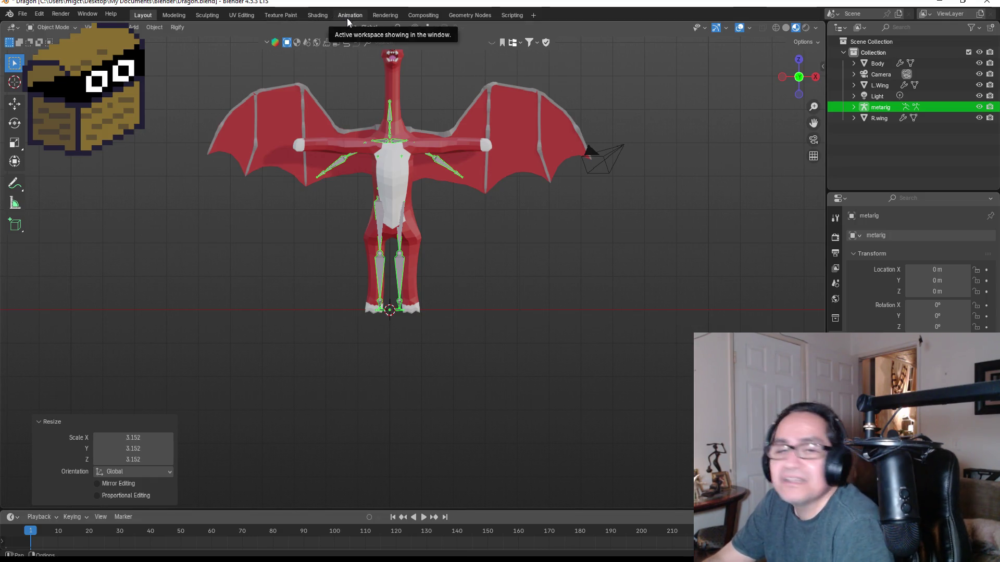
{"action": "scroll", "coordinate": [411, 226], "scroll_direction": "up", "scroll_amount": 3}
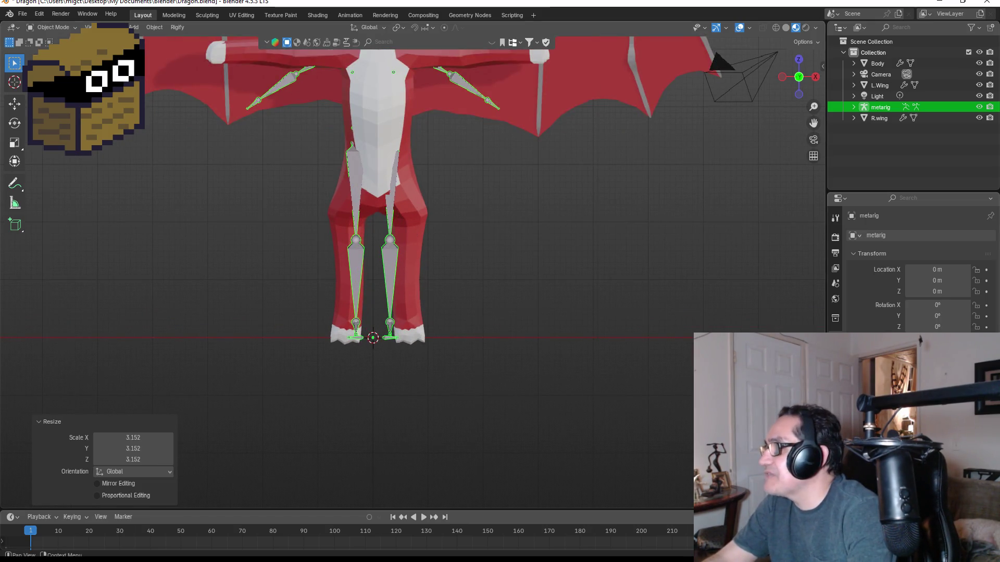
- Select the meta-rig's thigh, shin and foot bones in Edit Mode, and move them outward along X
{"action": "left_click", "coordinate": [835, 380]}
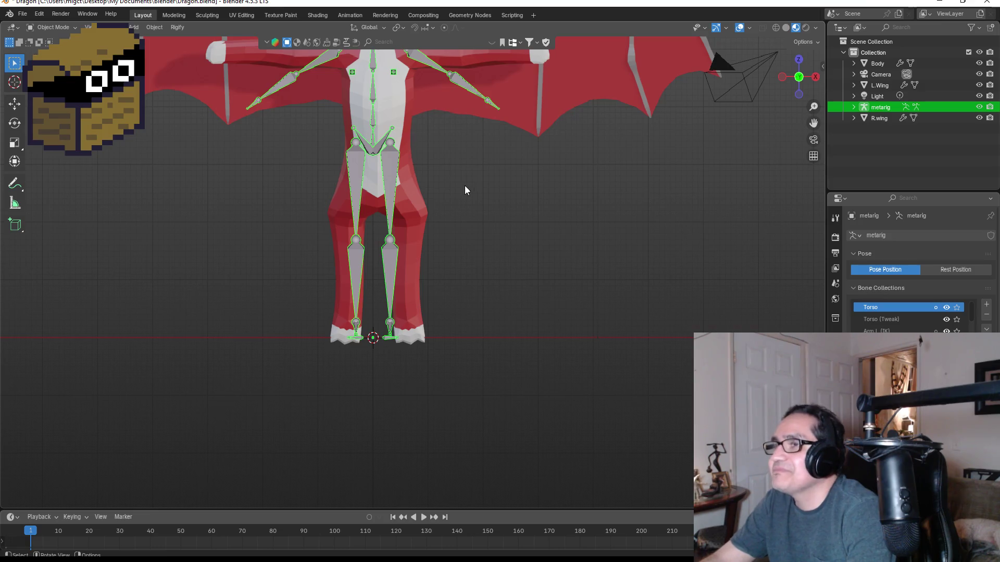
{"action": "scroll", "coordinate": [467, 186], "scroll_direction": "down", "scroll_amount": 4}
{"action": "middle_click_drag", "start_coordinate": [467, 186], "coordinate": [461, 176]}
{"action": "key", "text": "KP_1"}
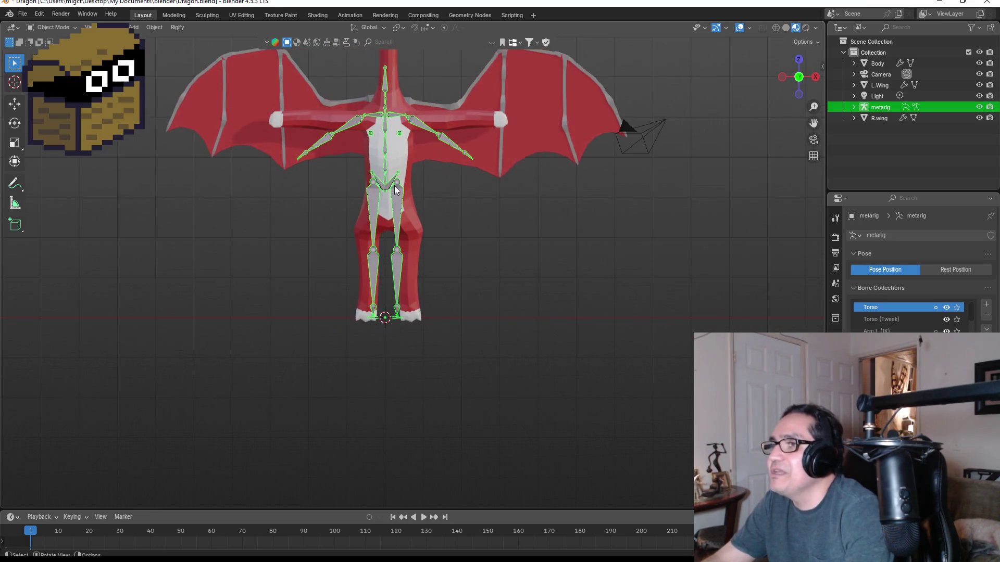
{"action": "scroll", "coordinate": [389, 206], "scroll_direction": "up", "scroll_amount": 3}
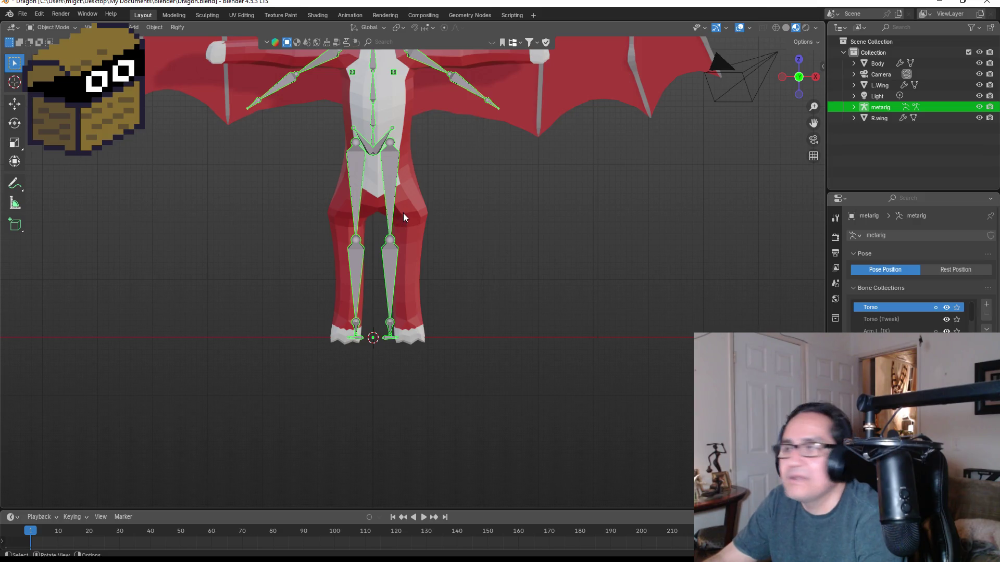
{"action": "key", "text": "Tab"}
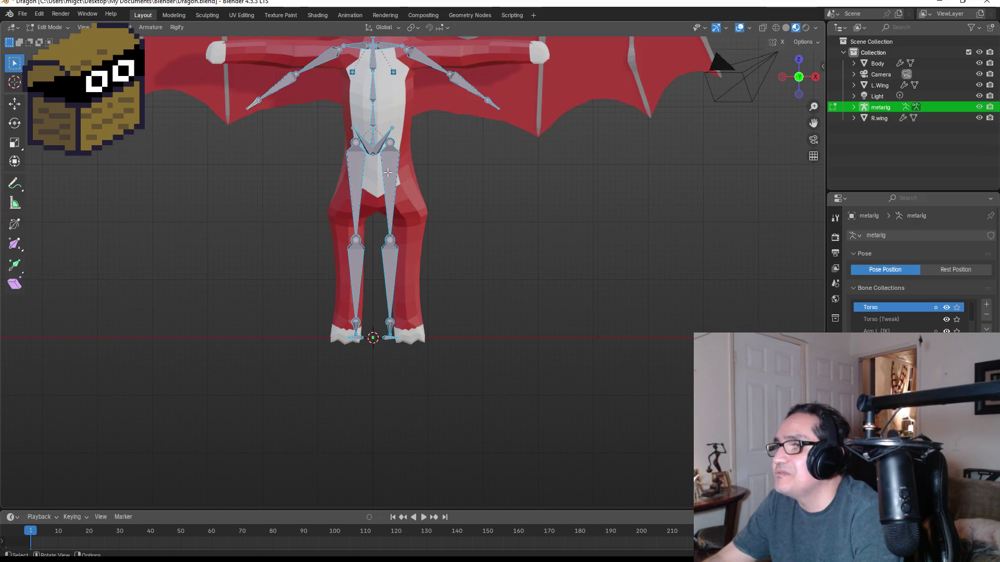
{"action": "left_click", "coordinate": [391, 195]}
{"action": "left_click_drag", "start_coordinate": [370, 228], "coordinate": [440, 360]}
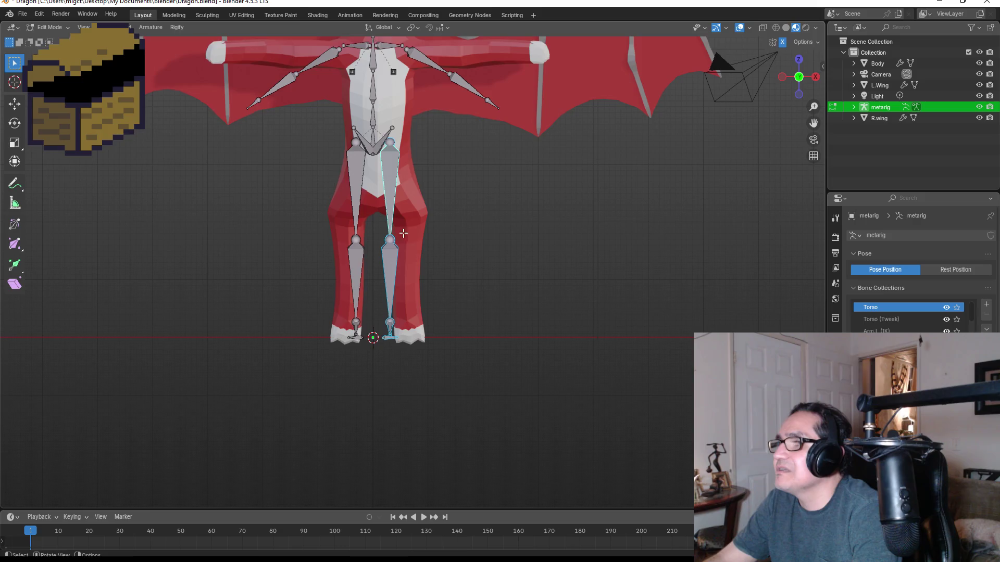
{"action": "key", "text": "g"}
{"action": "key", "text": "x"}
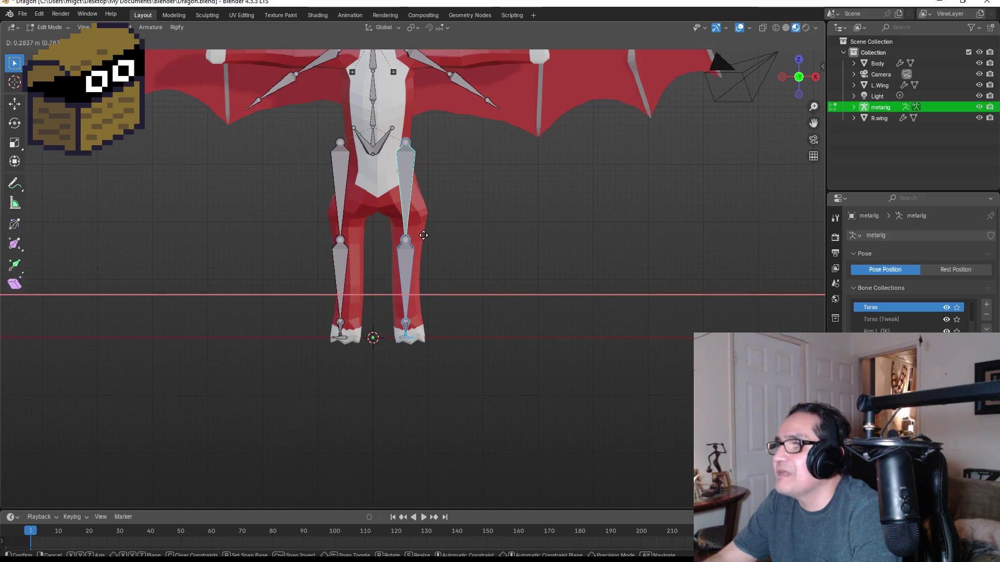
{"action": "left_click", "coordinate": [423, 235]}
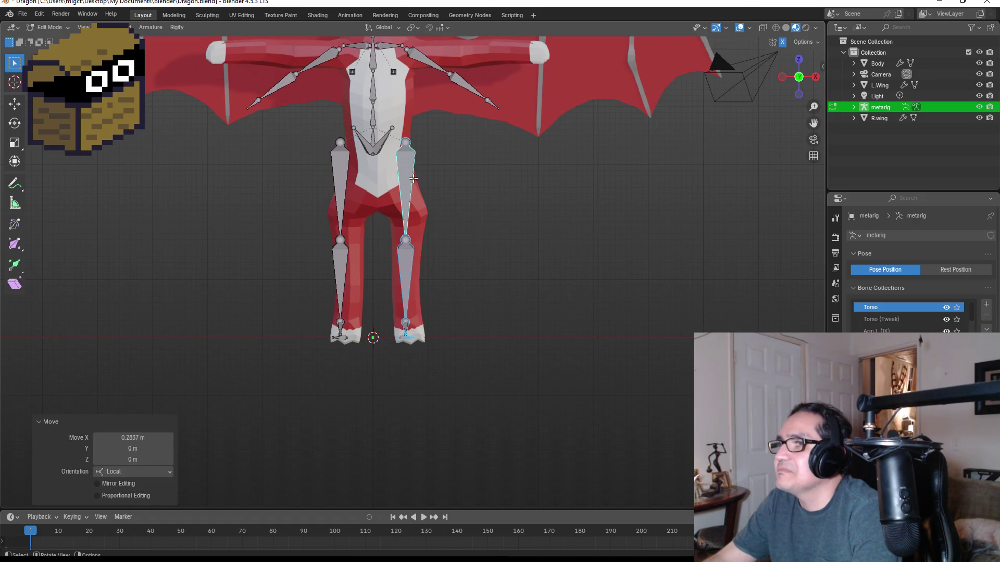
- Shorten the shins and thighs (to 0.497) and move the knee joints down into the legs
{"action": "left_click", "coordinate": [401, 279]}
{"action": "key", "text": "s"}
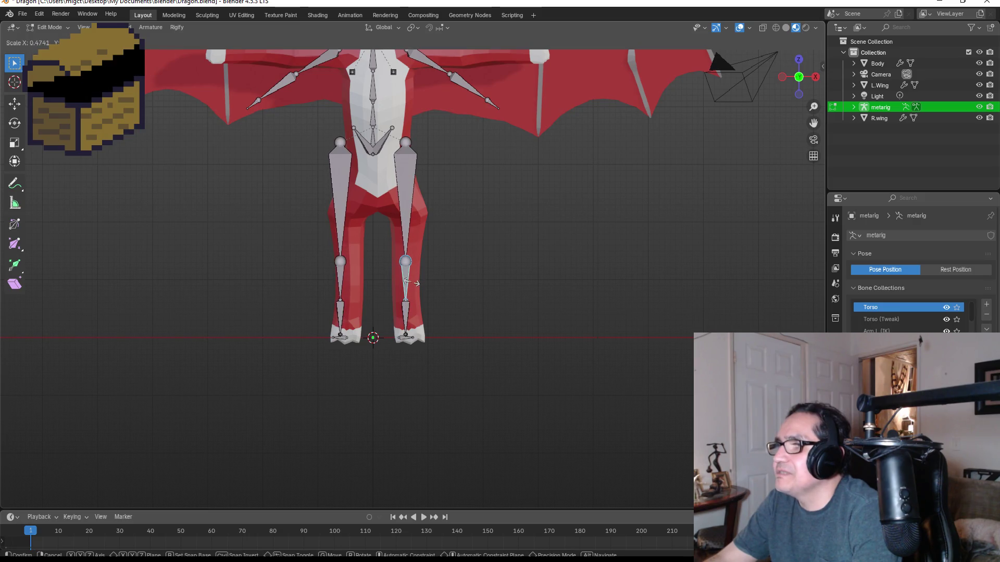
{"action": "left_click", "coordinate": [417, 284]}
{"action": "key", "text": "g"}
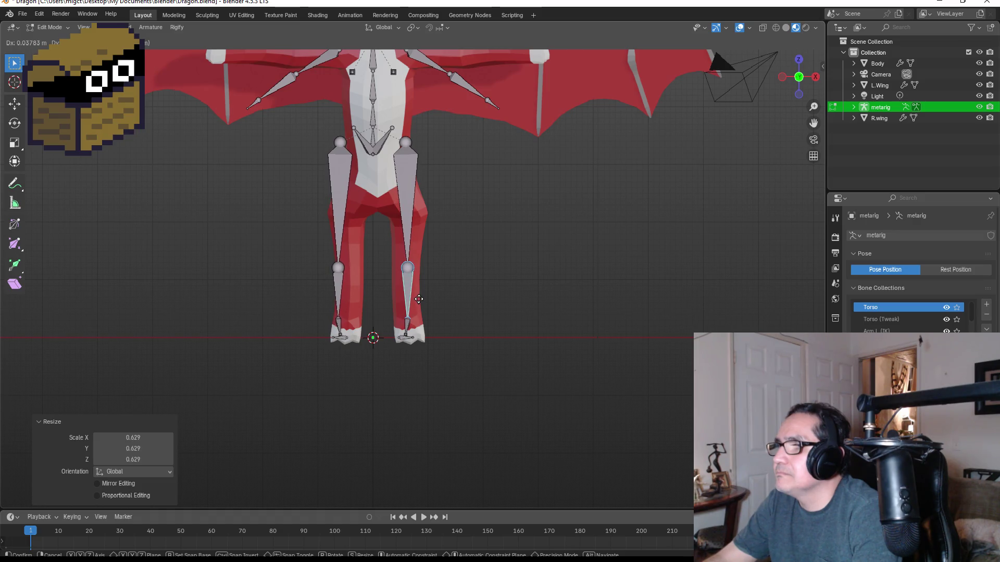
{"action": "left_click", "coordinate": [422, 300]}
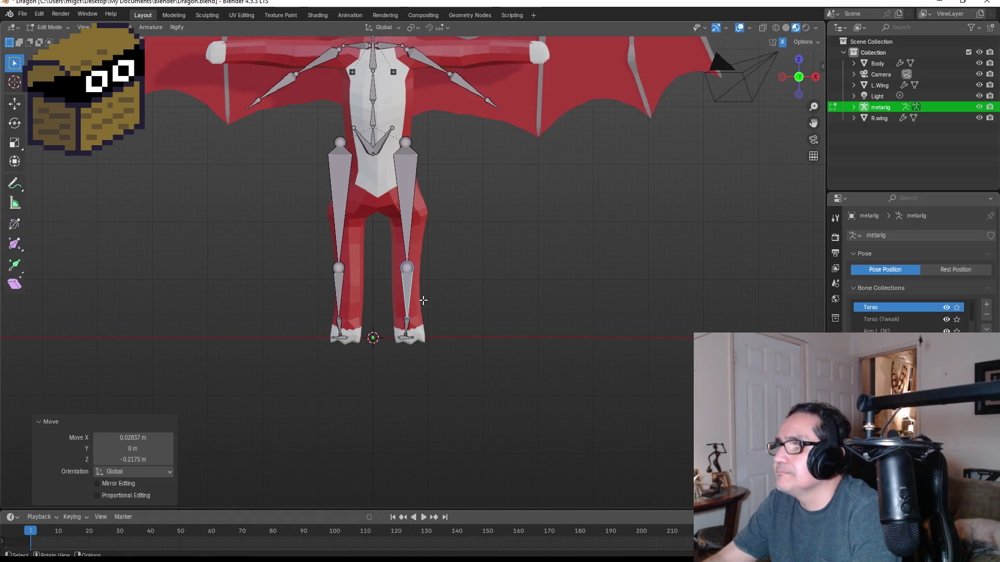
{"action": "key", "text": "s"}
{"action": "left_click", "coordinate": [407, 207]}
{"action": "key", "text": "g"}
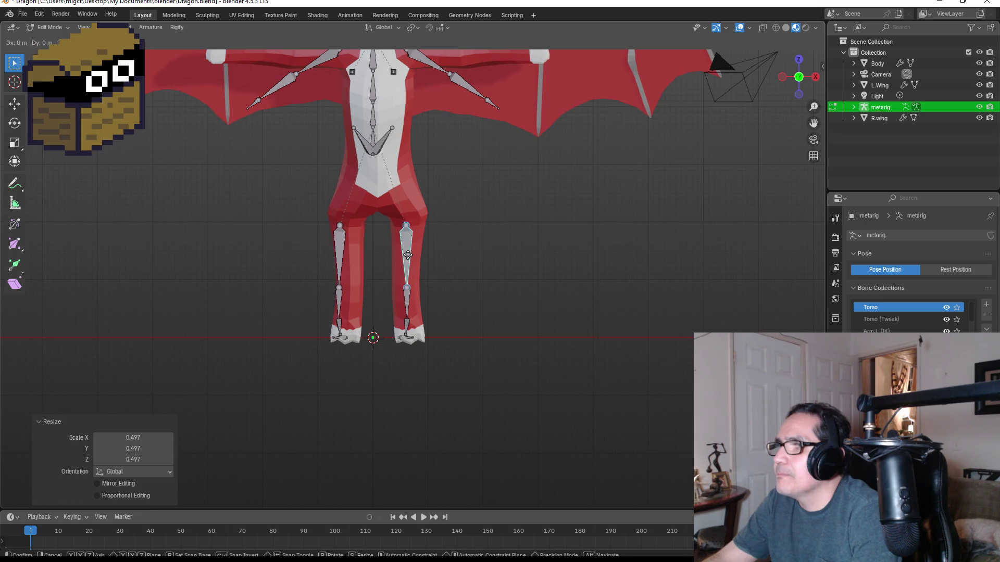
{"action": "left_click", "coordinate": [411, 254]}
- Reposition the right thigh bone and right heel bone in front view
{"action": "left_click_drag", "start_coordinate": [312, 226], "coordinate": [365, 313]}
{"action": "scroll", "coordinate": [380, 284], "scroll_direction": "up", "scroll_amount": 3}
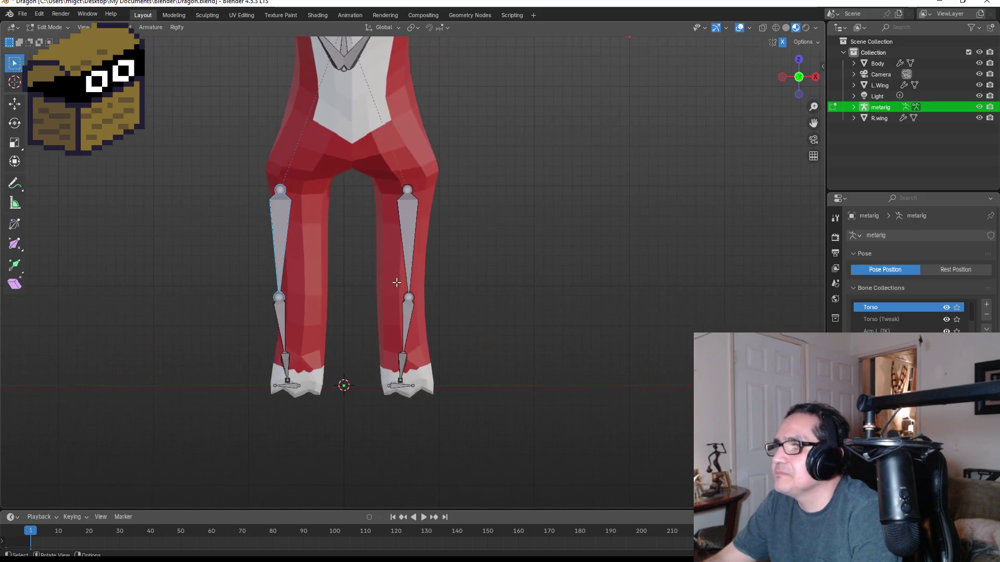
{"action": "left_click", "coordinate": [411, 239]}
{"action": "key", "text": "g"}
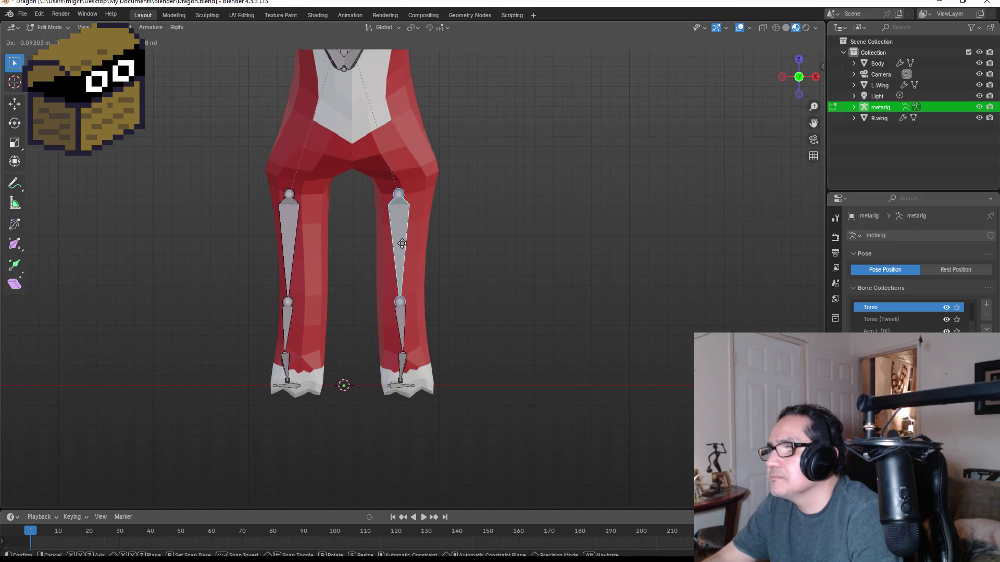
{"action": "left_click", "coordinate": [404, 244]}
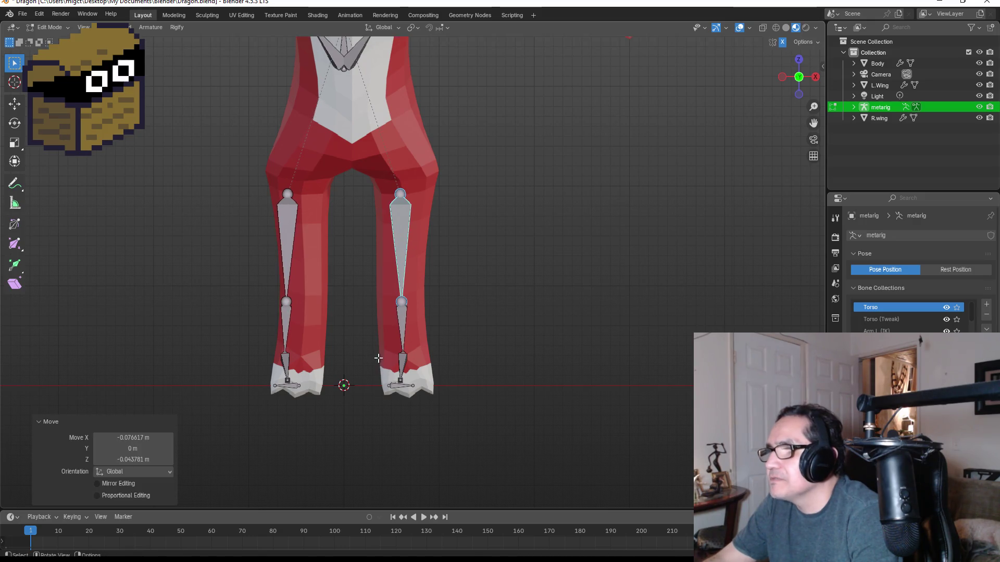
{"action": "left_click", "coordinate": [412, 386]}
{"action": "key", "text": "g"}
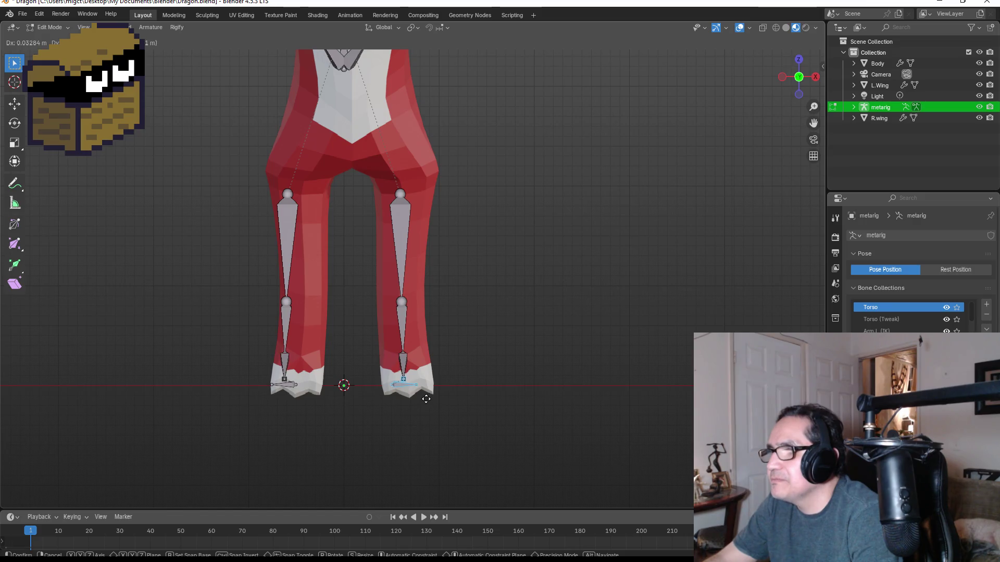
{"action": "left_click", "coordinate": [426, 399]}
- Move the left leg bones into place, then shift the right leg bones sideways along X
{"action": "left_click_drag", "start_coordinate": [206, 183], "coordinate": [320, 411]}
{"action": "key", "text": "g"}
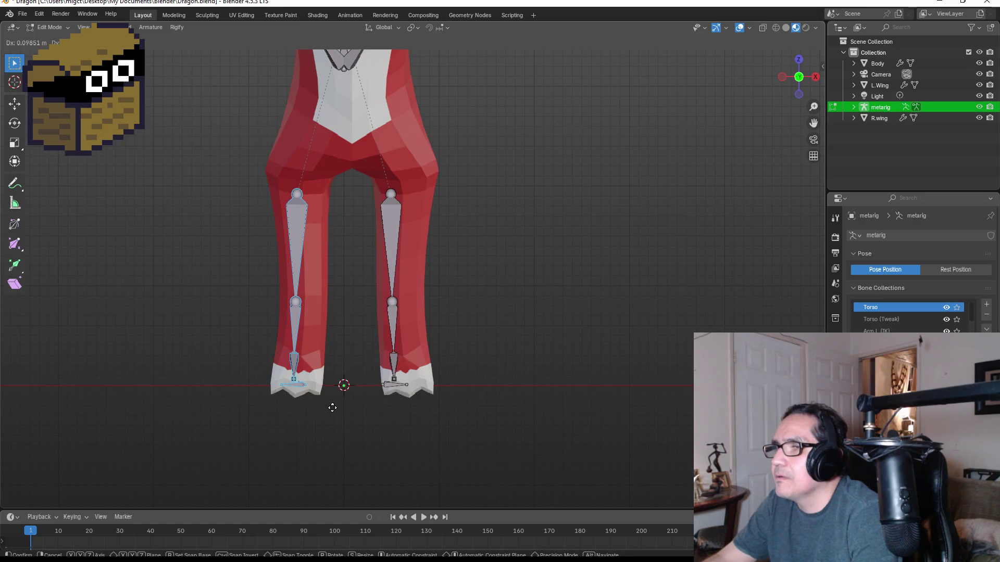
{"action": "left_click", "coordinate": [335, 404]}
{"action": "left_click_drag", "start_coordinate": [342, 190], "coordinate": [428, 394]}
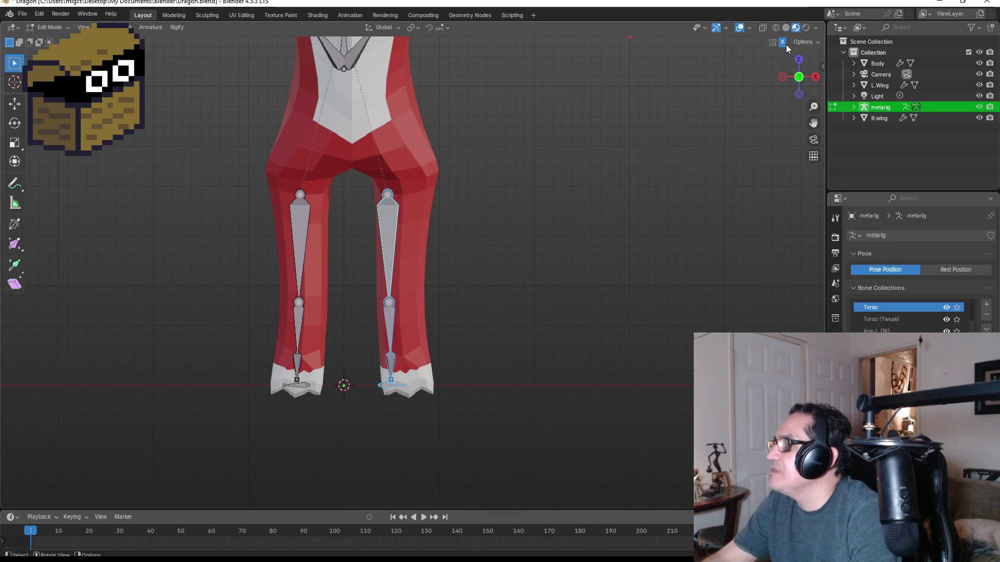
{"action": "key", "text": "g"}
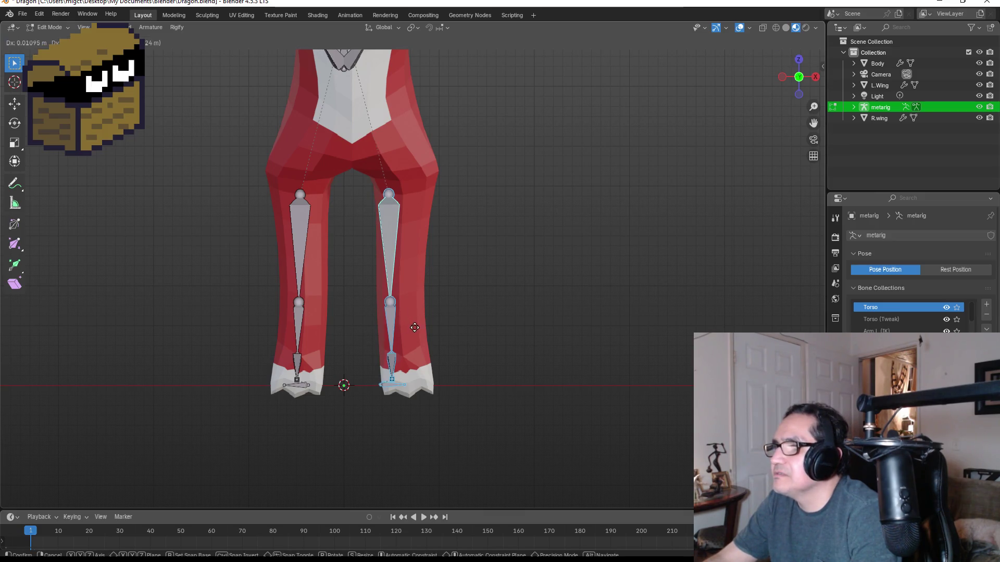
{"action": "key", "text": "x"}
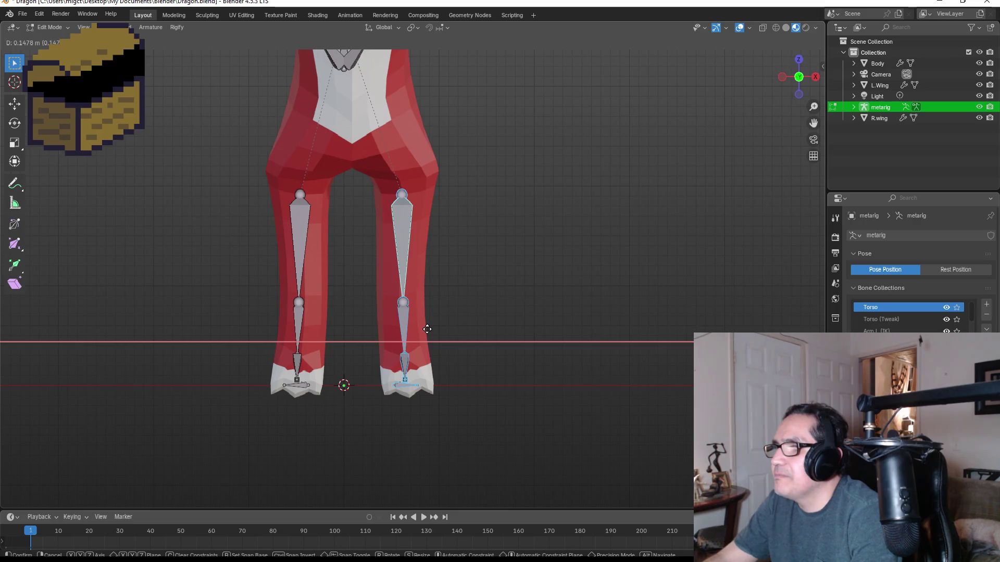
{"action": "left_click", "coordinate": [427, 329]}
- In side view, move the leg bones 0.4597 m along Y into the legs, then return to front view
{"action": "middle_click_drag", "start_coordinate": [492, 279], "coordinate": [405, 276]}
{"action": "key", "text": "KP_3"}
{"action": "mouse_move", "coordinate": [236, 159]}
{"action": "left_mouse_down"}
{"action": "mouse_move", "coordinate": [409, 417]}
{"action": "mouse_move", "coordinate": [446, 391]}
{"action": "left_mouse_up"}
{"action": "key", "text": "g"}
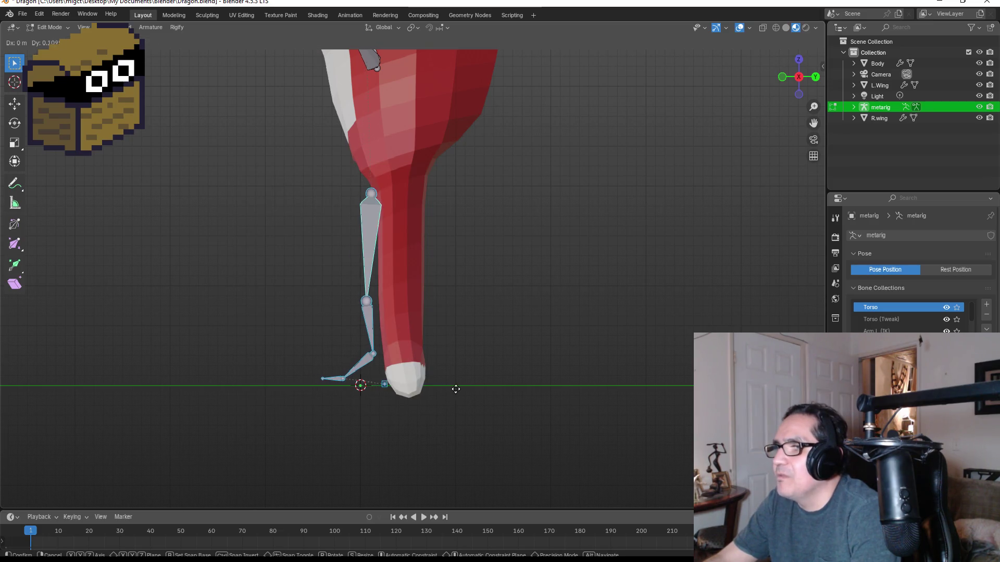
{"action": "key", "text": "y"}
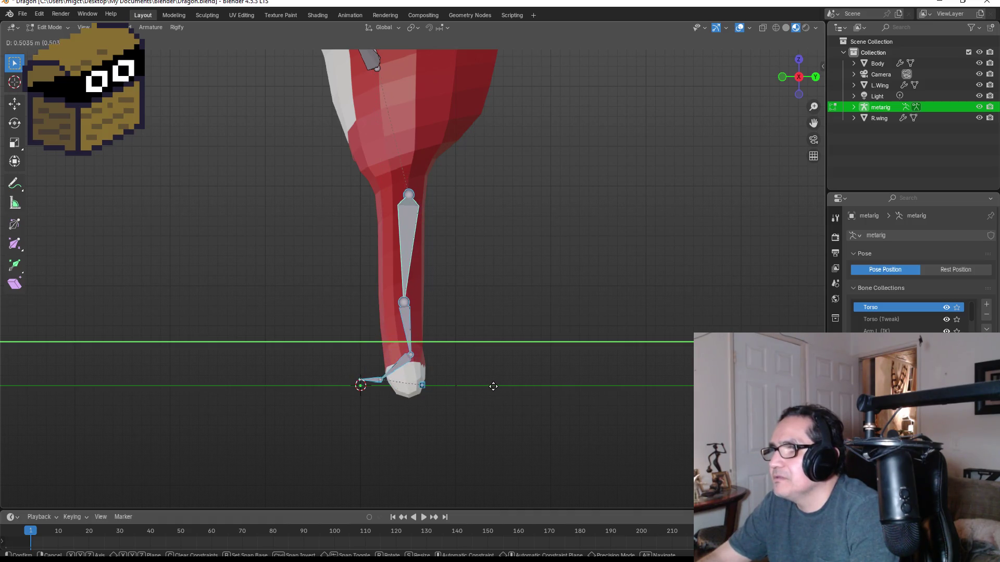
{"action": "left_click", "coordinate": [489, 387]}
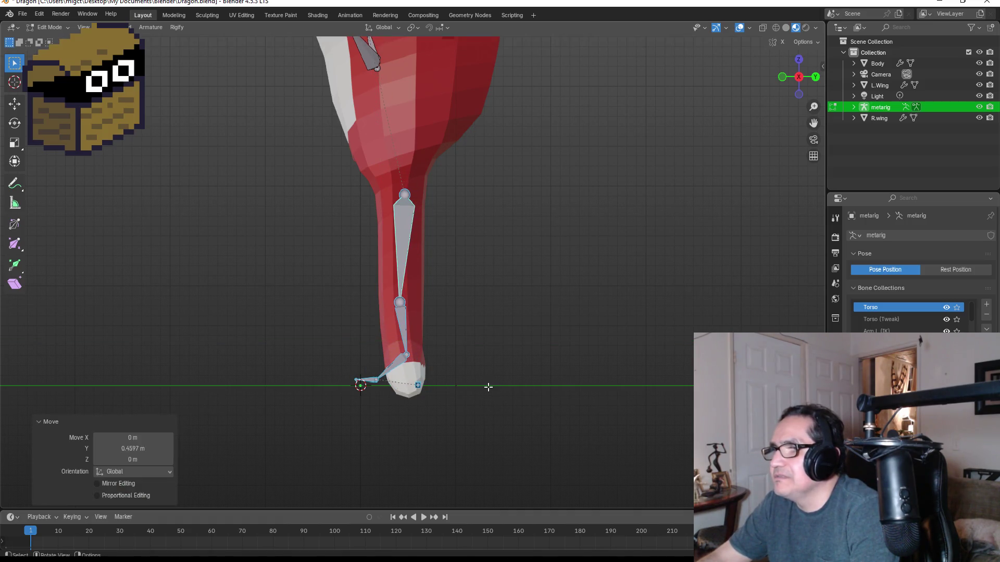
{"action": "key", "text": "KP_1"}
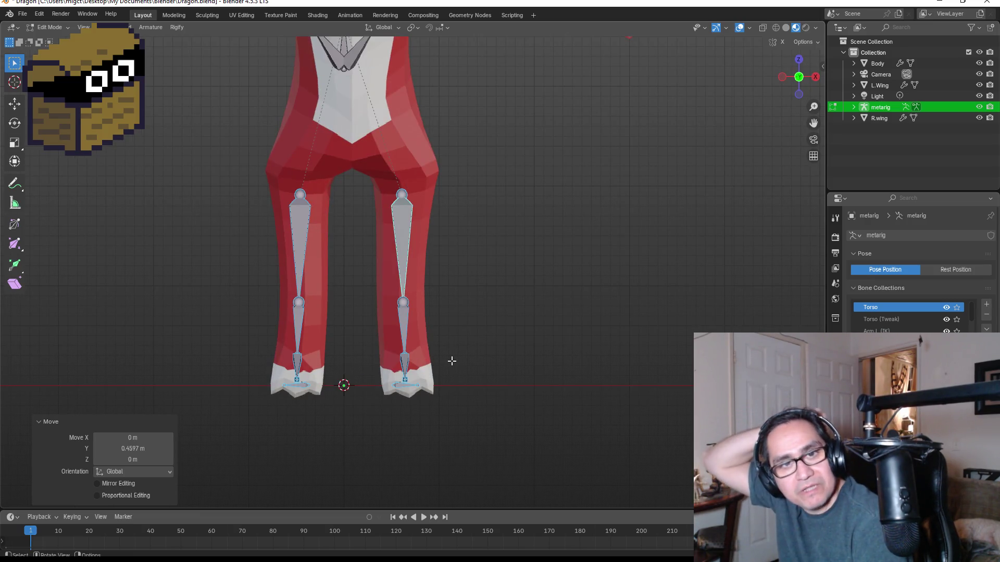
{"action": "scroll", "coordinate": [448, 361], "scroll_direction": "up", "scroll_amount": 2}
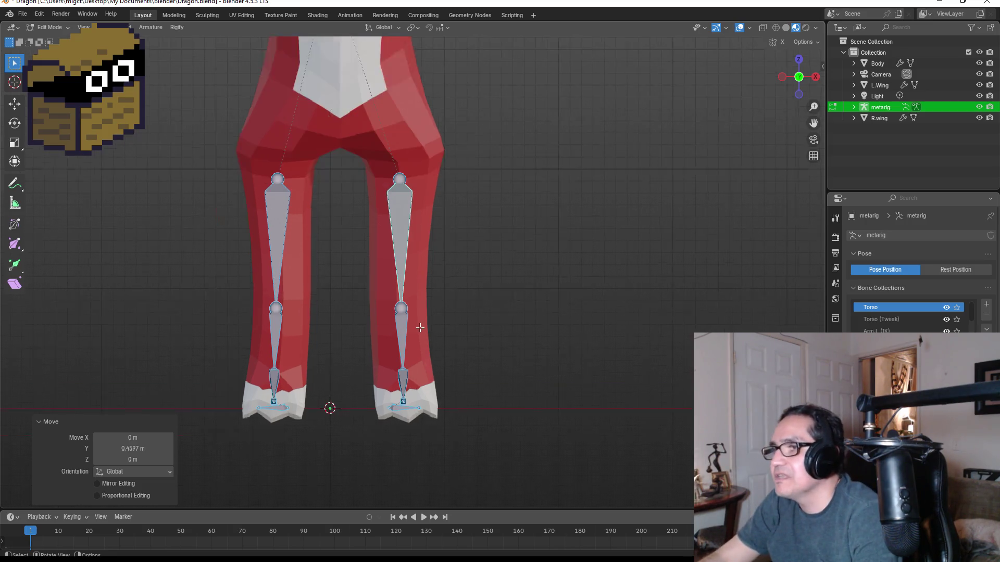
{"action": "mouse_move", "coordinate": [516, 348]}
{"action": "middle_mouse_down"}
{"action": "mouse_move", "coordinate": [419, 342]}
{"action": "mouse_move", "coordinate": [526, 348]}
{"action": "middle_mouse_up"}
{"action": "scroll", "coordinate": [525, 347], "scroll_direction": "down", "scroll_amount": 4}
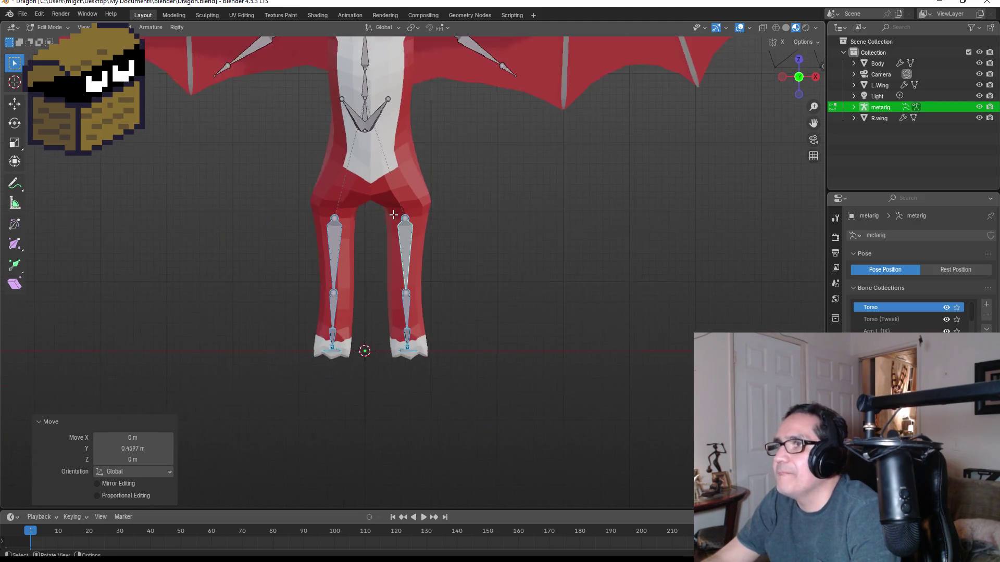
{"action": "left_click", "coordinate": [380, 114]}
{"action": "scroll", "coordinate": [396, 121], "scroll_direction": "down", "scroll_amount": 4}
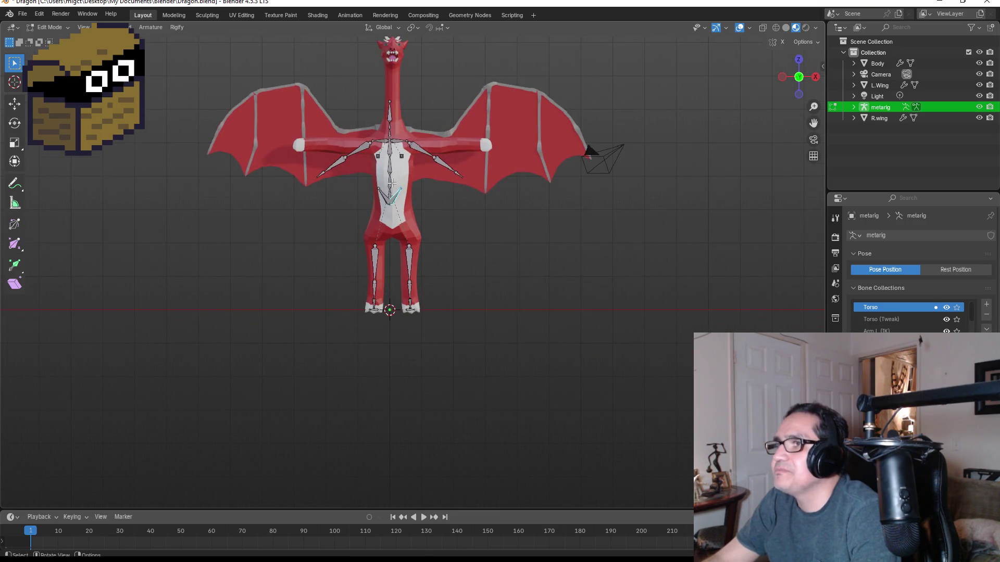
{"action": "scroll", "coordinate": [369, 177], "scroll_direction": "up", "scroll_amount": 2}
{"action": "left_click", "coordinate": [369, 161], "text": "shift"}
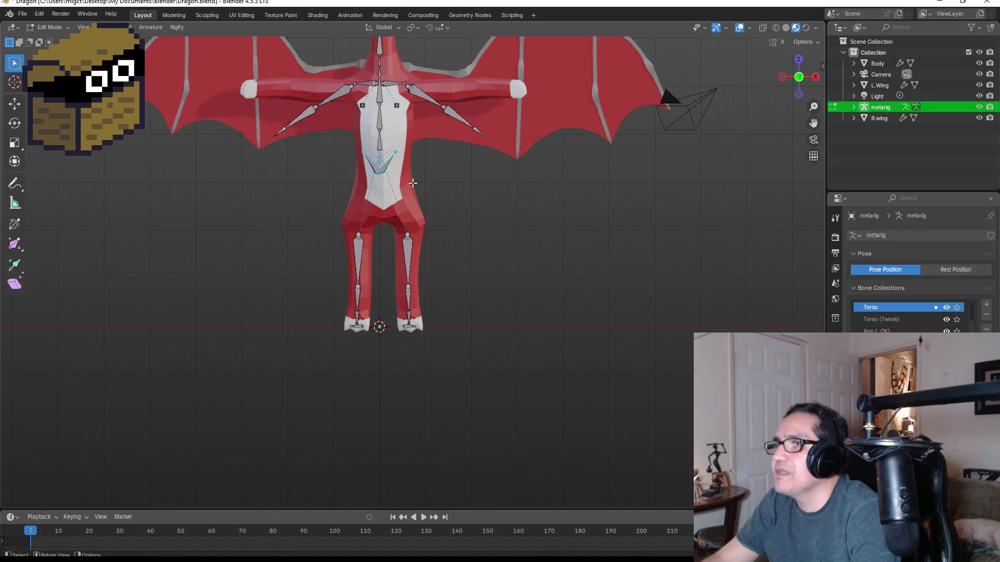
- Lower the two hip bones 0.8284 m along Z
{"action": "key", "text": "g"}
{"action": "key", "text": "z"}
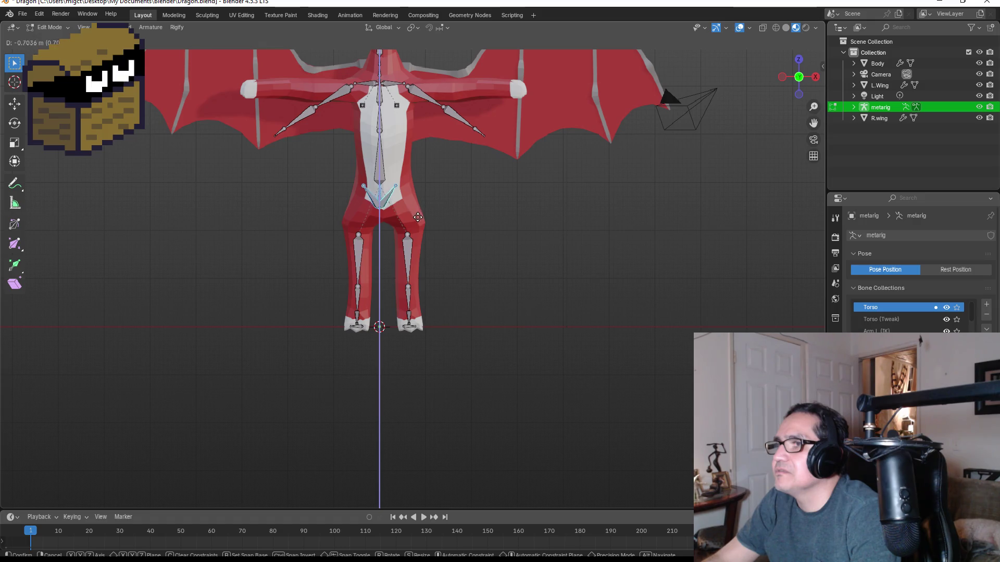
{"action": "left_click", "coordinate": [422, 223]}
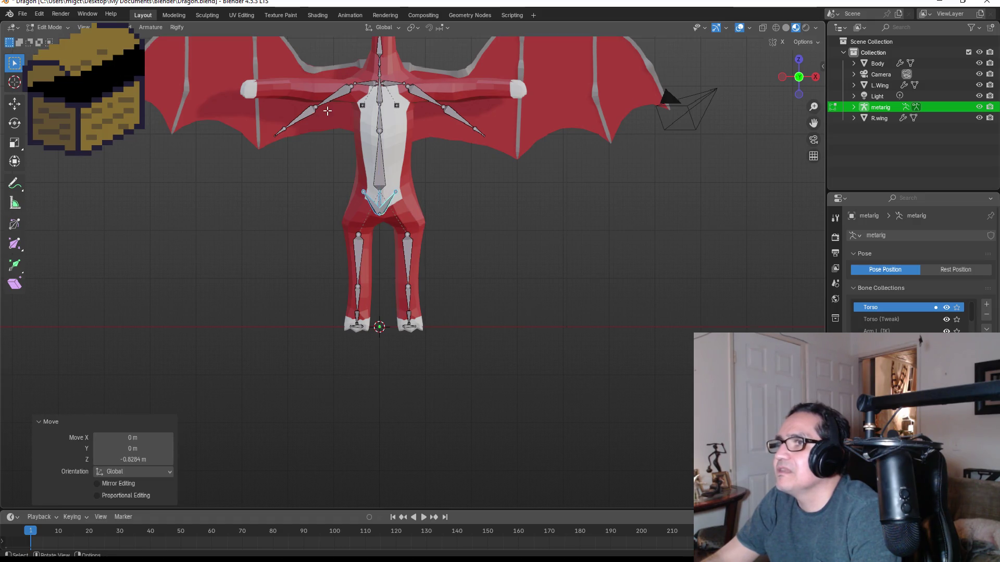
- Box-select the torso and arm bones and shift them 0.13073 m along X
{"action": "scroll", "coordinate": [324, 134], "scroll_direction": "down", "scroll_amount": 2}
{"action": "left_click_drag", "start_coordinate": [295, 113], "coordinate": [471, 237]}
{"action": "key", "text": "g"}
{"action": "key", "text": "x"}
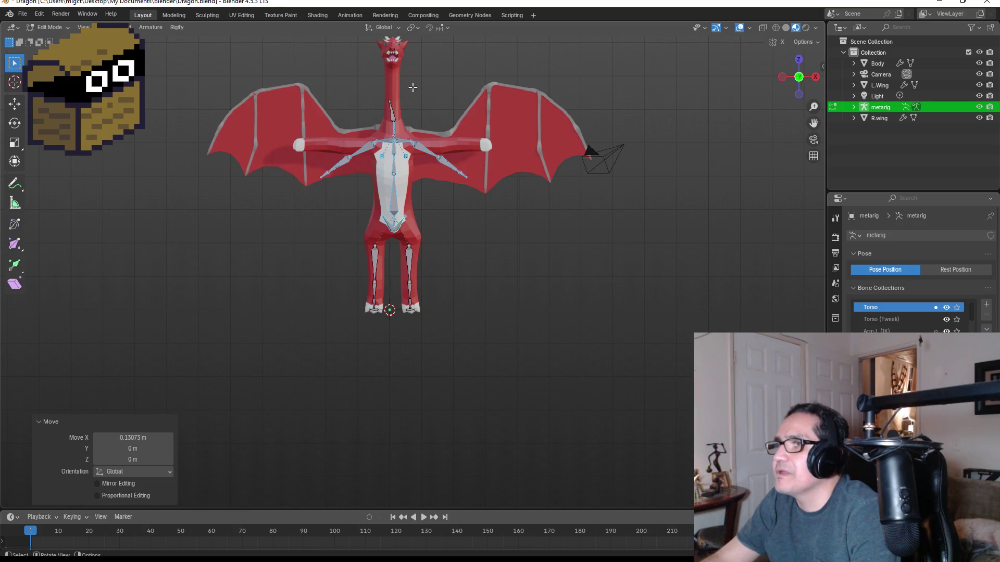
- Move the right upper-arm bone onto the dragon's right arm
{"action": "scroll", "coordinate": [411, 95], "scroll_direction": "up", "scroll_amount": 4}
{"action": "scroll", "coordinate": [440, 144], "scroll_direction": "down", "scroll_amount": 5}
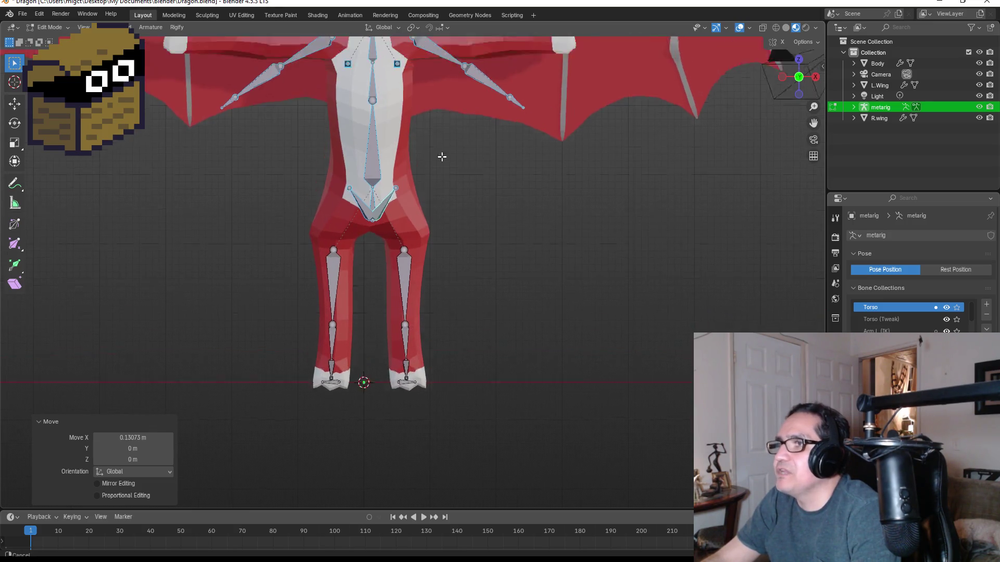
{"action": "mouse_move", "coordinate": [431, 281]}
{"action": "middle_mouse_down"}
{"action": "mouse_move", "coordinate": [412, 188]}
{"action": "mouse_move", "coordinate": [415, 140]}
{"action": "middle_mouse_up"}
{"action": "scroll", "coordinate": [409, 179], "scroll_direction": "up", "scroll_amount": 2}
{"action": "scroll", "coordinate": [435, 165], "scroll_direction": "up", "scroll_amount": 3}
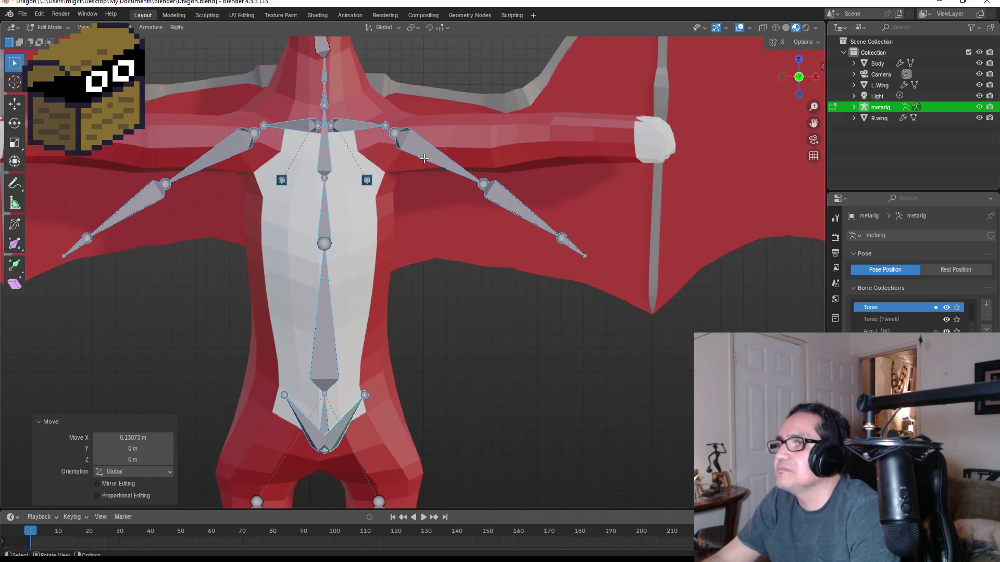
{"action": "left_click", "coordinate": [428, 156]}
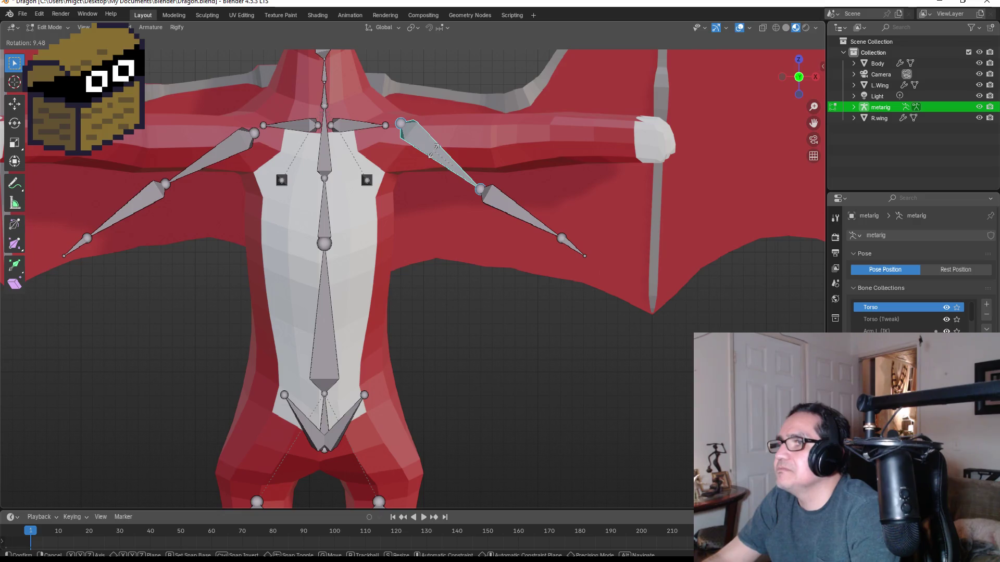
{"action": "key", "text": "g"}
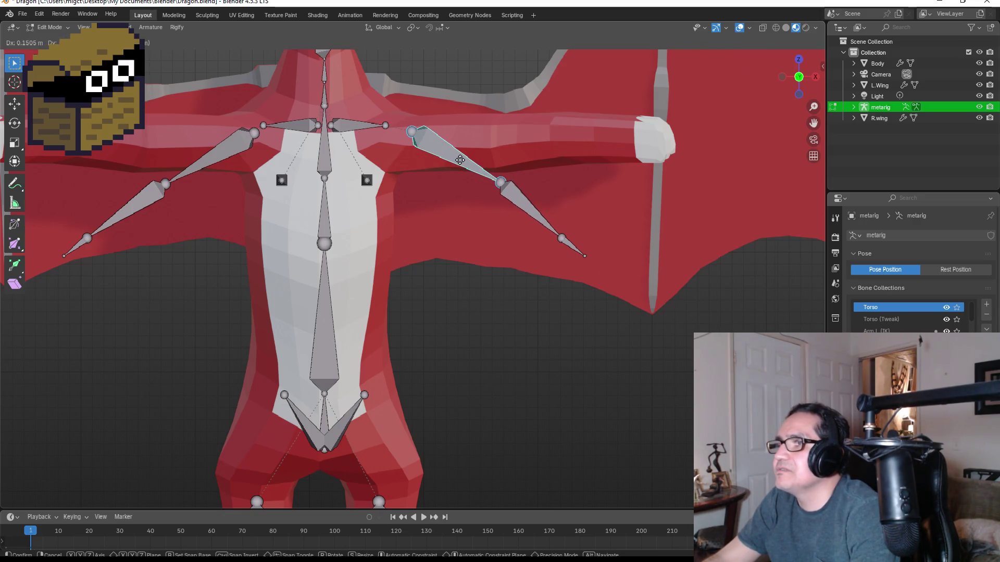
{"action": "left_click", "coordinate": [465, 163]}
- Place the forearm bone along the arm and rotate it to match the arm's tilt
{"action": "left_click_drag", "start_coordinate": [496, 170], "coordinate": [624, 279]}
{"action": "key", "text": "g"}
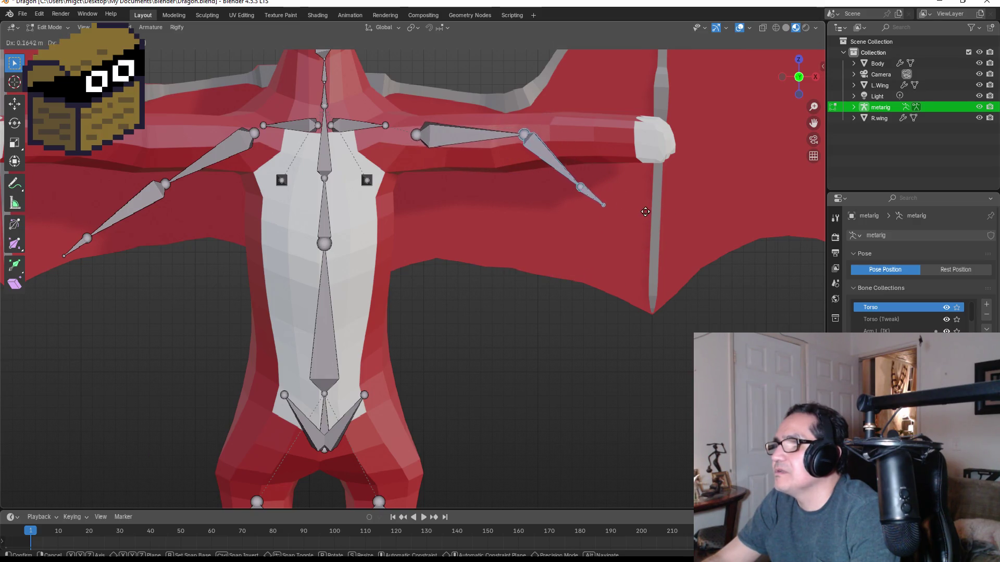
{"action": "left_click", "coordinate": [620, 217]}
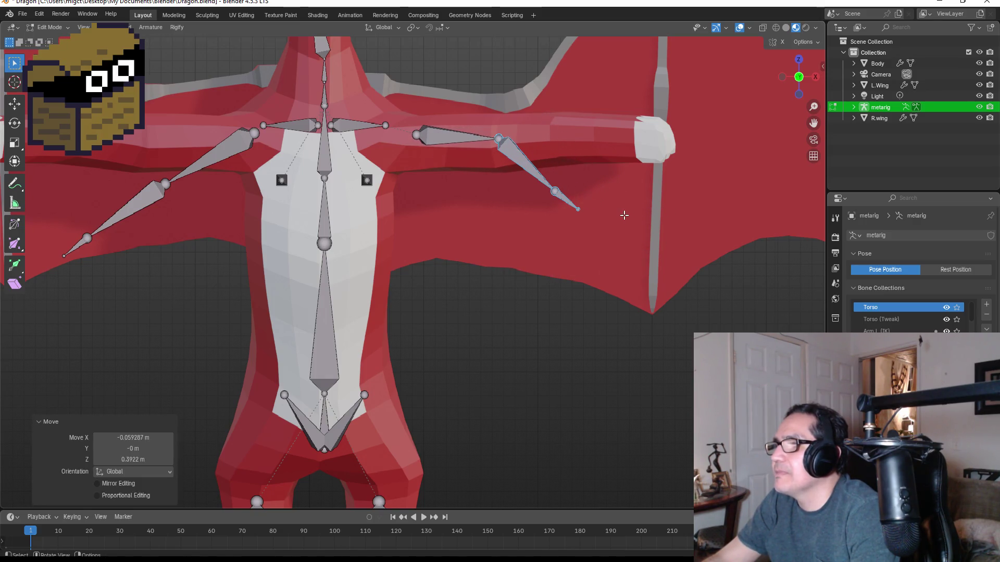
{"action": "key", "text": "r"}
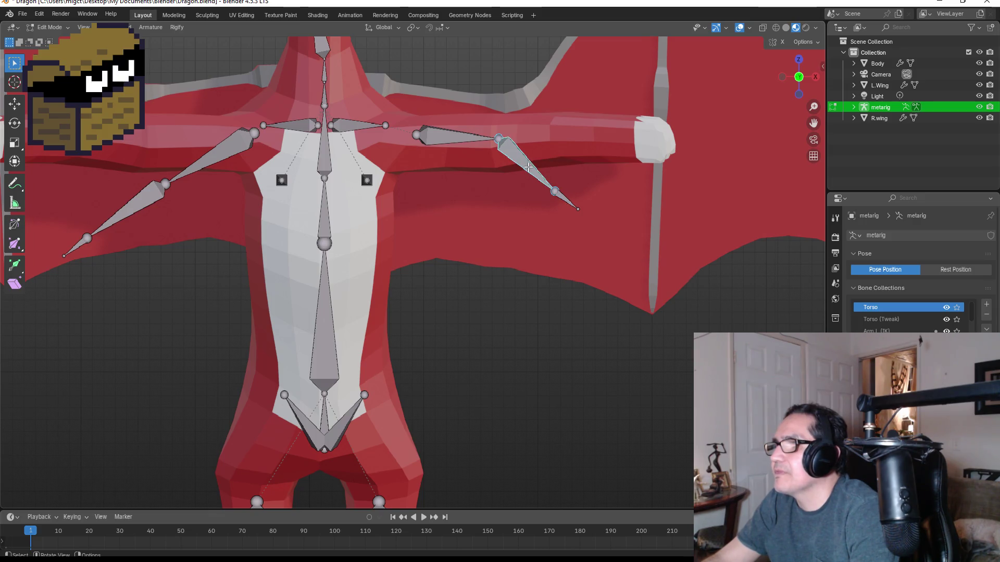
{"action": "right_click", "coordinate": [554, 165]}
{"action": "key", "text": "r"}
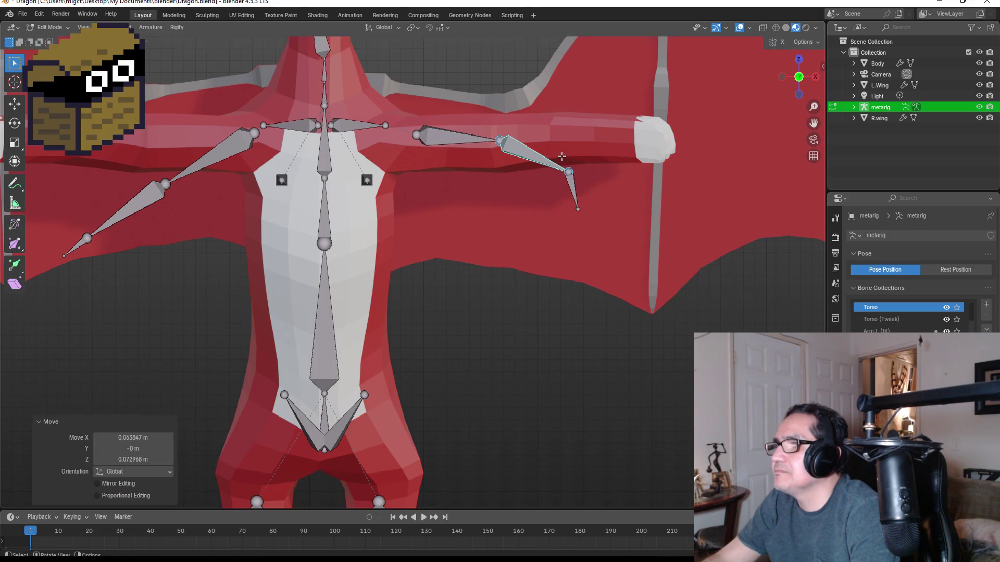
{"action": "left_click", "coordinate": [564, 148]}
{"action": "key", "text": "g"}
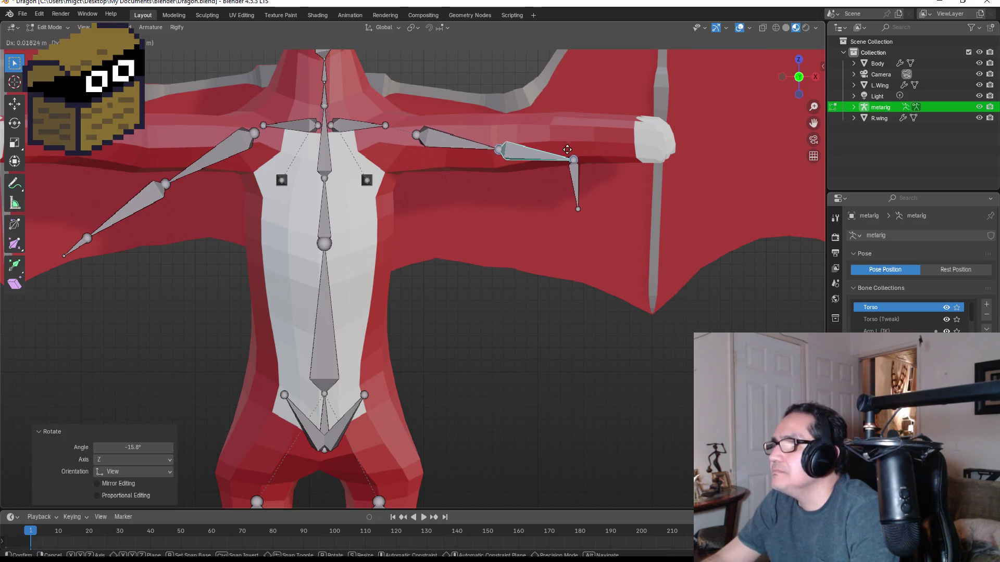
{"action": "right_click", "coordinate": [564, 141]}
{"action": "key", "text": "r"}
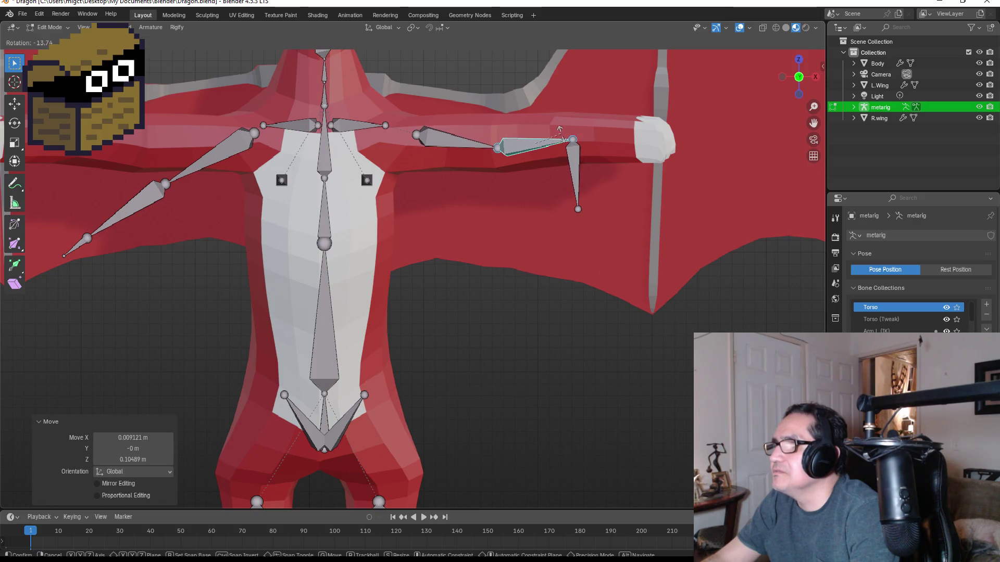
{"action": "left_click", "coordinate": [571, 140]}
- Raise the forearm and hand bones, then rotate the hand bone −79.8° to end at the white hand
{"action": "key", "text": "g"}
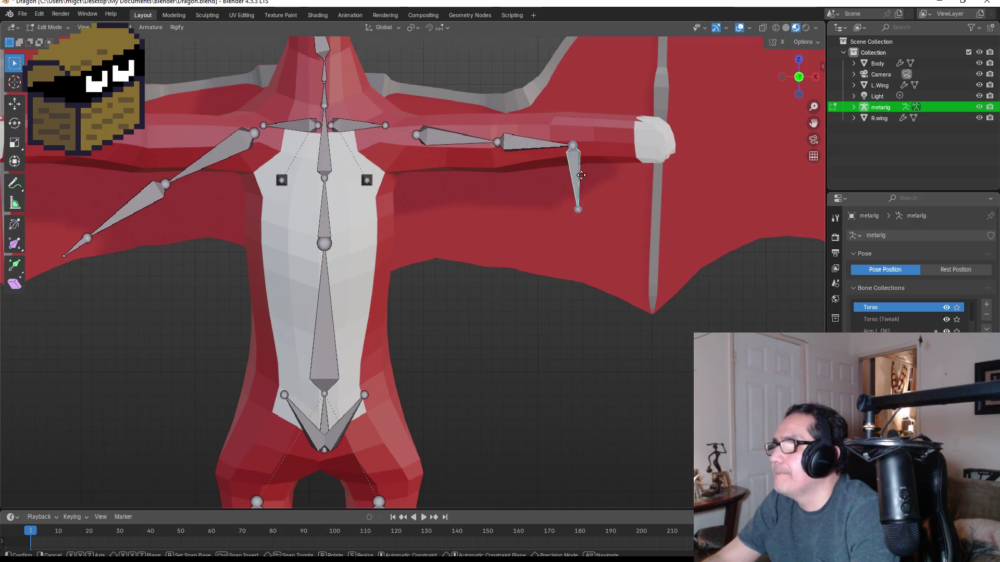
{"action": "left_click", "coordinate": [594, 167]}
{"action": "key", "text": "r"}
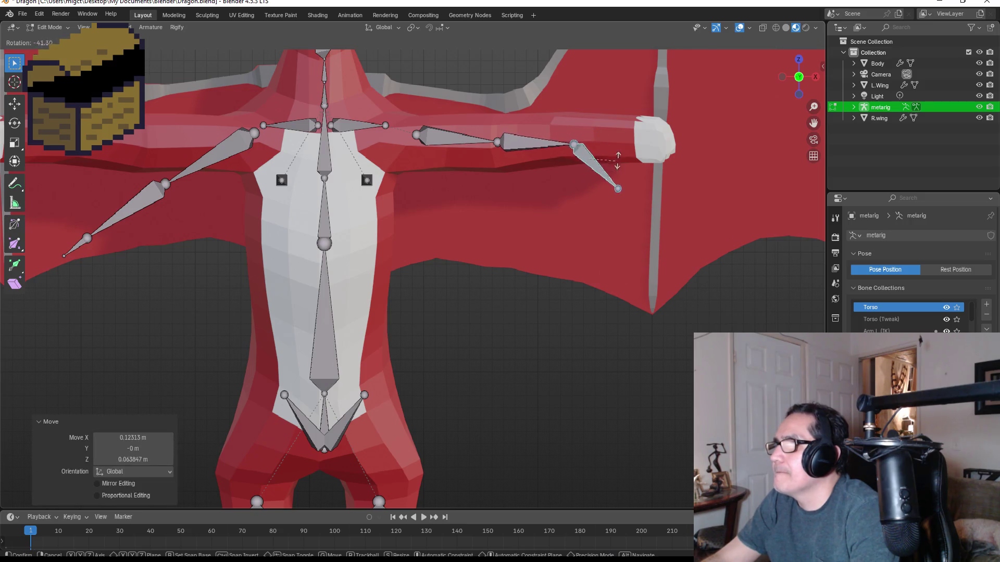
{"action": "left_click", "coordinate": [626, 133]}
{"action": "key", "text": "g"}
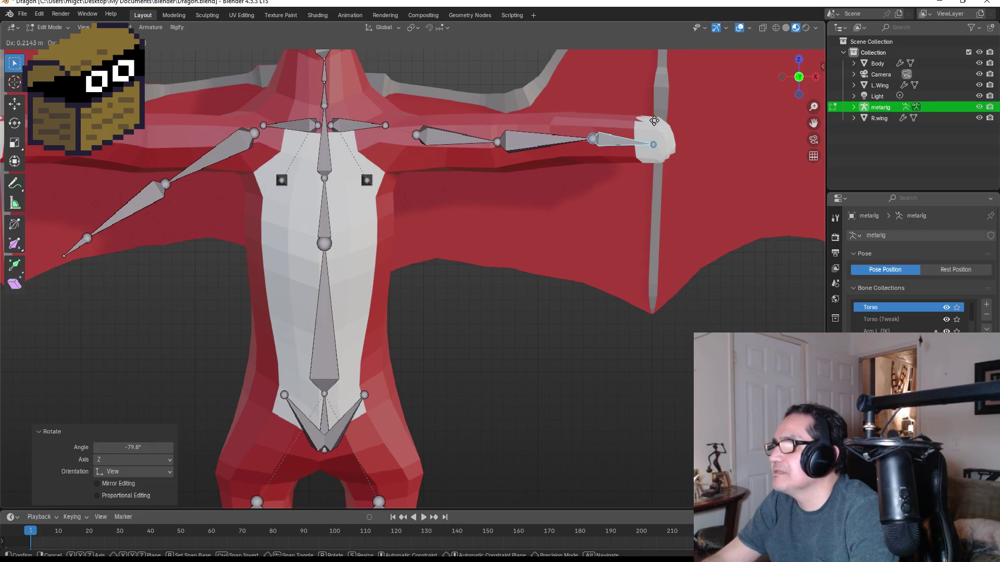
{"action": "left_click", "coordinate": [647, 149]}
- In top view, move and rotate the right upper-arm bone to follow the dragon's arm
{"action": "mouse_move", "coordinate": [571, 195]}
{"action": "middle_mouse_down"}
{"action": "mouse_move", "coordinate": [603, 185]}
{"action": "mouse_move", "coordinate": [625, 263]}
{"action": "middle_mouse_up"}
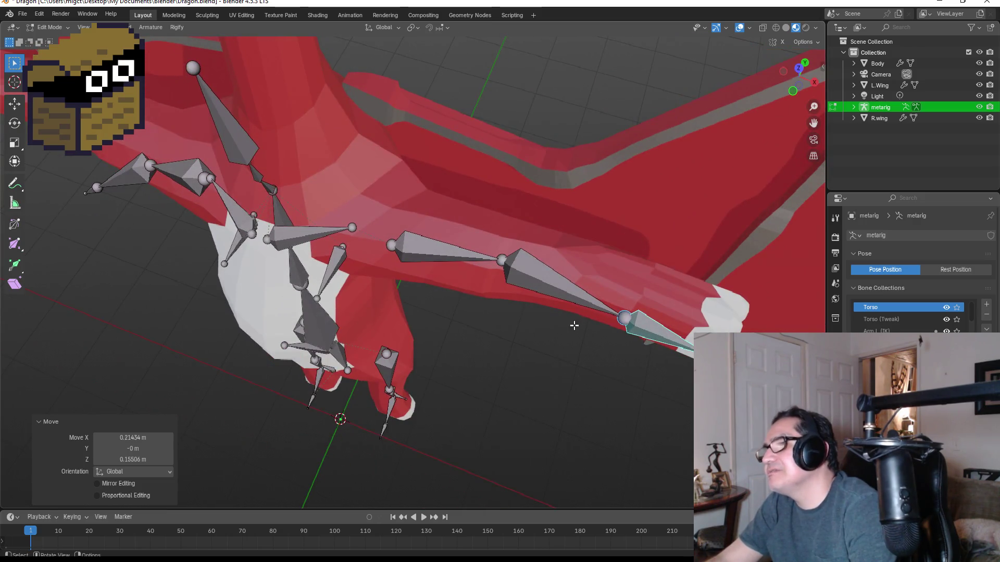
{"action": "left_click", "coordinate": [556, 291]}
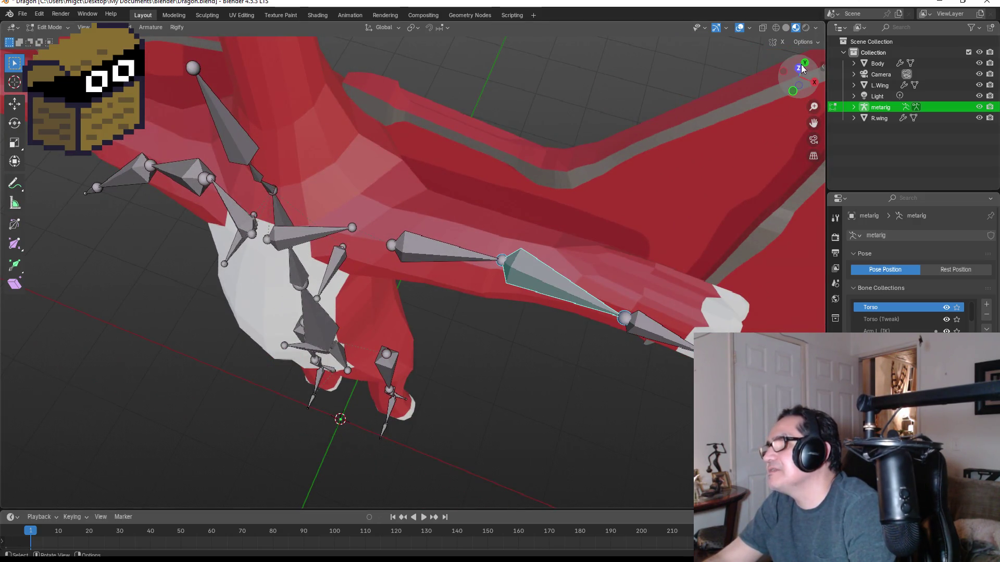
{"action": "left_click", "coordinate": [798, 68]}
{"action": "mouse_move", "coordinate": [433, 308]}
{"action": "left_mouse_down"}
{"action": "mouse_move", "coordinate": [542, 347]}
{"action": "mouse_move", "coordinate": [606, 356]}
{"action": "left_mouse_up"}
{"action": "left_click", "coordinate": [456, 318]}
{"action": "key", "text": "g"}
{"action": "left_click", "coordinate": [461, 308]}
{"action": "key", "text": "r"}
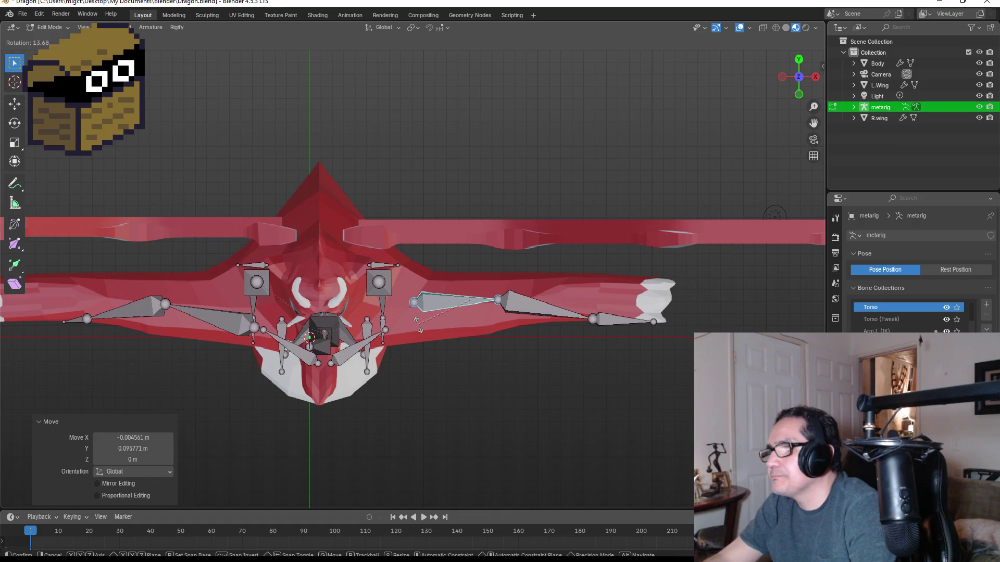
{"action": "left_click", "coordinate": [417, 324]}
{"action": "key", "text": "g"}
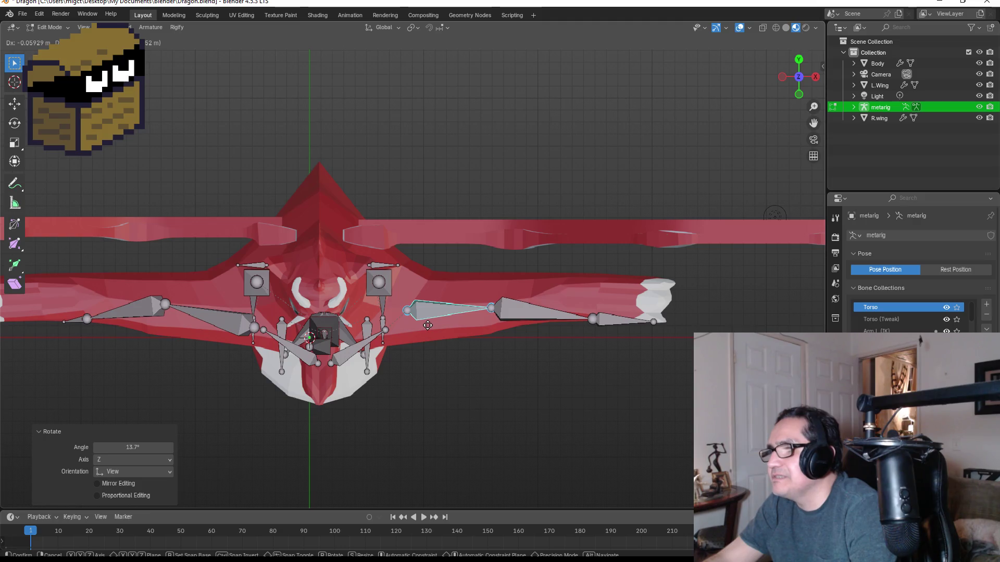
{"action": "left_click", "coordinate": [431, 326]}
- Rotate and move the forearm bone, then place the hand bone at the white wing hand
{"action": "left_click", "coordinate": [542, 313]}
{"action": "key", "text": "r"}
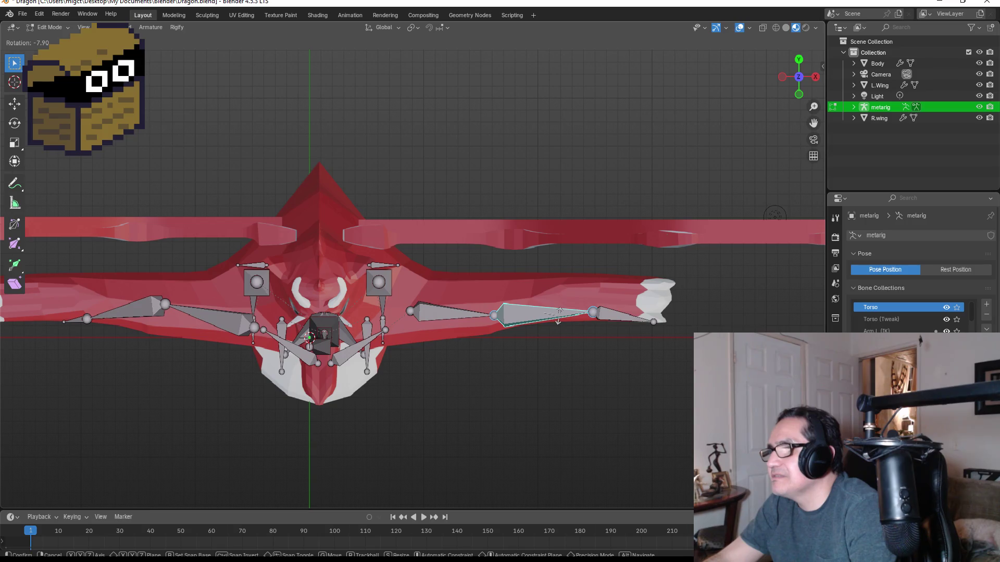
{"action": "left_click", "coordinate": [559, 315]}
{"action": "key", "text": "g"}
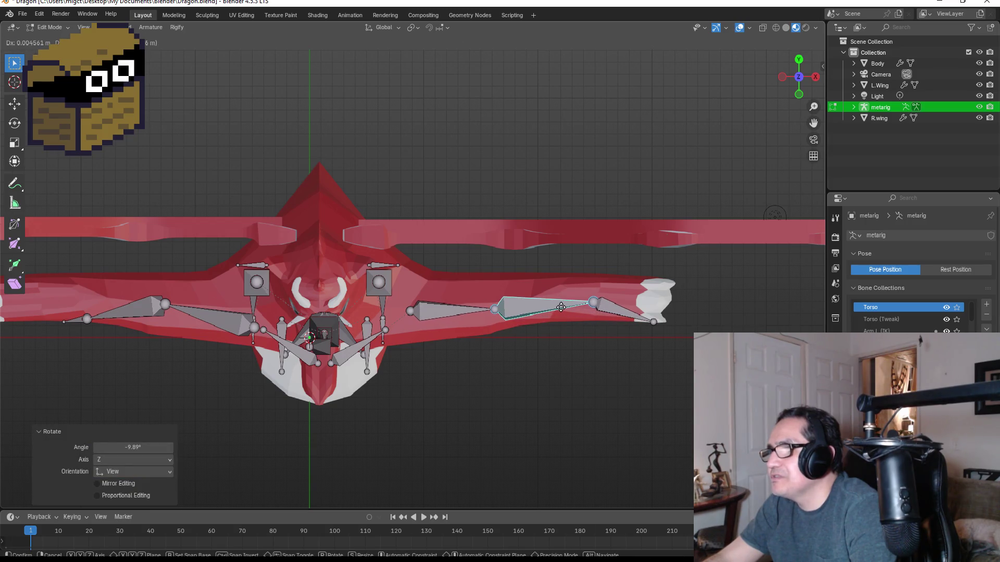
{"action": "left_click", "coordinate": [563, 308]}
{"action": "key", "text": "r"}
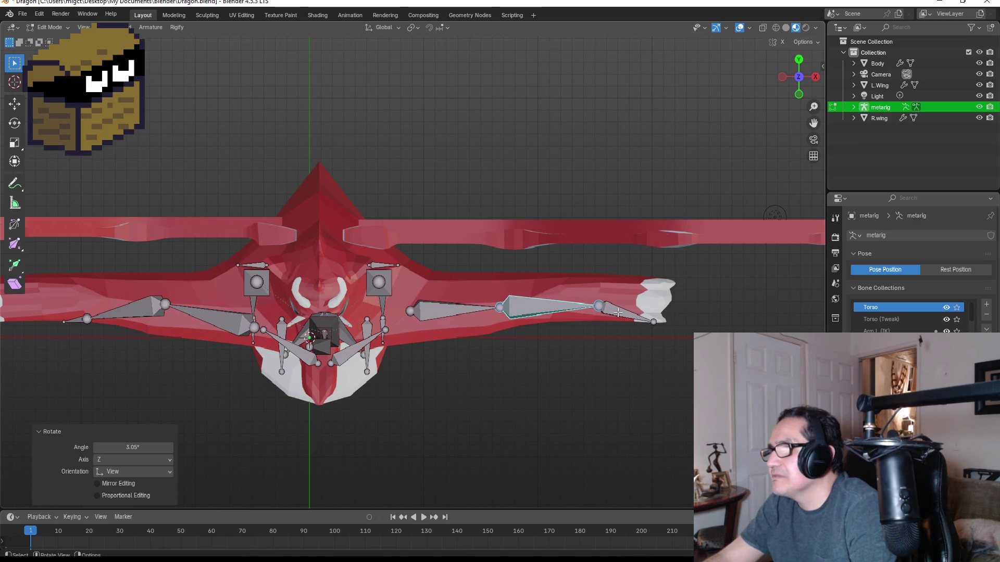
{"action": "left_click", "coordinate": [589, 312]}
{"action": "left_click", "coordinate": [634, 310]}
{"action": "key", "text": "g"}
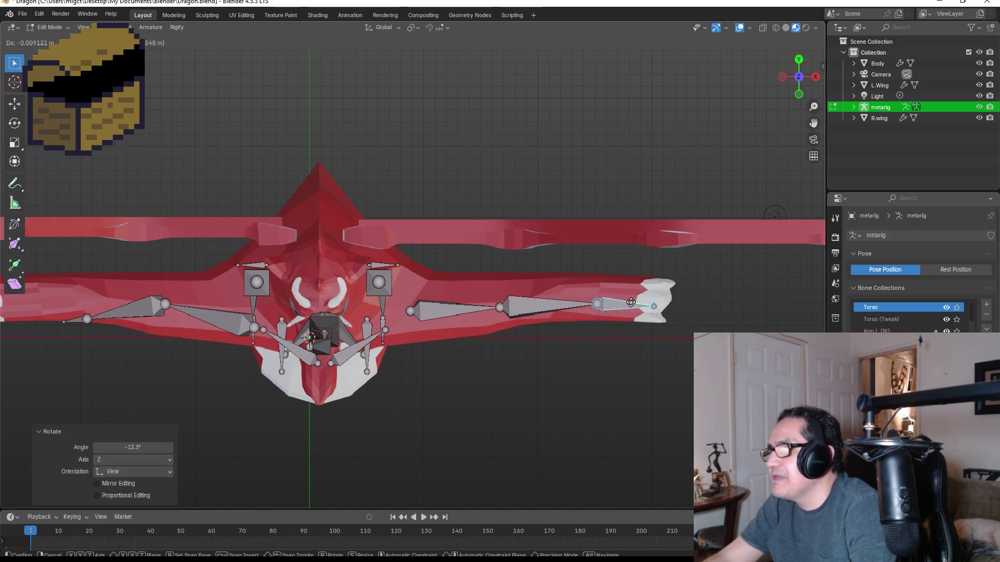
{"action": "left_click", "coordinate": [628, 302]}
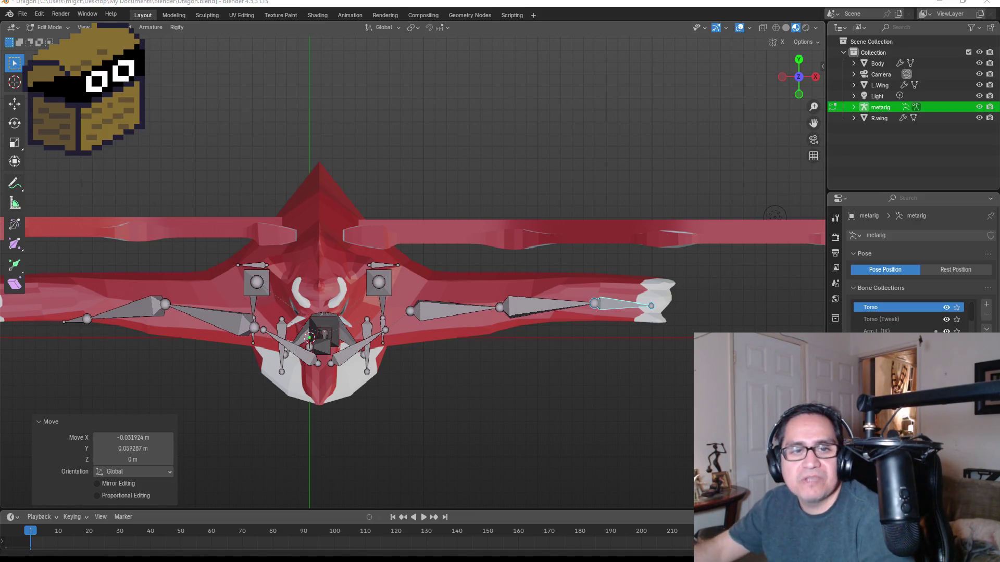
- Select the right arm bones and return to a zoomed-out front view
{"action": "mouse_move", "coordinate": [503, 337]}
{"action": "middle_mouse_down"}
{"action": "mouse_move", "coordinate": [520, 306]}
{"action": "mouse_move", "coordinate": [495, 272]}
{"action": "mouse_move", "coordinate": [453, 276]}
{"action": "mouse_move", "coordinate": [526, 267]}
{"action": "mouse_move", "coordinate": [478, 189]}
{"action": "middle_mouse_up"}
{"action": "key", "text": "KP_7"}
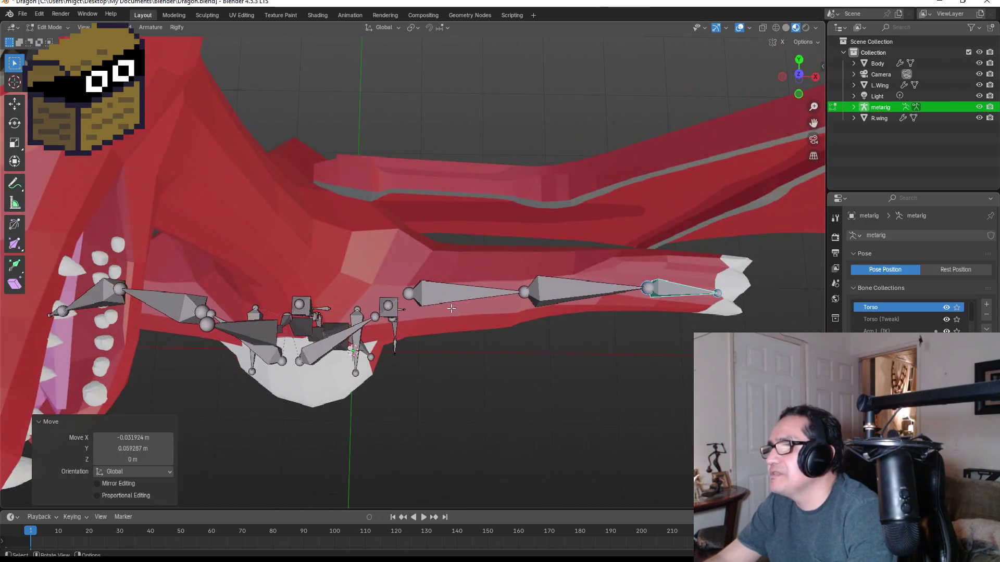
{"action": "left_click", "coordinate": [471, 292]}
{"action": "left_click", "coordinate": [580, 297]}
{"action": "key", "text": "bracketright"}
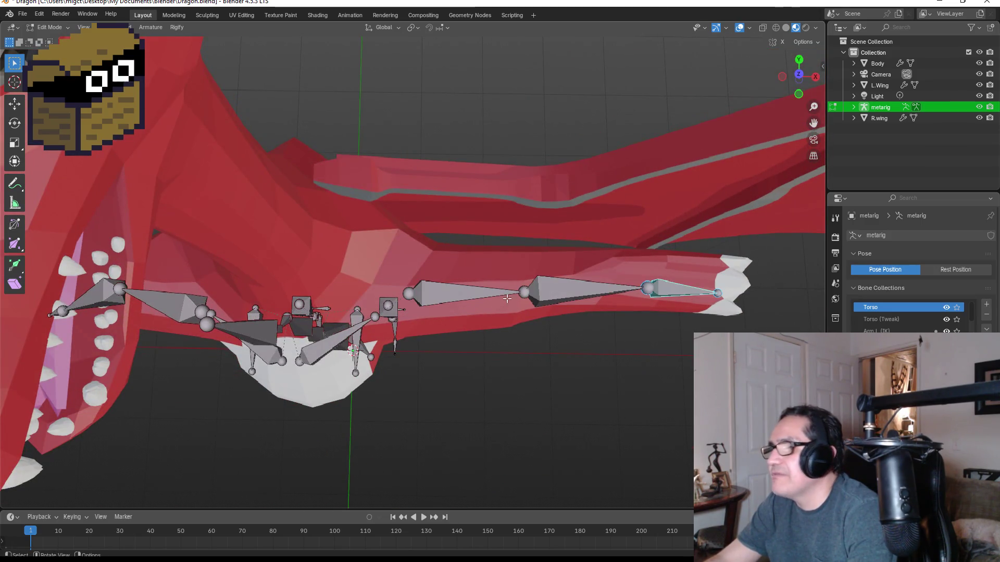
{"action": "key", "text": "KP_1"}
{"action": "scroll", "coordinate": [465, 295], "scroll_direction": "down", "scroll_amount": 3}
{"action": "key", "text": "bracketleft"}
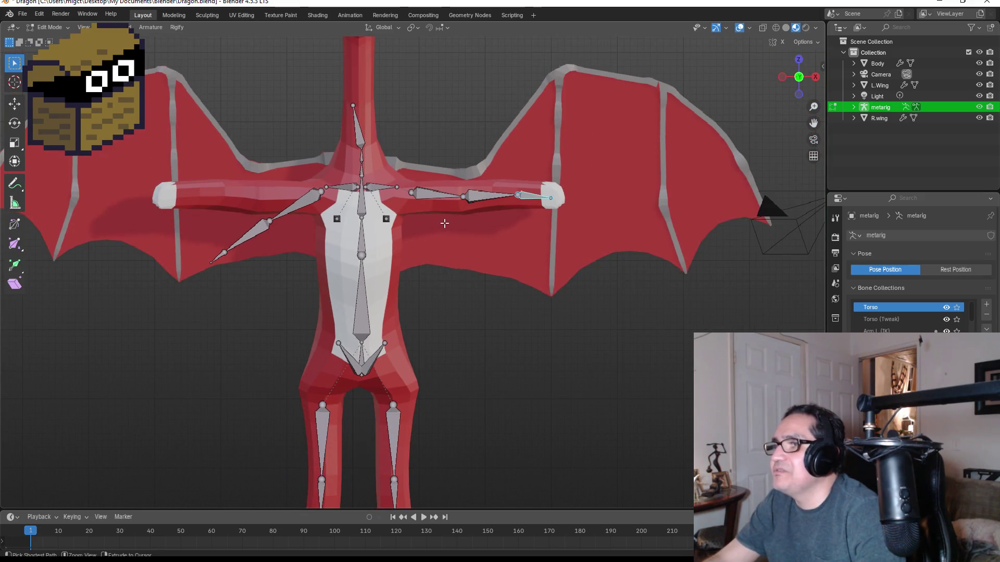
- Undo four arm bone edits so the right arm slopes diagonally downward again
{"action": "key", "text": "ctrl+z"}
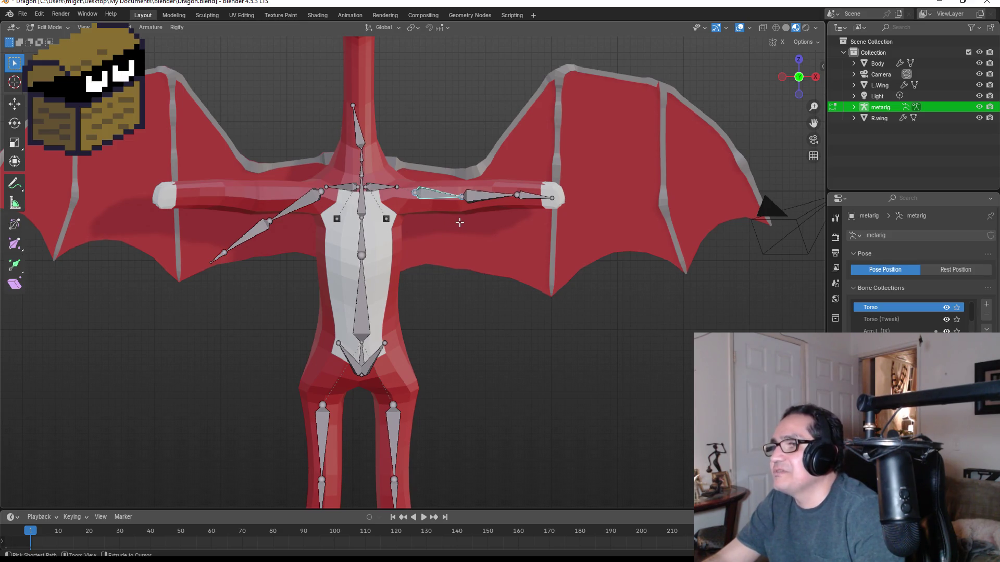
{"action": "key", "text": "ctrl+z"}
{"action": "key", "text": "ctrl+z"}
{"action": "key", "text": "ctrl+z"}
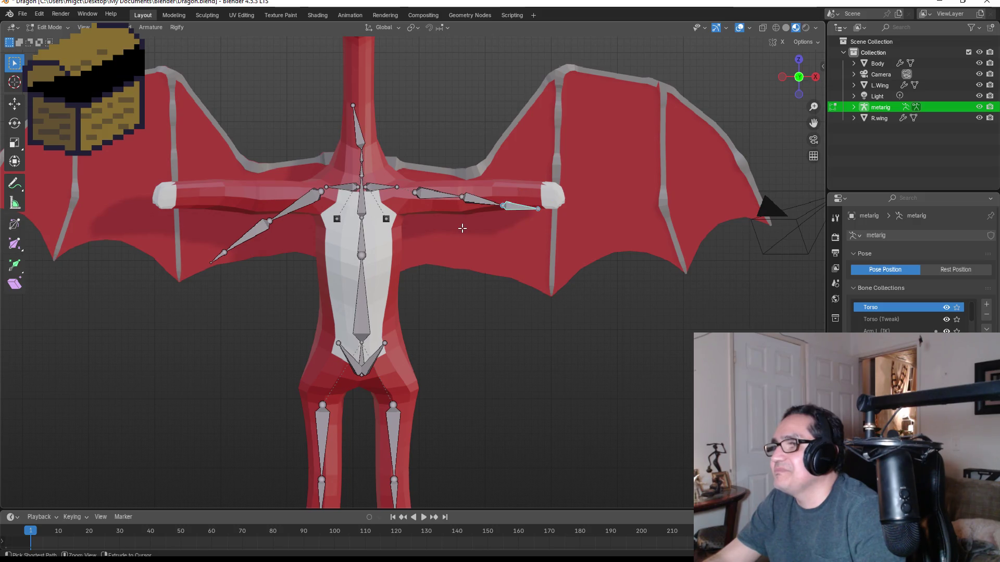
{"action": "key", "text": "ctrl+z"}
{"action": "key", "text": "ctrl+z"}
{"action": "key", "text": "ctrl+z"}
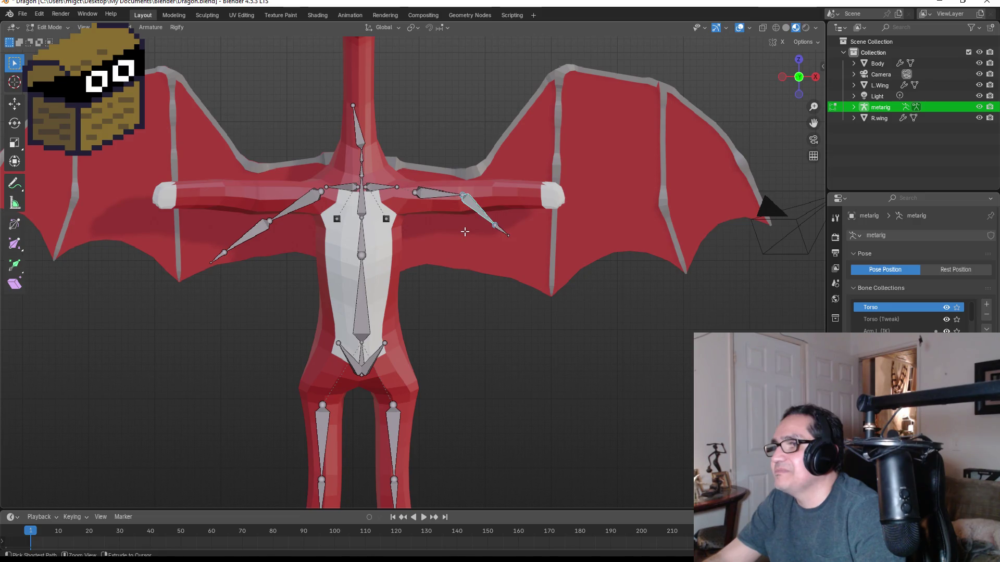
{"action": "key", "text": "ctrl+z"}
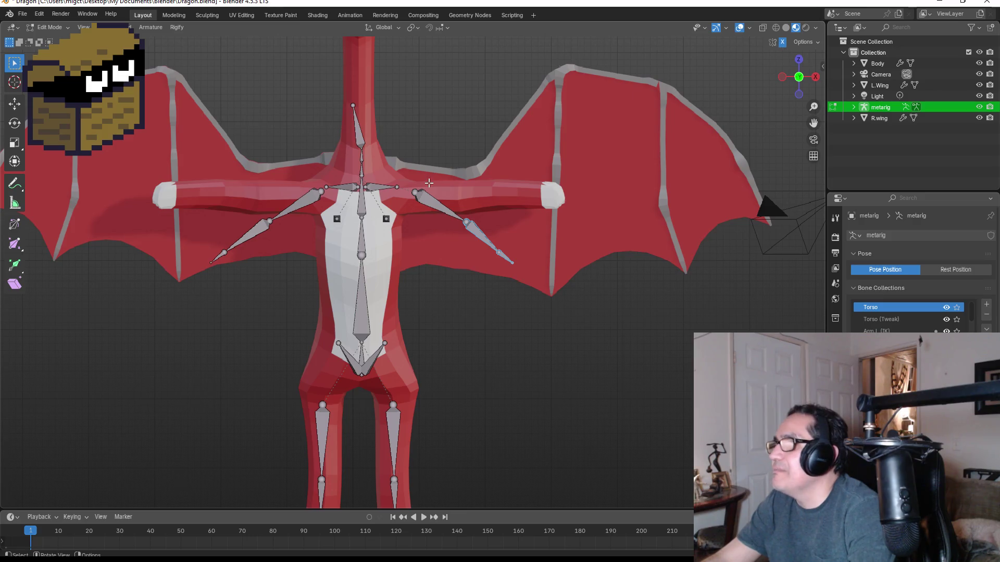
{"action": "middle_click_drag", "start_coordinate": [552, 146], "coordinate": [526, 338]}
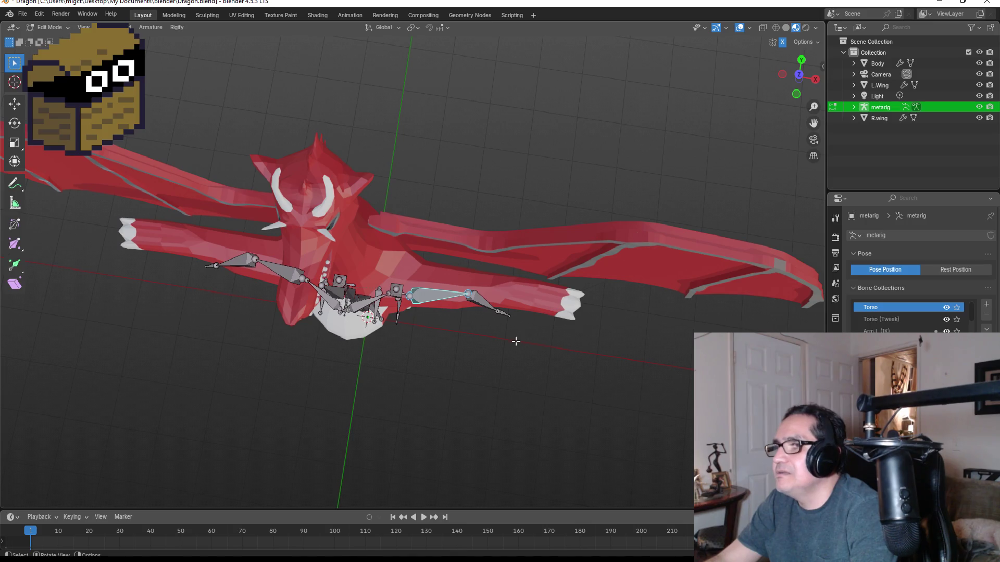
- Rotate the upper arm bone and reposition the end and inner arm bones along the wing arm
{"action": "key", "text": "r"}
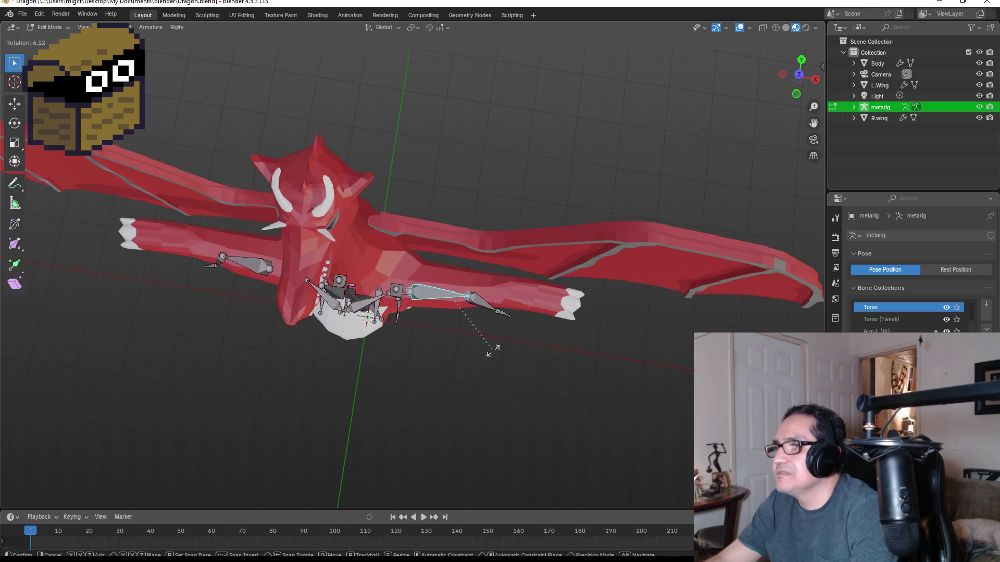
{"action": "left_click", "coordinate": [489, 355]}
{"action": "left_click", "coordinate": [489, 306]}
{"action": "key", "text": "g"}
{"action": "left_click", "coordinate": [510, 303]}
{"action": "left_click", "coordinate": [456, 292]}
{"action": "key", "text": "g"}
{"action": "left_click", "coordinate": [473, 292]}
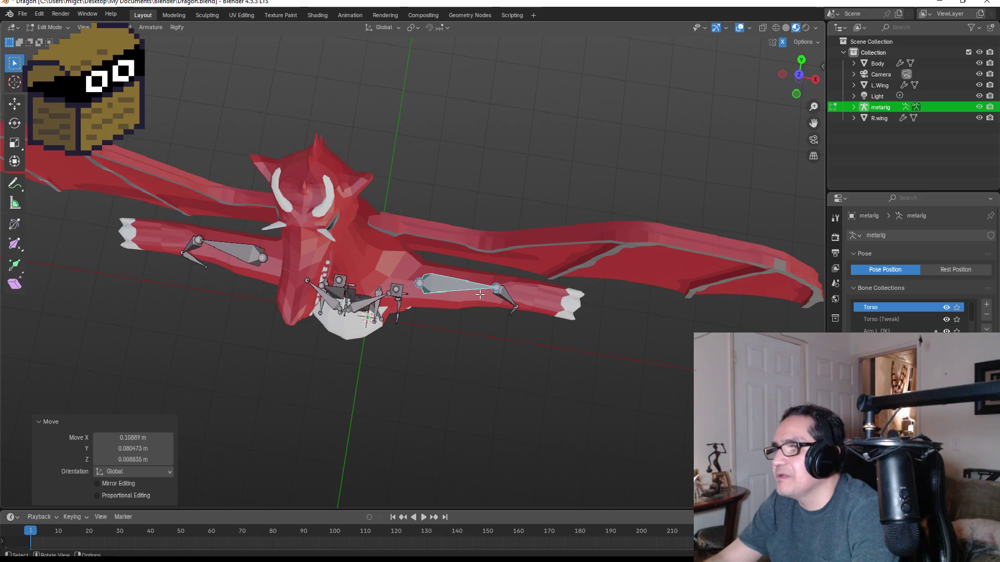
- Move and rotate the small outer arm bone so it angles down near the white hand
{"action": "left_click", "coordinate": [507, 302]}
{"action": "key", "text": "g"}
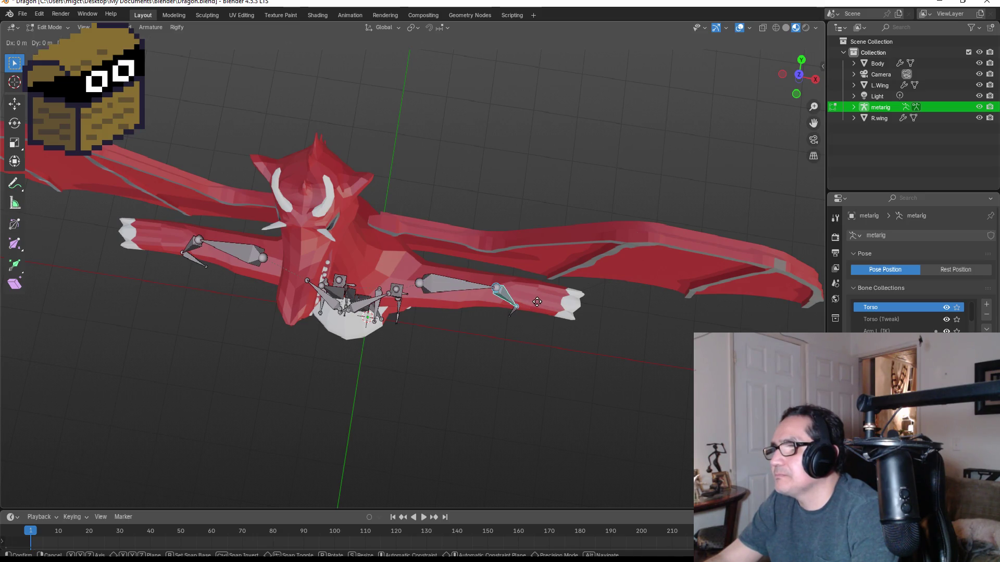
{"action": "left_click", "coordinate": [535, 304]}
{"action": "key", "text": "r"}
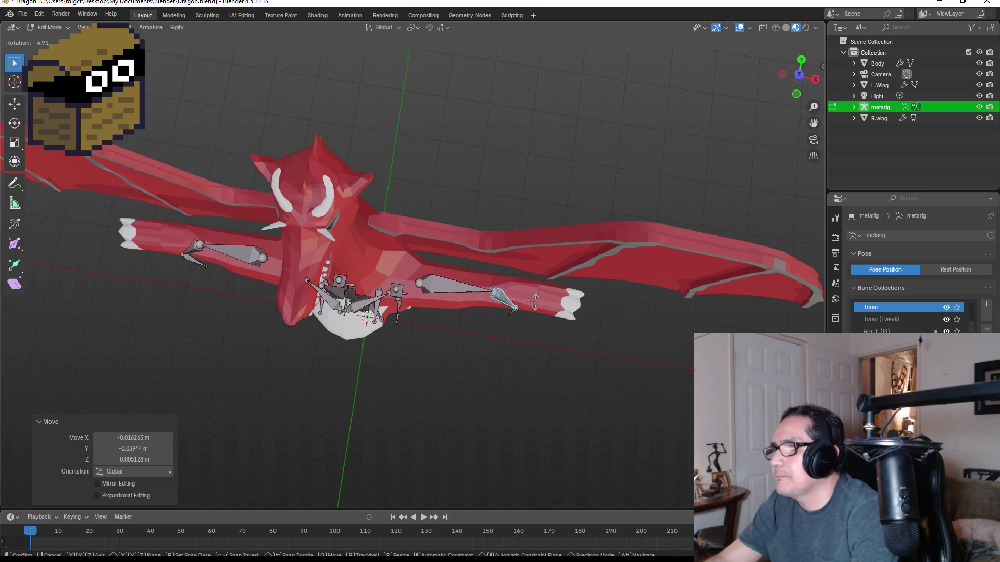
{"action": "left_click", "coordinate": [539, 297]}
{"action": "key", "text": "g"}
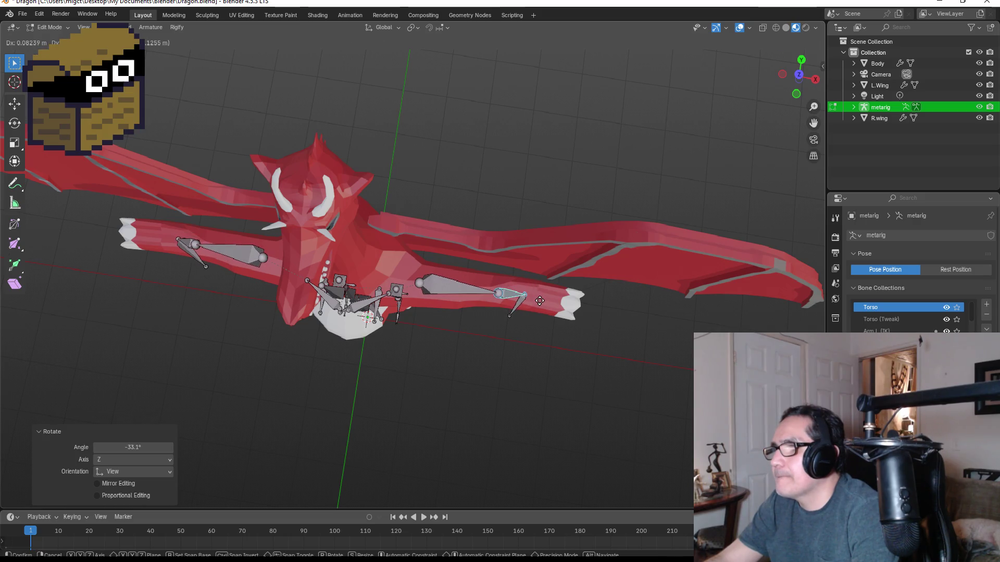
{"action": "left_click", "coordinate": [557, 295]}
{"action": "key", "text": "KP_1"}
- Raise the elbows and swing the mirrored arm bones outward along the wing arms
{"action": "key", "text": "g"}
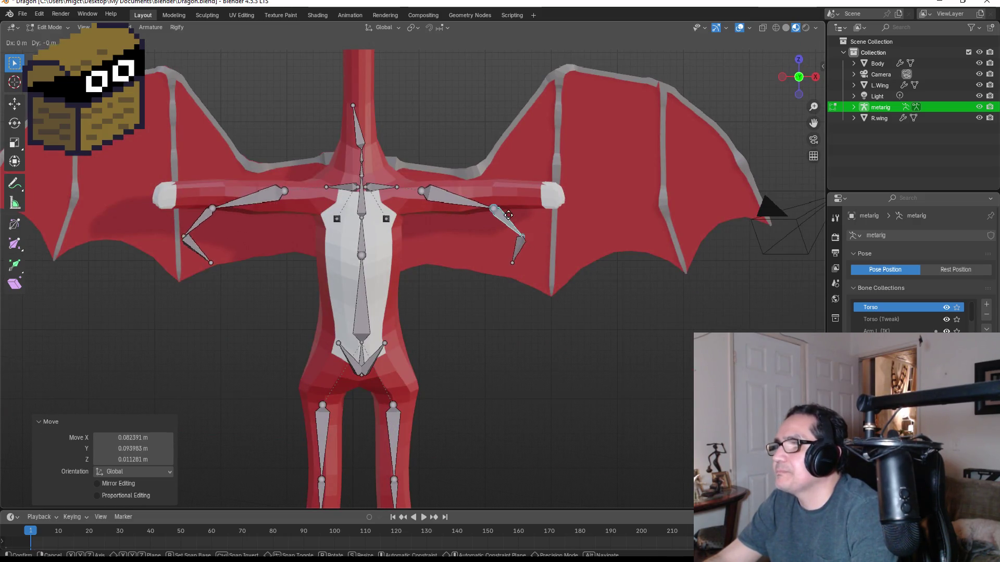
{"action": "left_click", "coordinate": [503, 200]}
{"action": "key", "text": "r"}
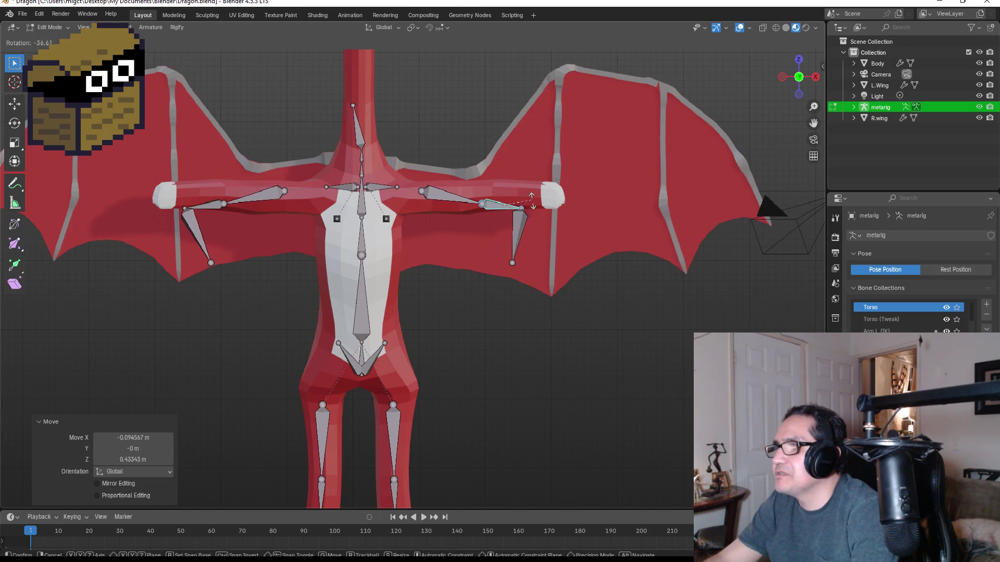
{"action": "left_click", "coordinate": [527, 198]}
{"action": "key", "text": "g"}
{"action": "left_click", "coordinate": [536, 189]}
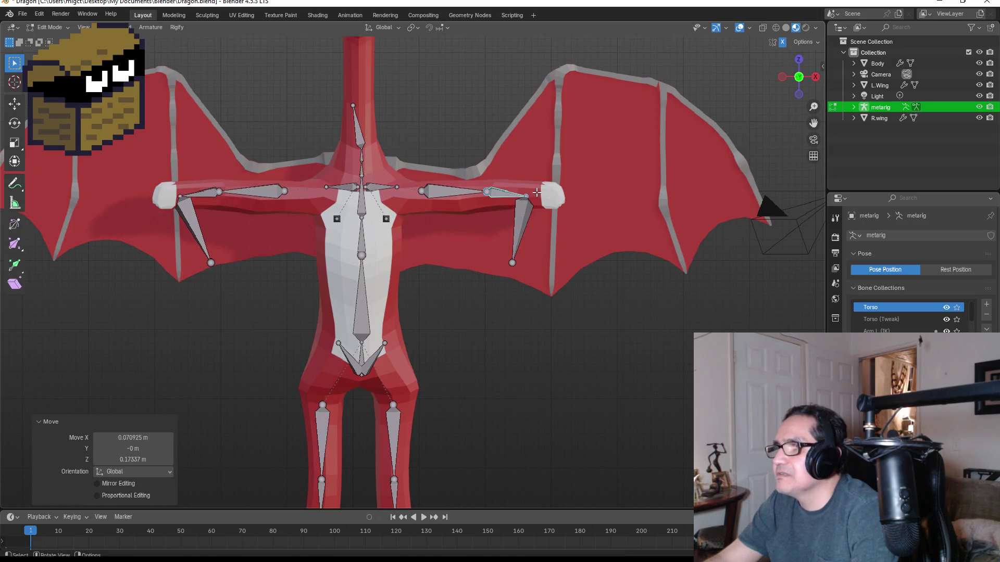
{"action": "key", "text": "r"}
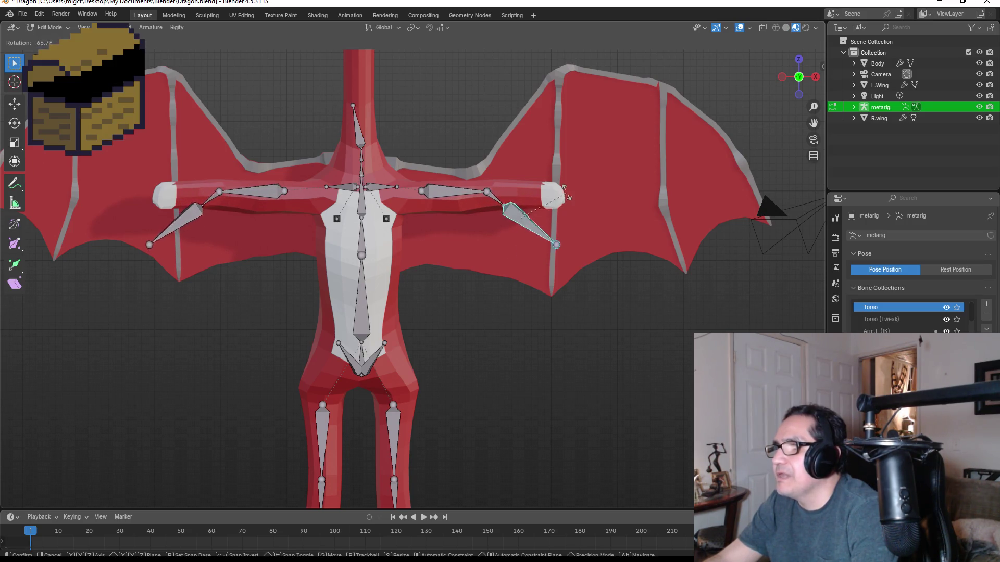
{"action": "left_click", "coordinate": [564, 167]}
{"action": "key", "text": "g"}
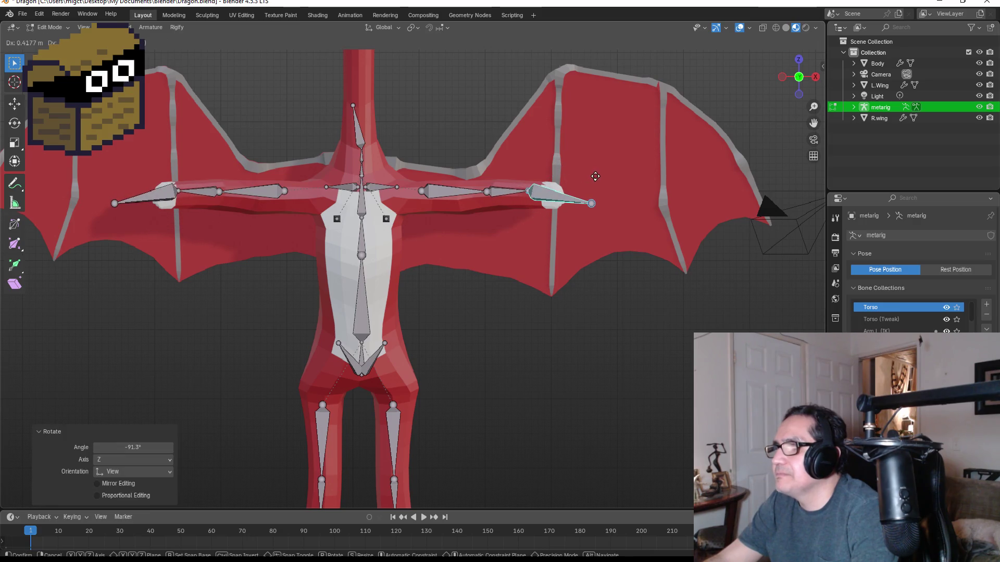
{"action": "left_click", "coordinate": [597, 185]}
- Shorten the wing bone, move it inward and rotate it -9.38°
{"action": "key", "text": "s"}
{"action": "left_click", "coordinate": [575, 183]}
{"action": "key", "text": "g"}
{"action": "left_click", "coordinate": [563, 185]}
{"action": "key", "text": "r"}
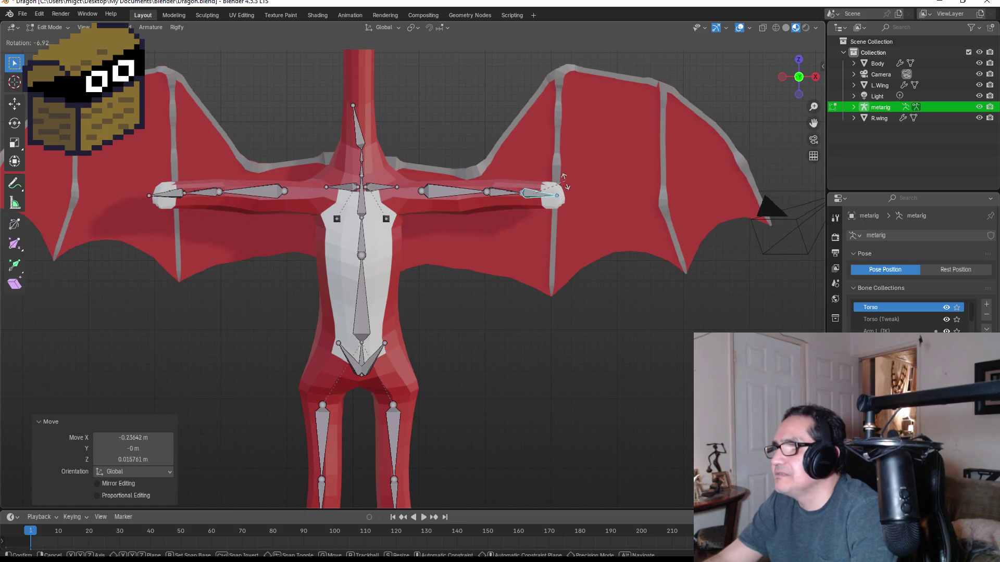
{"action": "left_click", "coordinate": [564, 179]}
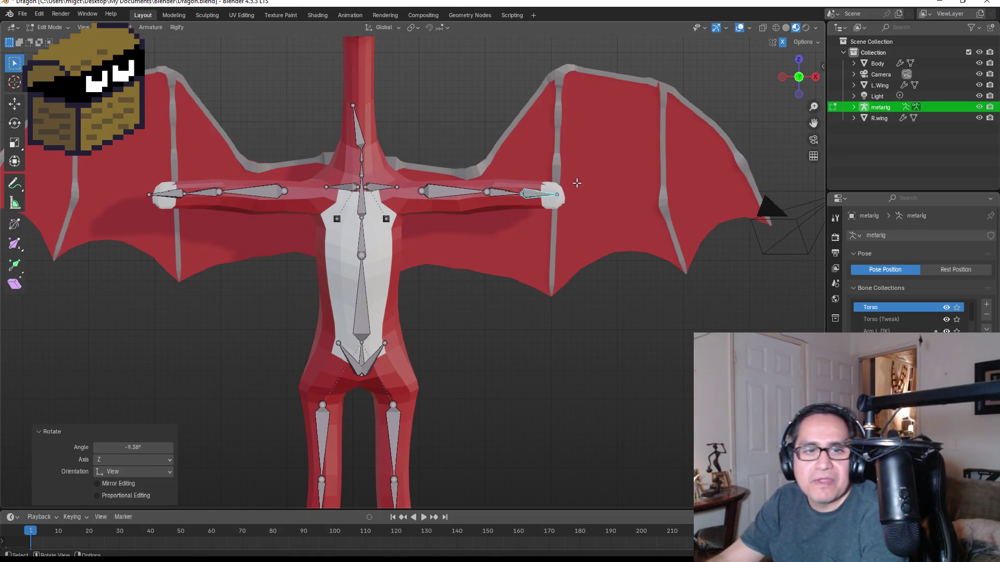
- From the top, move and rescale the middle wing bone
{"action": "left_click", "coordinate": [799, 60]}
{"action": "scroll", "coordinate": [539, 344], "scroll_direction": "up", "scroll_amount": 2}
{"action": "left_click", "coordinate": [527, 300]}
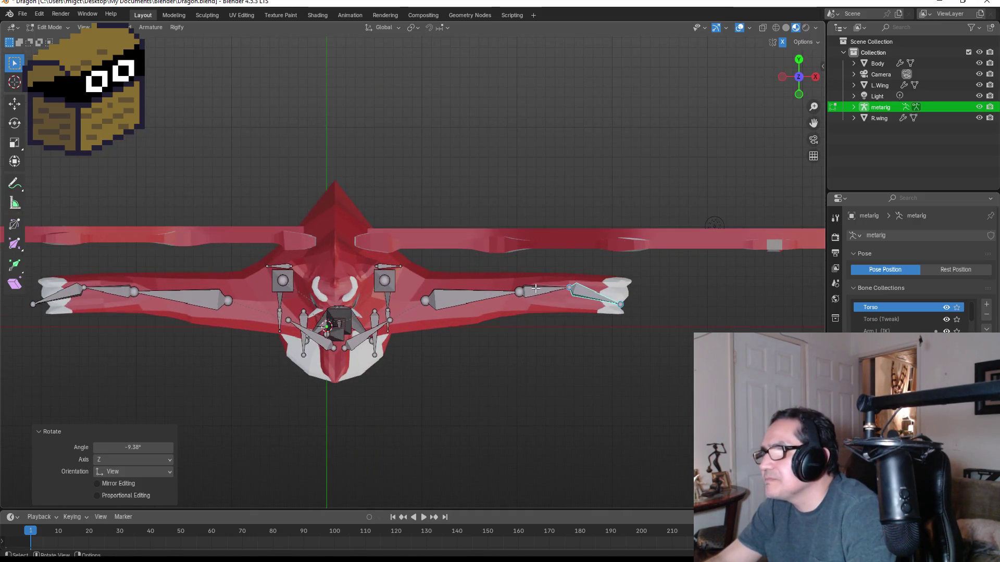
{"action": "key", "text": "g"}
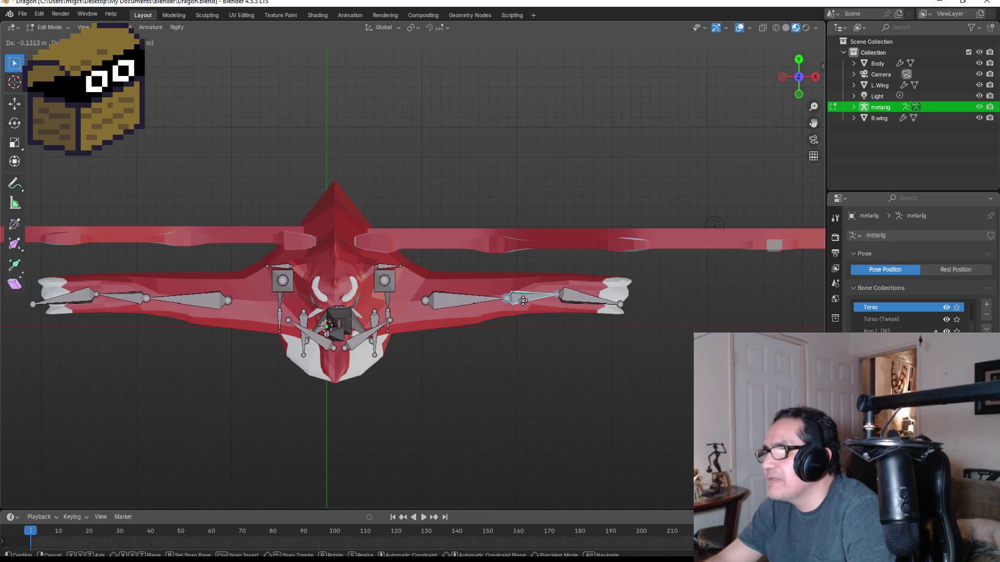
{"action": "left_click", "coordinate": [522, 301]}
{"action": "key", "text": "s"}
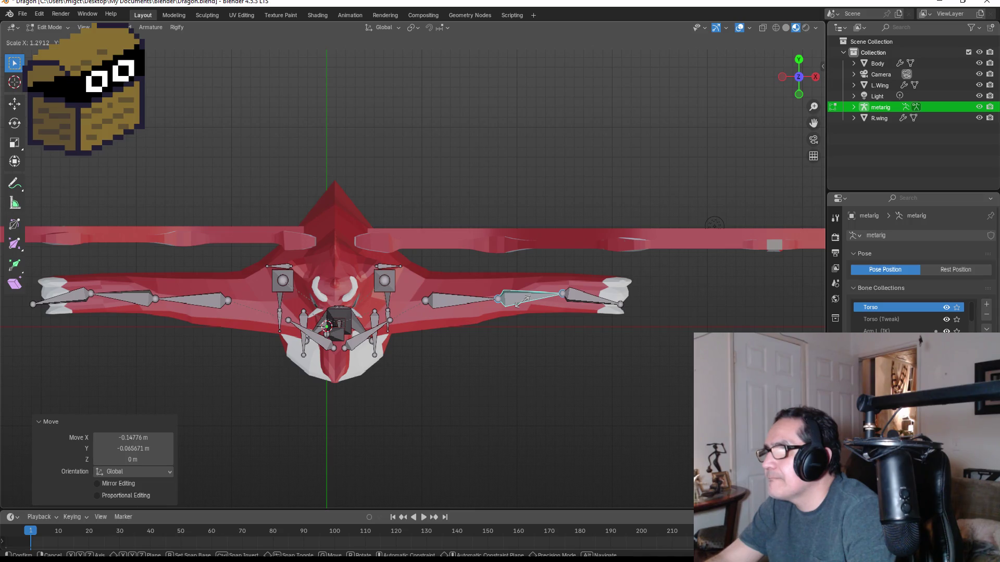
{"action": "left_click", "coordinate": [523, 302]}
- Shrink the wing-tip bone to 0.832 and tilt it −10.6° into the white hand
{"action": "left_click", "coordinate": [583, 301]}
{"action": "key", "text": "s"}
{"action": "left_click", "coordinate": [587, 299]}
{"action": "key", "text": "r"}
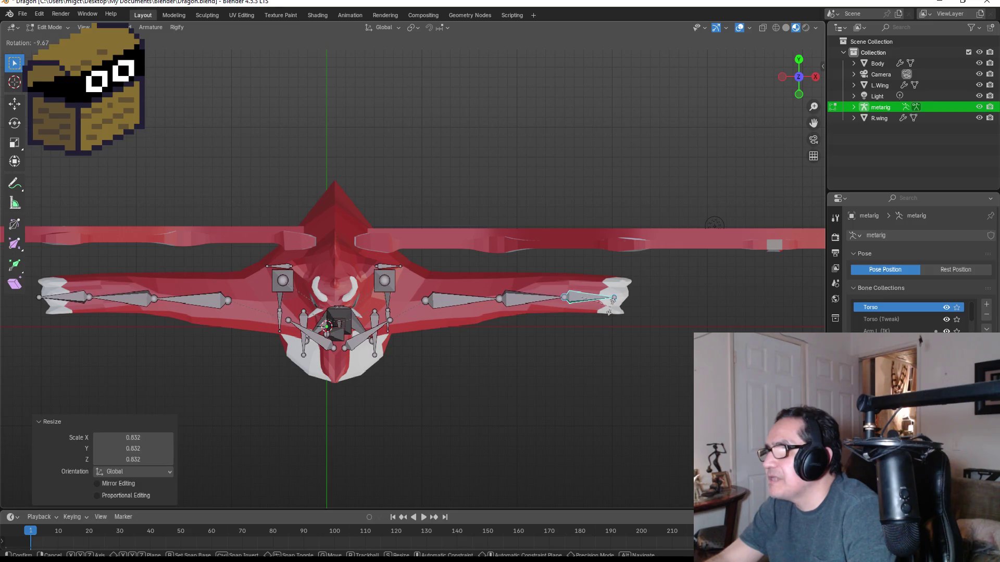
{"action": "left_click", "coordinate": [613, 313]}
{"action": "mouse_move", "coordinate": [605, 319]}
{"action": "middle_mouse_down"}
{"action": "mouse_move", "coordinate": [594, 224]}
{"action": "mouse_move", "coordinate": [601, 237]}
{"action": "mouse_move", "coordinate": [633, 175]}
{"action": "mouse_move", "coordinate": [646, 175]}
{"action": "mouse_move", "coordinate": [674, 211]}
{"action": "mouse_move", "coordinate": [561, 273]}
{"action": "middle_mouse_up"}
- Check the finished arm chains in a straight front view with the wing-tip bone selected
{"action": "left_click", "coordinate": [530, 257]}
{"action": "left_click", "coordinate": [643, 274]}
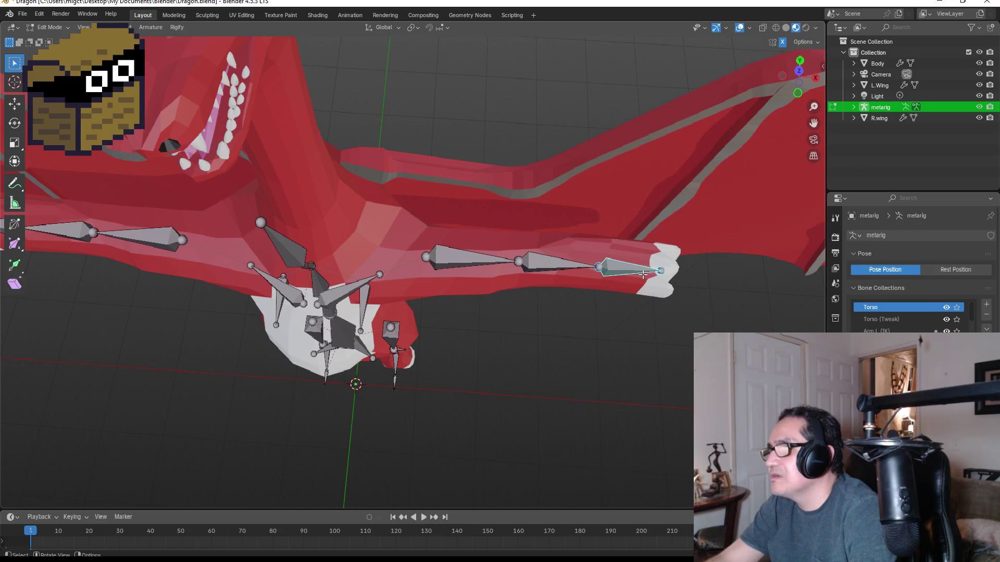
{"action": "key", "text": "KP_1"}
{"action": "mouse_move", "coordinate": [448, 239]}
{"action": "middle_mouse_down"}
{"action": "mouse_move", "coordinate": [469, 241]}
{"action": "mouse_move", "coordinate": [467, 250]}
{"action": "middle_mouse_up"}
{"action": "key", "text": "KP_1"}
- Select the lower and upper spine bones and pan up to the neck and head
{"action": "left_click", "coordinate": [334, 311]}
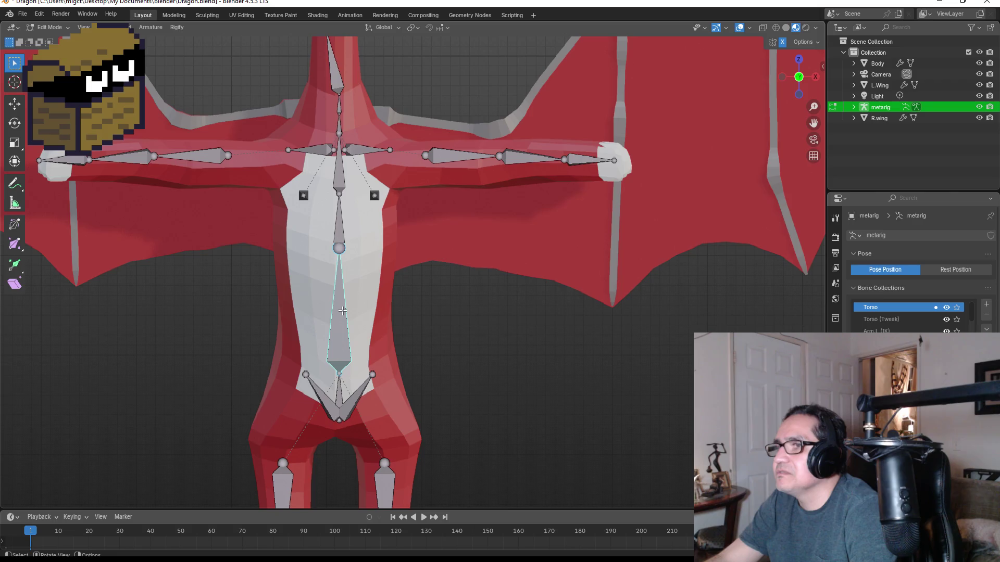
{"action": "left_click", "coordinate": [344, 233]}
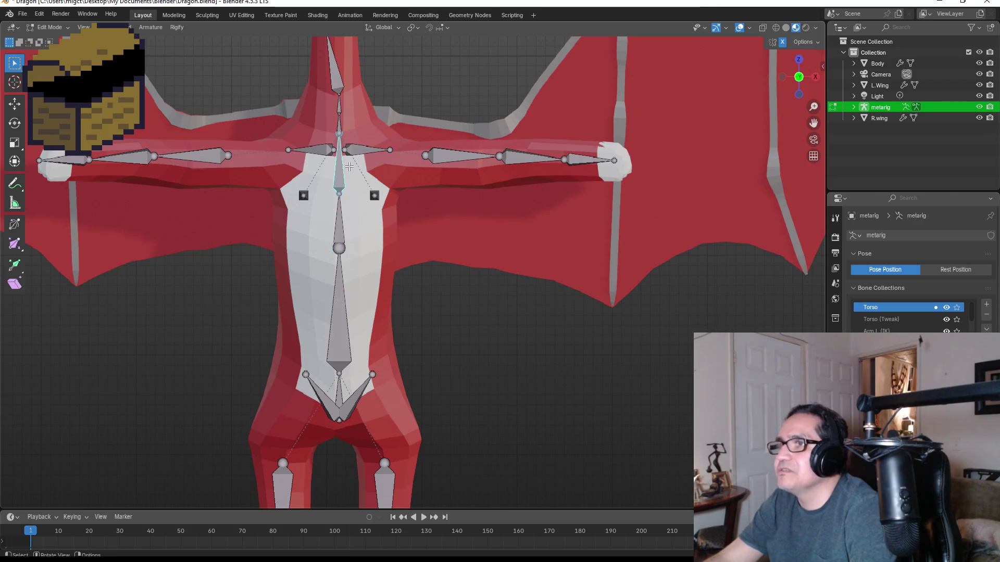
{"action": "scroll", "coordinate": [364, 103], "scroll_direction": "down", "scroll_amount": 1}
{"action": "scroll", "coordinate": [391, 73], "scroll_direction": "up", "scroll_amount": 1}
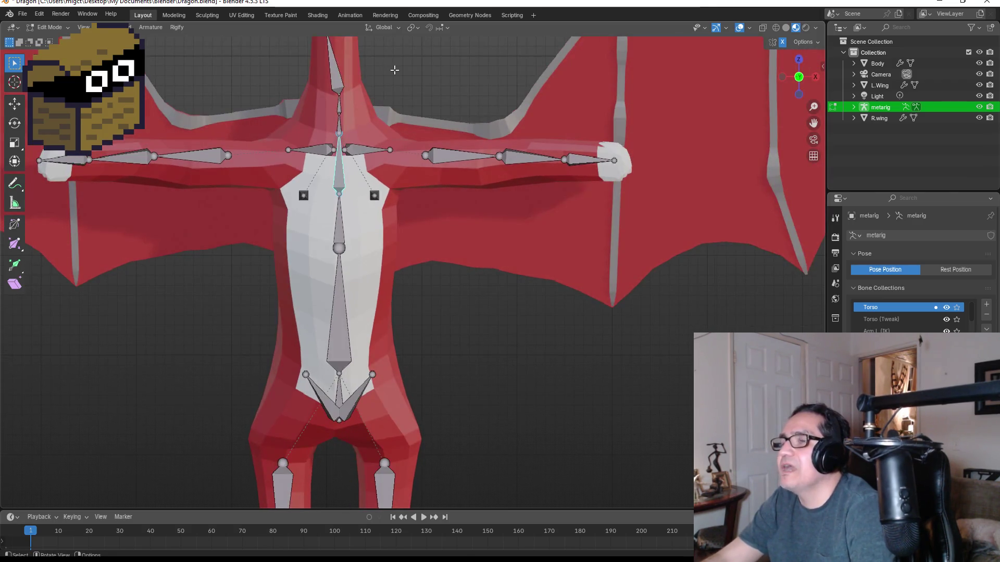
{"action": "mouse_move", "coordinate": [398, 78]}
{"action": "middle_mouse_down", "text": "shift"}
{"action": "mouse_move", "coordinate": [424, 266]}
{"action": "mouse_move", "coordinate": [404, 279]}
{"action": "middle_mouse_up", "text": "shift"}
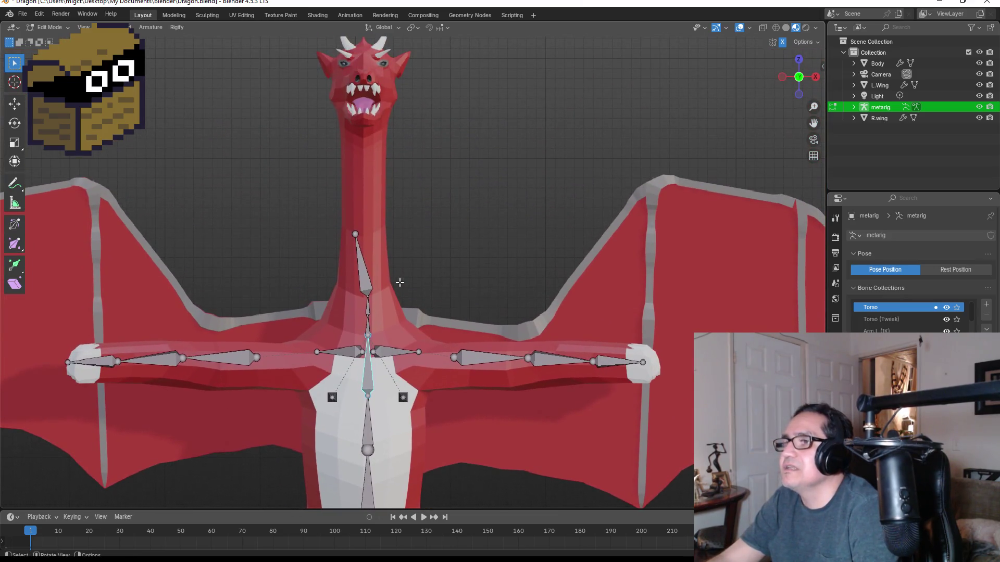
- Stretch the head bone up the neck, then rotate and move it into the dragon's head
{"action": "key", "text": "g"}
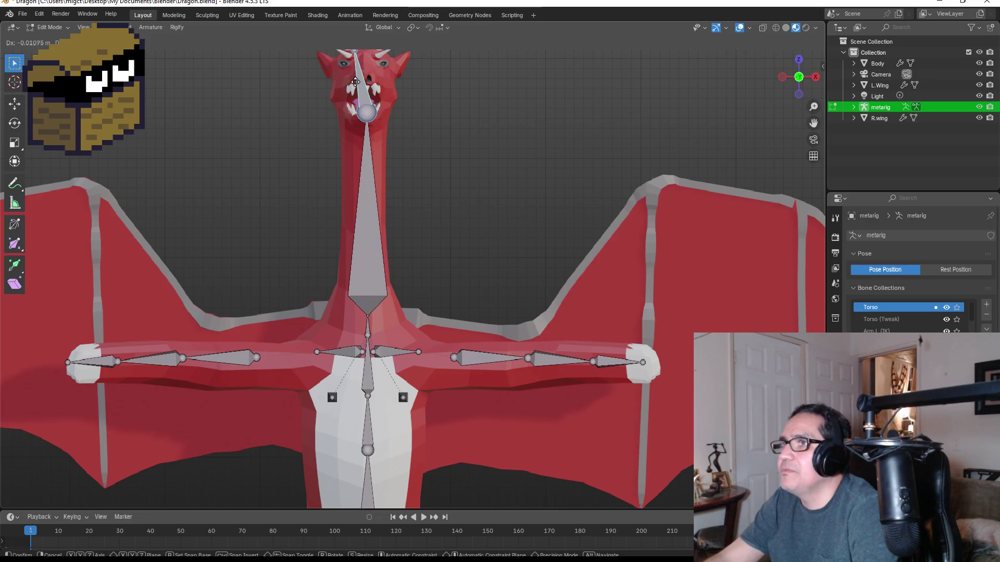
{"action": "left_click", "coordinate": [357, 81]}
{"action": "key", "text": "r"}
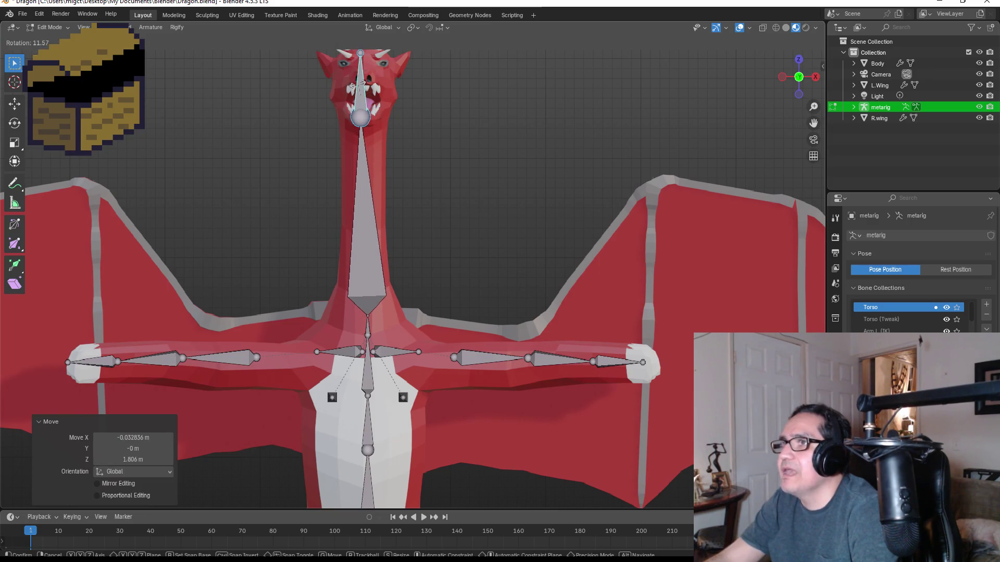
{"action": "left_click", "coordinate": [359, 83]}
{"action": "key", "text": "g"}
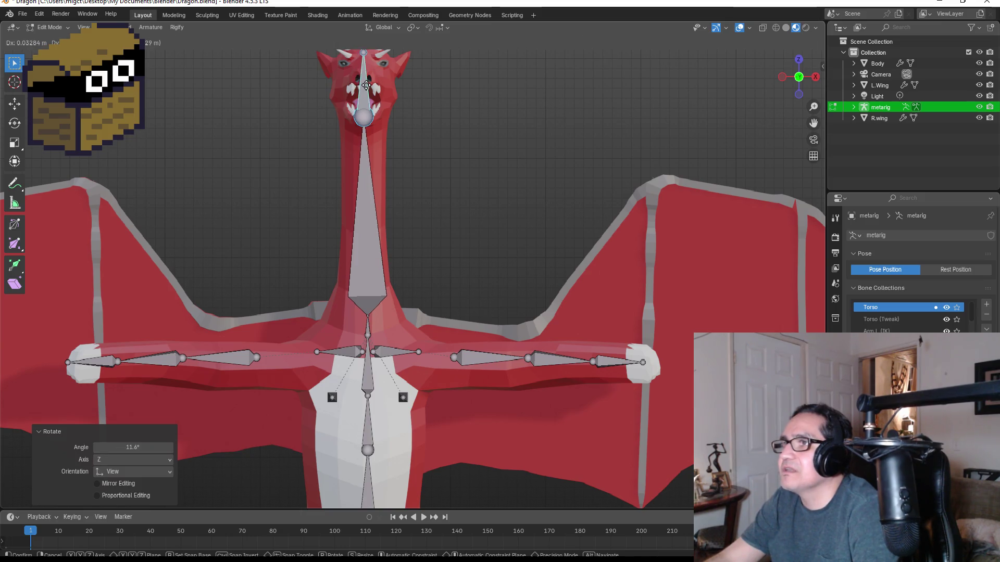
{"action": "left_click", "coordinate": [366, 89]}
- Scale the lower neck bone 3.4 times and lower its joint 0.23552 m
{"action": "left_click", "coordinate": [366, 253]}
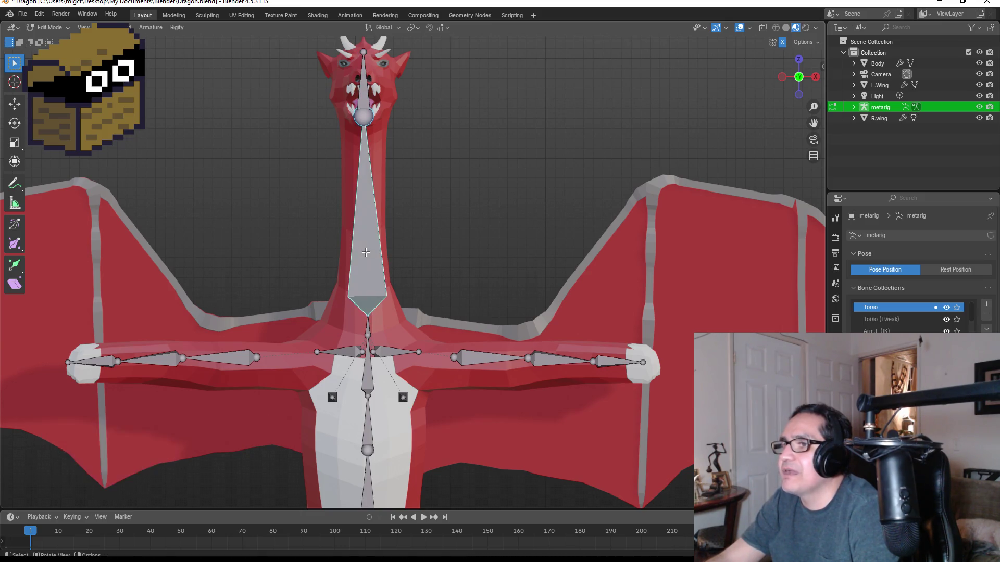
{"action": "key", "text": "g"}
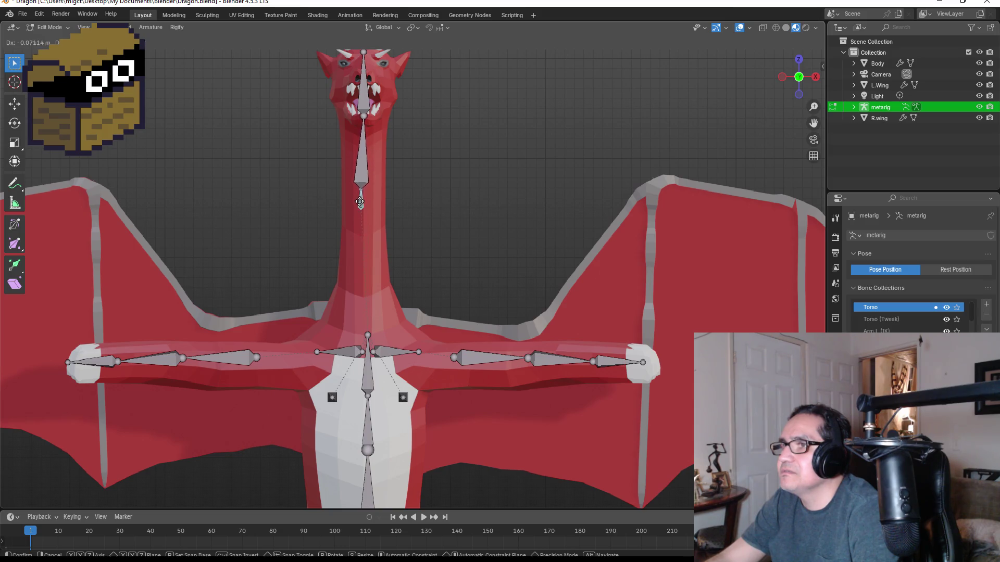
{"action": "left_click", "coordinate": [363, 253]}
{"action": "key", "text": "s"}
{"action": "left_click", "coordinate": [366, 245]}
{"action": "key", "text": "g"}
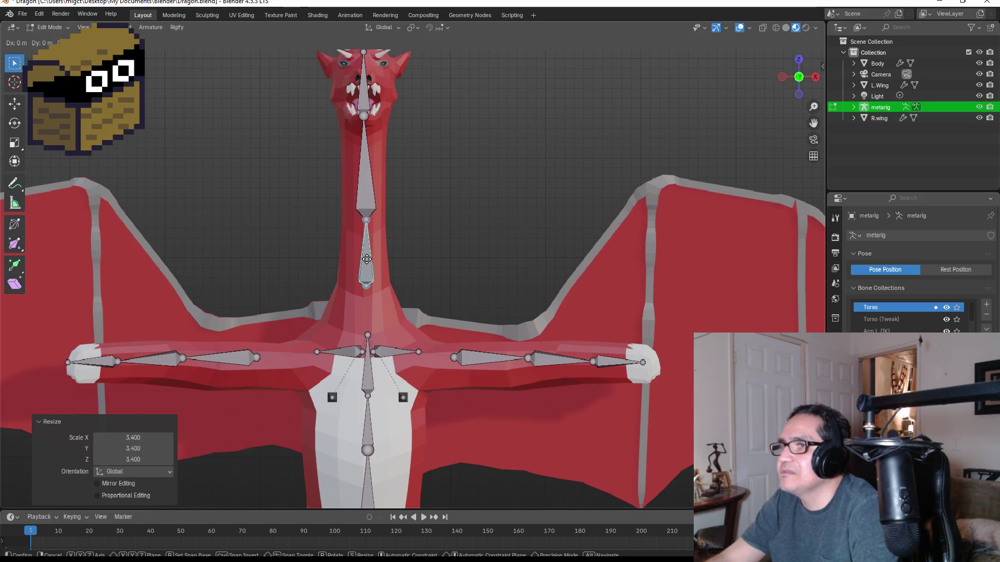
{"action": "left_click", "coordinate": [367, 258]}
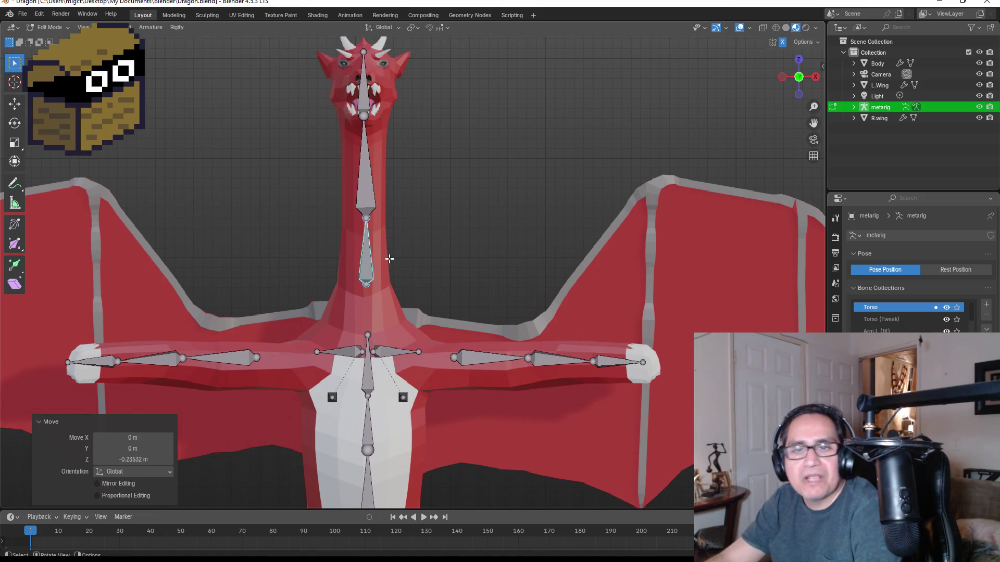
{"action": "scroll", "coordinate": [363, 297], "scroll_direction": "up", "scroll_amount": 3}
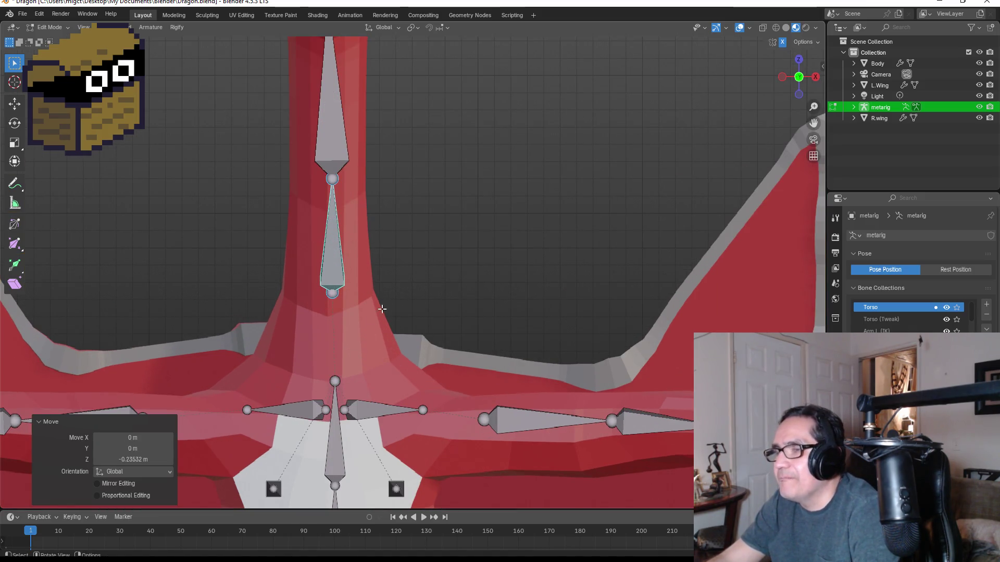
- In side view, shift the neck bones toward the centre of the dragon's neck
{"action": "key", "text": "KP_3"}
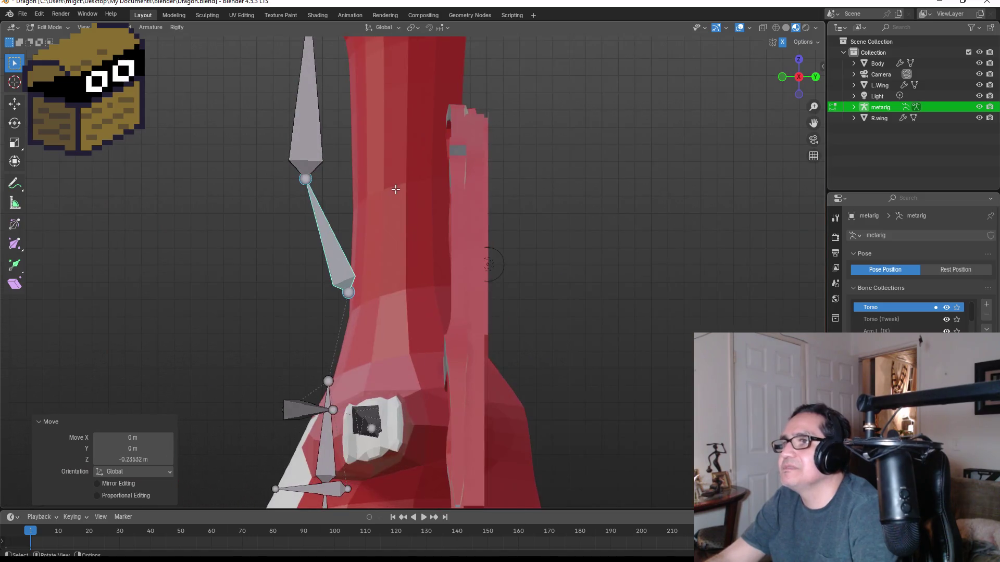
{"action": "left_click_drag", "start_coordinate": [309, 123], "coordinate": [386, 120]}
{"action": "left_click", "coordinate": [359, 239]}
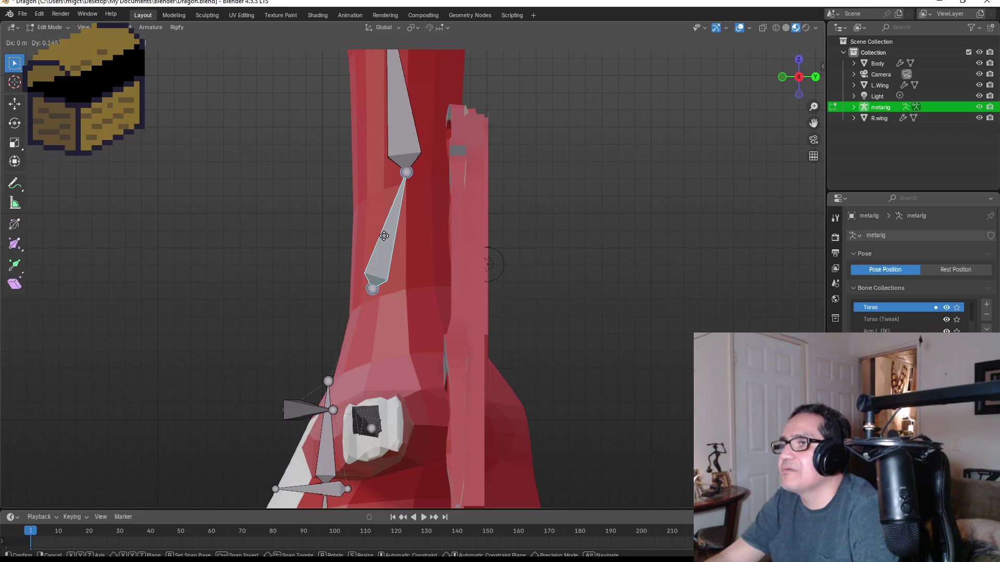
{"action": "key", "text": "r"}
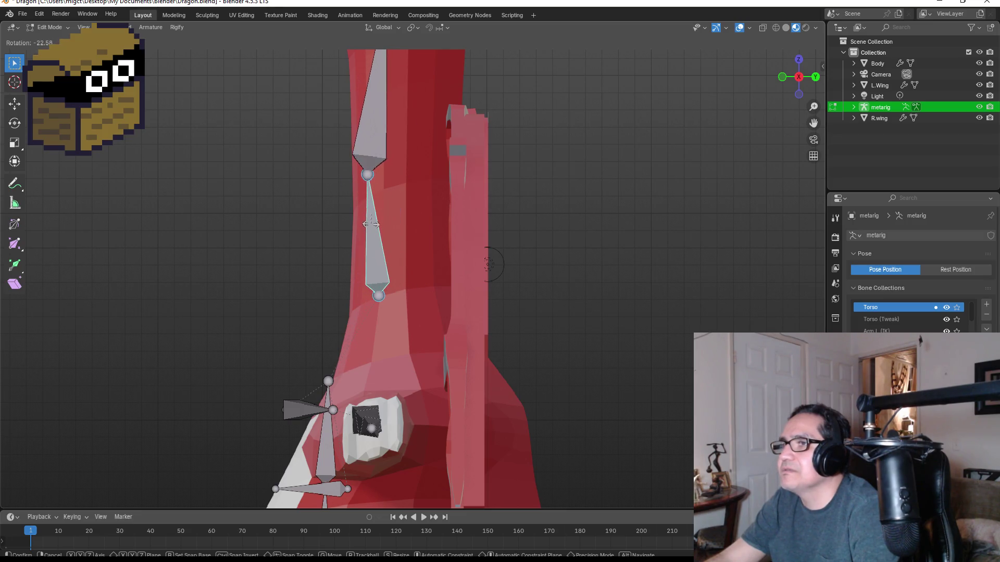
{"action": "key", "text": "Escape"}
{"action": "key", "text": "g"}
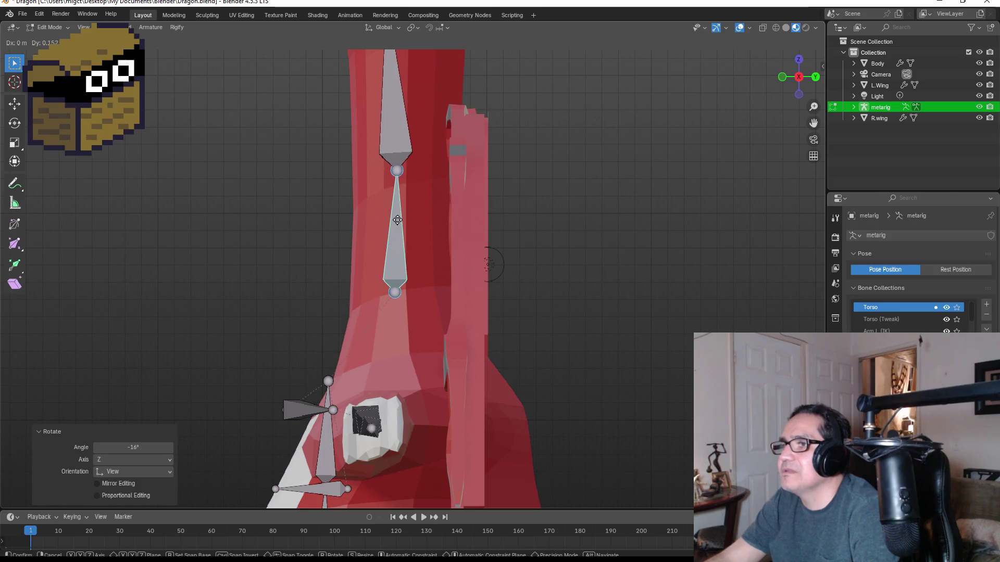
{"action": "left_click", "coordinate": [402, 220]}
- In front view, scale the neck bones 1.286 and lower them 0.10033 m along Z
{"action": "key", "text": "KP_1"}
{"action": "scroll", "coordinate": [395, 223], "scroll_direction": "down", "scroll_amount": 2}
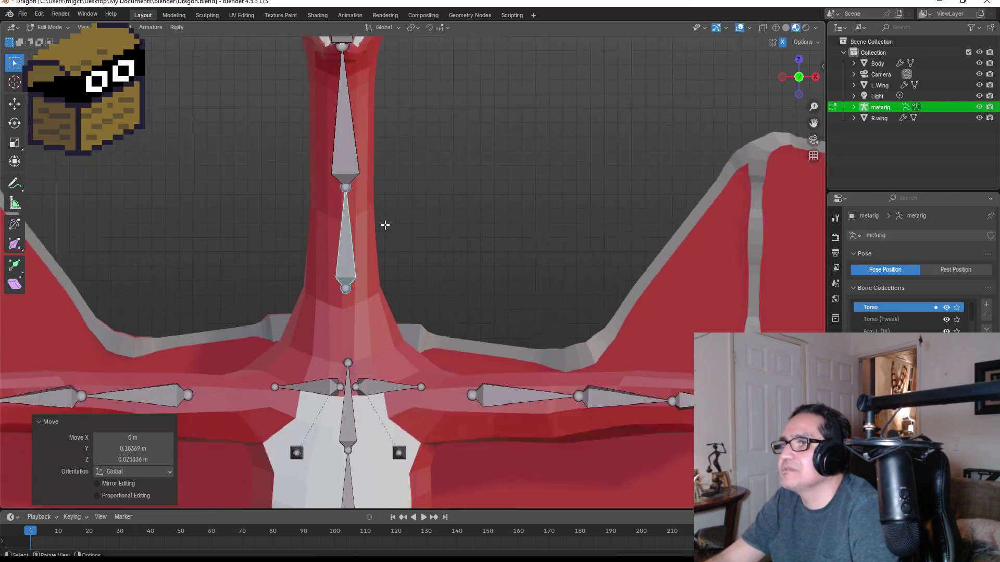
{"action": "key", "text": "s"}
{"action": "left_click", "coordinate": [371, 246]}
{"action": "key", "text": "g"}
{"action": "key", "text": "z"}
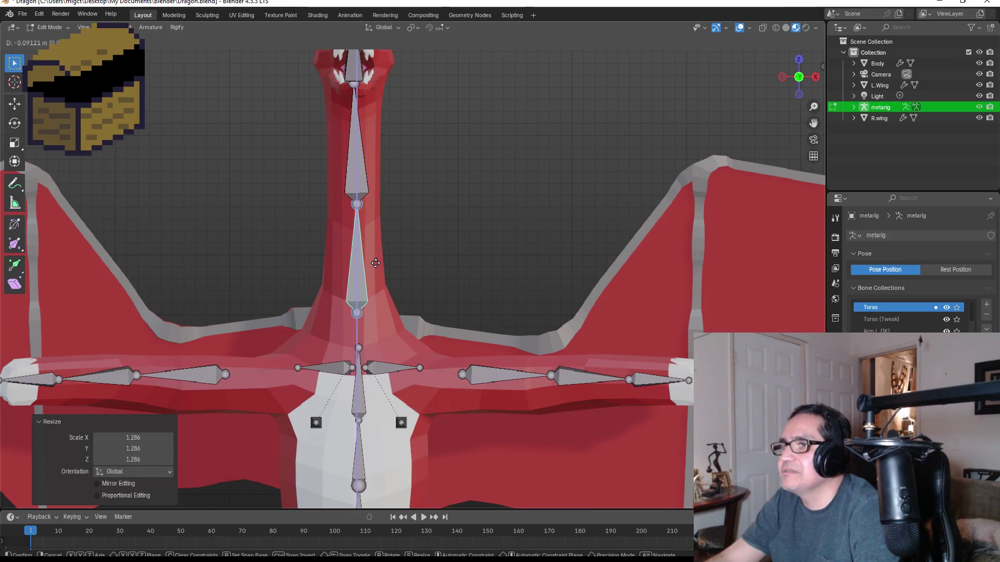
{"action": "key", "text": "Escape"}
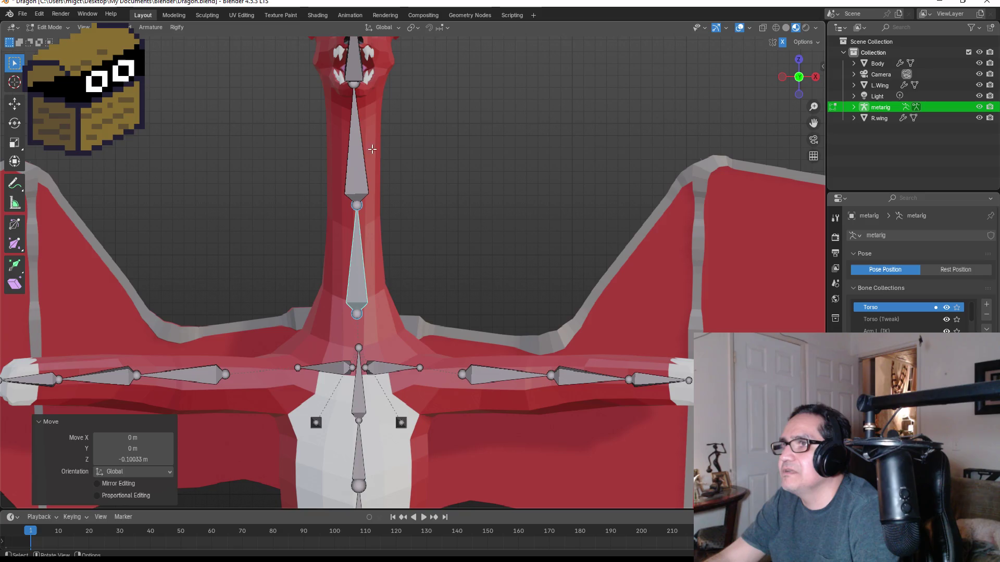
- Select the upper neck bone and orbit round to check the neck alignment
{"action": "left_click", "coordinate": [362, 151]}
{"action": "middle_click_drag", "start_coordinate": [455, 152], "coordinate": [341, 152]}
{"action": "key", "text": "KP_1"}
{"action": "key", "text": "KP_5"}
{"action": "key", "text": "KP_5"}
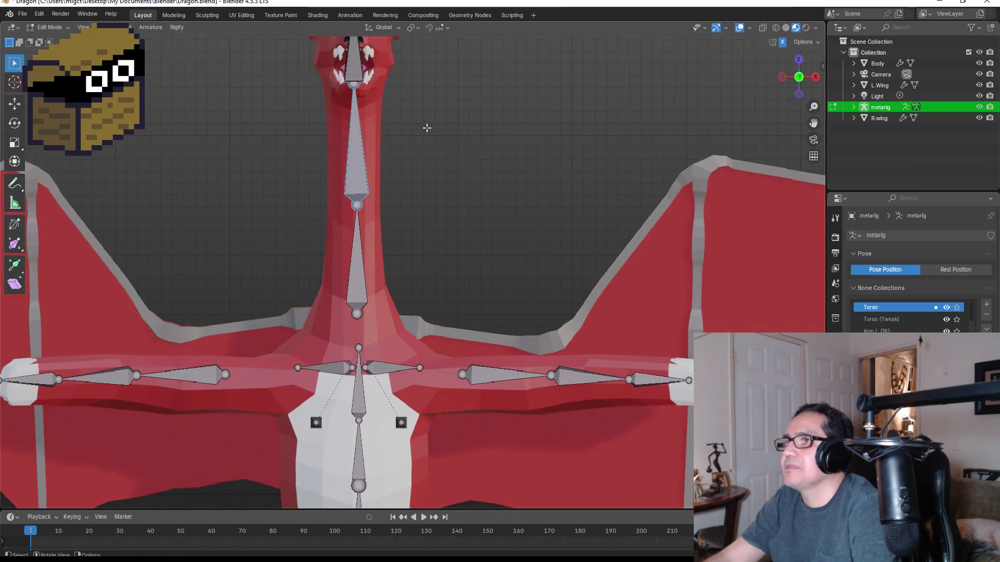
{"action": "mouse_move", "coordinate": [397, 60]}
{"action": "middle_mouse_down"}
{"action": "mouse_move", "coordinate": [458, 78]}
{"action": "mouse_move", "coordinate": [416, 76]}
{"action": "middle_mouse_up"}
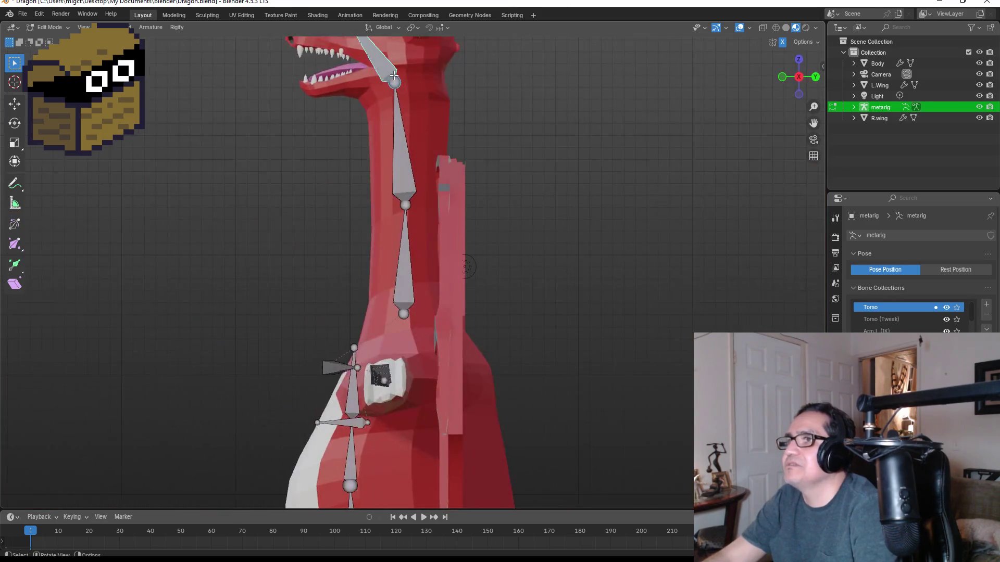
- Rotate the head bone 31.6°, move it 0.169 m, then turn it another 4.8°
{"action": "key", "text": "KP_3"}
{"action": "key", "text": "r"}
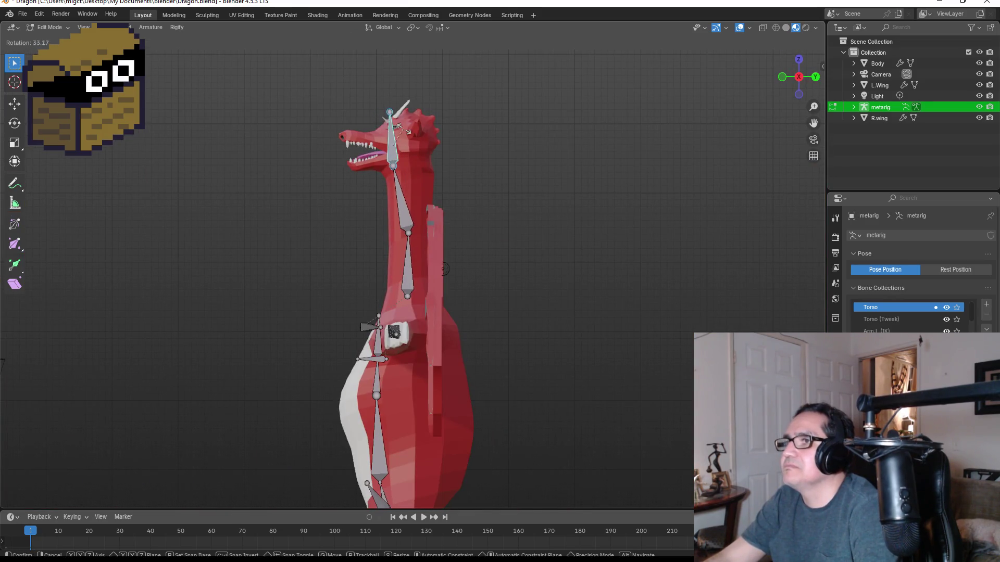
{"action": "left_click", "coordinate": [406, 129]}
{"action": "key", "text": "g"}
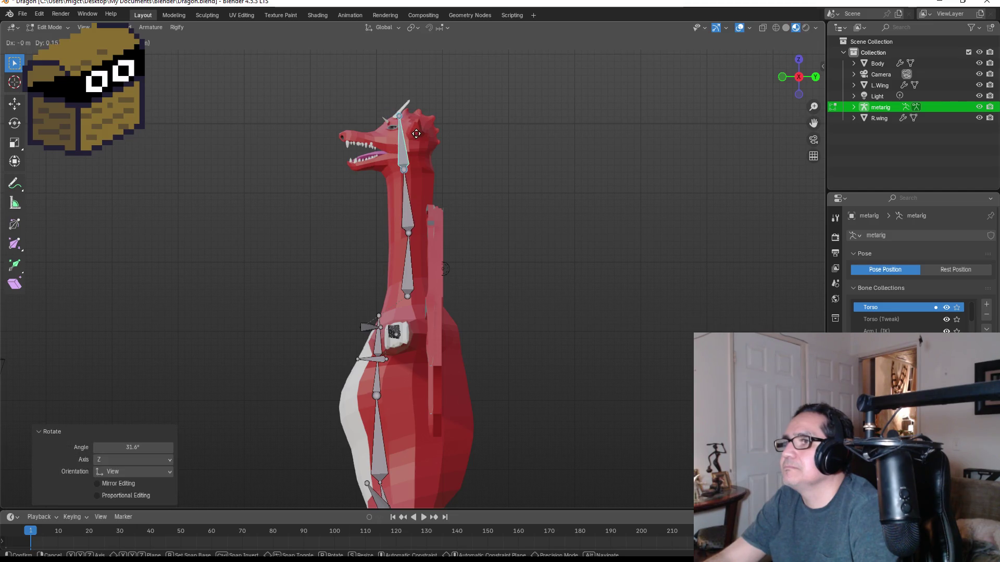
{"action": "left_click", "coordinate": [418, 132]}
{"action": "key", "text": "r"}
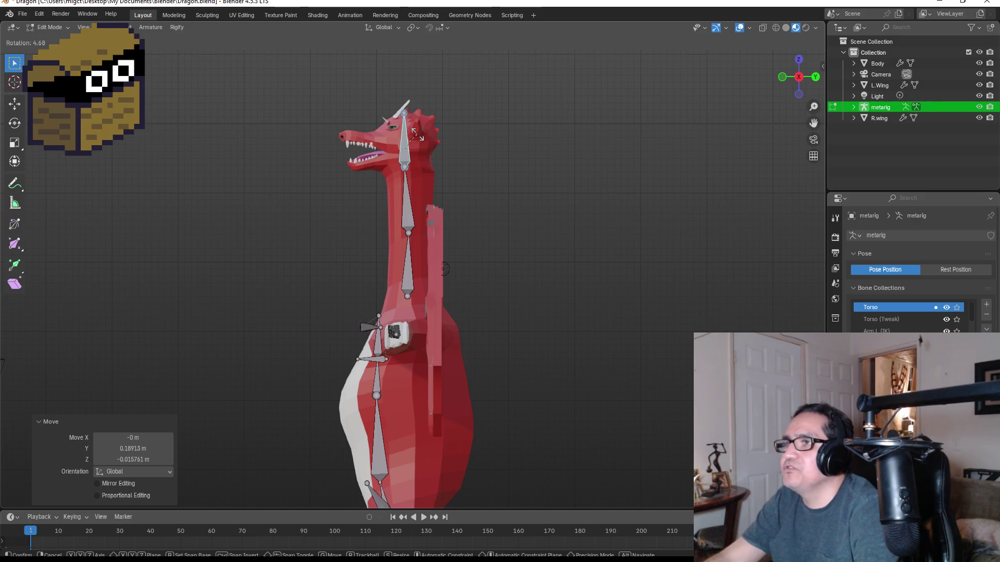
{"action": "left_click", "coordinate": [419, 134]}
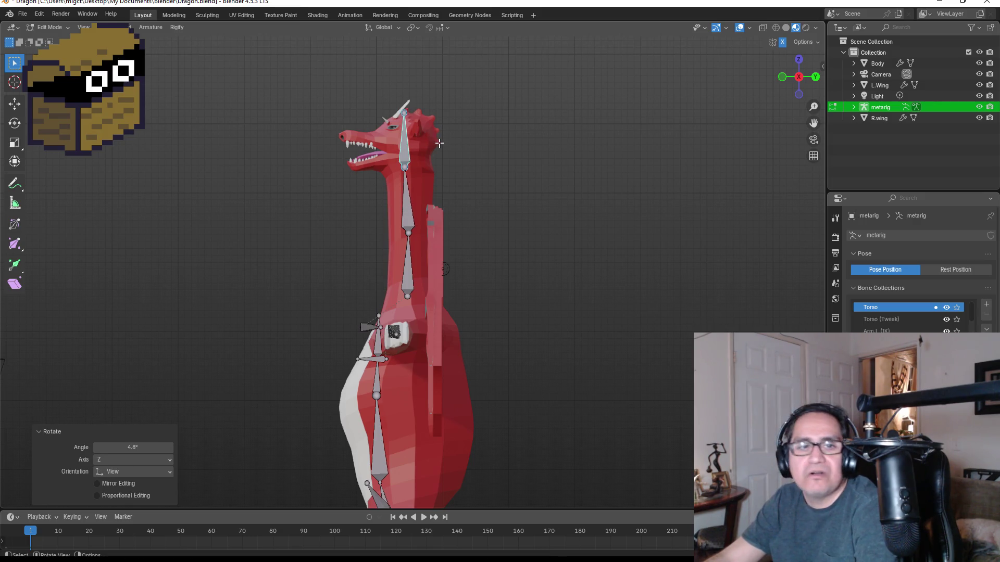
- Zoom and pan the side view to frame the dragon's head
{"action": "key", "text": "KP_1"}
{"action": "key", "text": "KP_3"}
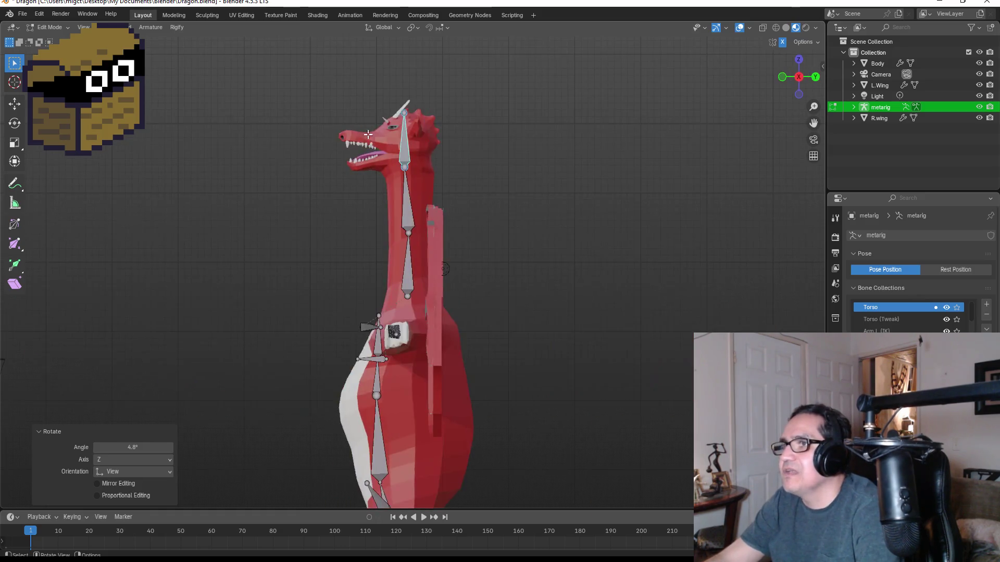
{"action": "scroll", "coordinate": [370, 114], "scroll_direction": "up", "scroll_amount": 5}
{"action": "middle_click_drag", "start_coordinate": [452, 98], "coordinate": [359, 250], "text": "shift"}
{"action": "scroll", "coordinate": [338, 268], "scroll_direction": "up", "scroll_amount": 2}
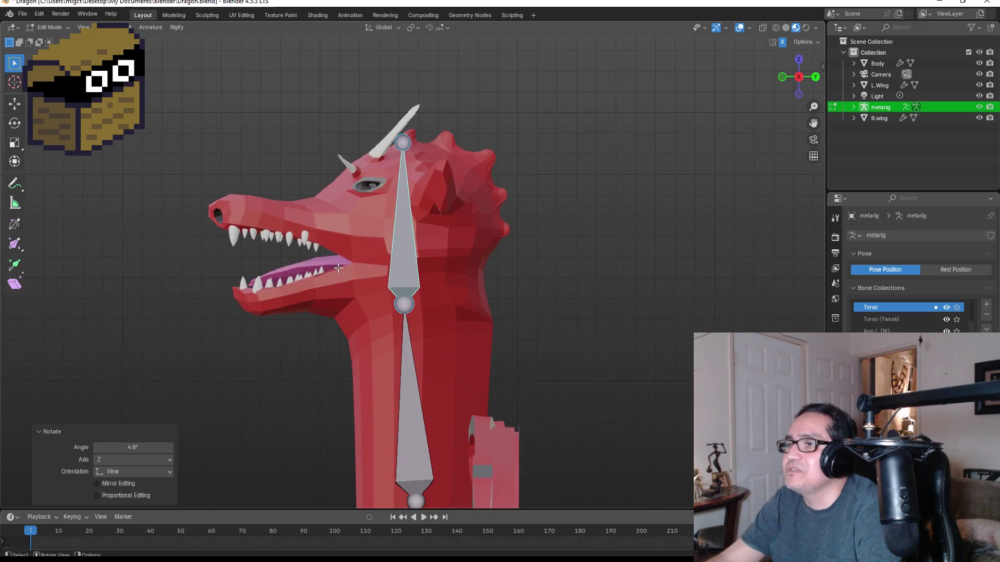
- From the head-neck joint, add a bone reaching the lower jaw tip plus a short connecting bone
{"action": "left_click", "coordinate": [404, 303]}
{"action": "key", "text": "g"}
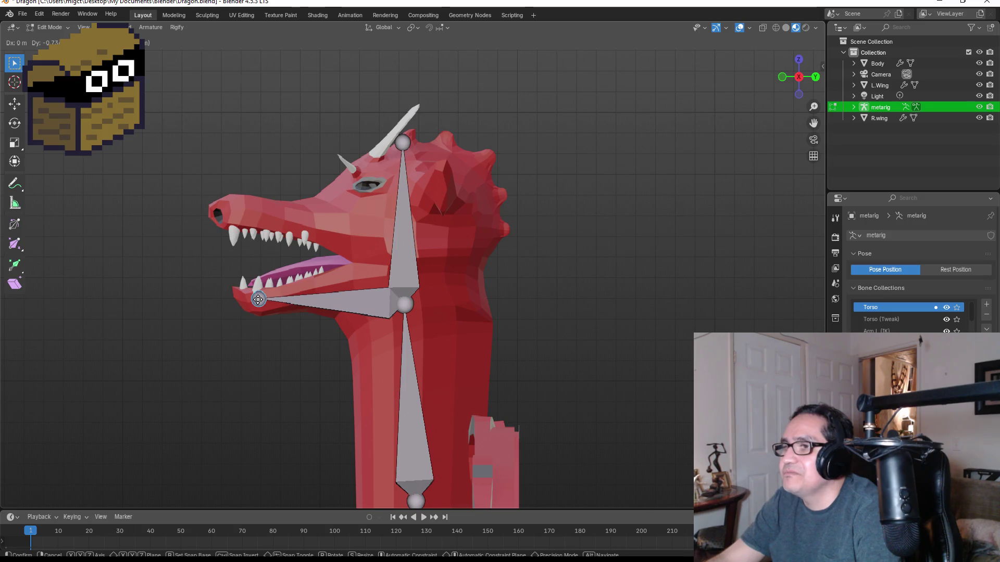
{"action": "left_click", "coordinate": [258, 300]}
{"action": "key", "text": "g"}
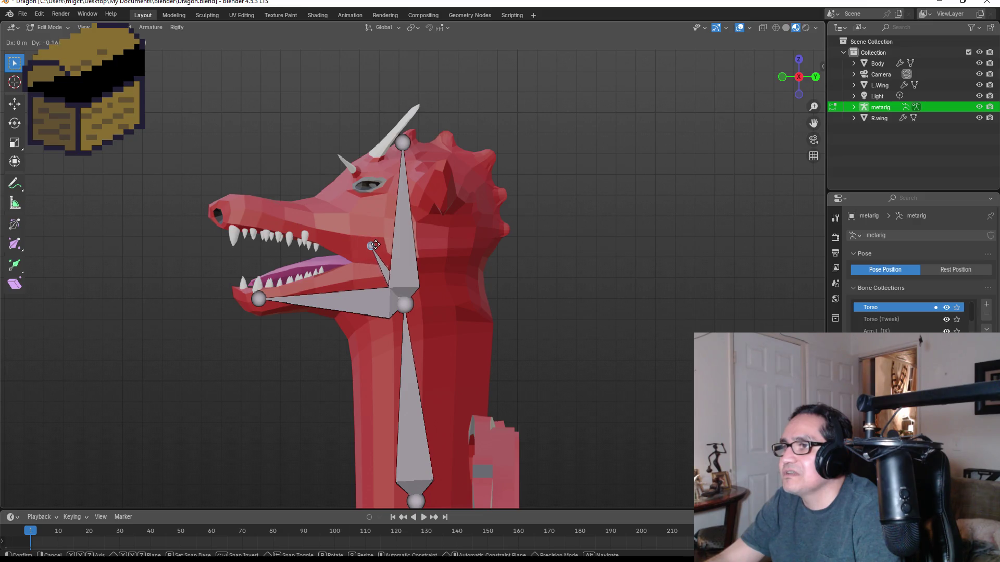
{"action": "left_click", "coordinate": [368, 250]}
- Extrude a snout bone, reposition it and tilt it −6.68°, then leave bone editing
{"action": "key", "text": "e"}
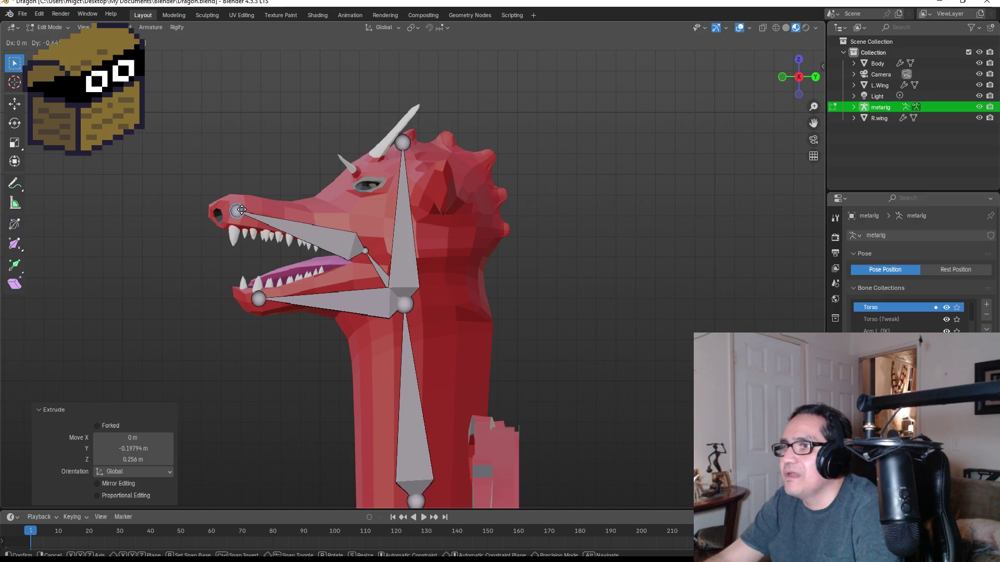
{"action": "left_click", "coordinate": [245, 209]}
{"action": "left_click", "coordinate": [352, 247]}
{"action": "key", "text": "g"}
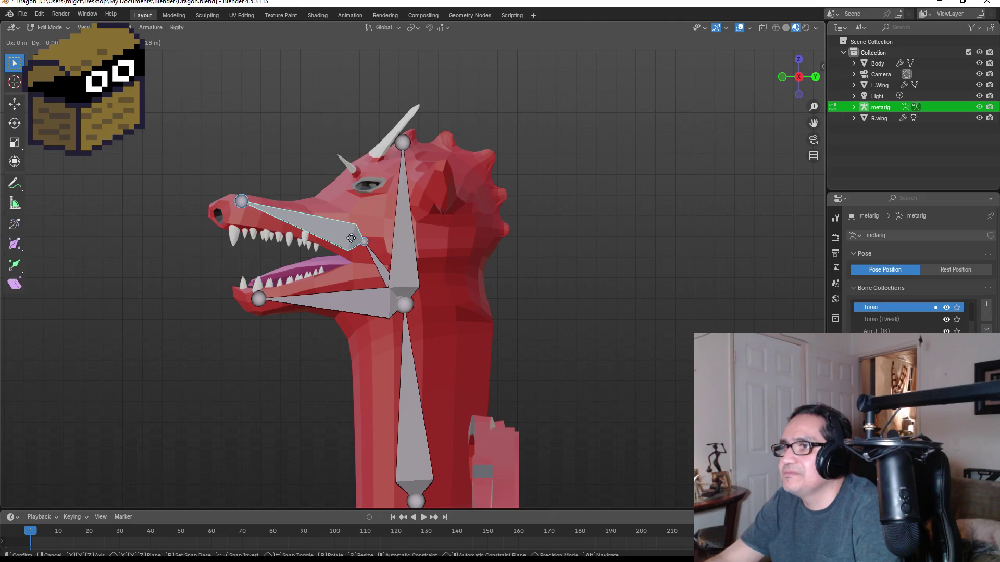
{"action": "left_click", "coordinate": [353, 239]}
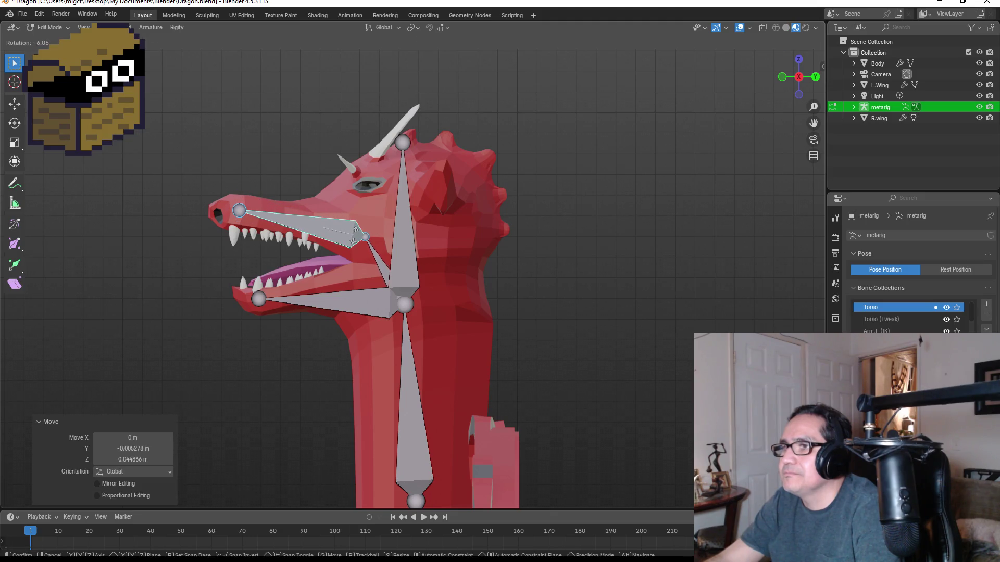
{"action": "left_click", "coordinate": [356, 235]}
{"action": "mouse_move", "coordinate": [380, 256]}
{"action": "middle_mouse_down"}
{"action": "mouse_move", "coordinate": [644, 248]}
{"action": "mouse_move", "coordinate": [615, 281]}
{"action": "middle_mouse_up"}
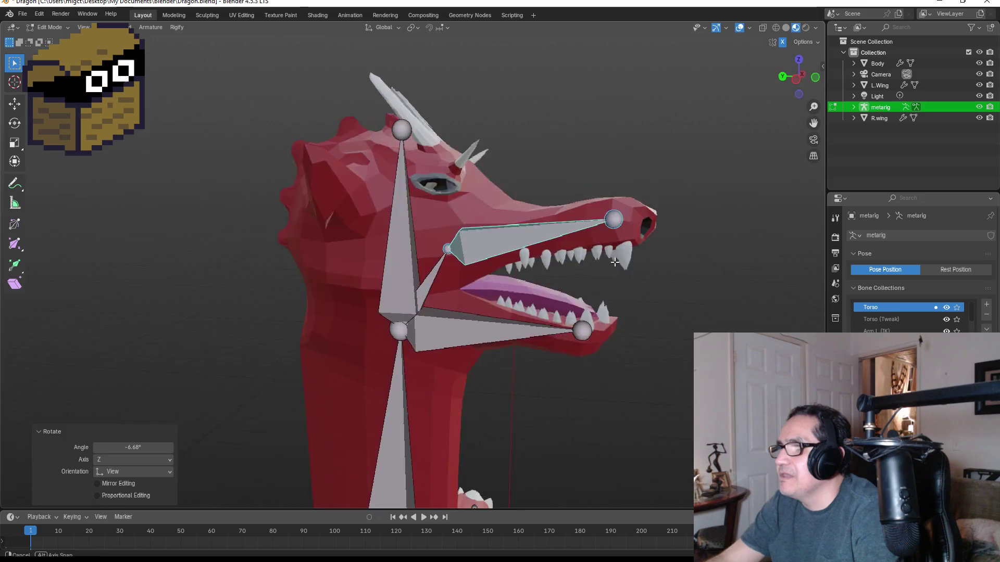
{"action": "scroll", "coordinate": [589, 322], "scroll_direction": "up", "scroll_amount": 6}
{"action": "key", "text": "Tab"}
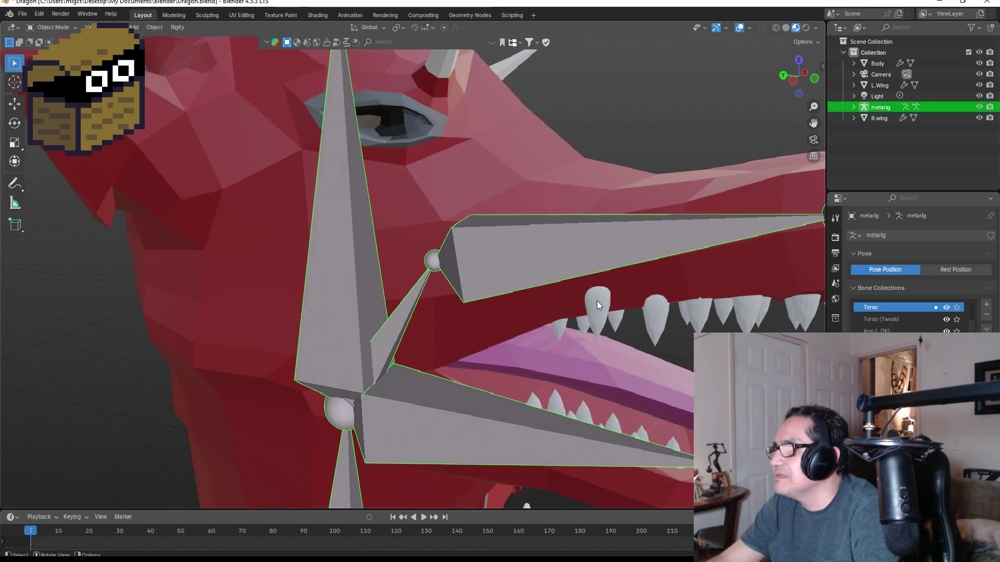
{"action": "left_click", "coordinate": [597, 302]}
{"action": "mouse_move", "coordinate": [597, 303]}
{"action": "middle_mouse_down"}
{"action": "mouse_move", "coordinate": [646, 297]}
{"action": "mouse_move", "coordinate": [601, 286]}
{"action": "mouse_move", "coordinate": [444, 297]}
{"action": "mouse_move", "coordinate": [542, 306]}
{"action": "mouse_move", "coordinate": [436, 304]}
{"action": "mouse_move", "coordinate": [417, 263]}
{"action": "mouse_move", "coordinate": [355, 280]}
{"action": "mouse_move", "coordinate": [327, 274]}
{"action": "middle_mouse_up"}
{"action": "key", "text": "KP_1"}
{"action": "scroll", "coordinate": [446, 300], "scroll_direction": "down", "scroll_amount": 2}
{"action": "key", "text": "KP_1"}
{"action": "scroll", "coordinate": [409, 270], "scroll_direction": "up", "scroll_amount": 3}
{"action": "left_click", "coordinate": [392, 231]}
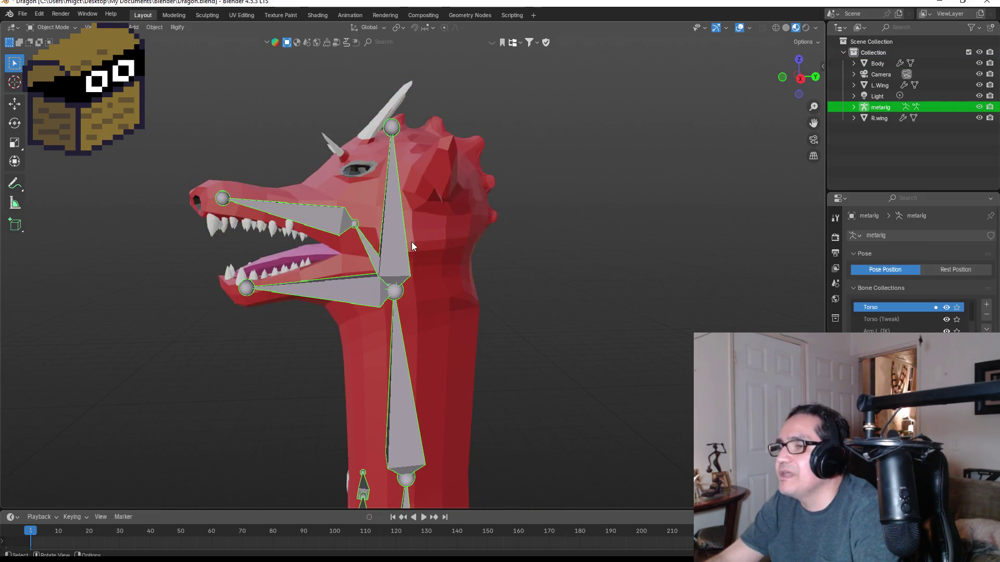
{"action": "key", "text": "KP_1"}
{"action": "scroll", "coordinate": [398, 368], "scroll_direction": "down", "scroll_amount": 3}
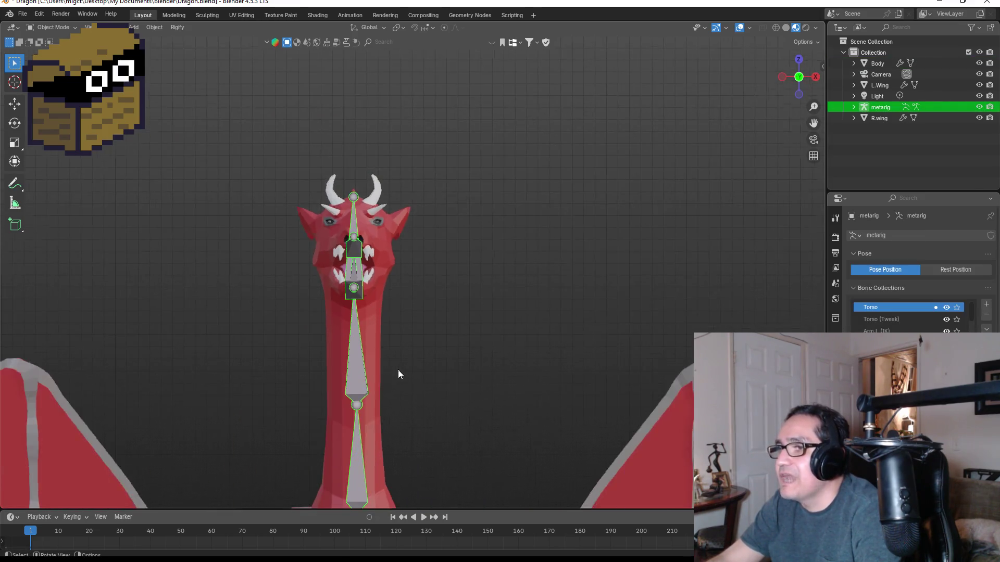
{"action": "scroll", "coordinate": [357, 364], "scroll_direction": "down", "scroll_amount": 4}
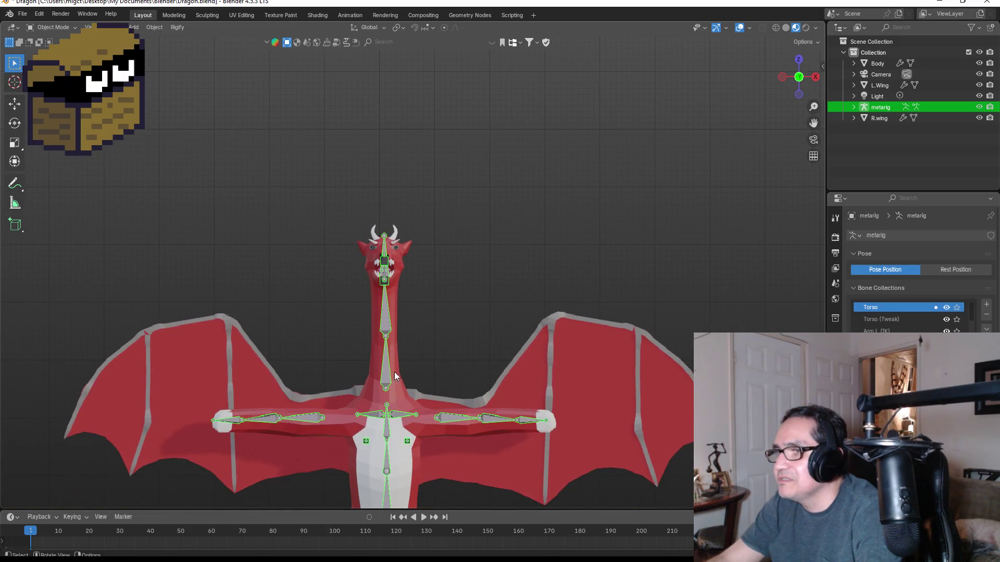
{"action": "key", "text": "Tab"}
{"action": "mouse_move", "coordinate": [410, 382]}
{"action": "middle_mouse_down"}
{"action": "mouse_move", "coordinate": [407, 312]}
{"action": "mouse_move", "coordinate": [397, 369]}
{"action": "mouse_move", "coordinate": [435, 406]}
{"action": "mouse_move", "coordinate": [415, 375]}
{"action": "mouse_move", "coordinate": [404, 423]}
{"action": "middle_mouse_up"}
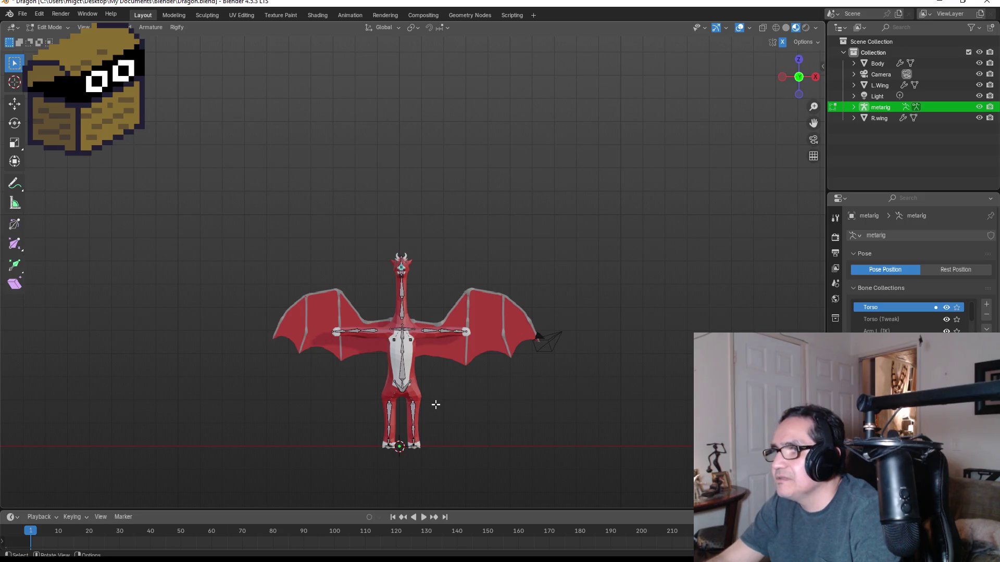
{"action": "key", "text": "Tab"}
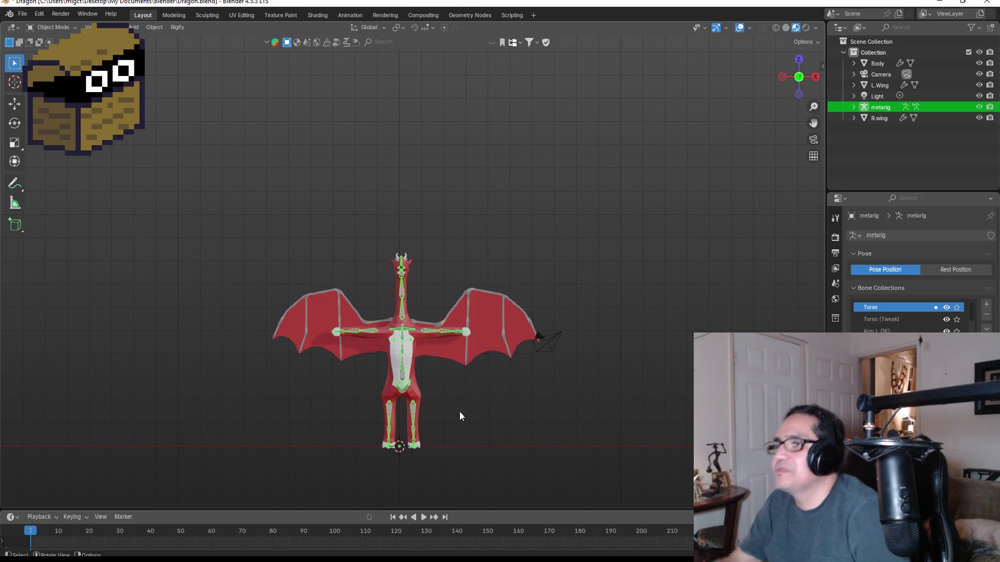
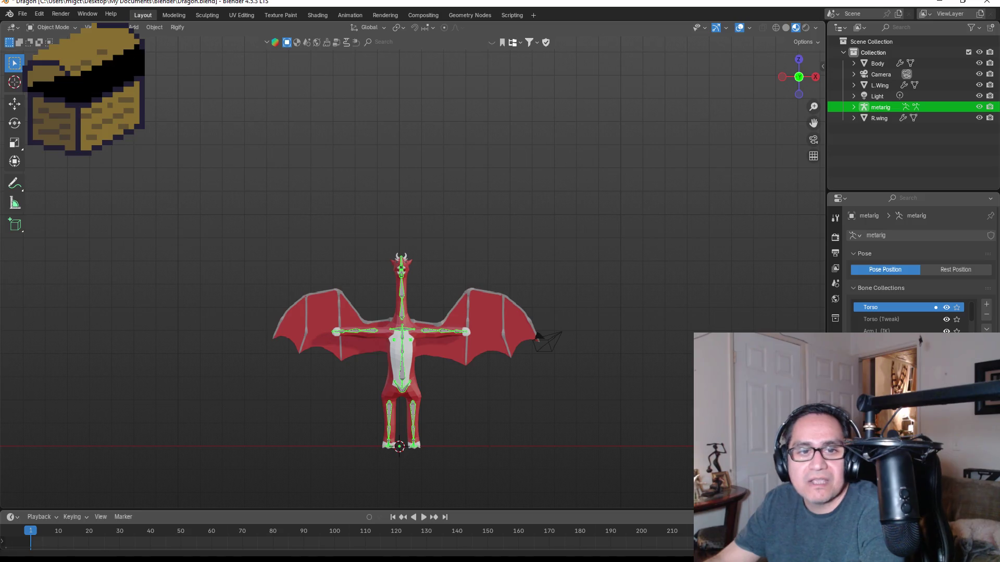
- Parent the Body mesh to the metarig With Automatic Weights, then deselect everything
{"action": "scroll", "coordinate": [495, 284], "scroll_direction": "up", "scroll_amount": 4}
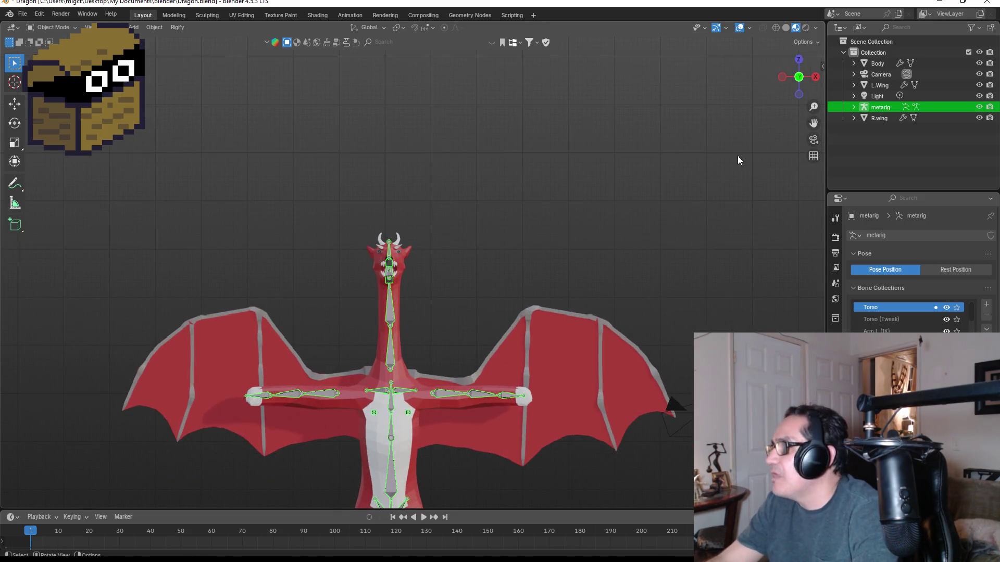
{"action": "left_click", "coordinate": [878, 63]}
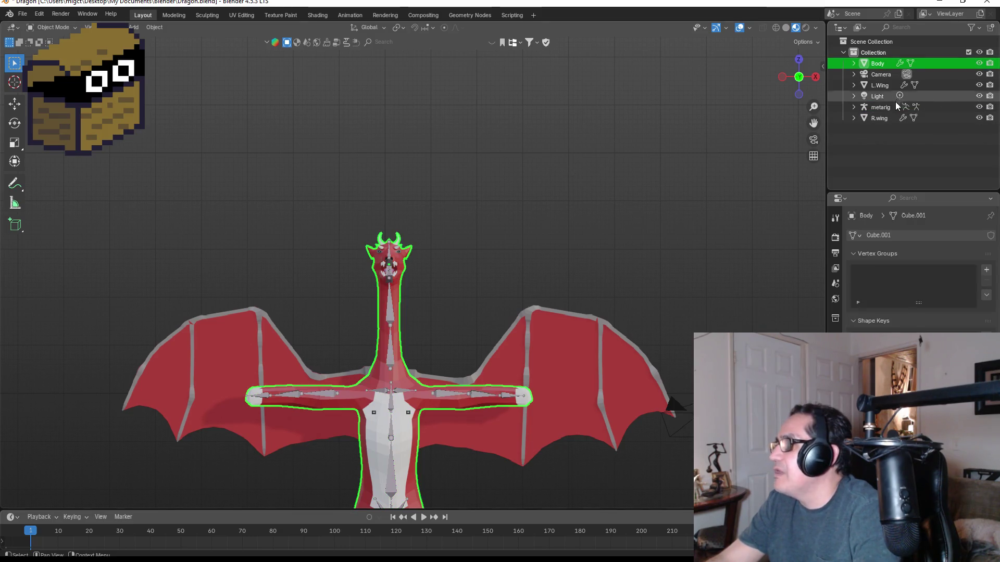
{"action": "left_click", "coordinate": [879, 108], "text": "ctrl"}
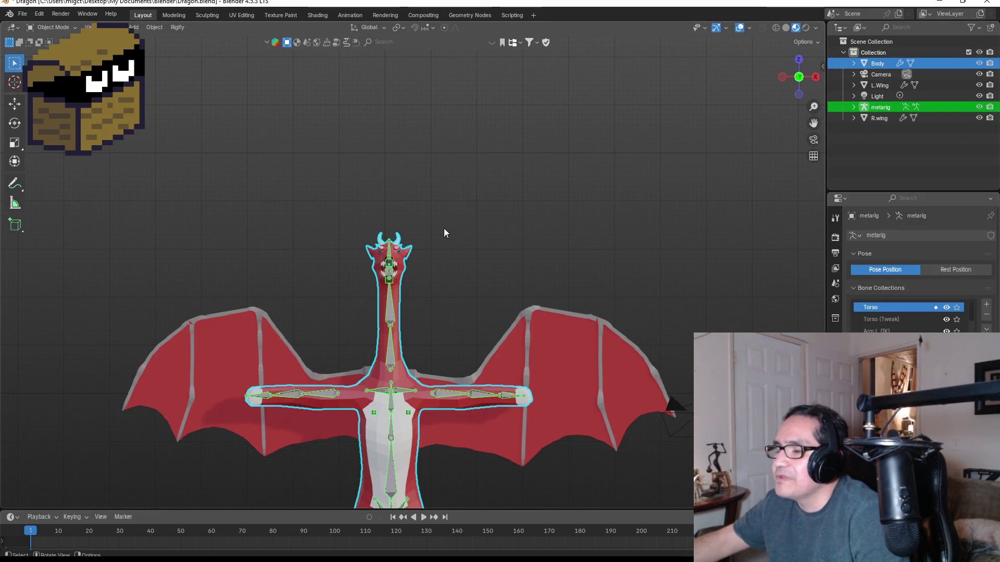
{"action": "key", "text": "ctrl+p"}
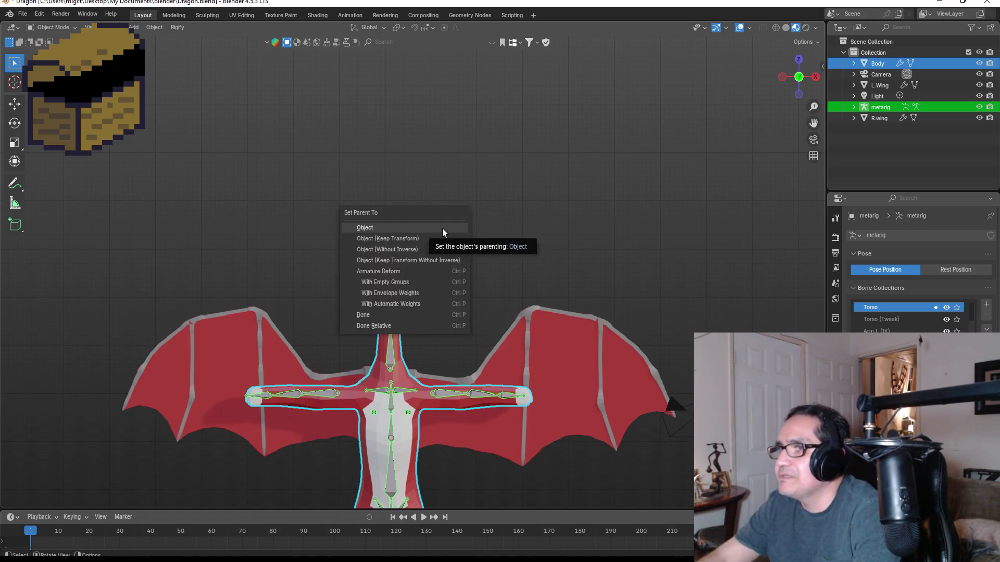
{"action": "left_click", "coordinate": [409, 307]}
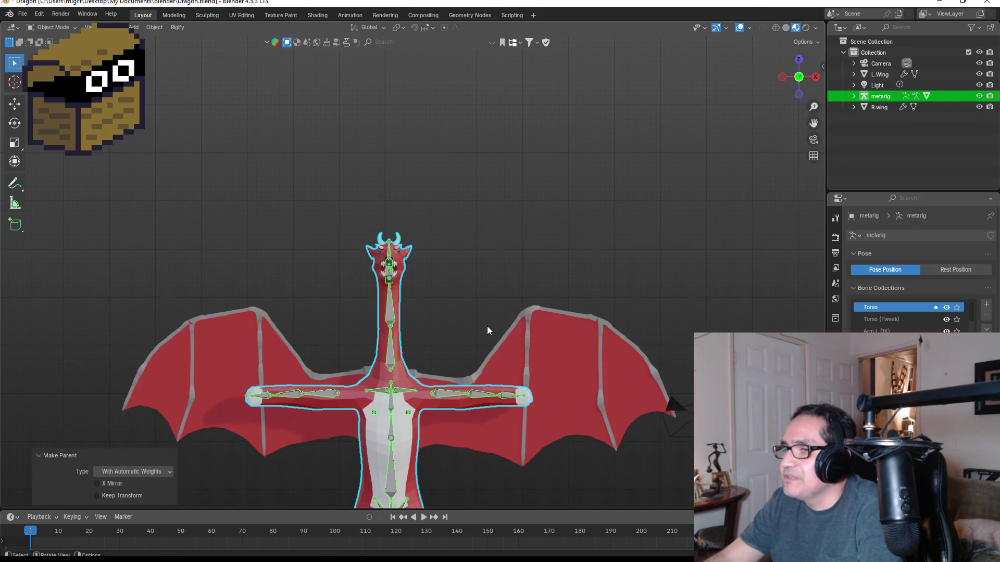
{"action": "left_click", "coordinate": [452, 333]}
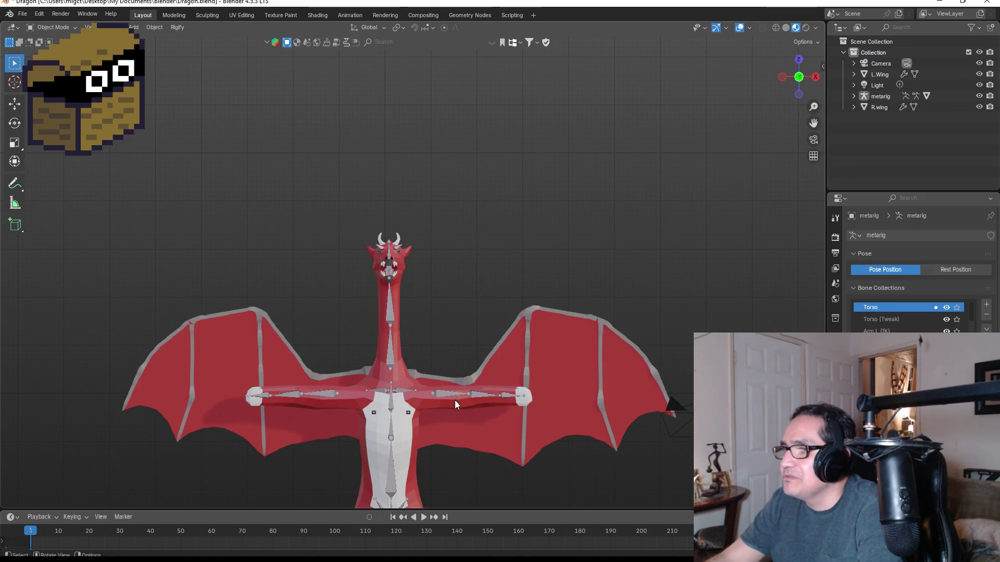
- Select the metarig and switch it from Edit Mode into Pose Mode
{"action": "left_click", "coordinate": [452, 401]}
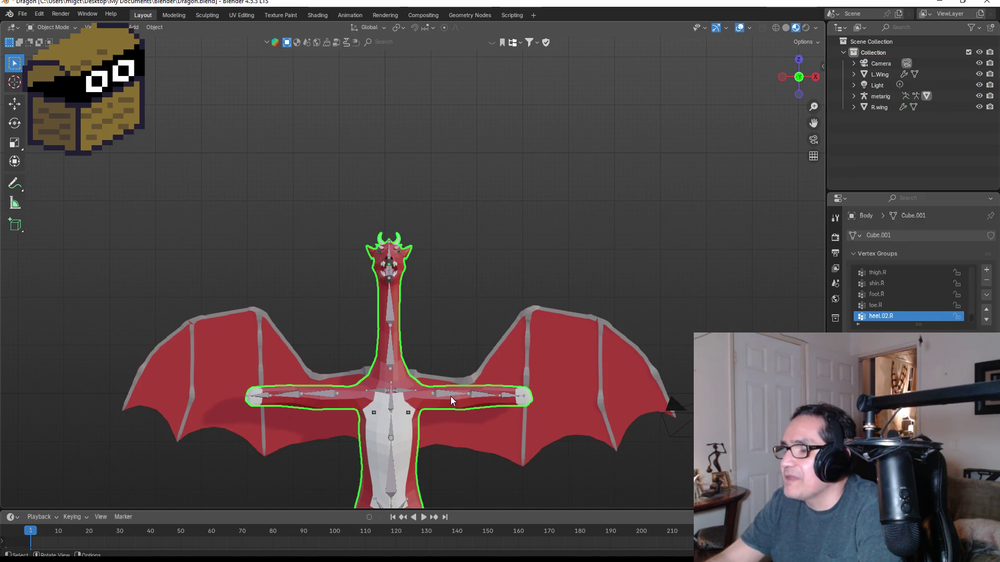
{"action": "left_click", "coordinate": [391, 346]}
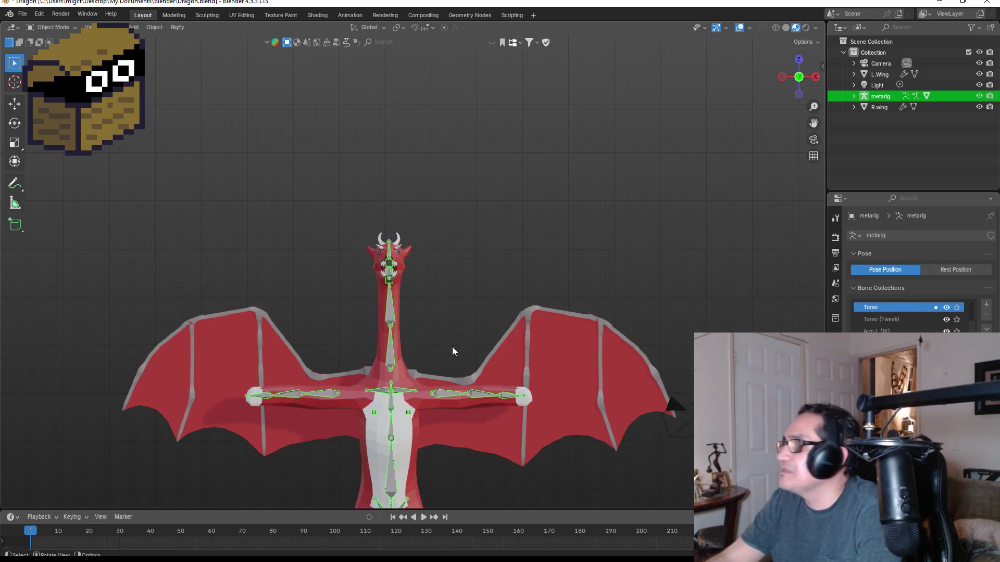
{"action": "key", "text": "Tab"}
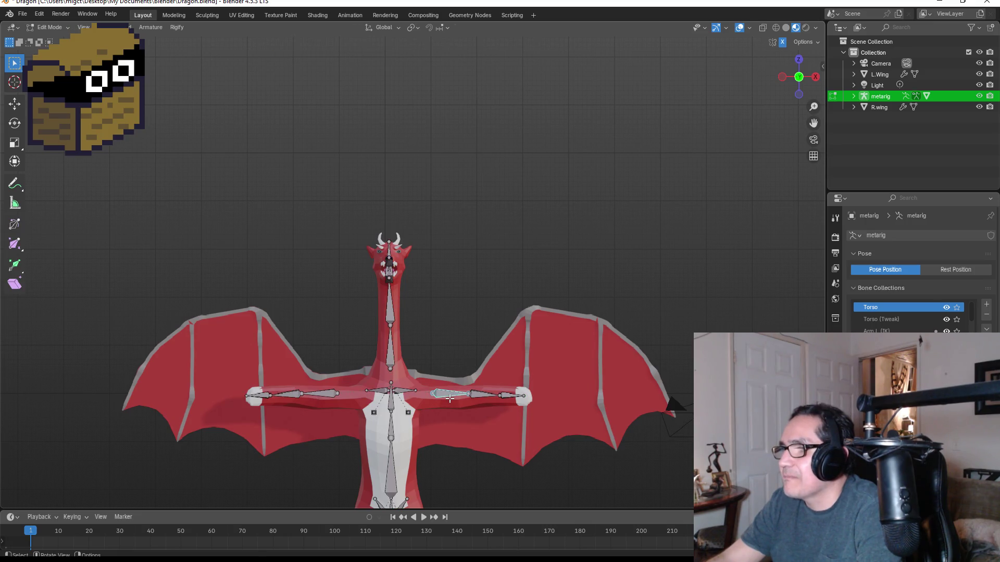
{"action": "left_click", "coordinate": [56, 31]}
- Test-rotate an arm bone twice, cancelling each rotation to keep the rest pose
{"action": "left_click", "coordinate": [51, 62]}
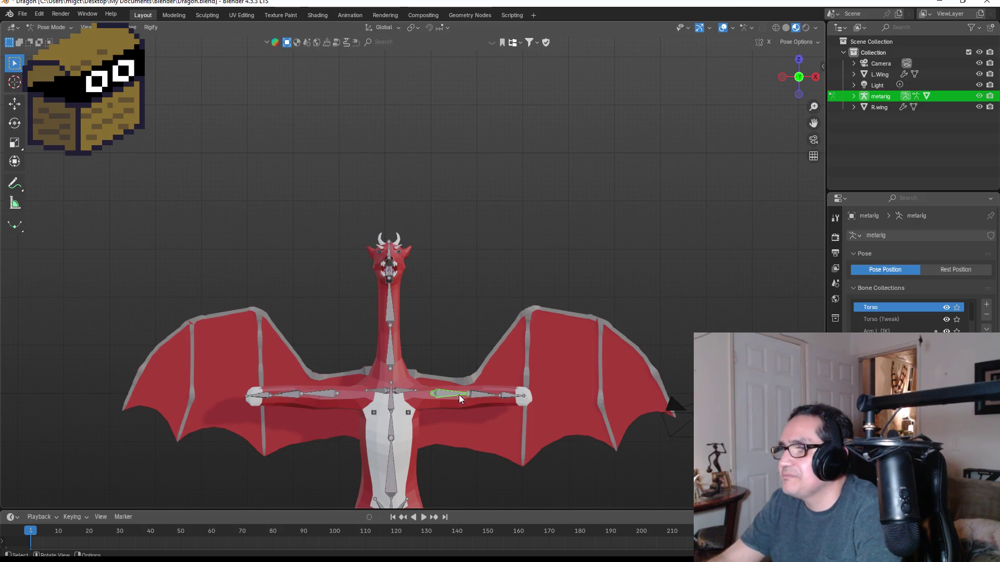
{"action": "key", "text": "r"}
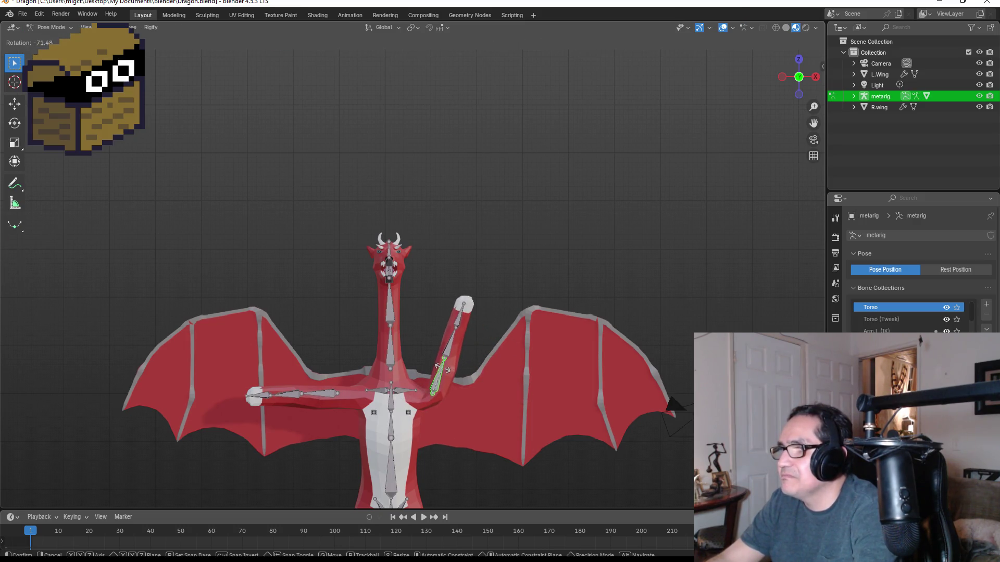
{"action": "key", "text": "Escape"}
{"action": "key", "text": "r"}
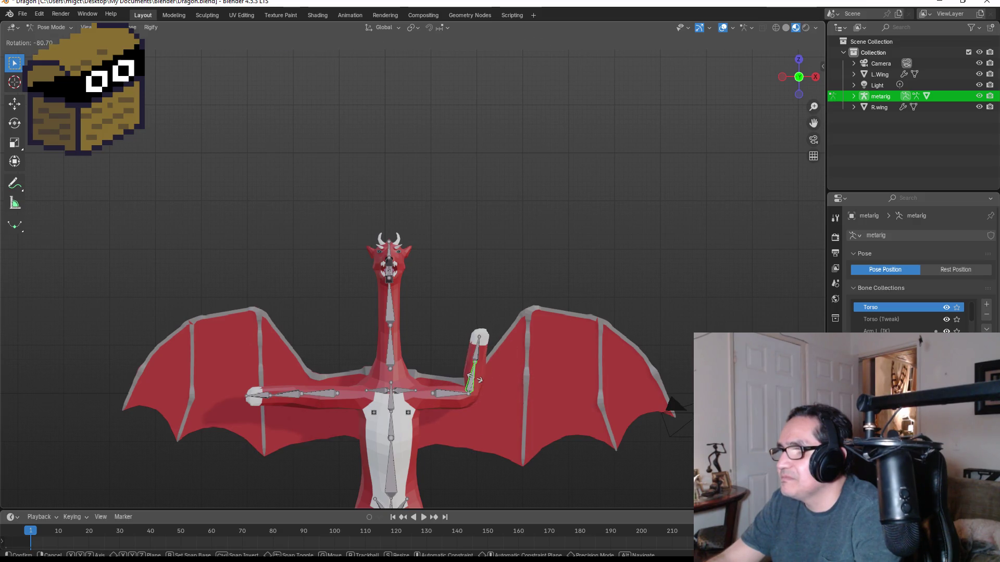
{"action": "key", "text": "Escape"}
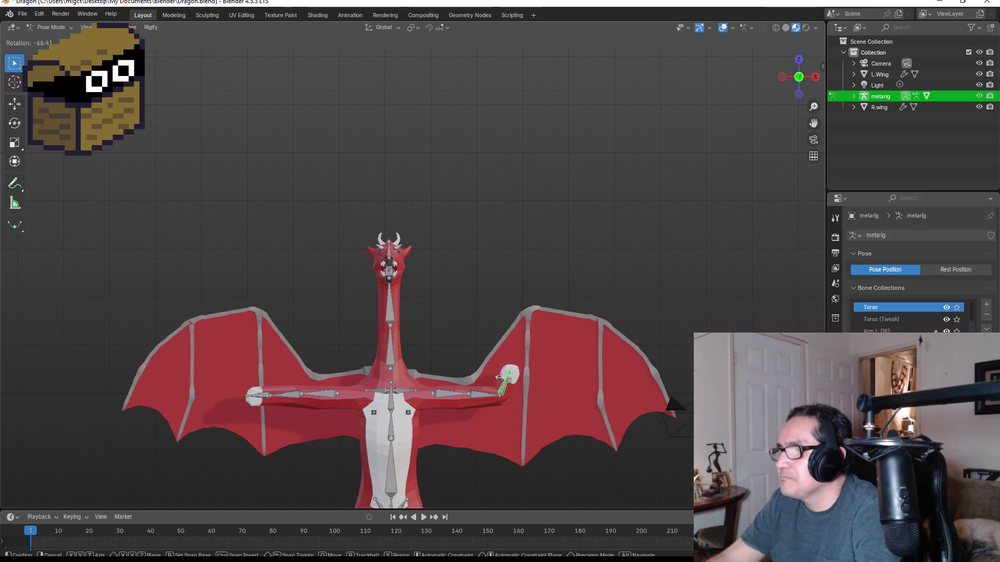
- Test-rotate the neck bone twice, cancelling each time, and view the dragon at an angle
{"action": "left_click", "coordinate": [393, 308]}
{"action": "key", "text": "r"}
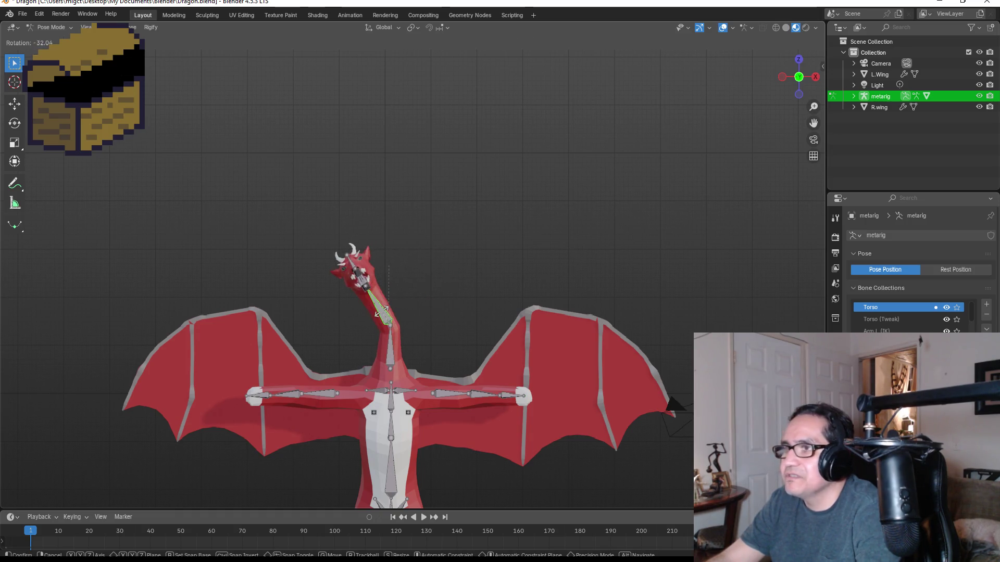
{"action": "key", "text": "Escape"}
{"action": "key", "text": "r"}
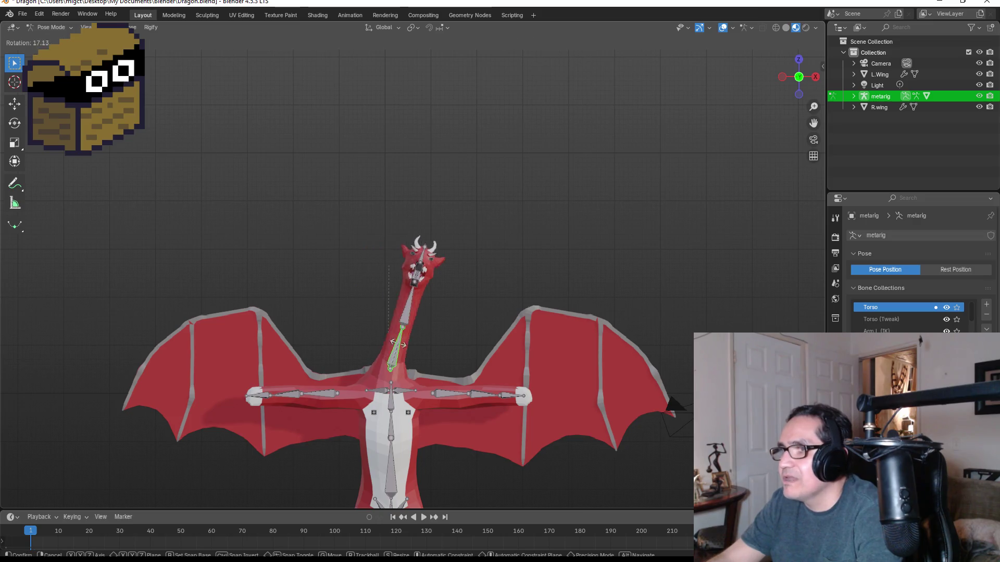
{"action": "key", "text": "Escape"}
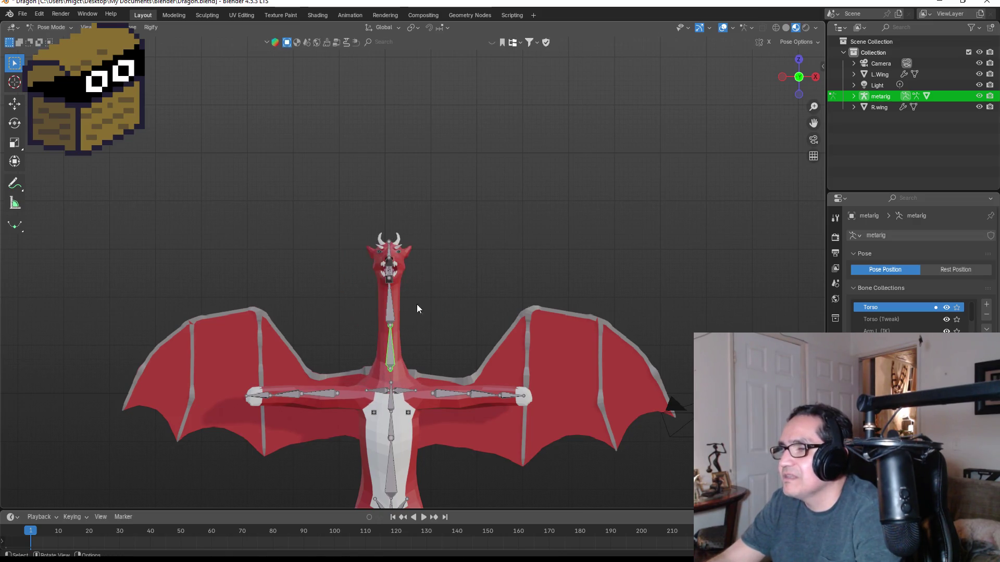
{"action": "middle_click_drag", "start_coordinate": [459, 240], "coordinate": [414, 254]}
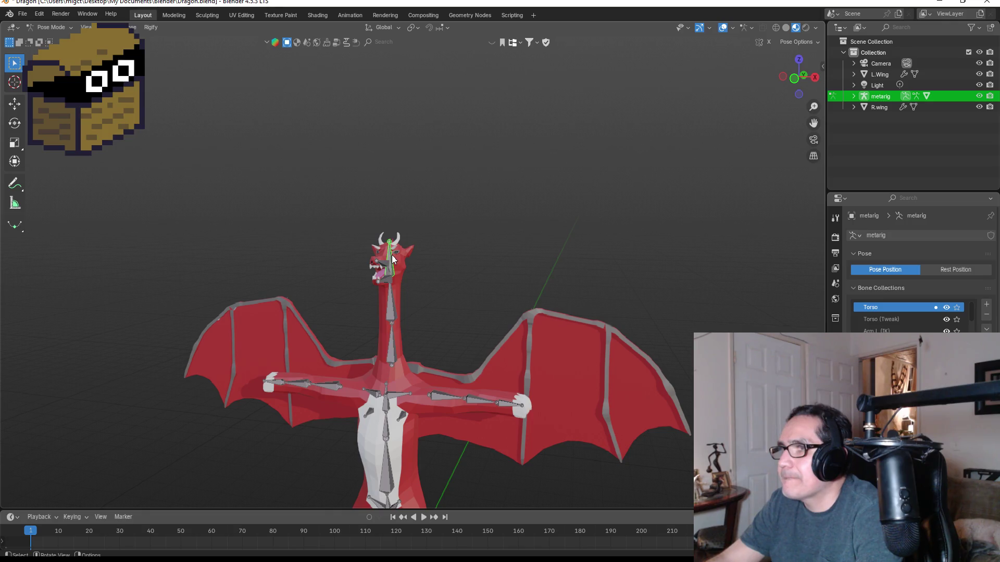
- Rotate the head bone to turn the dragon's head to the side
{"action": "left_click", "coordinate": [392, 254]}
{"action": "key", "text": "r"}
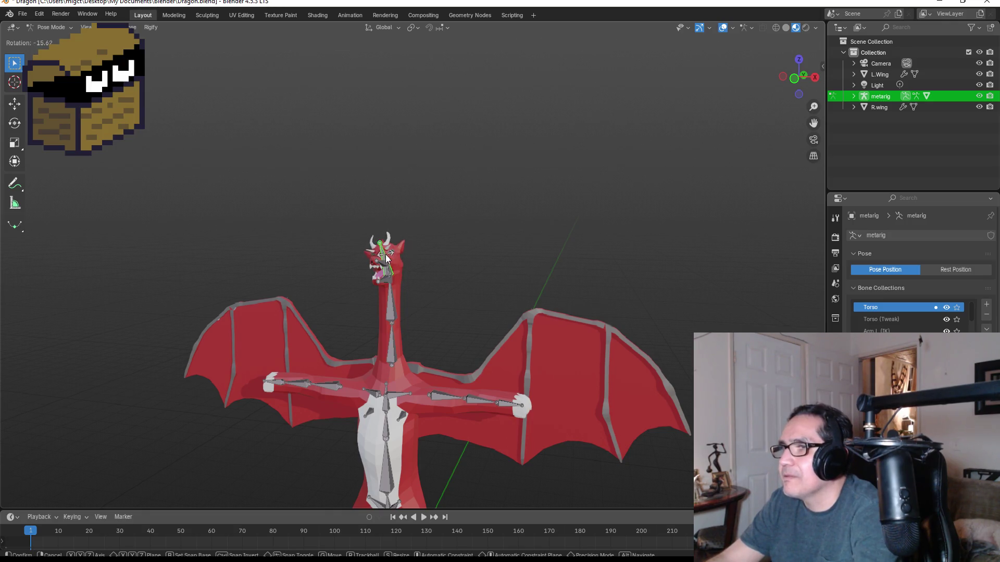
{"action": "left_click", "coordinate": [386, 254]}
{"action": "middle_click_drag", "start_coordinate": [432, 241], "coordinate": [377, 254]}
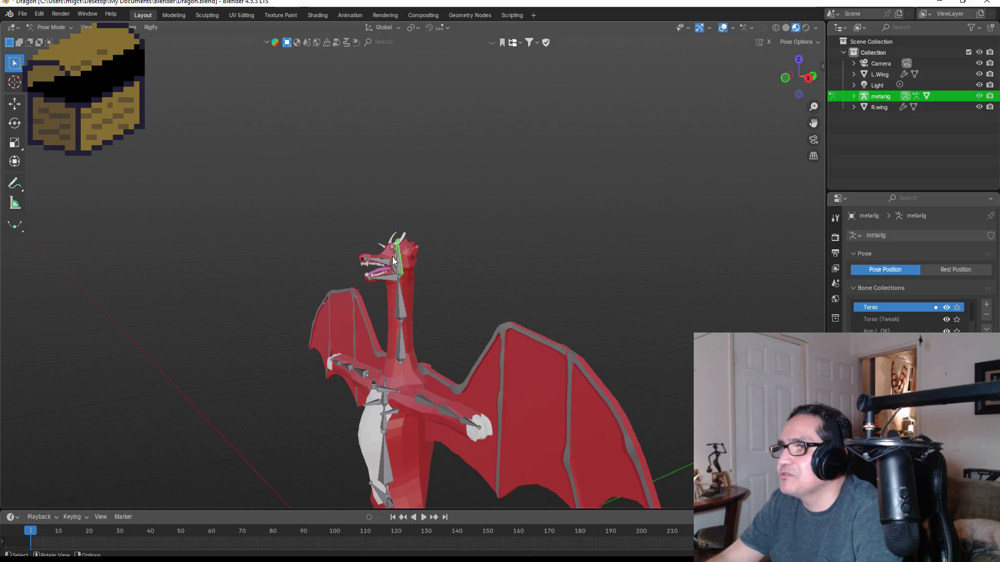
{"action": "key", "text": "r"}
{"action": "left_click", "coordinate": [371, 239]}
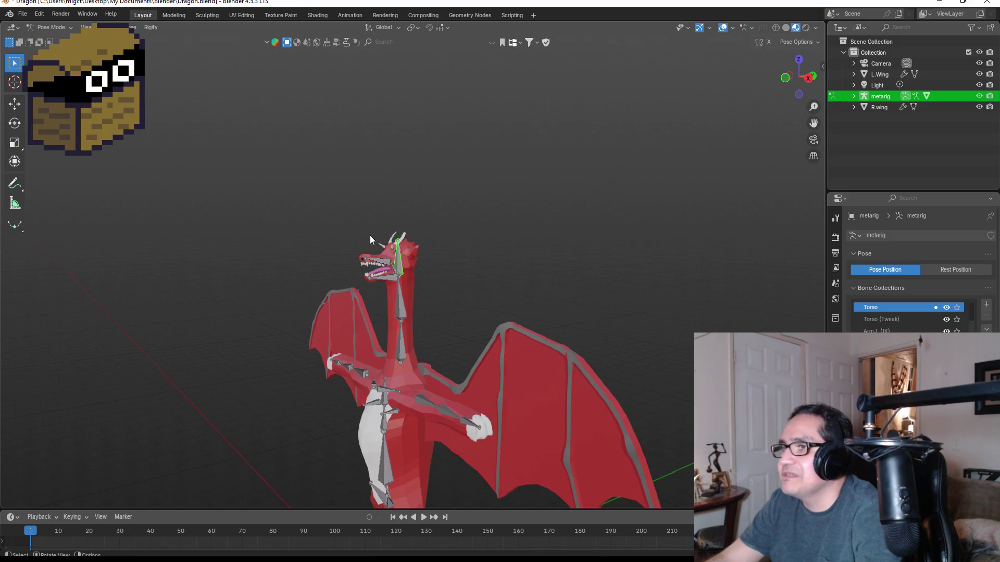
- Test-rotate the upper snout and lower jaw bones, cancelling both rotations
{"action": "scroll", "coordinate": [371, 238], "scroll_direction": "up", "scroll_amount": 5}
{"action": "left_click", "coordinate": [308, 237]}
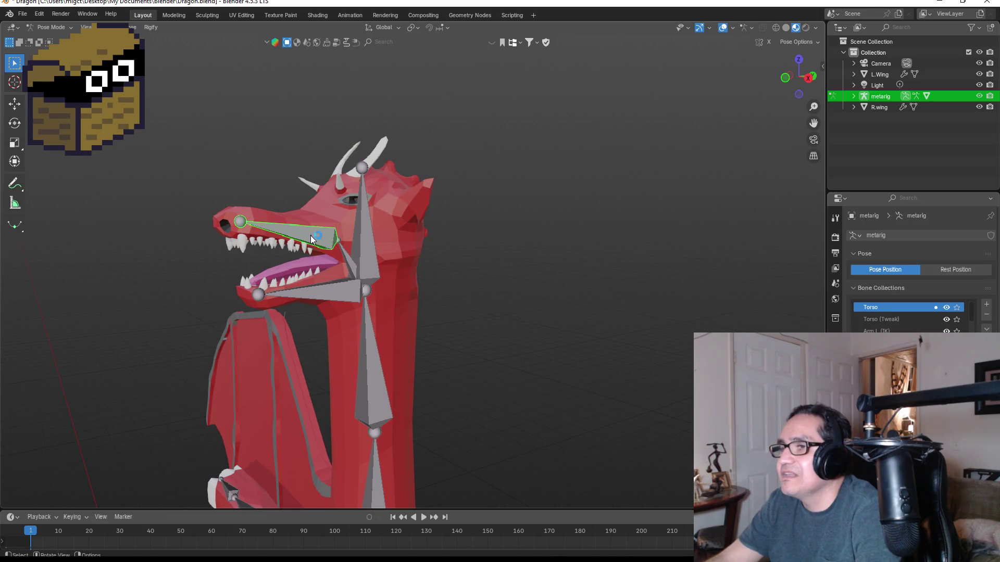
{"action": "key", "text": "r"}
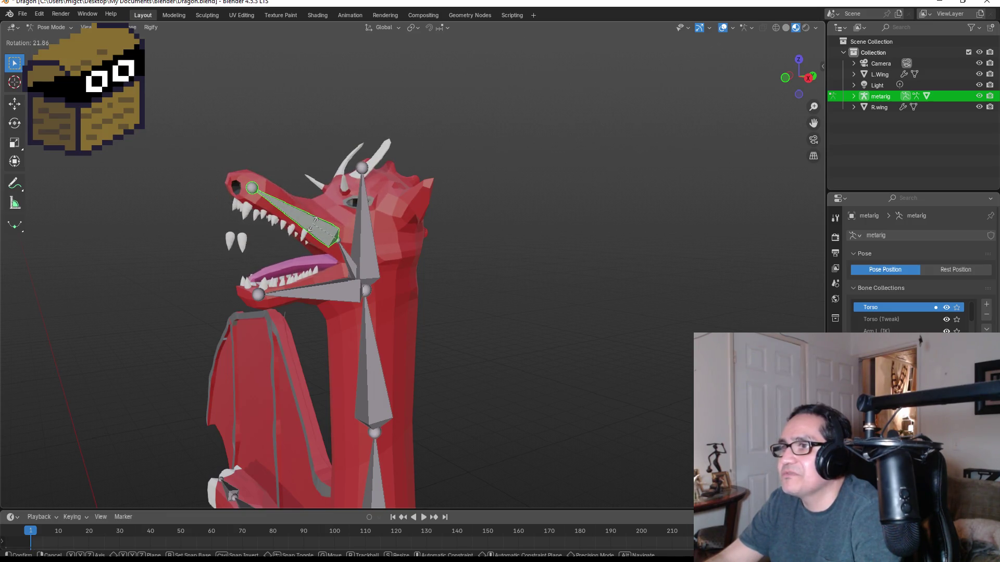
{"action": "right_click", "coordinate": [313, 232]}
{"action": "left_click", "coordinate": [301, 295]}
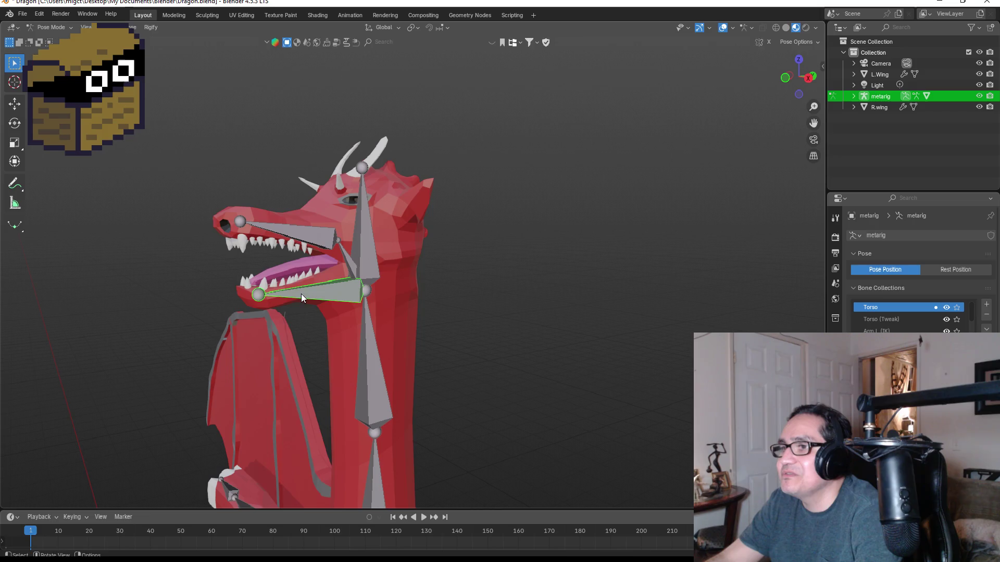
{"action": "key", "text": "r"}
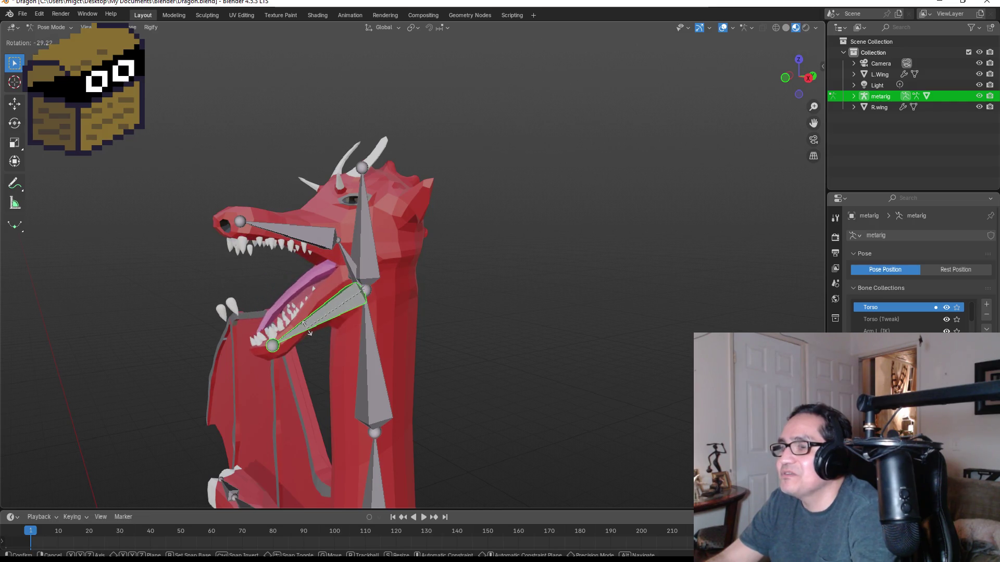
{"action": "right_click", "coordinate": [302, 317]}
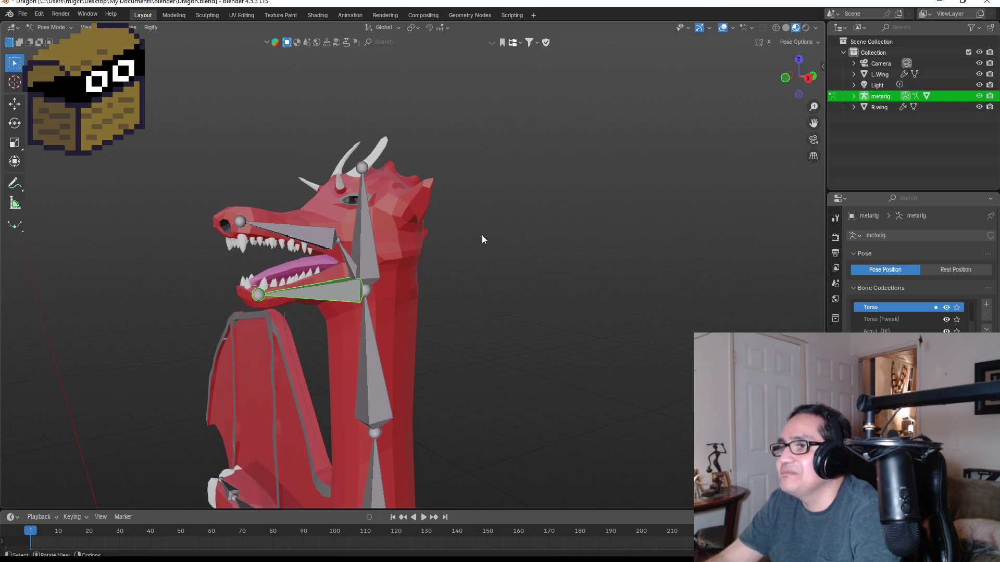
{"action": "left_click", "coordinate": [853, 96]}
{"action": "left_click", "coordinate": [864, 129]}
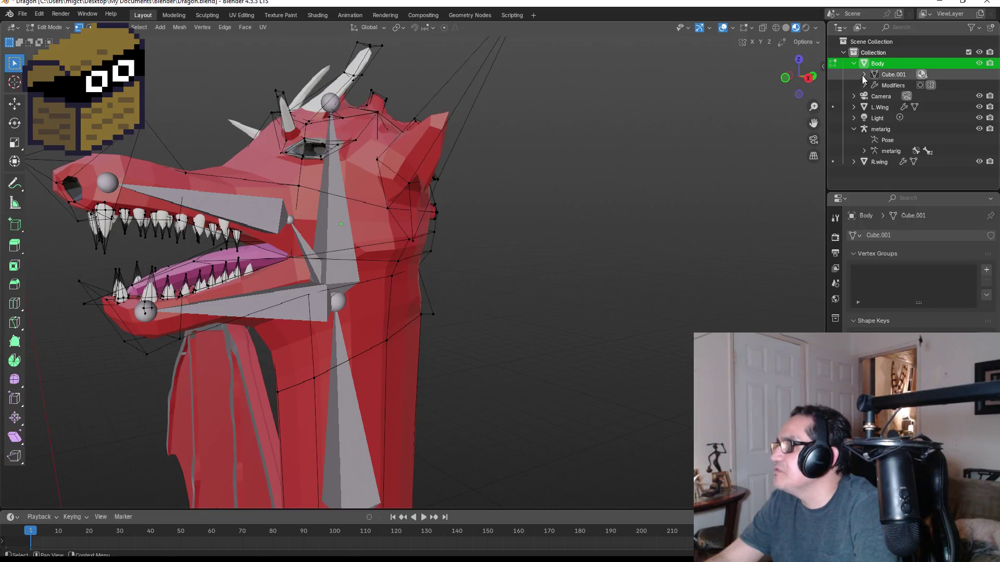
{"action": "left_click", "coordinate": [863, 75]}
{"action": "left_click", "coordinate": [891, 139]}
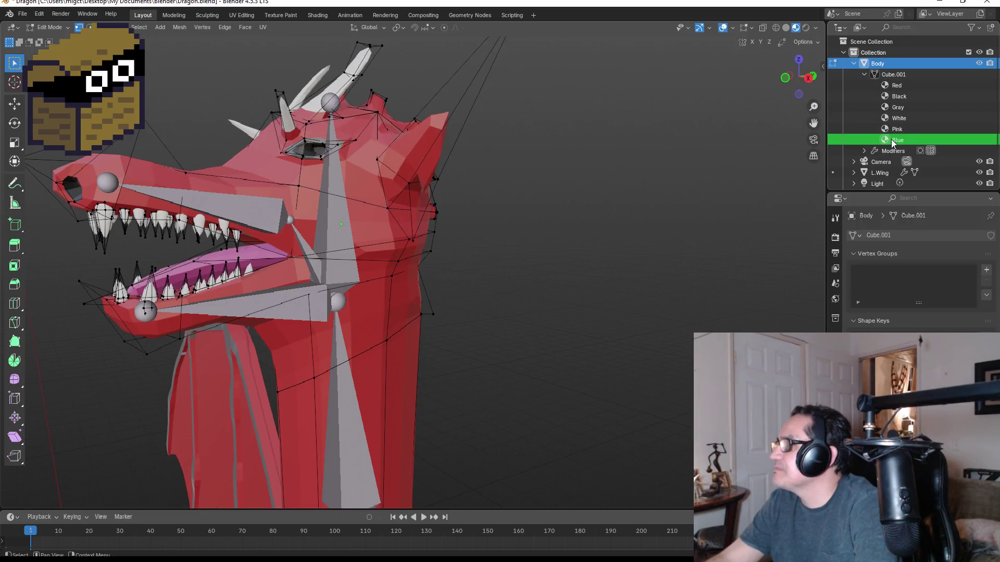
{"action": "left_click", "coordinate": [864, 75]}
{"action": "left_click", "coordinate": [864, 86]}
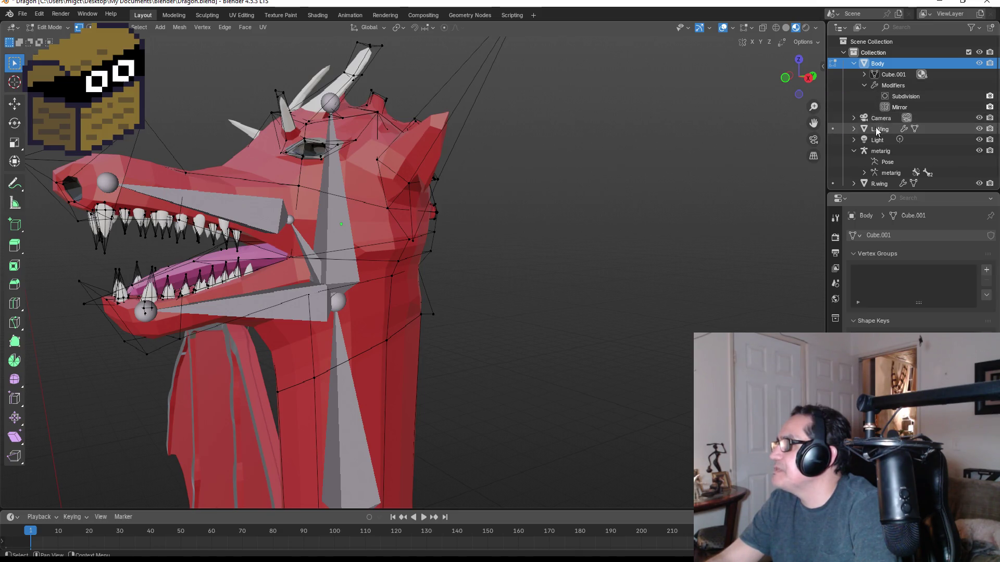
{"action": "left_click", "coordinate": [863, 85]}
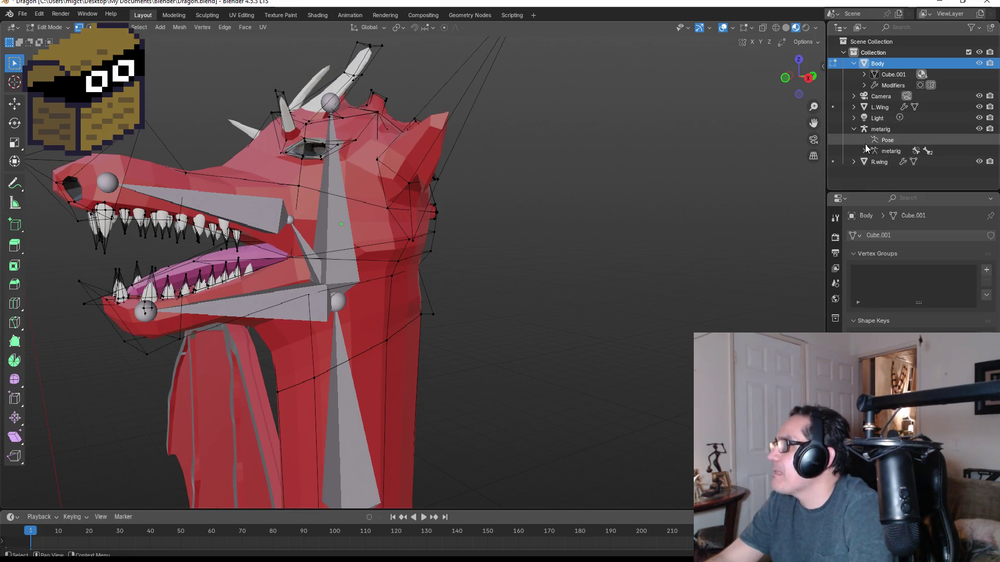
{"action": "left_click", "coordinate": [864, 76]}
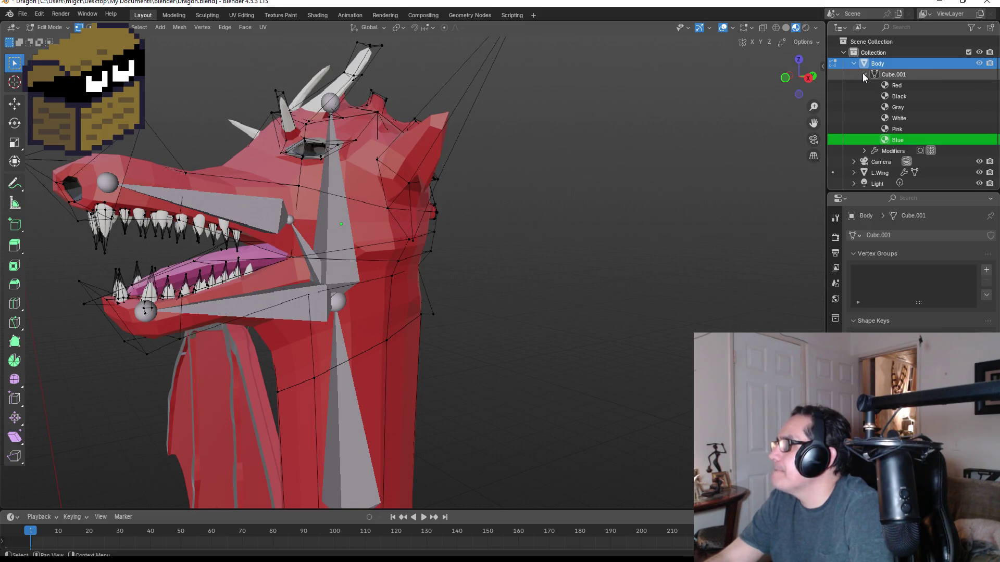
{"action": "left_click", "coordinate": [902, 76]}
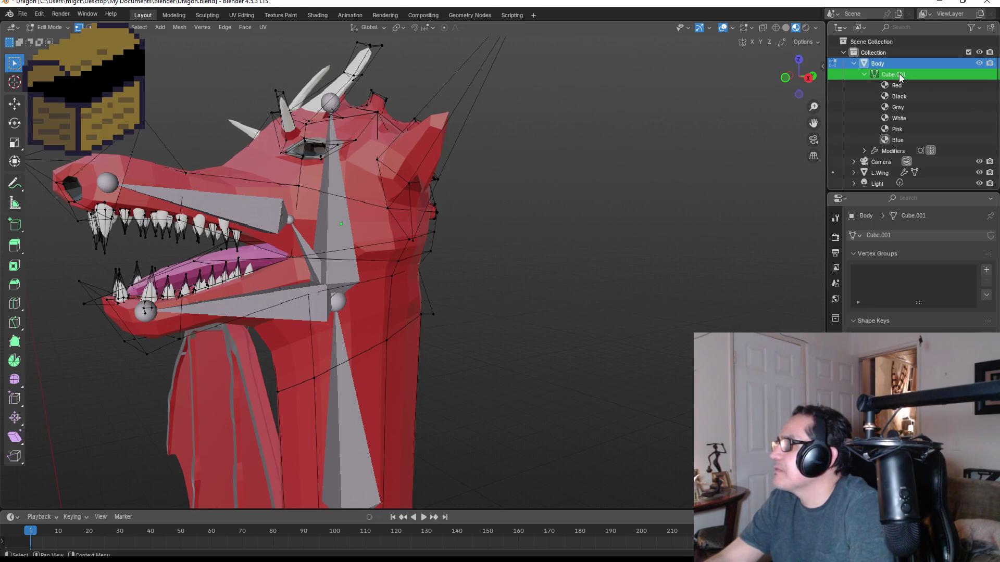
{"action": "left_click", "coordinate": [866, 75]}
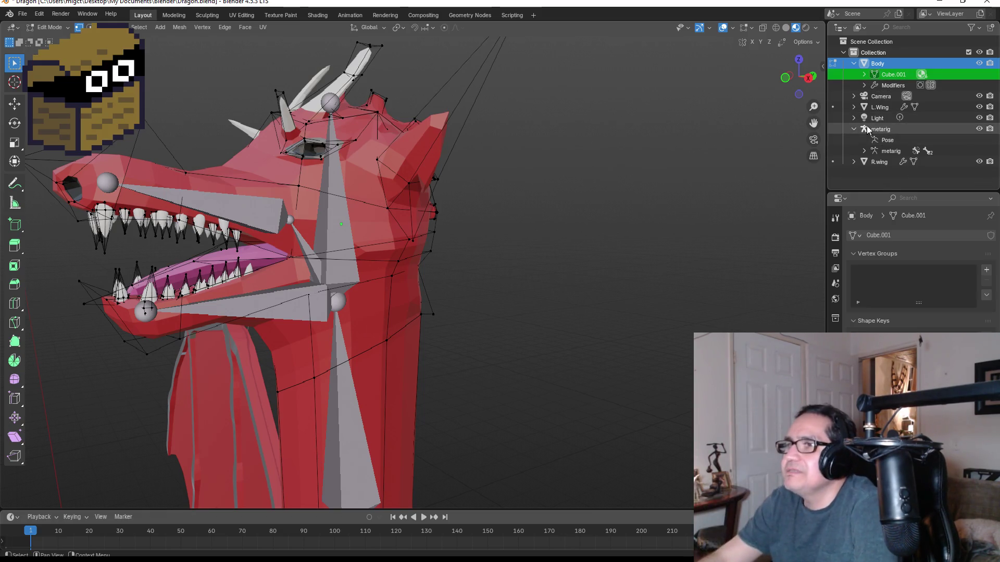
{"action": "middle_click_drag", "start_coordinate": [248, 232], "coordinate": [334, 259]}
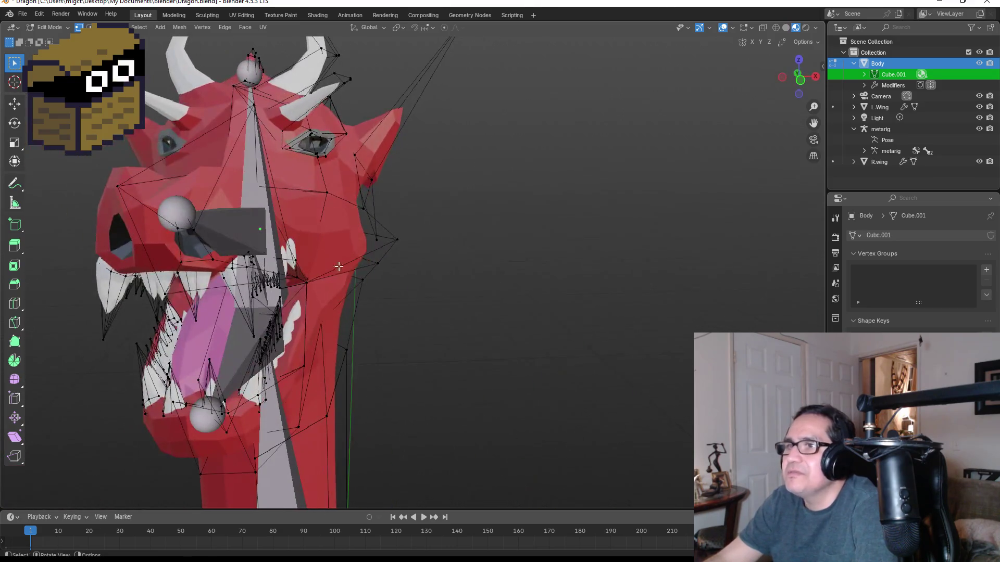
{"action": "key", "text": "Tab"}
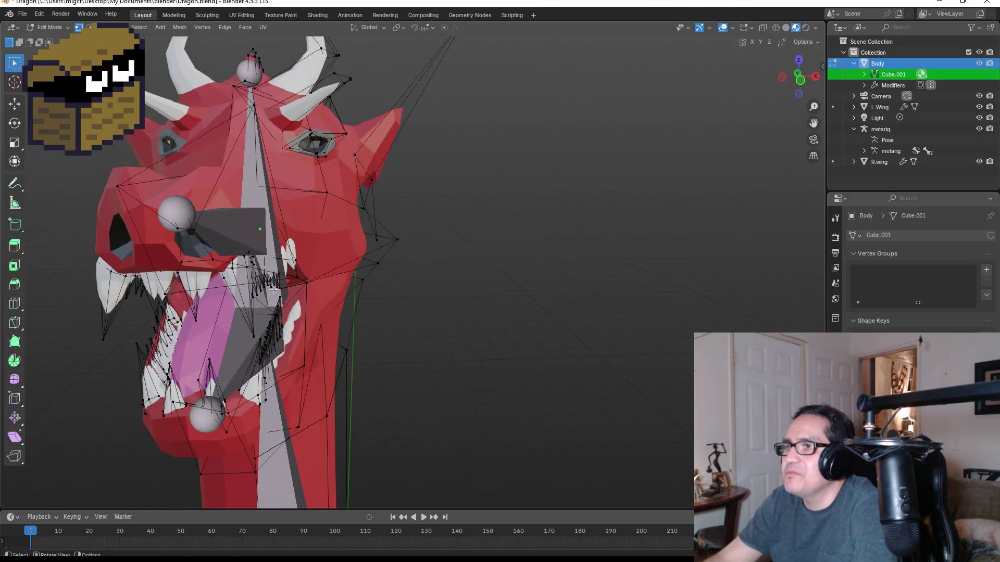
{"action": "left_click", "coordinate": [864, 75]}
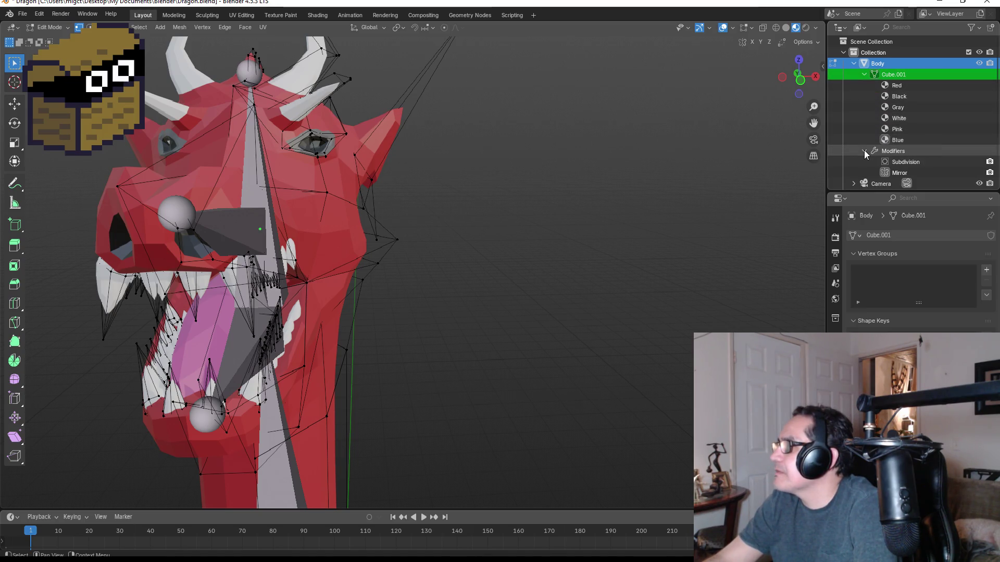
{"action": "left_click", "coordinate": [889, 87]}
{"action": "left_click", "coordinate": [865, 73]}
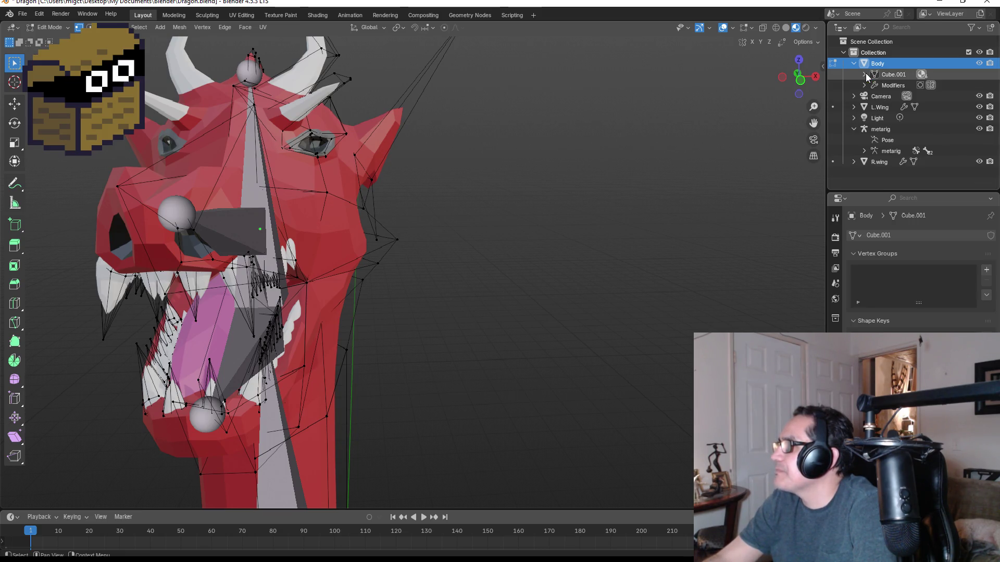
{"action": "left_click", "coordinate": [853, 96]}
{"action": "left_click", "coordinate": [854, 96]}
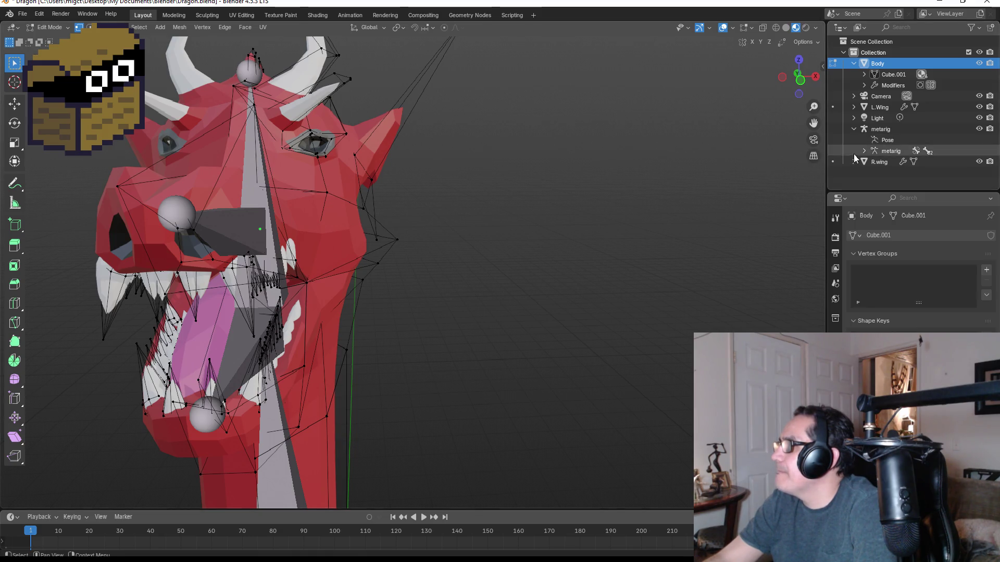
{"action": "scroll", "coordinate": [564, 188], "scroll_direction": "down", "scroll_amount": 5}
{"action": "key", "text": "Tab"}
- Select the metarig armature, cancel a stray rotation, and undo its accidental deletion
{"action": "mouse_move", "coordinate": [492, 282]}
{"action": "middle_mouse_down"}
{"action": "mouse_move", "coordinate": [508, 270]}
{"action": "mouse_move", "coordinate": [345, 263]}
{"action": "middle_mouse_up"}
{"action": "scroll", "coordinate": [345, 263], "scroll_direction": "up", "scroll_amount": 5}
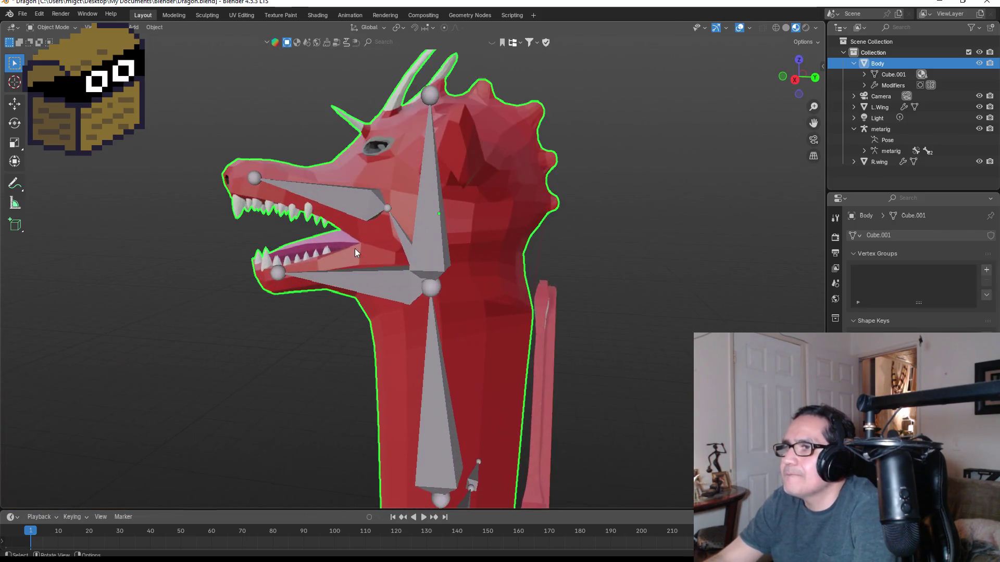
{"action": "scroll", "coordinate": [318, 226], "scroll_direction": "up", "scroll_amount": 2}
{"action": "middle_click_drag", "start_coordinate": [317, 226], "coordinate": [383, 219]}
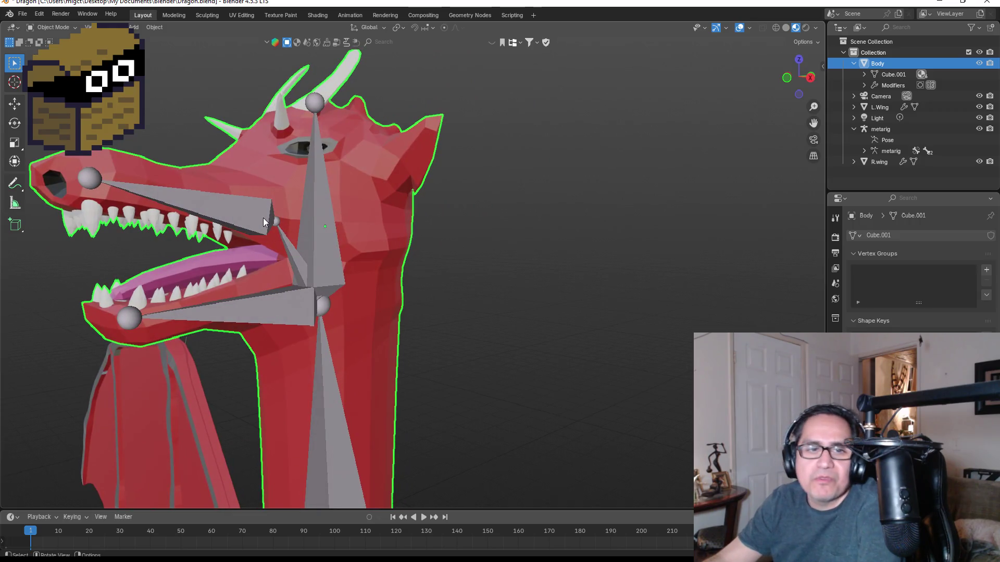
{"action": "left_click", "coordinate": [157, 198]}
{"action": "key", "text": "r"}
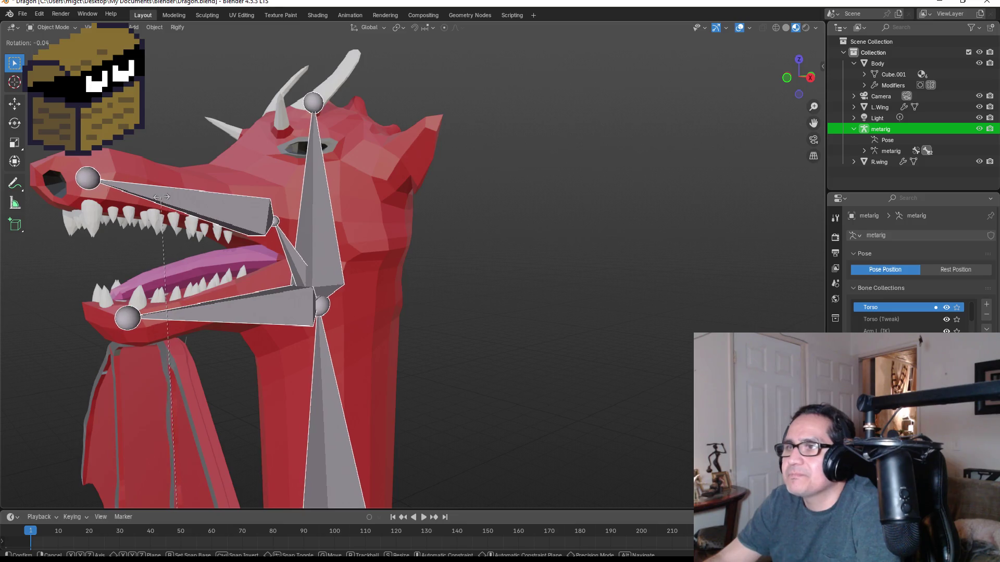
{"action": "right_click", "coordinate": [162, 197]}
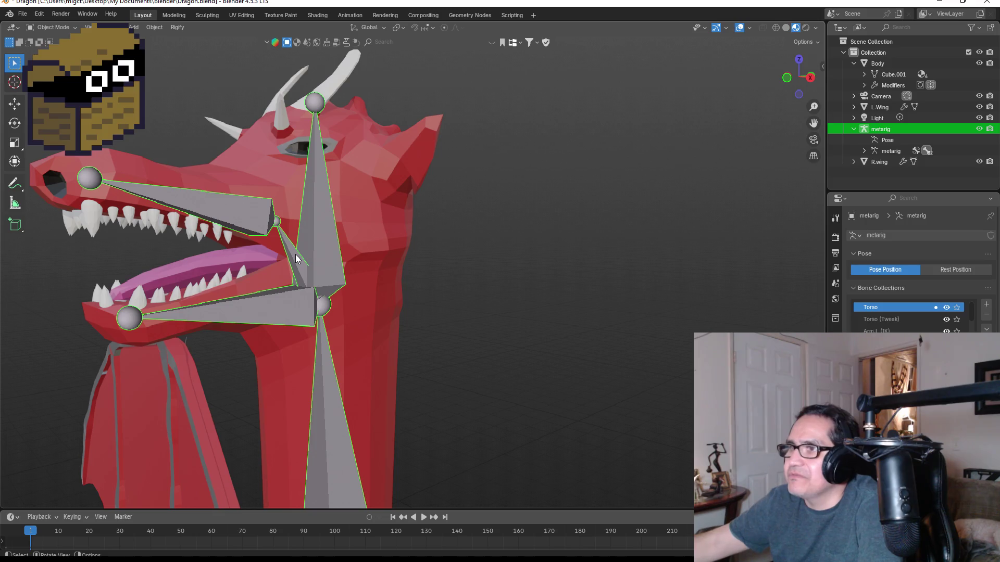
{"action": "key", "text": "Delete"}
{"action": "key", "text": "ctrl+z"}
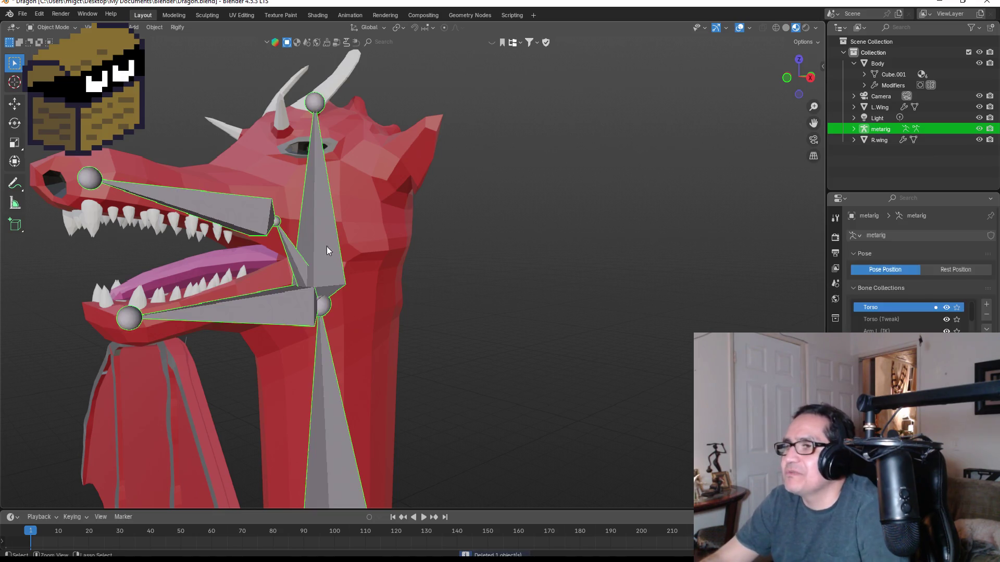
- Enter Edit Mode on the metarig and select the upper jaw bone
{"action": "key", "text": "Tab"}
{"action": "scroll", "coordinate": [289, 259], "scroll_direction": "up", "scroll_amount": 1}
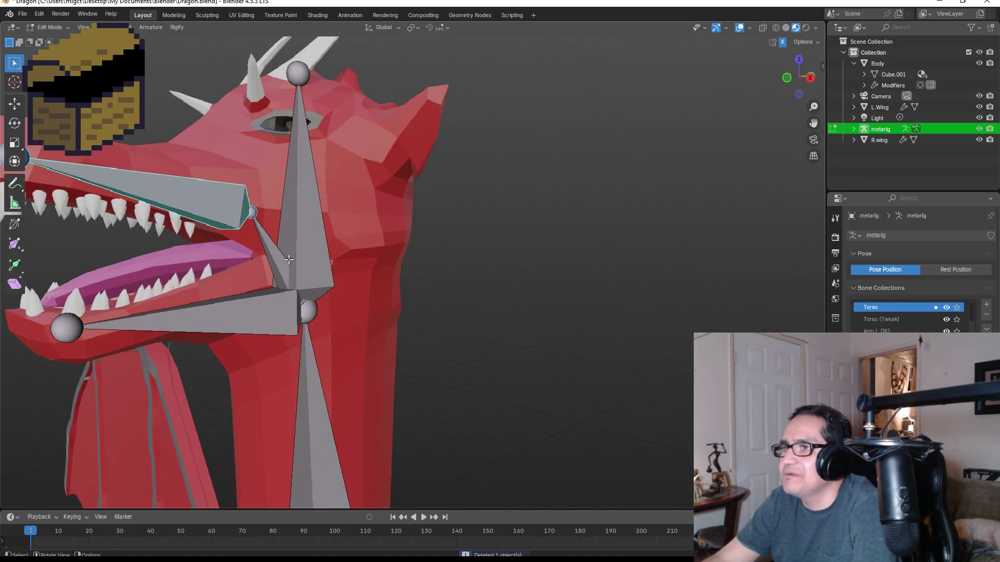
{"action": "left_click", "coordinate": [279, 261]}
{"action": "scroll", "coordinate": [279, 261], "scroll_direction": "down", "scroll_amount": 1}
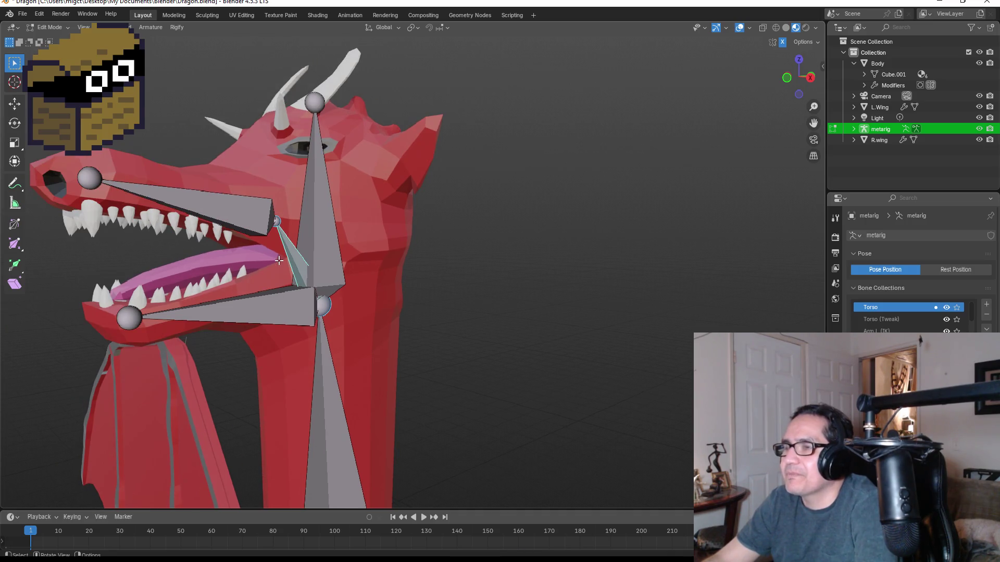
{"action": "left_click", "coordinate": [225, 215]}
- Delete the upper jaw bone, undo the deletion, and deselect all bones
{"action": "key", "text": "x"}
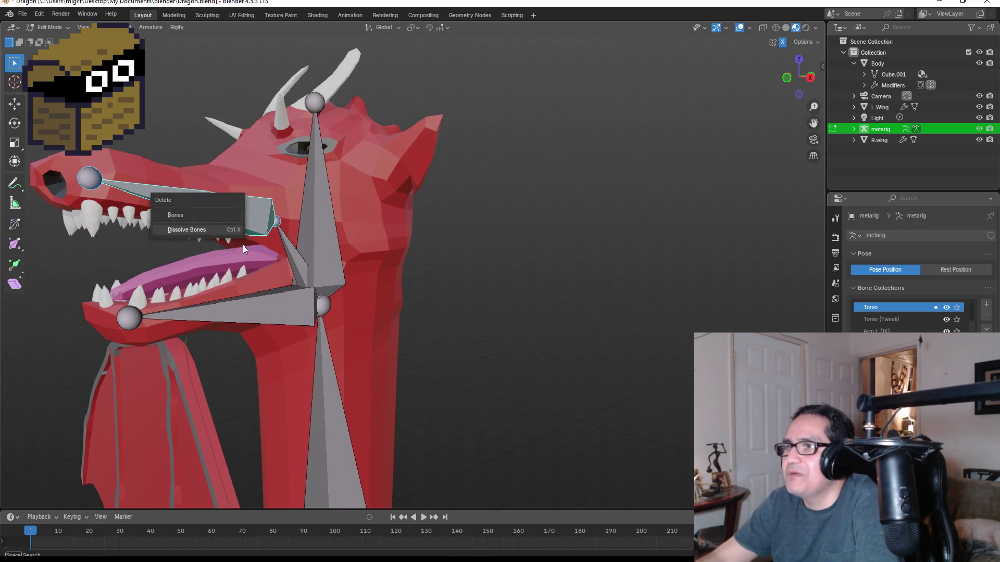
{"action": "left_click", "coordinate": [208, 215]}
{"action": "left_click", "coordinate": [288, 247]}
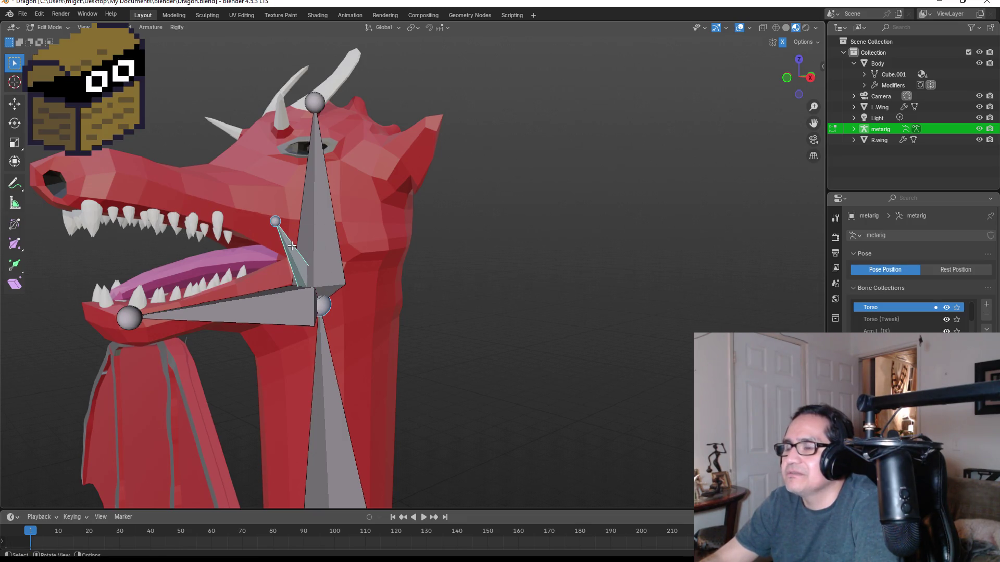
{"action": "key", "text": "ctrl+z"}
{"action": "key", "text": "ctrl+z"}
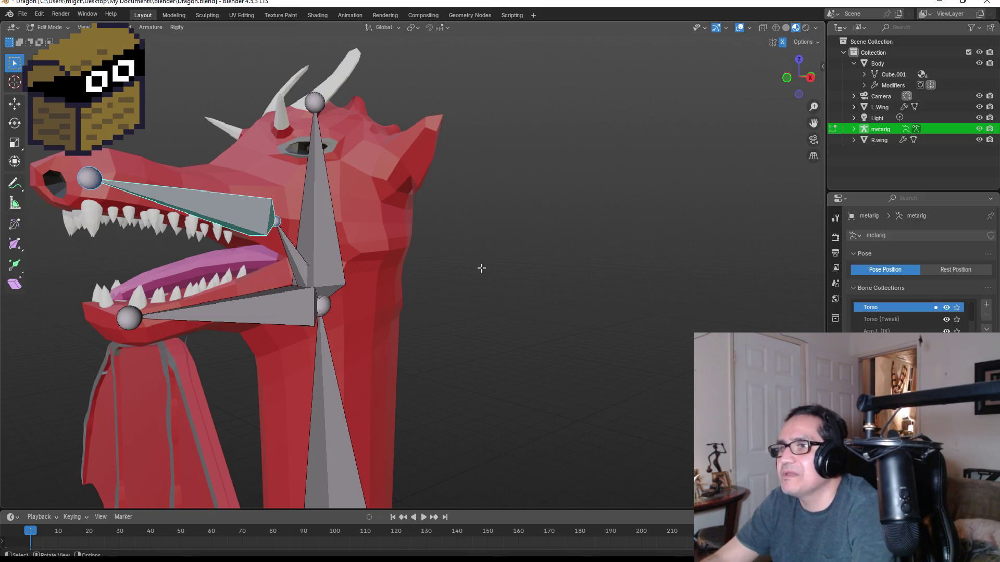
{"action": "left_click", "coordinate": [493, 267]}
{"action": "mouse_move", "coordinate": [135, 229]}
{"action": "middle_mouse_down"}
{"action": "mouse_move", "coordinate": [156, 239]}
{"action": "mouse_move", "coordinate": [201, 223]}
{"action": "mouse_move", "coordinate": [180, 260]}
{"action": "mouse_move", "coordinate": [189, 297]}
{"action": "middle_mouse_up"}
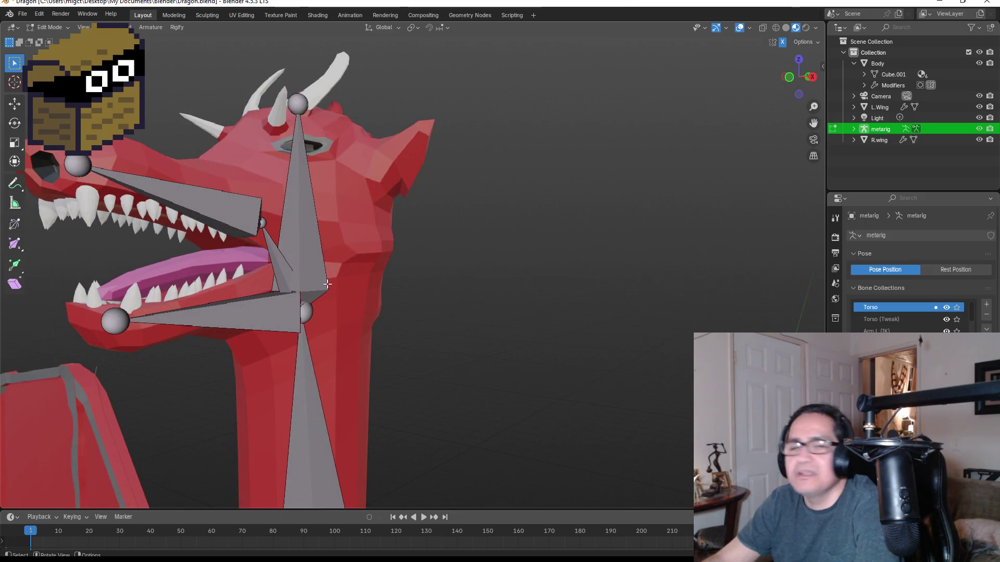
{"action": "scroll", "coordinate": [410, 283], "scroll_direction": "down", "scroll_amount": 3}
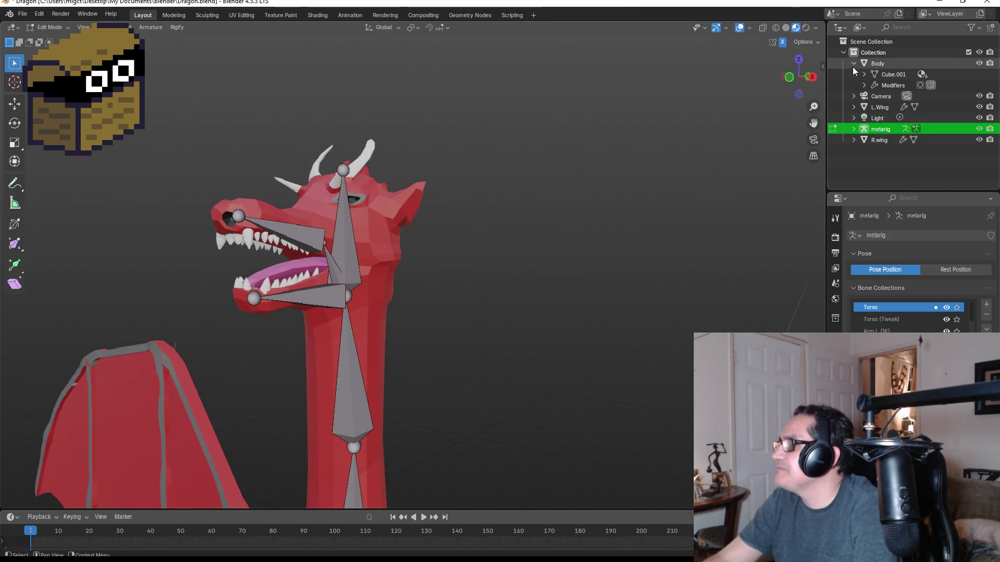
- Select Body and the metarig and attempt parenting with Ctrl+P
{"action": "left_click", "coordinate": [854, 64]}
{"action": "left_click", "coordinate": [880, 63]}
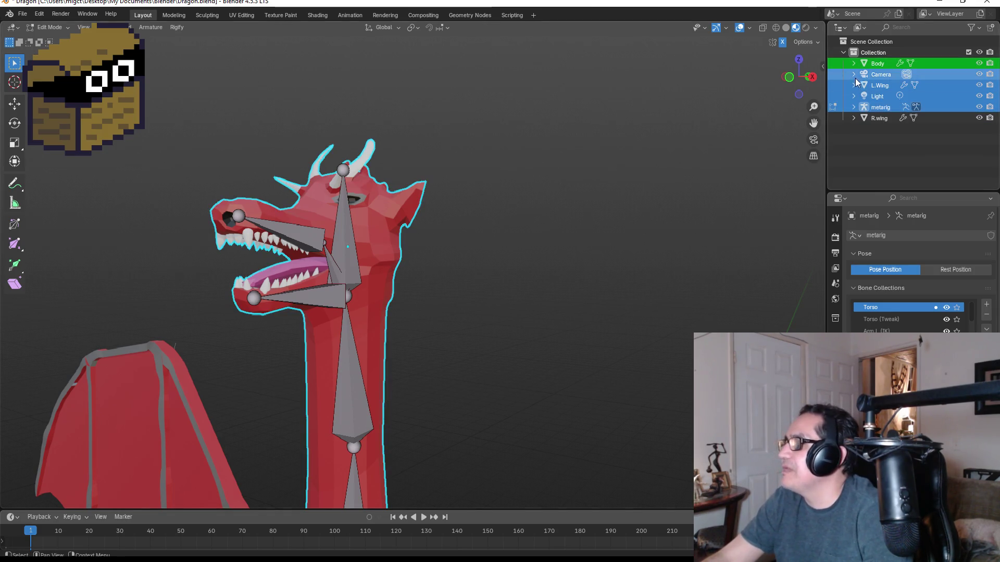
{"action": "left_click", "coordinate": [880, 107], "text": "ctrl"}
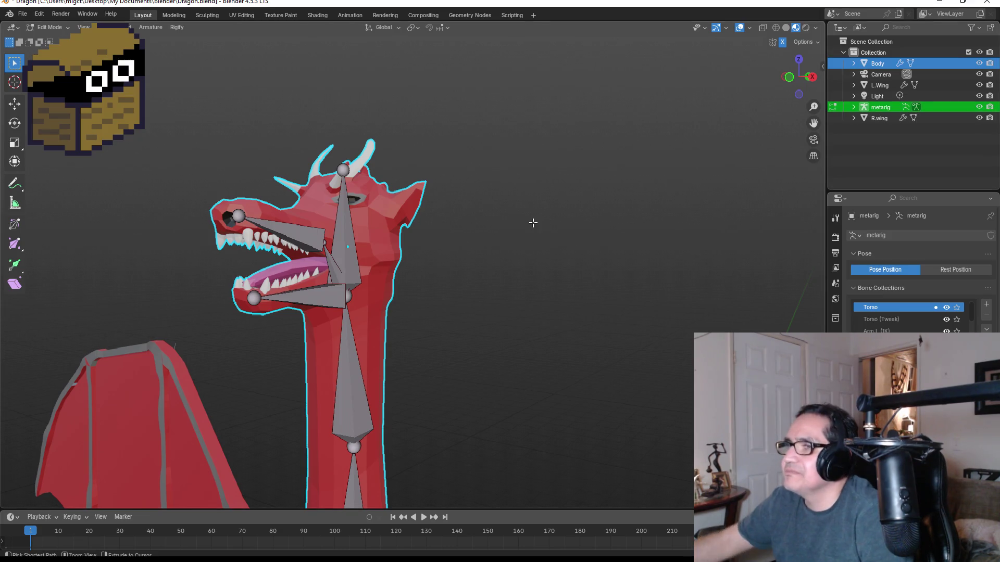
{"action": "key", "text": "ctrl+p"}
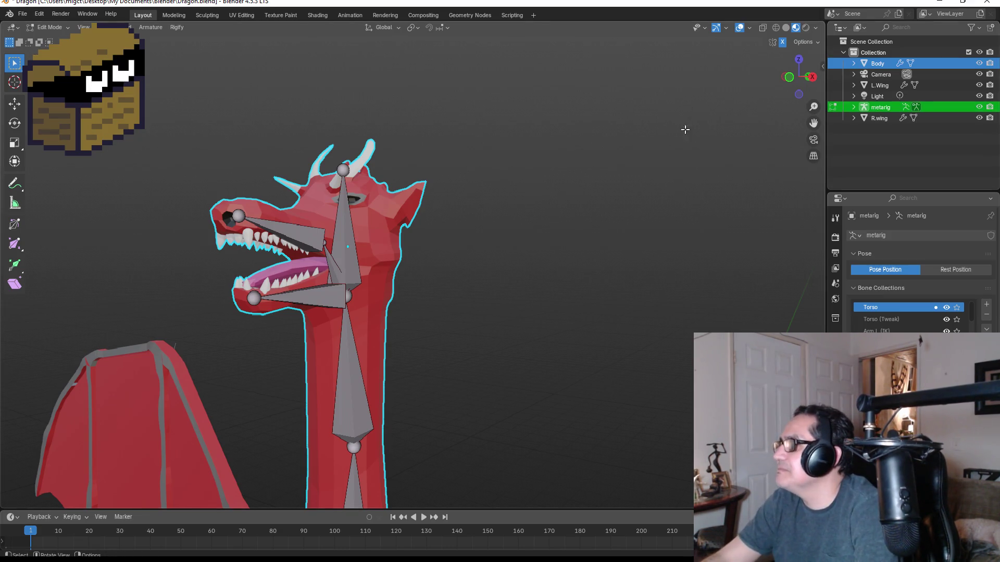
{"action": "left_click", "coordinate": [877, 63], "text": "ctrl"}
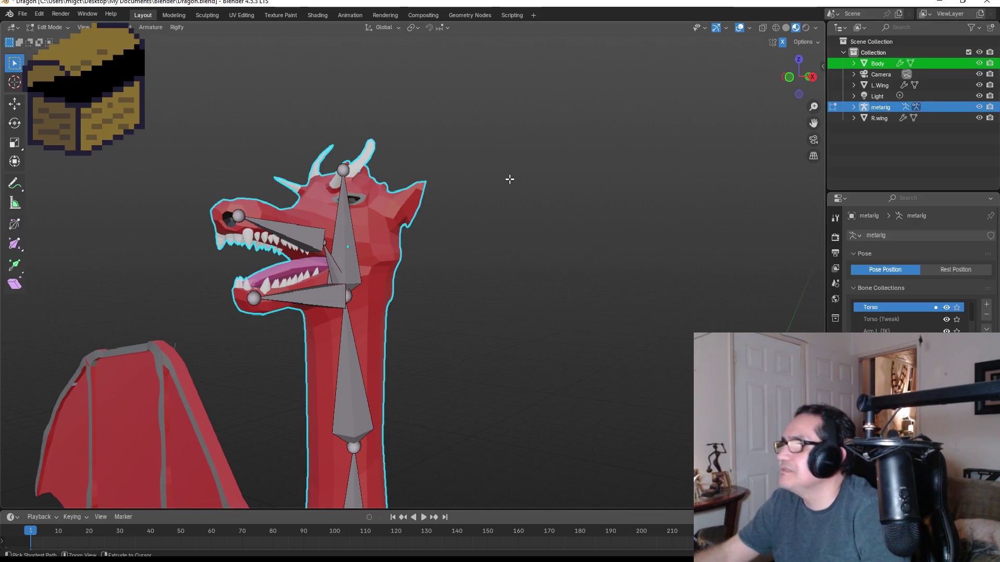
{"action": "key", "text": "ctrl+p"}
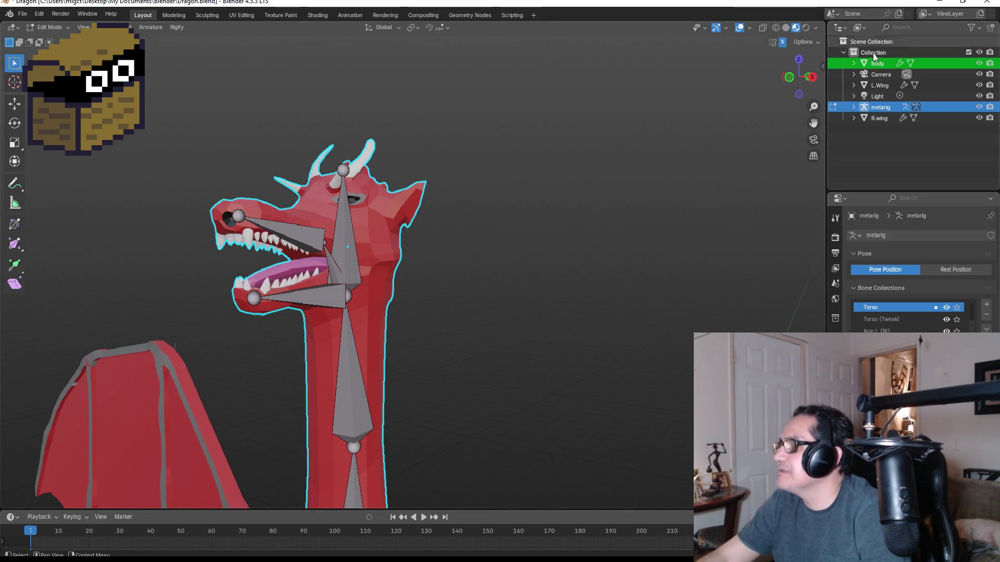
{"action": "left_click", "coordinate": [876, 64]}
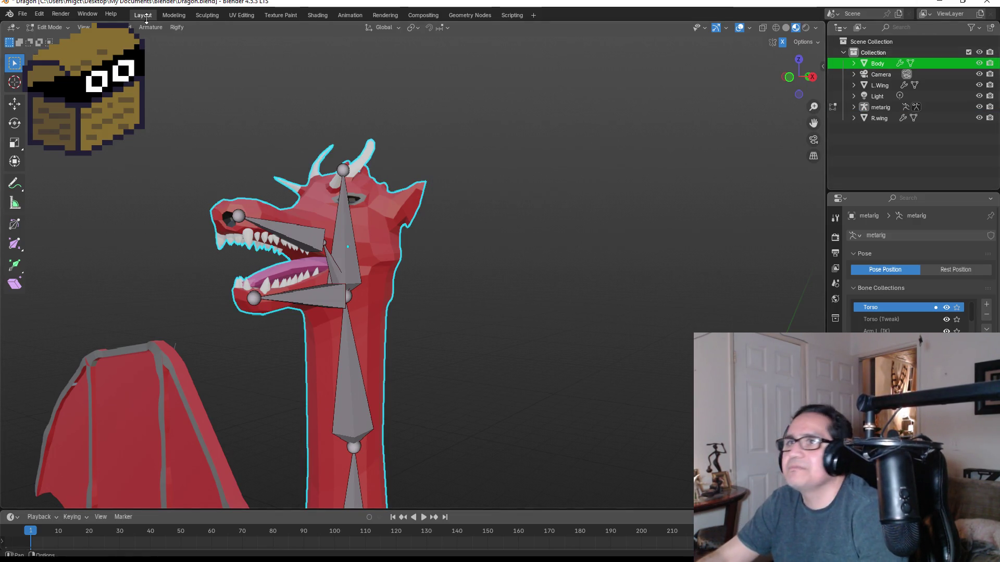
- Return to Object Mode and parent Body to the metarig With Automatic Weights
{"action": "left_click", "coordinate": [49, 27]}
{"action": "left_click", "coordinate": [48, 38]}
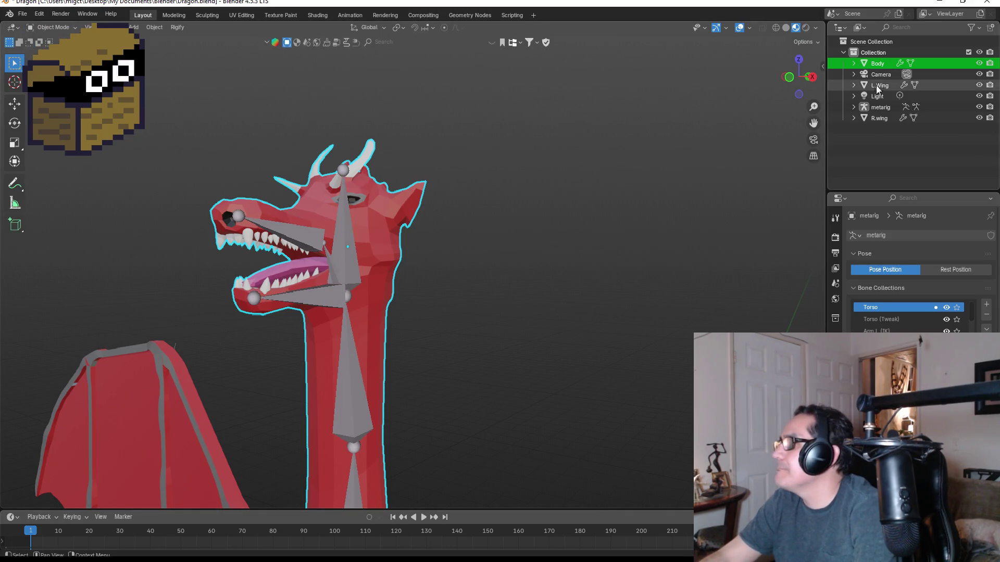
{"action": "left_click", "coordinate": [879, 106], "text": "ctrl"}
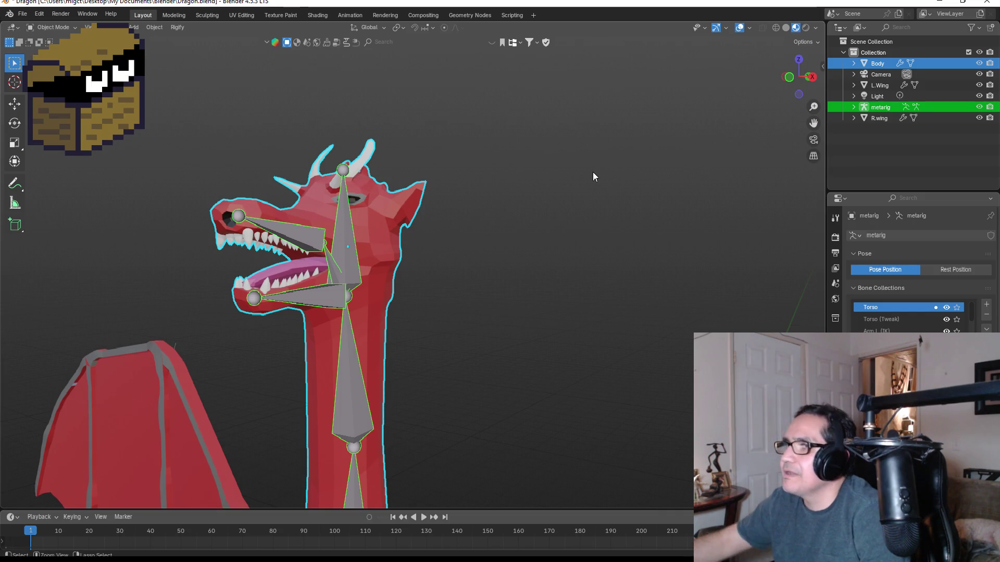
{"action": "key", "text": "ctrl+p"}
{"action": "left_click", "coordinate": [589, 171]}
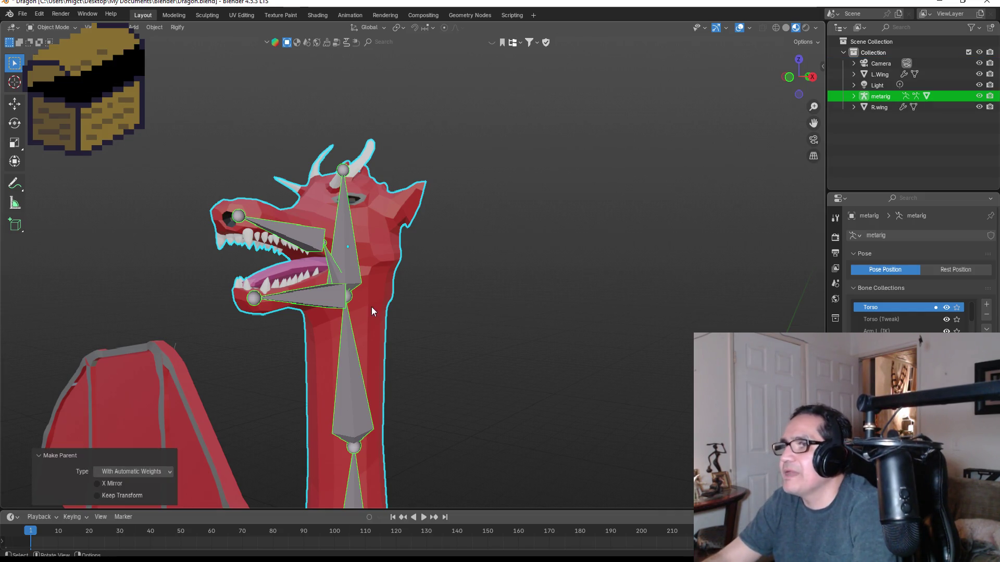
- Make Body active with the rig still selected and switch to Weight Paint mode
{"action": "left_click", "coordinate": [57, 28]}
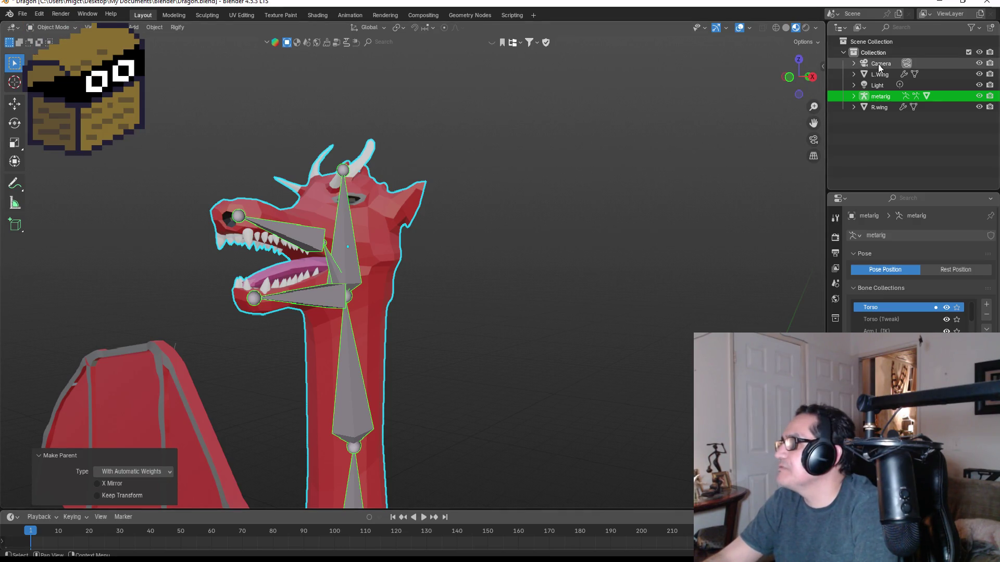
{"action": "left_click", "coordinate": [854, 96]}
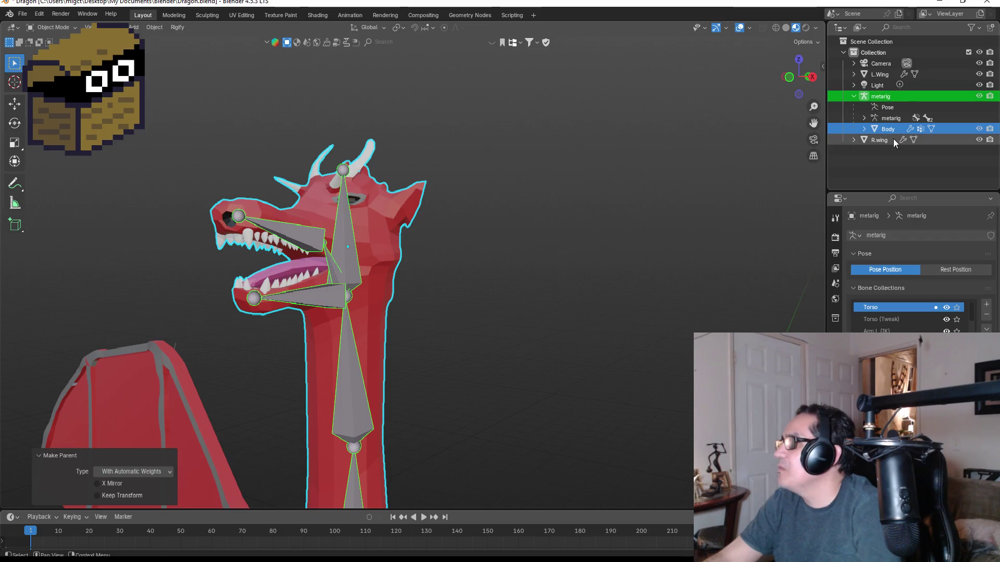
{"action": "left_click", "coordinate": [886, 129]}
{"action": "left_click", "coordinate": [880, 97], "text": "ctrl"}
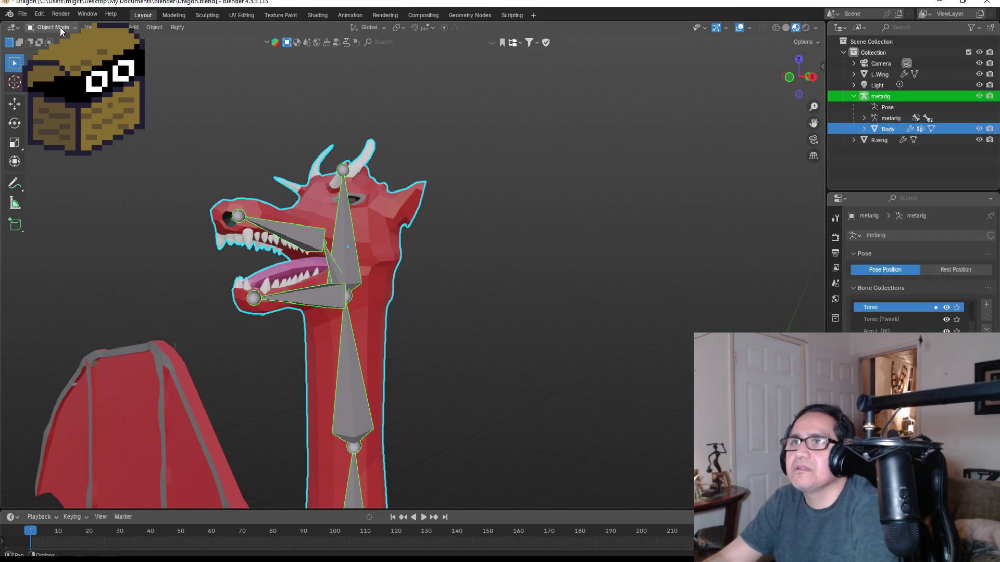
{"action": "left_click", "coordinate": [881, 124]}
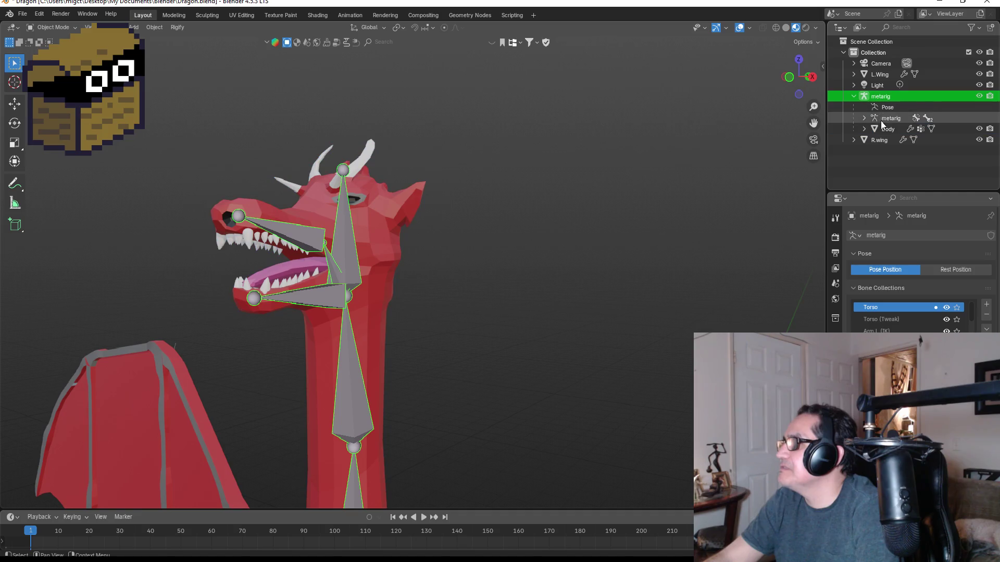
{"action": "left_click", "coordinate": [883, 129], "text": "ctrl"}
{"action": "left_click", "coordinate": [60, 30]}
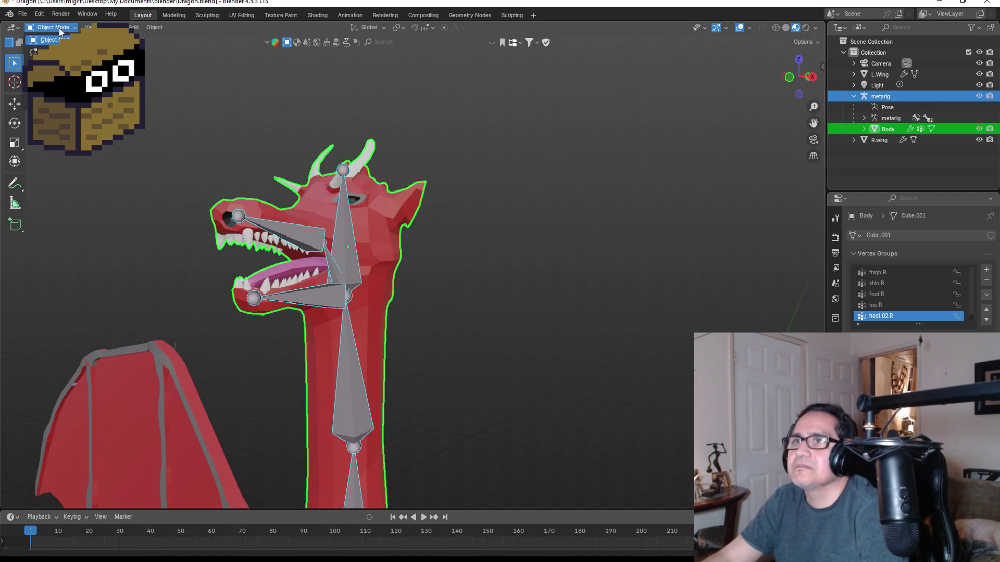
{"action": "left_click", "coordinate": [49, 83]}
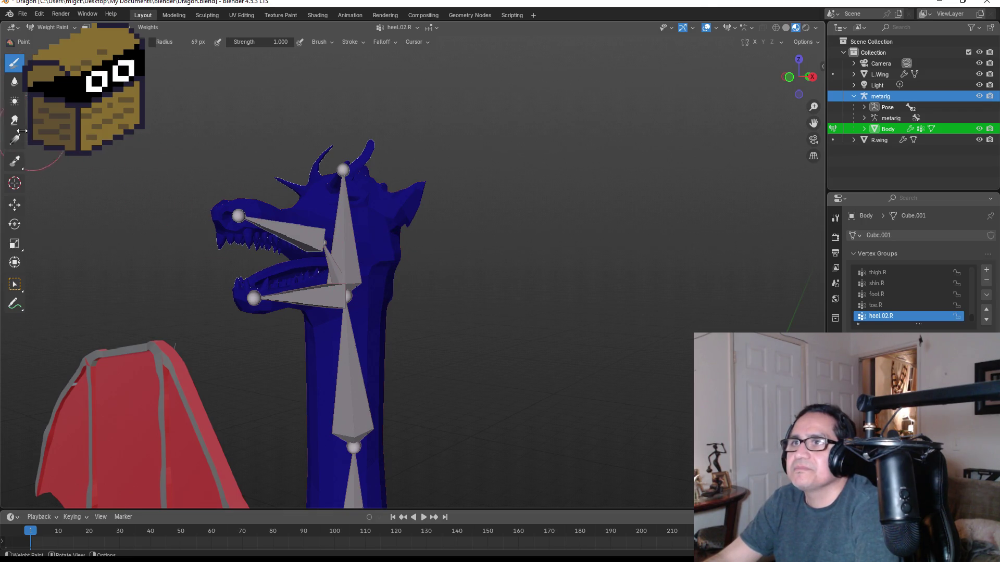
- Select the upper jaw bone to display its spine.009 weights
{"action": "left_click", "coordinate": [14, 284]}
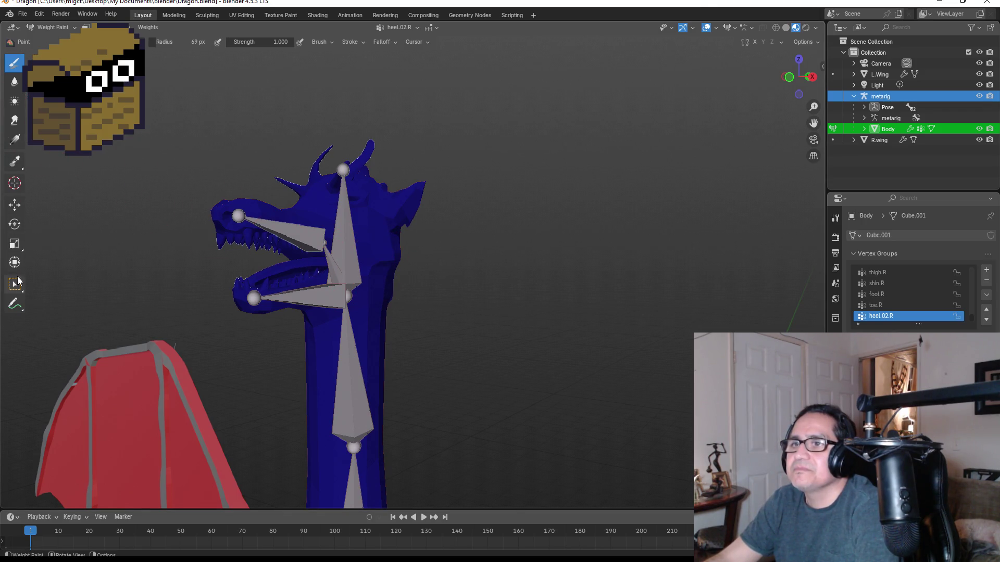
{"action": "left_click", "coordinate": [319, 242]}
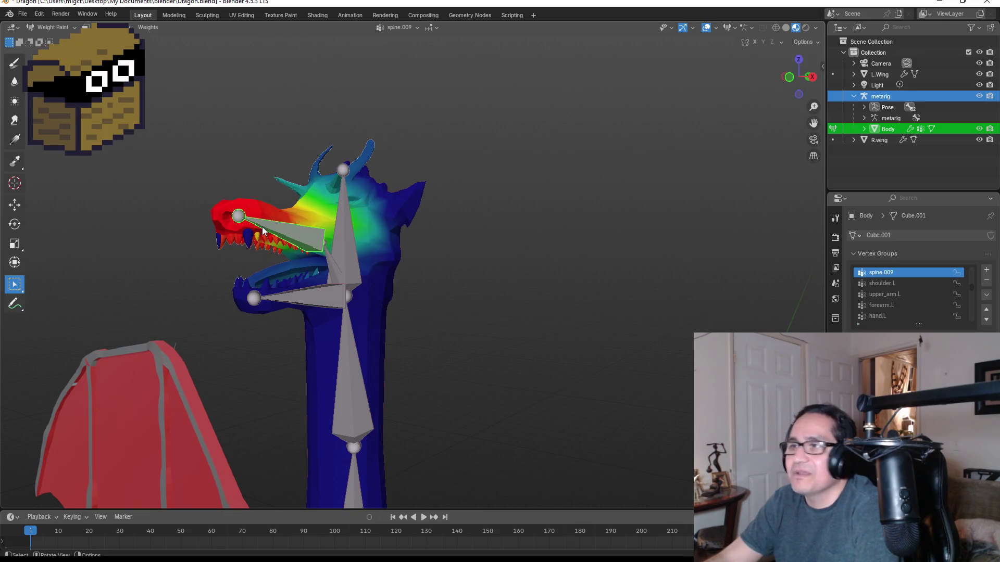
{"action": "mouse_move", "coordinate": [219, 220]}
{"action": "middle_mouse_down"}
{"action": "mouse_move", "coordinate": [161, 226]}
{"action": "mouse_move", "coordinate": [247, 231]}
{"action": "mouse_move", "coordinate": [179, 232]}
{"action": "middle_mouse_up"}
{"action": "scroll", "coordinate": [159, 239], "scroll_direction": "up", "scroll_amount": 3}
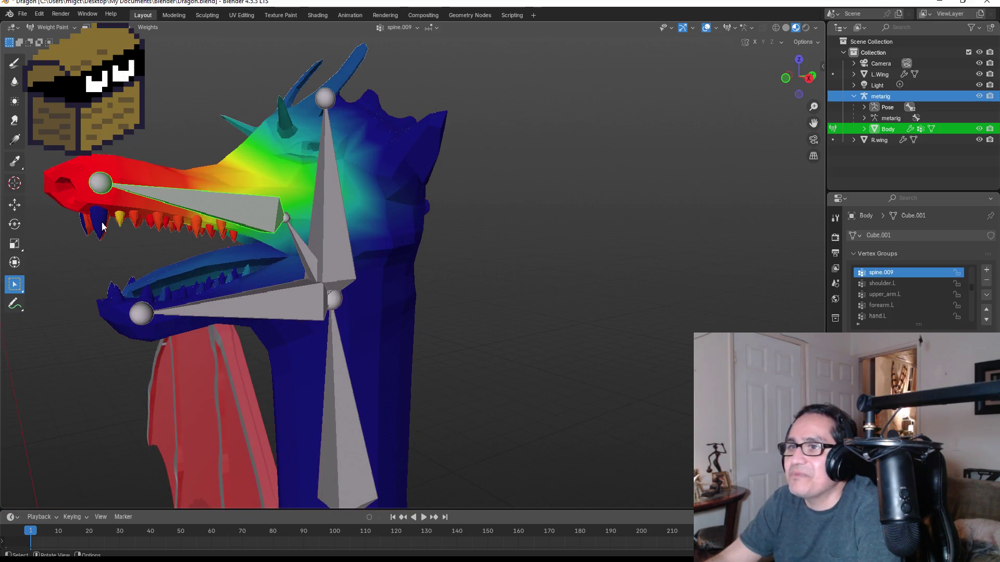
- Paint the front, rear and remaining orange fangs full red with the Draw brush
{"action": "left_click", "coordinate": [14, 63]}
{"action": "mouse_move", "coordinate": [91, 214]}
{"action": "left_mouse_down"}
{"action": "mouse_move", "coordinate": [97, 229]}
{"action": "mouse_move", "coordinate": [91, 213]}
{"action": "left_mouse_up"}
{"action": "mouse_move", "coordinate": [90, 213]}
{"action": "middle_mouse_down"}
{"action": "mouse_move", "coordinate": [199, 204]}
{"action": "mouse_move", "coordinate": [468, 257]}
{"action": "middle_mouse_up"}
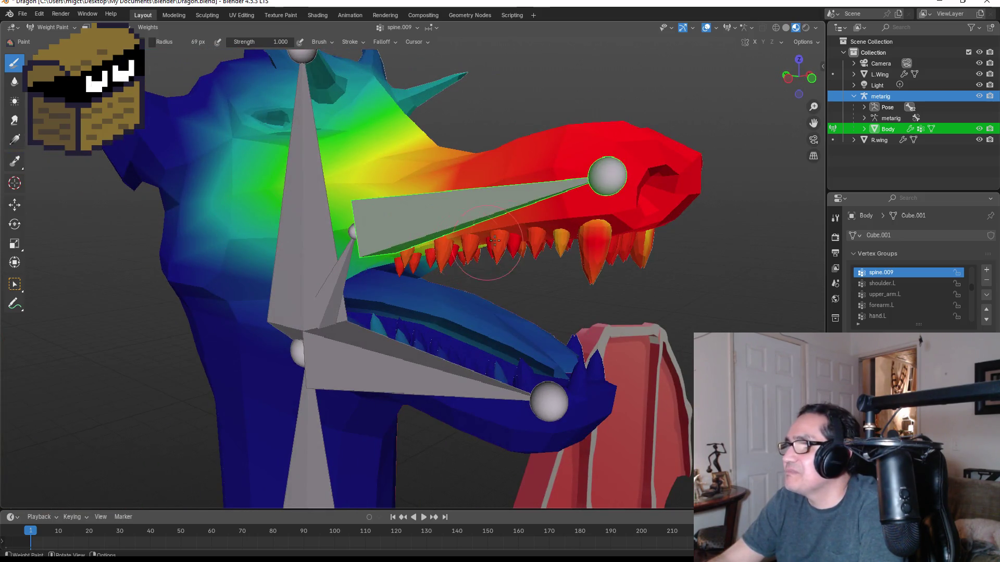
{"action": "mouse_move", "coordinate": [605, 230]}
{"action": "left_mouse_down"}
{"action": "mouse_move", "coordinate": [583, 219]}
{"action": "mouse_move", "coordinate": [647, 241]}
{"action": "left_mouse_up"}
{"action": "mouse_move", "coordinate": [648, 240]}
{"action": "middle_mouse_down"}
{"action": "mouse_move", "coordinate": [561, 212]}
{"action": "mouse_move", "coordinate": [240, 208]}
{"action": "middle_mouse_up"}
{"action": "middle_click_drag", "start_coordinate": [175, 191], "coordinate": [144, 201]}
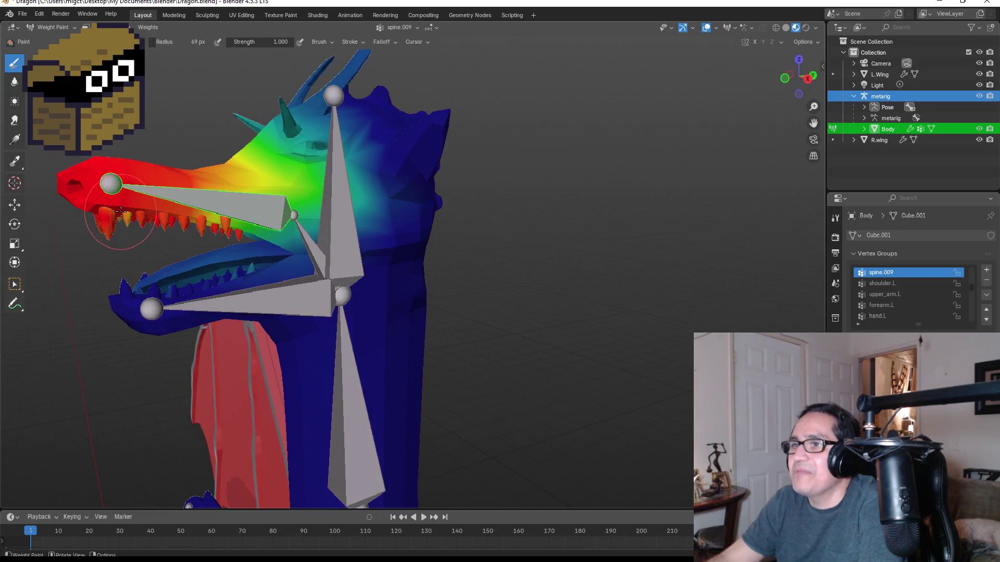
{"action": "left_click", "coordinate": [125, 213]}
{"action": "scroll", "coordinate": [125, 215], "scroll_direction": "up", "scroll_amount": 2}
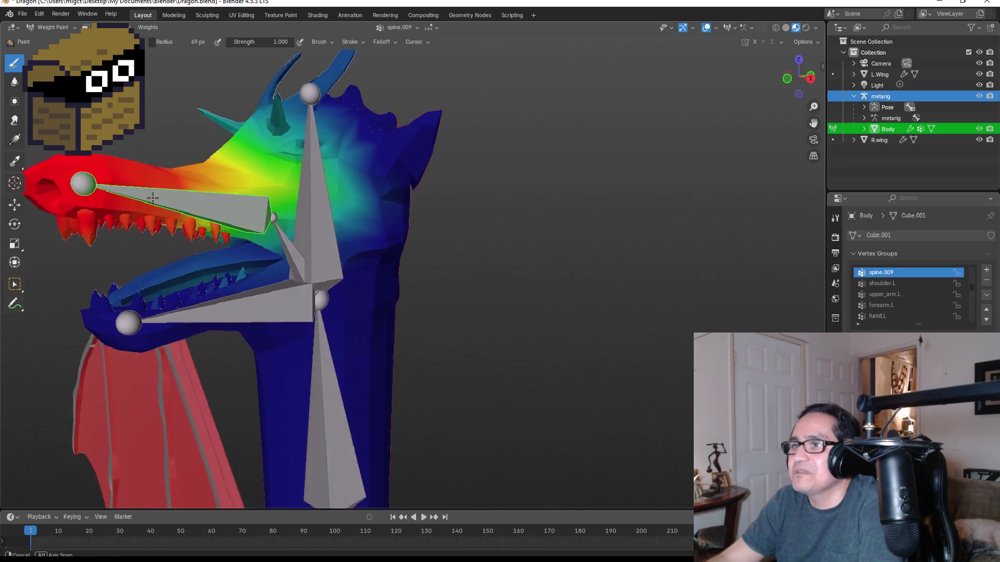
{"action": "middle_click_drag", "start_coordinate": [125, 215], "coordinate": [140, 219]}
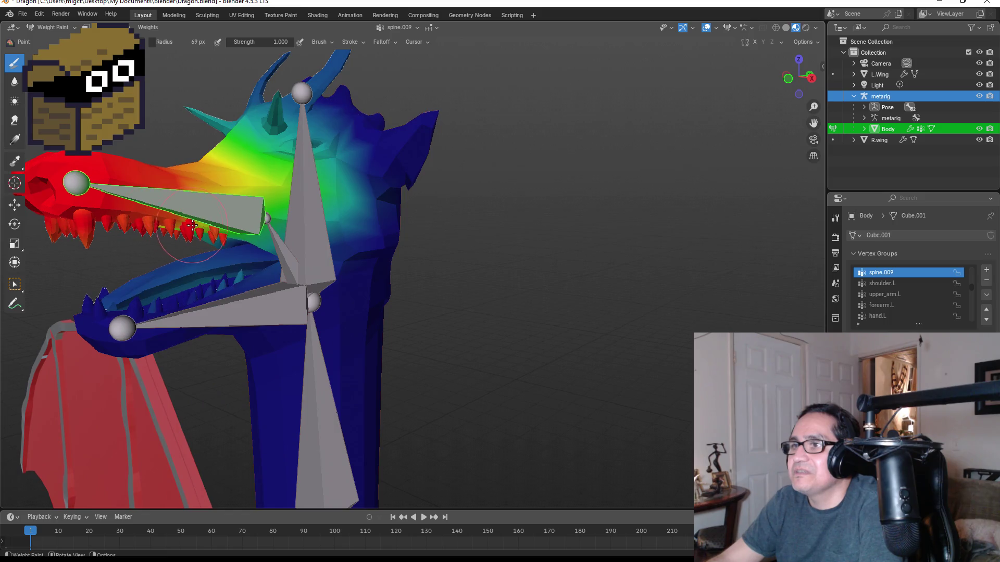
{"action": "mouse_move", "coordinate": [143, 205]}
{"action": "middle_mouse_down"}
{"action": "mouse_move", "coordinate": [294, 194]}
{"action": "mouse_move", "coordinate": [201, 193]}
{"action": "mouse_move", "coordinate": [245, 260]}
{"action": "middle_mouse_up"}
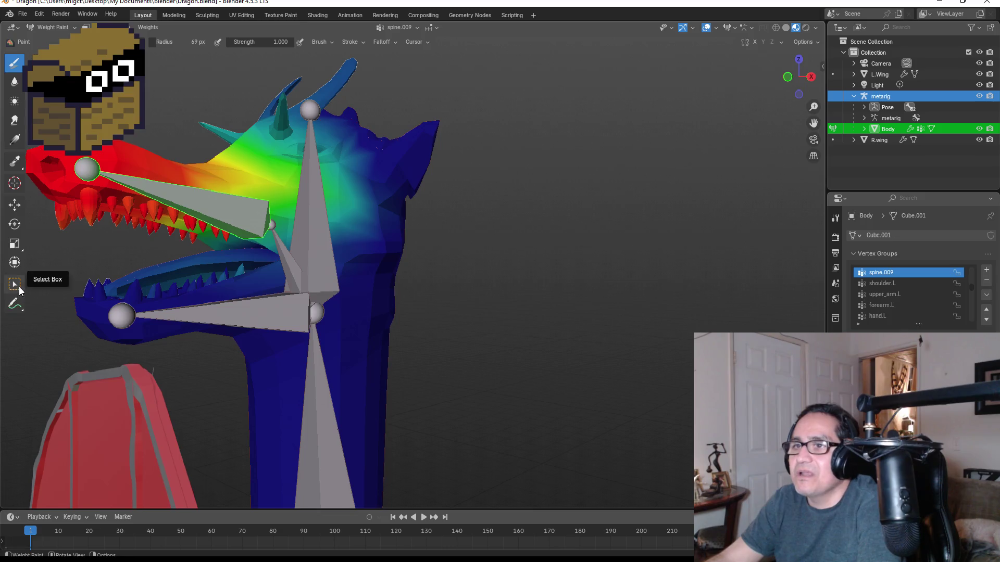
- Select the lower jaw bone to display the spine.007 weights
{"action": "left_click", "coordinate": [14, 284]}
{"action": "left_click", "coordinate": [244, 322]}
{"action": "mouse_move", "coordinate": [184, 294]}
{"action": "middle_mouse_down"}
{"action": "mouse_move", "coordinate": [225, 297]}
{"action": "mouse_move", "coordinate": [77, 258]}
{"action": "middle_mouse_up"}
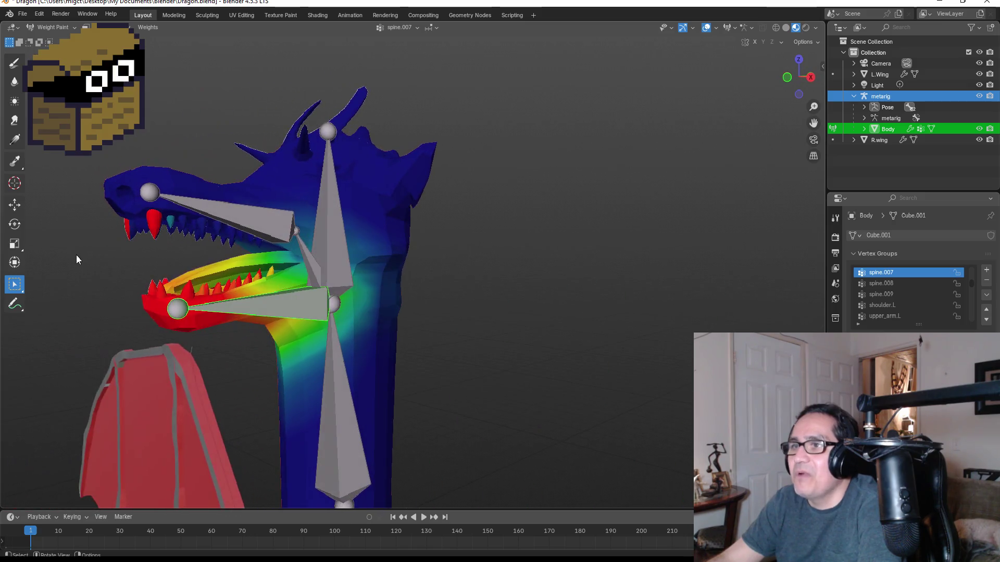
- Inspect the weight brush list and Falloff, Stroke and Blending settings without changing them
{"action": "left_click", "coordinate": [14, 63]}
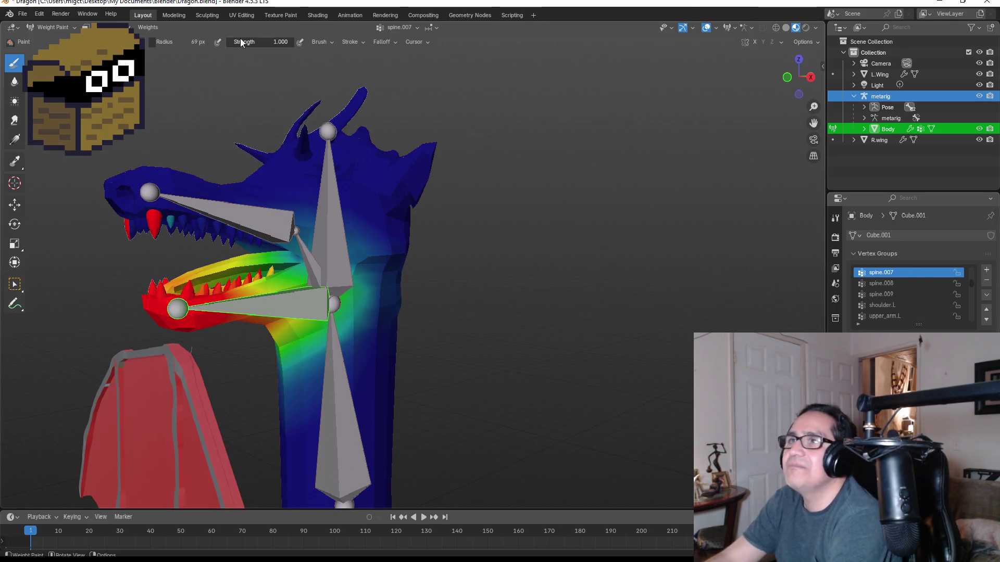
{"action": "left_click", "coordinate": [16, 44]}
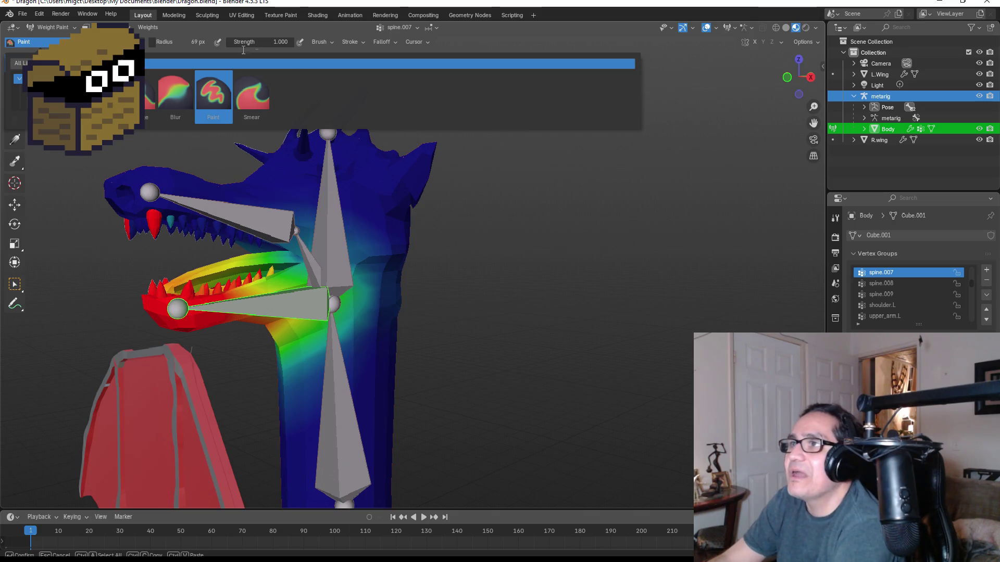
{"action": "key", "text": "Escape"}
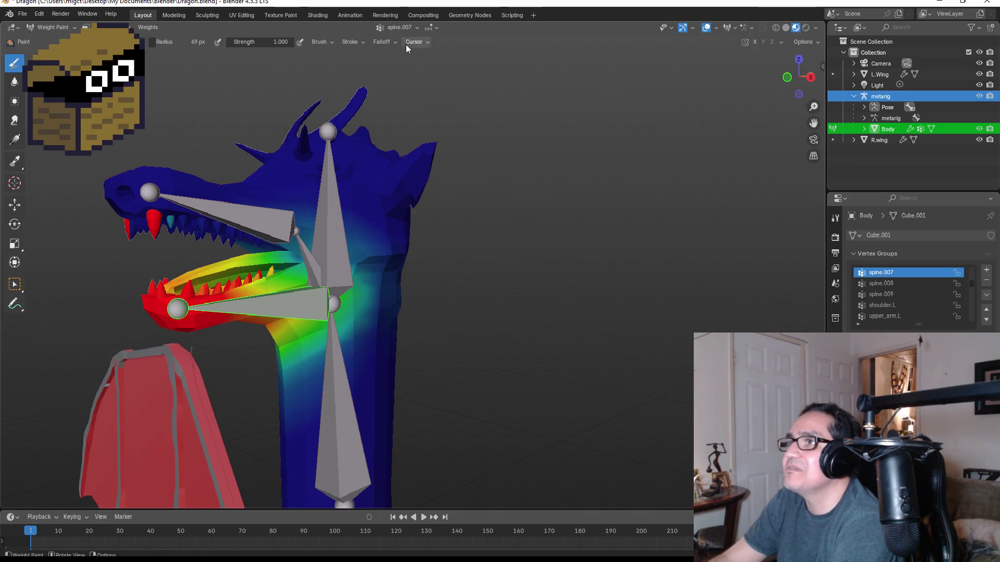
{"action": "left_click", "coordinate": [396, 45]}
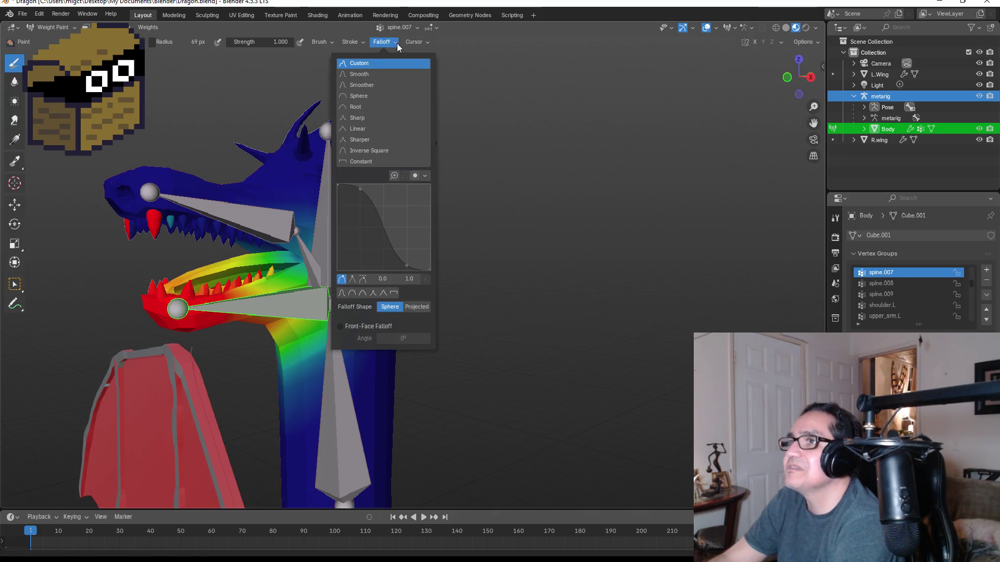
{"action": "left_click", "coordinate": [365, 45]}
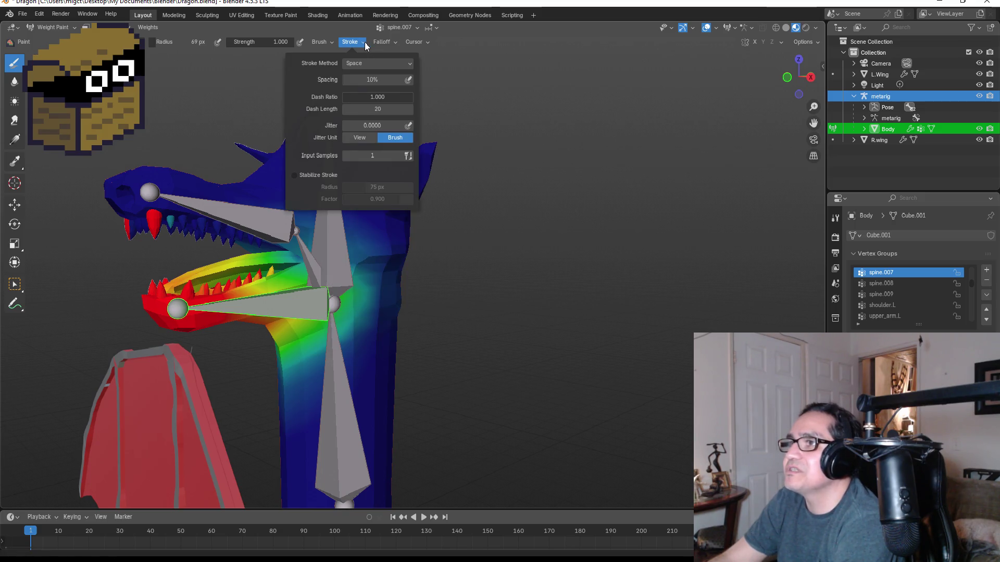
{"action": "left_click", "coordinate": [360, 45]}
{"action": "left_click", "coordinate": [332, 42]}
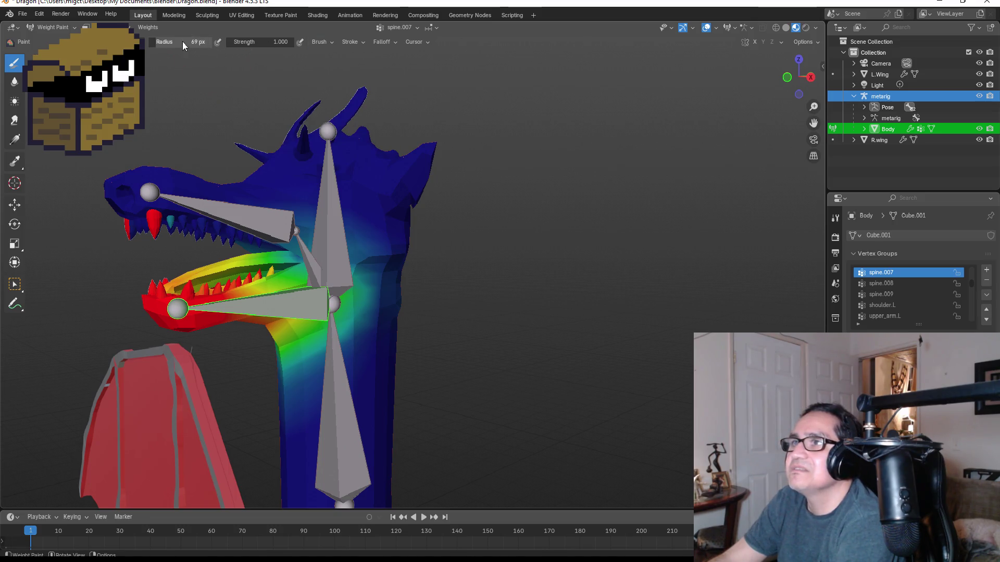
{"action": "left_click", "coordinate": [393, 44]}
{"action": "mouse_move", "coordinate": [430, 46]}
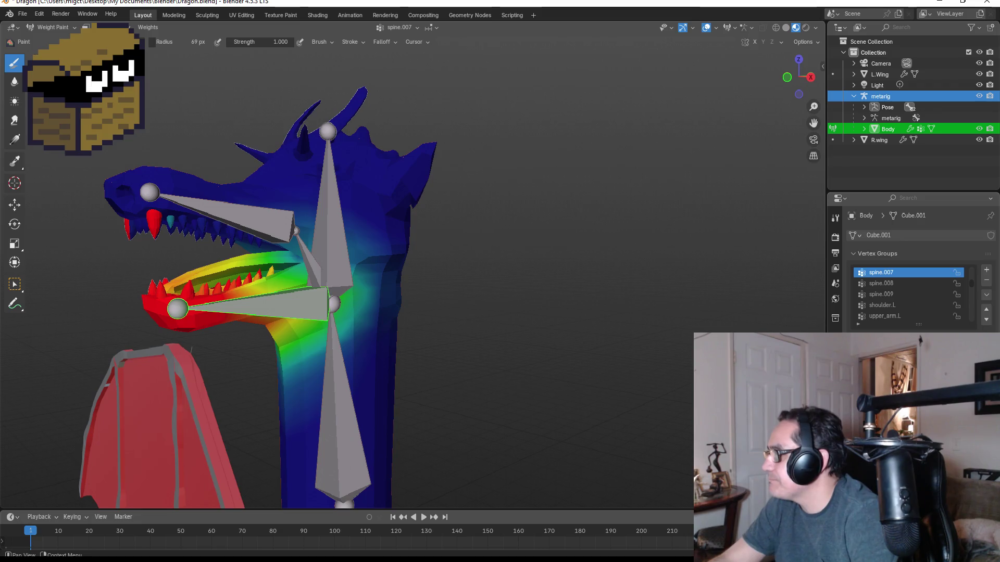
- Scroll through the Properties panel and view the head from the front
{"action": "scroll", "coordinate": [917, 271], "scroll_direction": "down", "scroll_amount": 1}
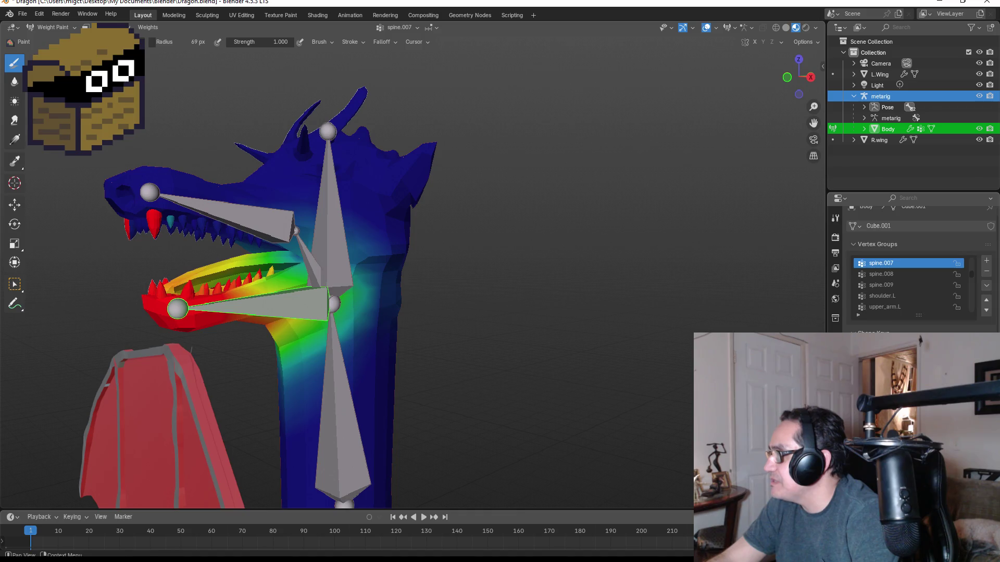
{"action": "scroll", "coordinate": [917, 260], "scroll_direction": "down", "scroll_amount": 3}
{"action": "scroll", "coordinate": [916, 261], "scroll_direction": "up", "scroll_amount": 3}
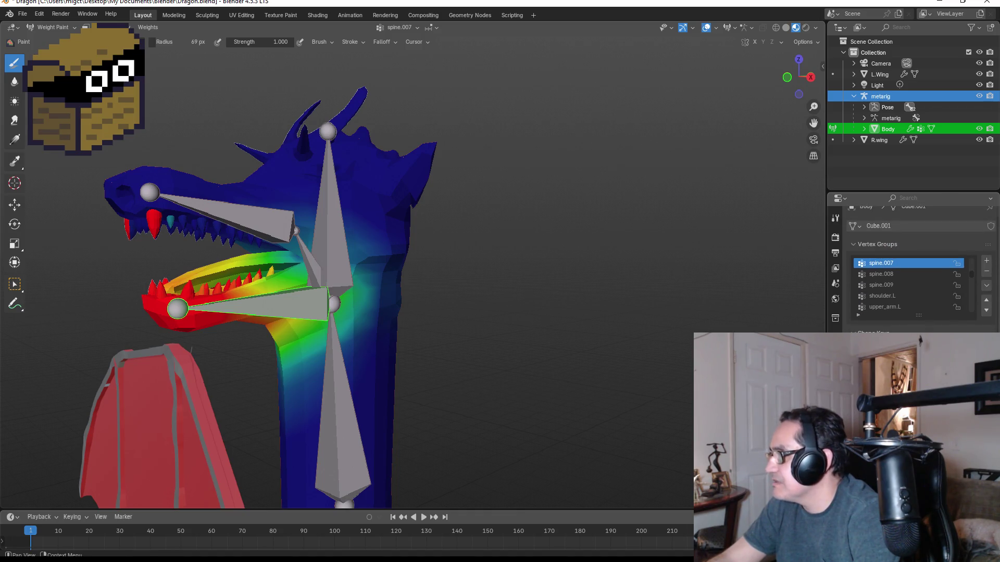
{"action": "scroll", "coordinate": [916, 260], "scroll_direction": "down", "scroll_amount": 5}
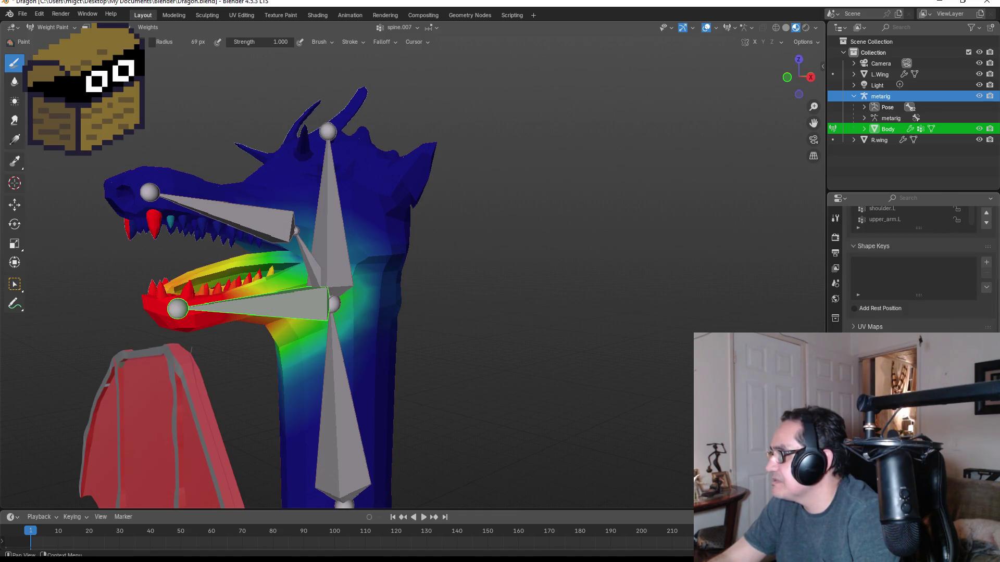
{"action": "scroll", "coordinate": [917, 260], "scroll_direction": "up", "scroll_amount": 5}
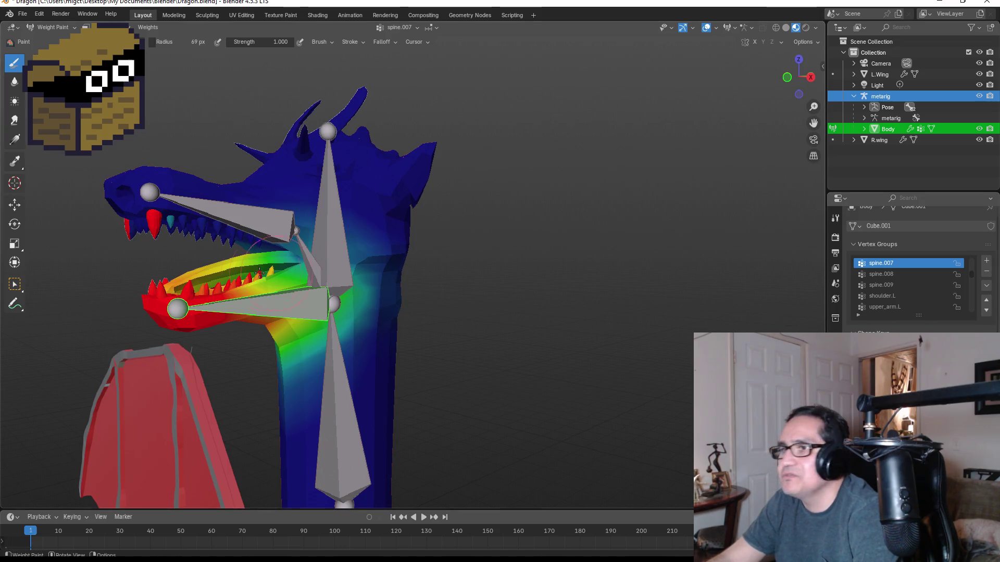
{"action": "mouse_move", "coordinate": [208, 237]}
{"action": "middle_mouse_down"}
{"action": "mouse_move", "coordinate": [245, 237]}
{"action": "mouse_move", "coordinate": [188, 235]}
{"action": "middle_mouse_up"}
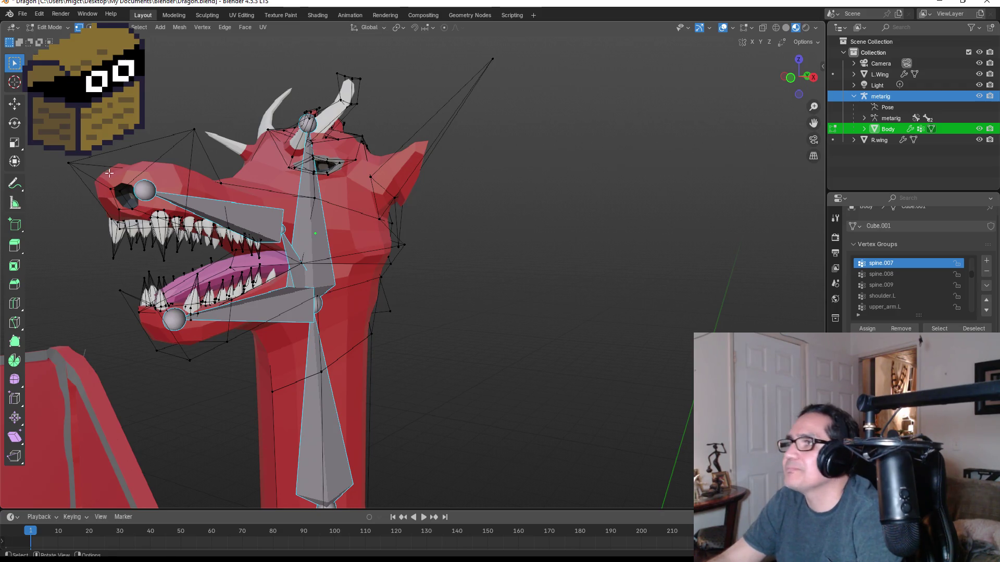
- Box-select the teeth vertices, then return to Weight Paint with Ctrl+Tab to inspect the lower jaw
{"action": "left_click_drag", "start_coordinate": [152, 209], "coordinate": [170, 260]}
{"action": "middle_click_drag", "start_coordinate": [172, 250], "coordinate": [239, 254]}
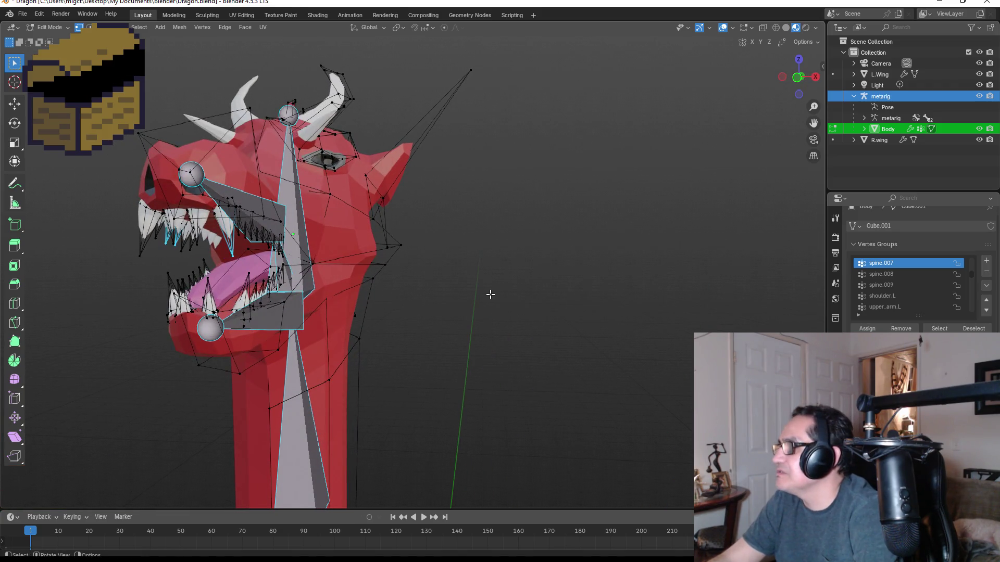
{"action": "key", "text": "ctrl+Tab"}
{"action": "middle_click_drag", "start_coordinate": [208, 206], "coordinate": [393, 269]}
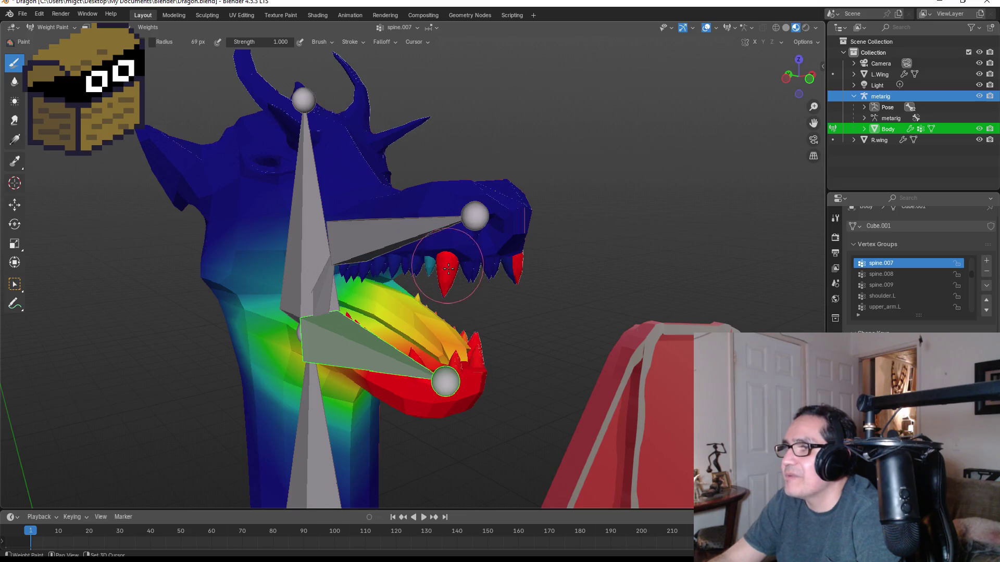
- Subtract the spine.007 weight from the stray upper tooth
{"action": "middle_click_drag", "start_coordinate": [503, 248], "coordinate": [169, 240]}
{"action": "left_click_drag", "start_coordinate": [151, 231], "coordinate": [153, 246], "text": "ctrl"}
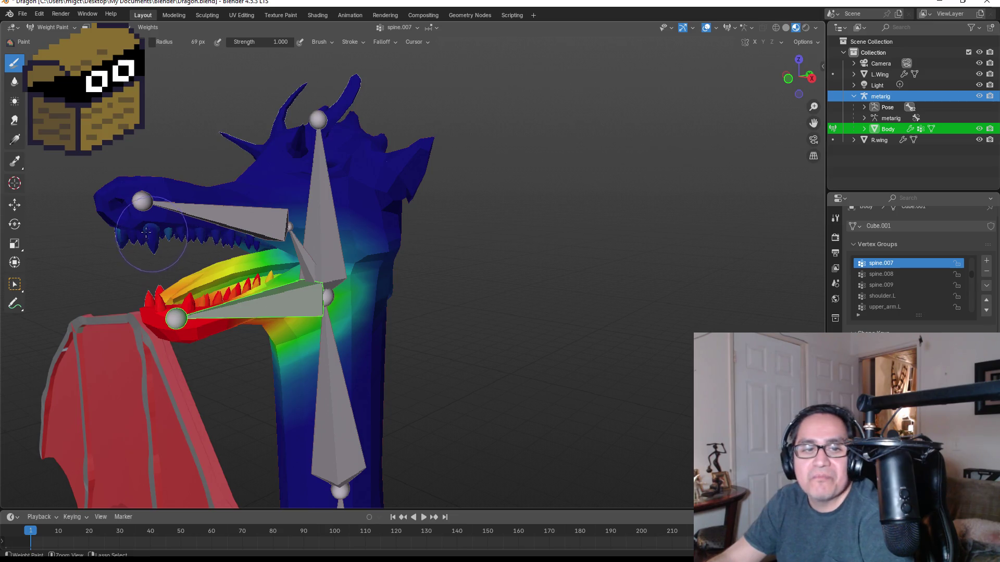
{"action": "mouse_move", "coordinate": [149, 234]}
{"action": "middle_mouse_down"}
{"action": "mouse_move", "coordinate": [292, 212]}
{"action": "mouse_move", "coordinate": [314, 226]}
{"action": "middle_mouse_up"}
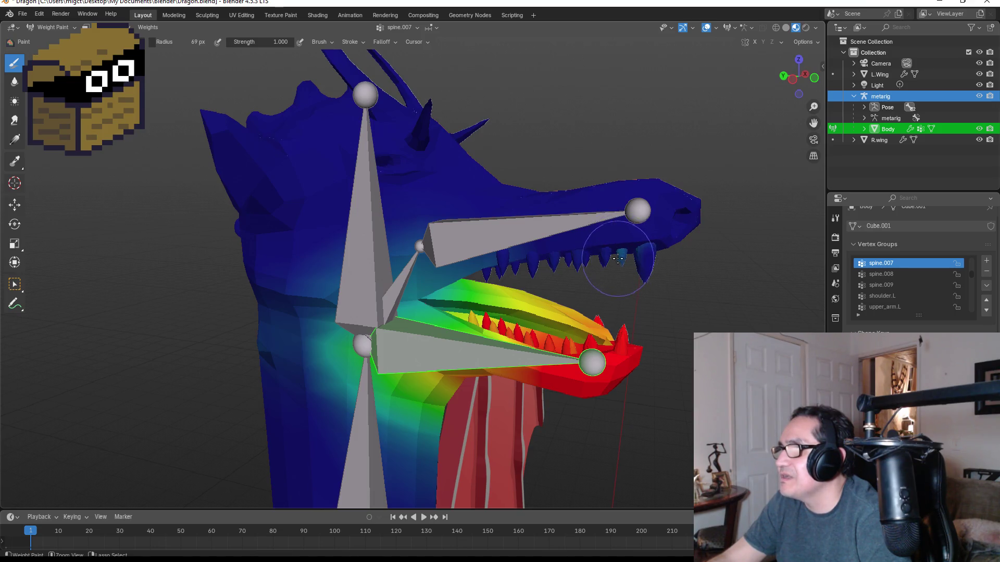
{"action": "mouse_move", "coordinate": [646, 251]}
{"action": "middle_mouse_down"}
{"action": "mouse_move", "coordinate": [510, 251]}
{"action": "mouse_move", "coordinate": [213, 229]}
{"action": "mouse_move", "coordinate": [208, 219]}
{"action": "mouse_move", "coordinate": [365, 216]}
{"action": "mouse_move", "coordinate": [306, 256]}
{"action": "middle_mouse_up"}
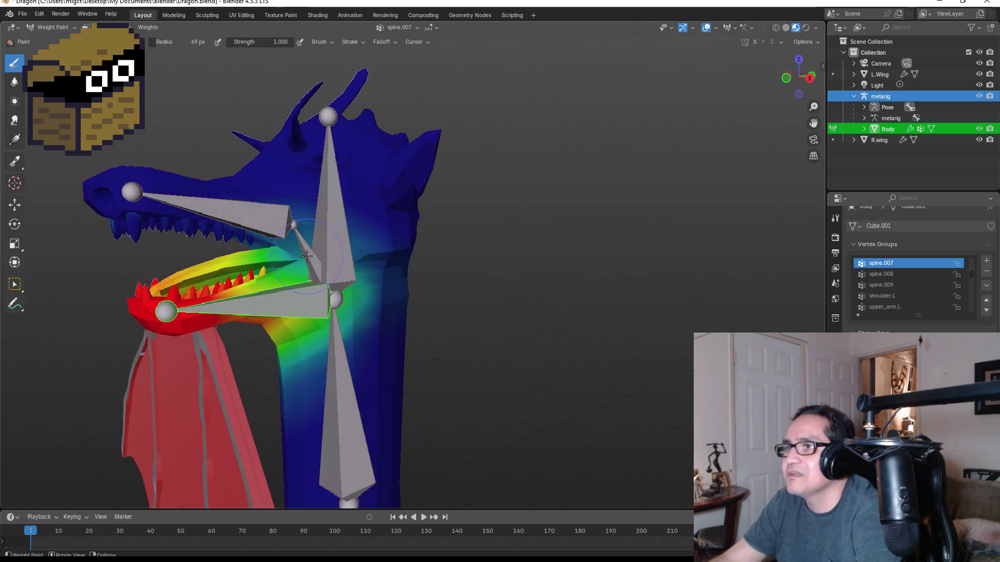
- Test-rotate the upper jaw bone to check its deformation
{"action": "left_click", "coordinate": [14, 284]}
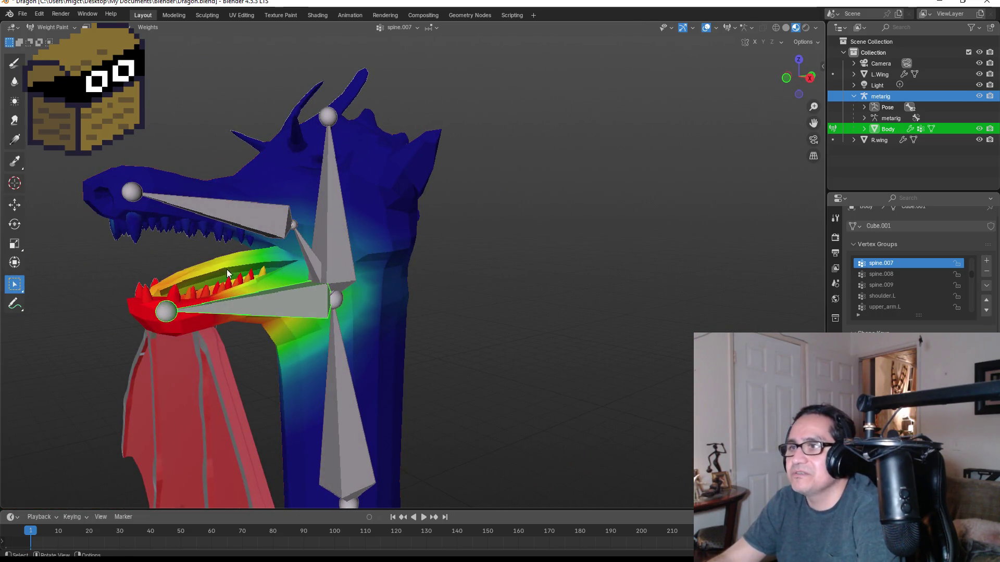
{"action": "left_click", "coordinate": [309, 256]}
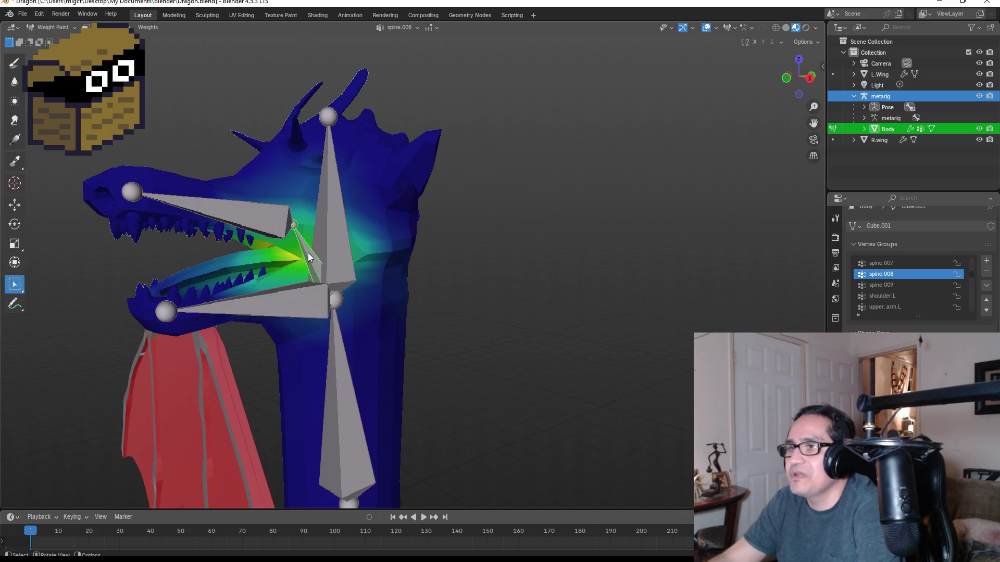
{"action": "key", "text": "r"}
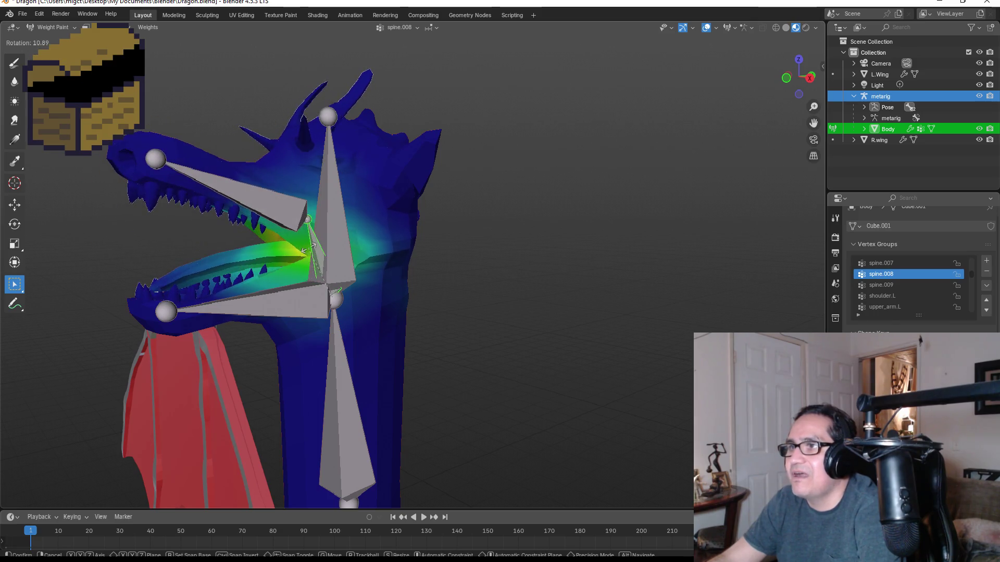
{"action": "left_click", "coordinate": [263, 227]}
{"action": "left_click", "coordinate": [258, 215]}
{"action": "key", "text": "r"}
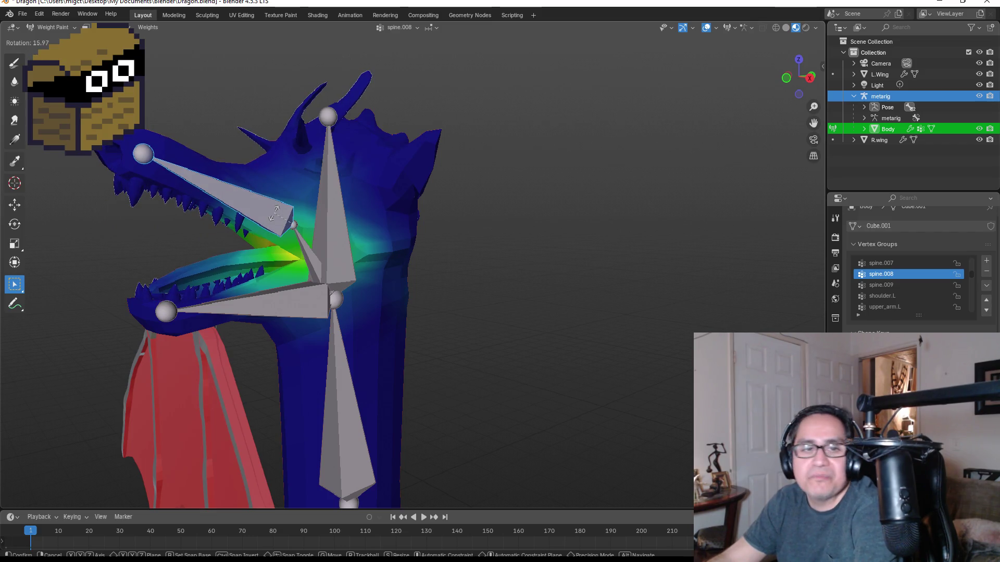
{"action": "right_click", "coordinate": [284, 214]}
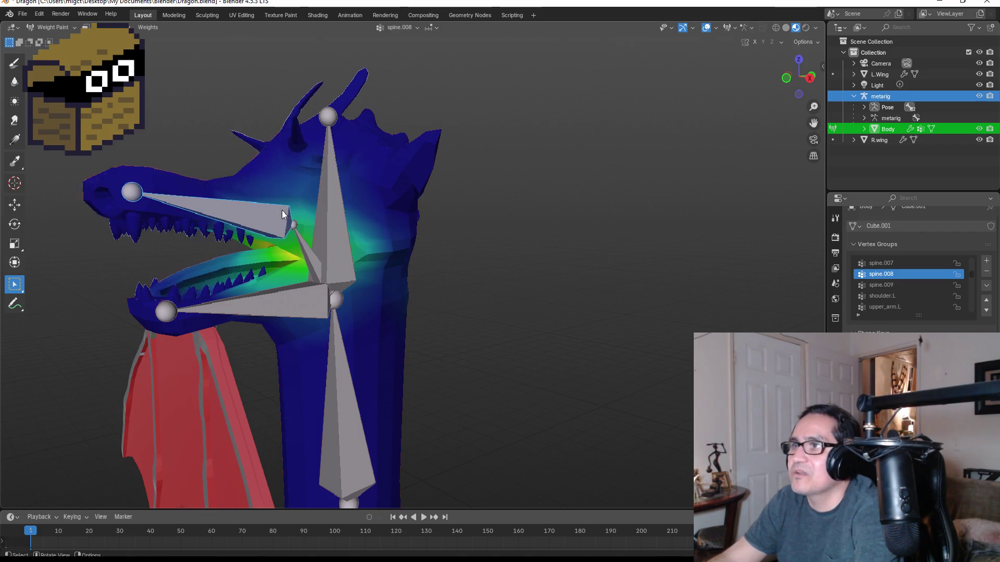
- Rotate the lower jaw to test its weights, then resume weight painting
{"action": "left_click", "coordinate": [260, 304]}
{"action": "key", "text": "r"}
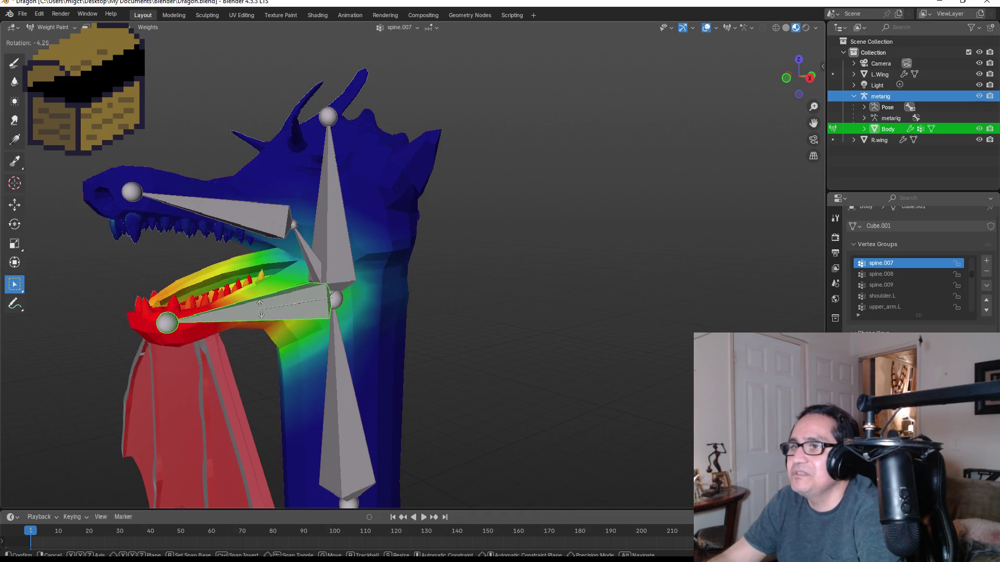
{"action": "left_click", "coordinate": [263, 304]}
{"action": "mouse_move", "coordinate": [175, 244]}
{"action": "middle_mouse_down"}
{"action": "mouse_move", "coordinate": [288, 233]}
{"action": "mouse_move", "coordinate": [273, 255]}
{"action": "mouse_move", "coordinate": [371, 293]}
{"action": "middle_mouse_up"}
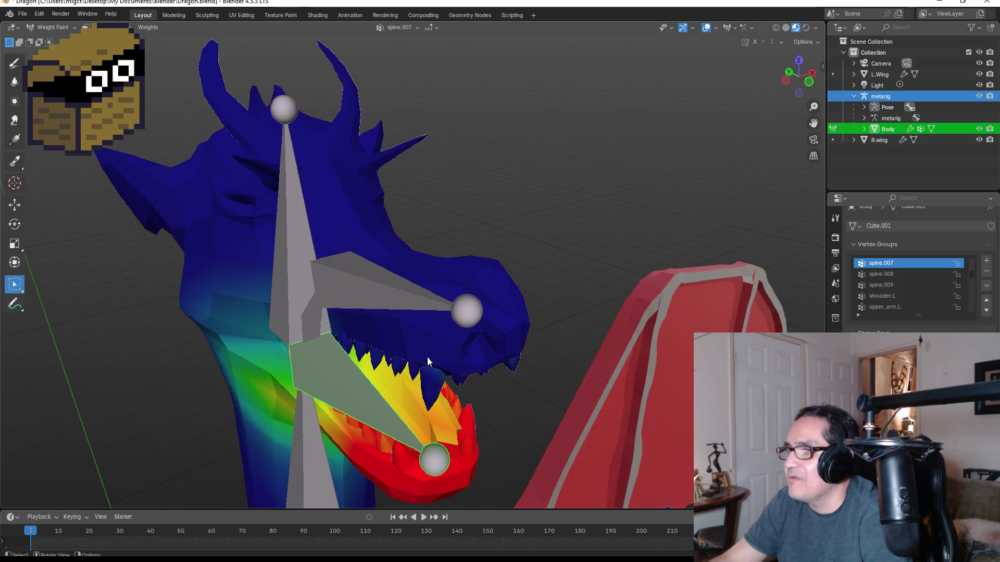
{"action": "left_click", "coordinate": [15, 63]}
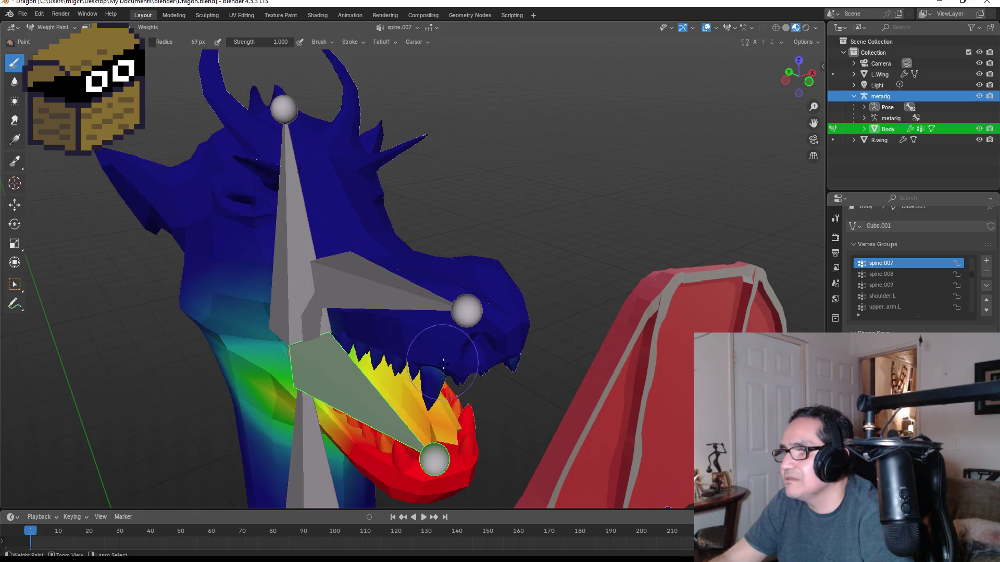
- Inspect the jaw in wireframe shading, then return to solid shading
{"action": "middle_click_drag", "start_coordinate": [442, 363], "coordinate": [444, 215]}
{"action": "key", "text": "z"}
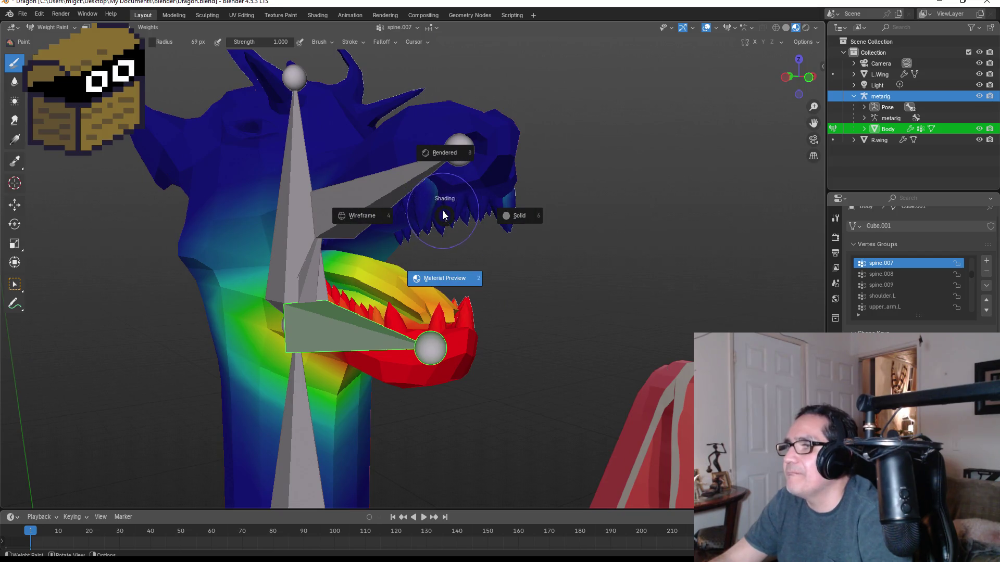
{"action": "left_click", "coordinate": [411, 214]}
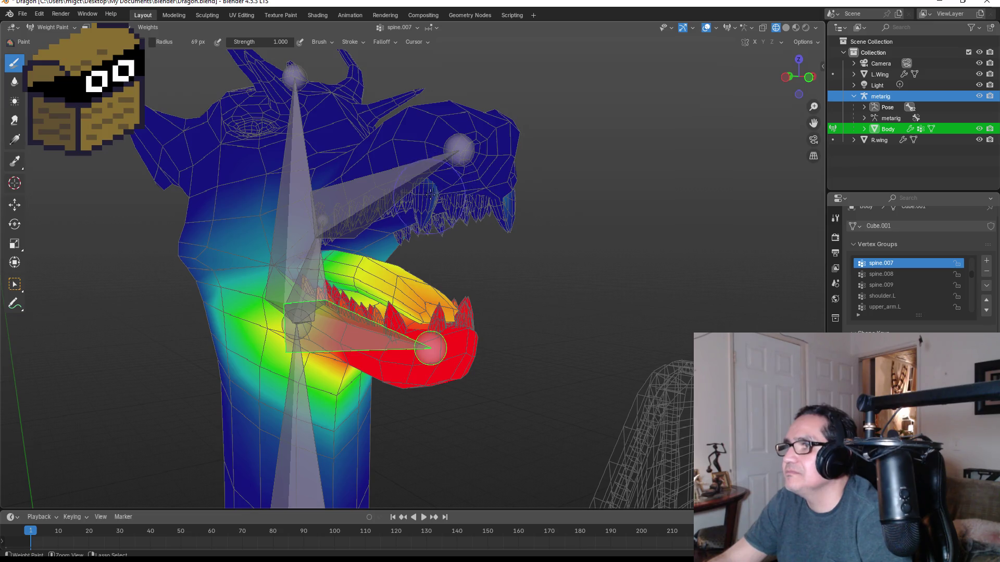
{"action": "mouse_move", "coordinate": [477, 199]}
{"action": "middle_mouse_down"}
{"action": "mouse_move", "coordinate": [373, 254]}
{"action": "mouse_move", "coordinate": [182, 228]}
{"action": "middle_mouse_up"}
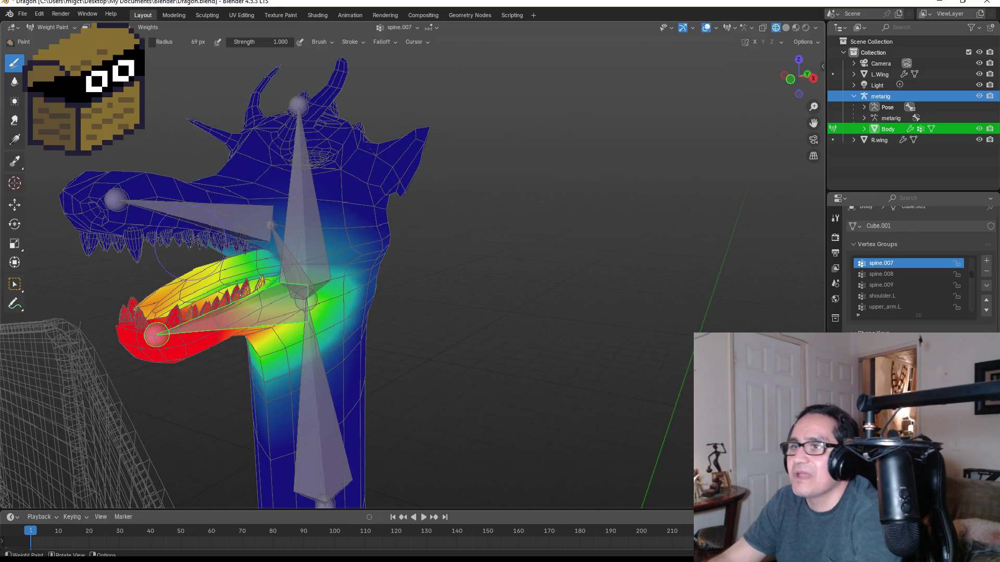
{"action": "key", "text": "z"}
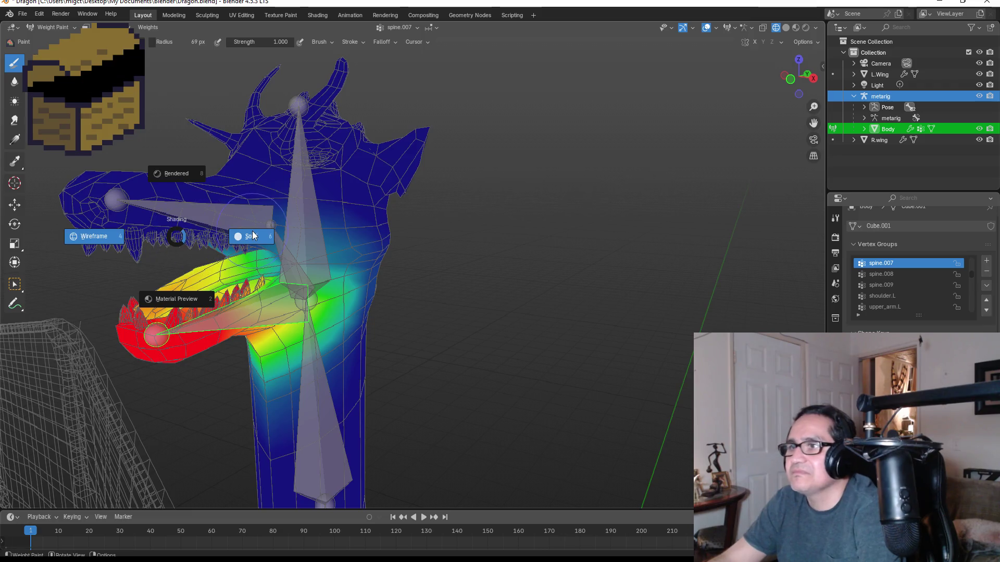
{"action": "left_click", "coordinate": [257, 238]}
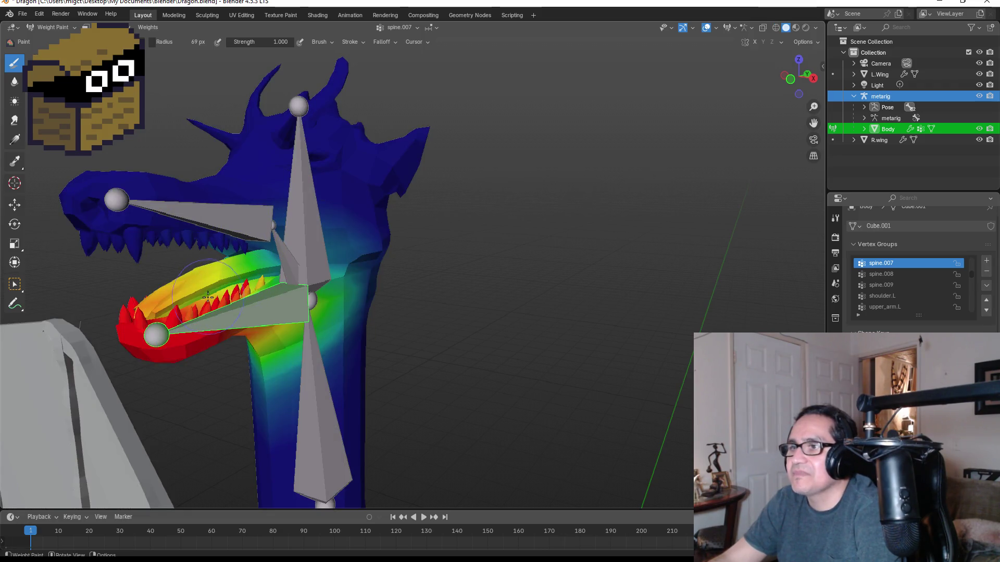
- Test the jaw rotation once more and select the spine.006 head bone
{"action": "left_click", "coordinate": [17, 288]}
{"action": "key", "text": "r"}
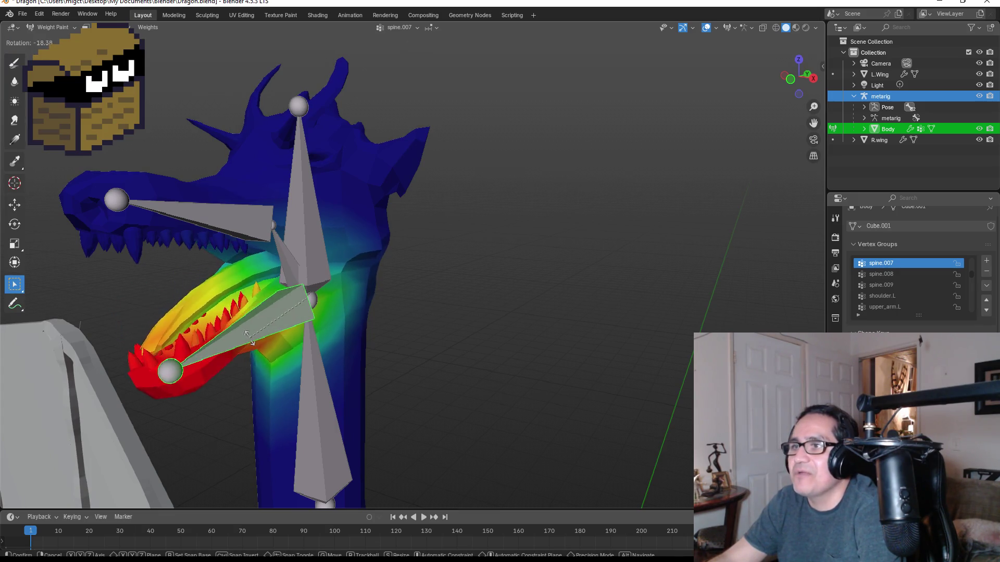
{"action": "key", "text": "Escape"}
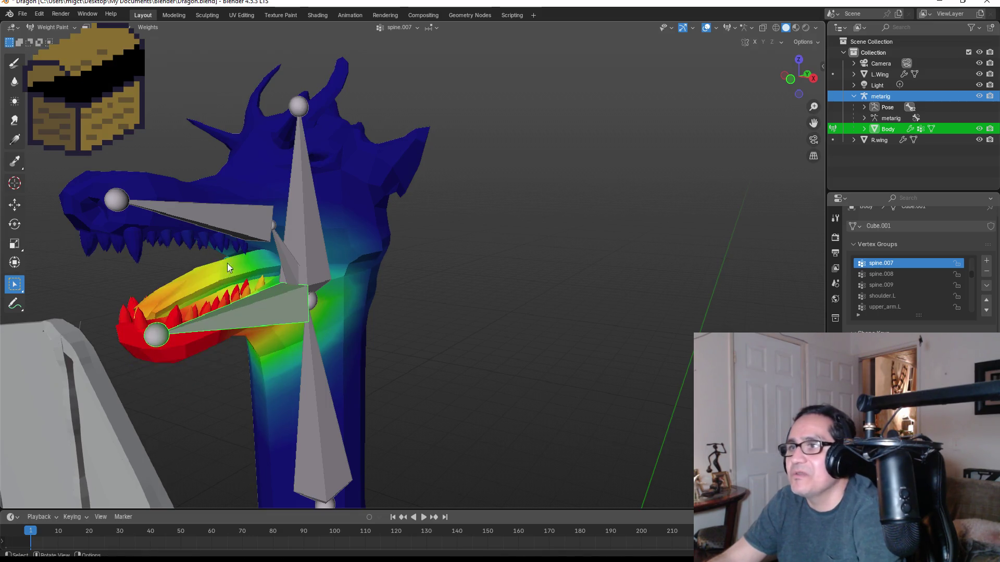
{"action": "left_click", "coordinate": [317, 192]}
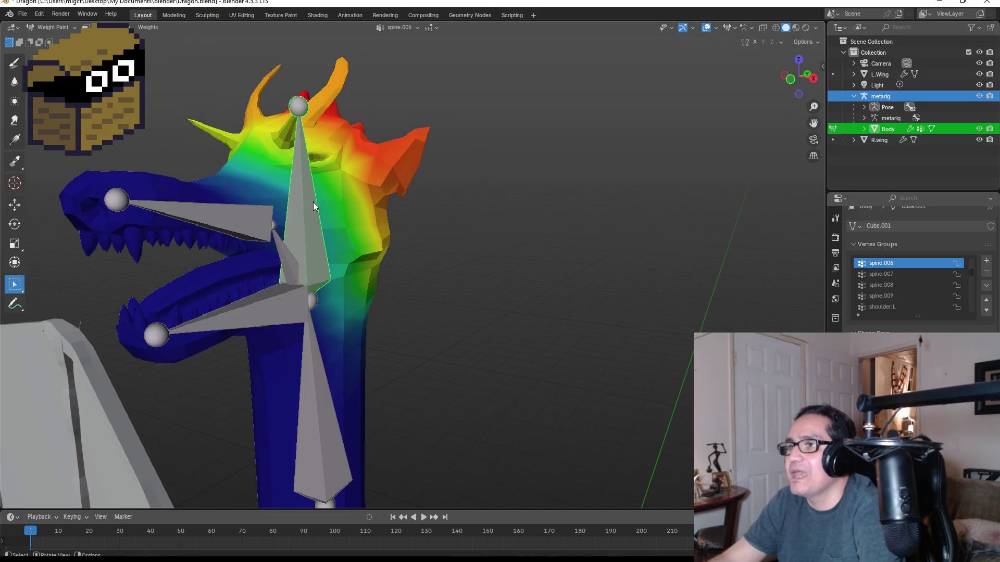
- Test the spine.006 bone with a quick rotation, then take a straight side view of the head
{"action": "key", "text": "r"}
{"action": "key", "text": "Escape"}
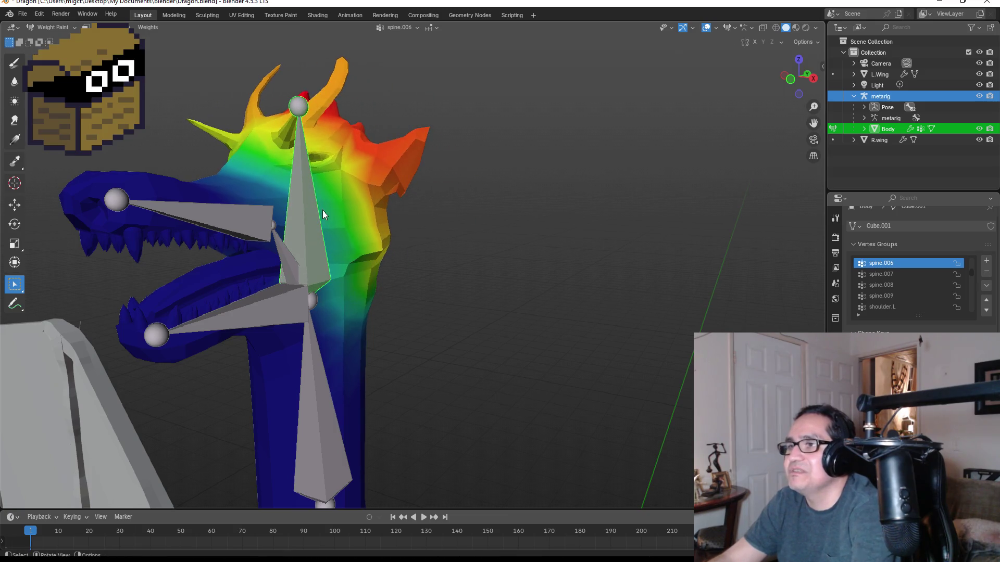
{"action": "mouse_move", "coordinate": [356, 213]}
{"action": "middle_mouse_down"}
{"action": "mouse_move", "coordinate": [391, 223]}
{"action": "mouse_move", "coordinate": [301, 216]}
{"action": "middle_mouse_up"}
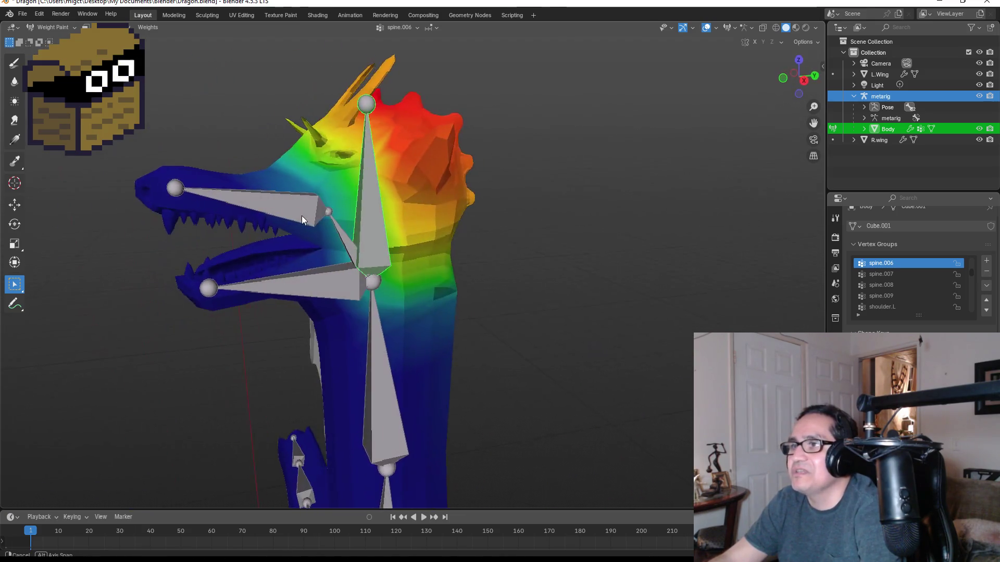
{"action": "key", "text": "KP_3"}
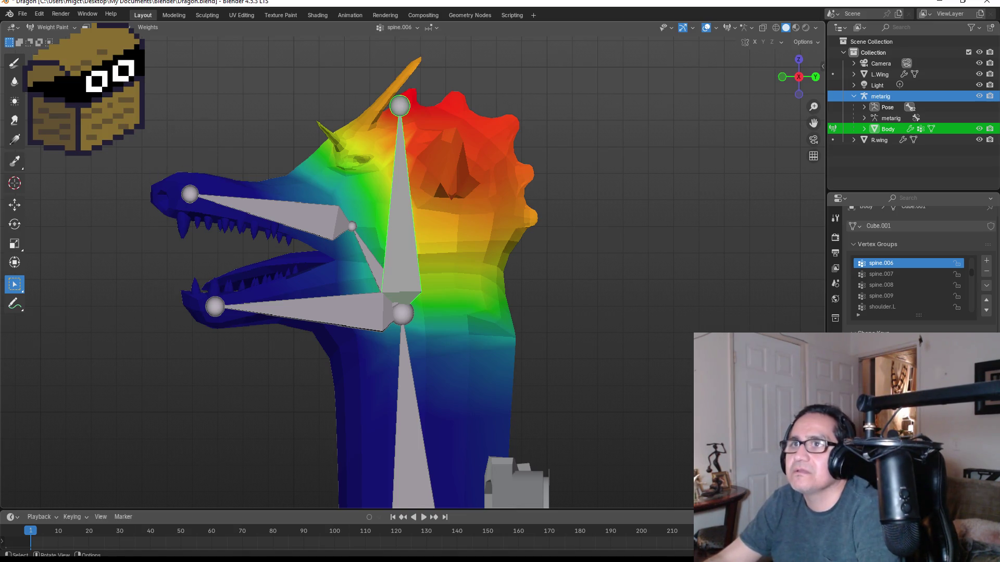
- Paint spine.006 weight over the upper jaw, lower jaw, upper neck, snout and forehead
{"action": "left_click", "coordinate": [15, 63]}
{"action": "mouse_move", "coordinate": [298, 201]}
{"action": "left_mouse_down"}
{"action": "mouse_move", "coordinate": [163, 195]}
{"action": "mouse_move", "coordinate": [270, 177]}
{"action": "mouse_move", "coordinate": [333, 223]}
{"action": "mouse_move", "coordinate": [343, 267]}
{"action": "mouse_move", "coordinate": [212, 302]}
{"action": "mouse_move", "coordinate": [206, 291]}
{"action": "mouse_move", "coordinate": [256, 275]}
{"action": "mouse_move", "coordinate": [244, 281]}
{"action": "mouse_move", "coordinate": [250, 292]}
{"action": "left_mouse_up"}
{"action": "mouse_move", "coordinate": [319, 295]}
{"action": "left_mouse_down"}
{"action": "mouse_move", "coordinate": [466, 285]}
{"action": "mouse_move", "coordinate": [515, 268]}
{"action": "mouse_move", "coordinate": [453, 238]}
{"action": "mouse_move", "coordinate": [463, 232]}
{"action": "left_mouse_up"}
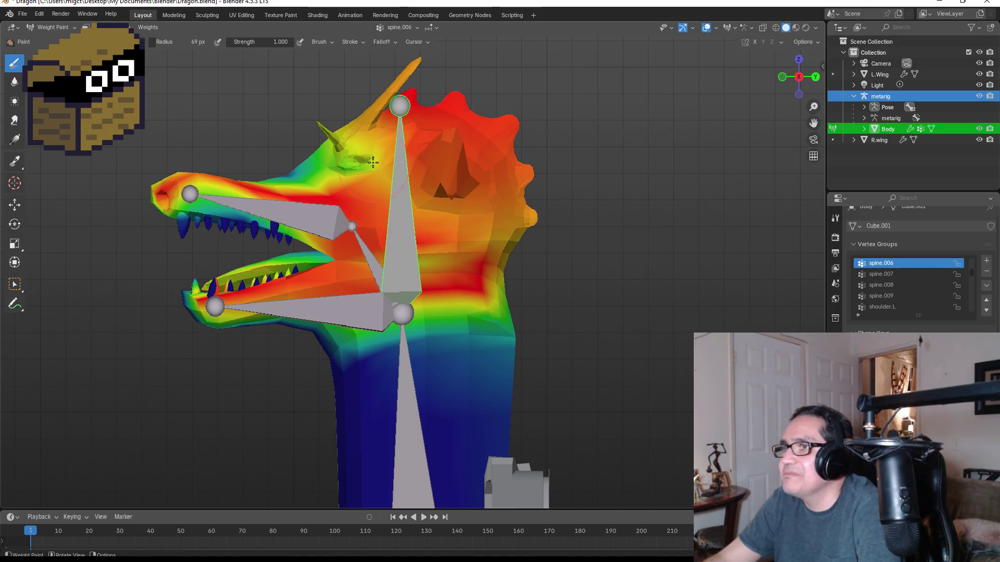
{"action": "mouse_move", "coordinate": [311, 157]}
{"action": "left_mouse_down"}
{"action": "mouse_move", "coordinate": [282, 179]}
{"action": "mouse_move", "coordinate": [266, 228]}
{"action": "mouse_move", "coordinate": [185, 224]}
{"action": "left_mouse_up"}
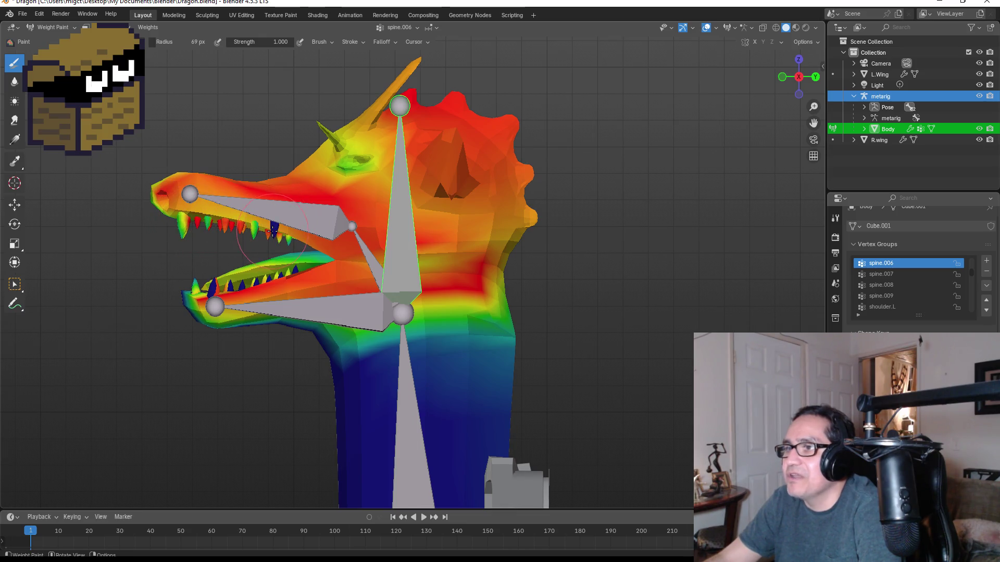
{"action": "middle_click_drag", "start_coordinate": [274, 225], "coordinate": [208, 211]}
{"action": "scroll", "coordinate": [202, 210], "scroll_direction": "up", "scroll_amount": 4}
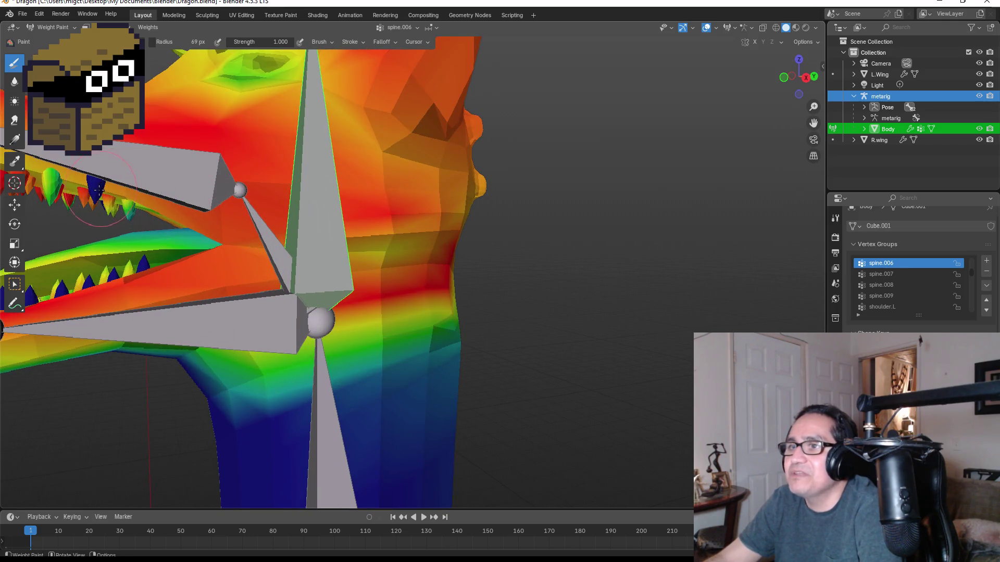
{"action": "middle_click_drag", "start_coordinate": [107, 183], "coordinate": [113, 259]}
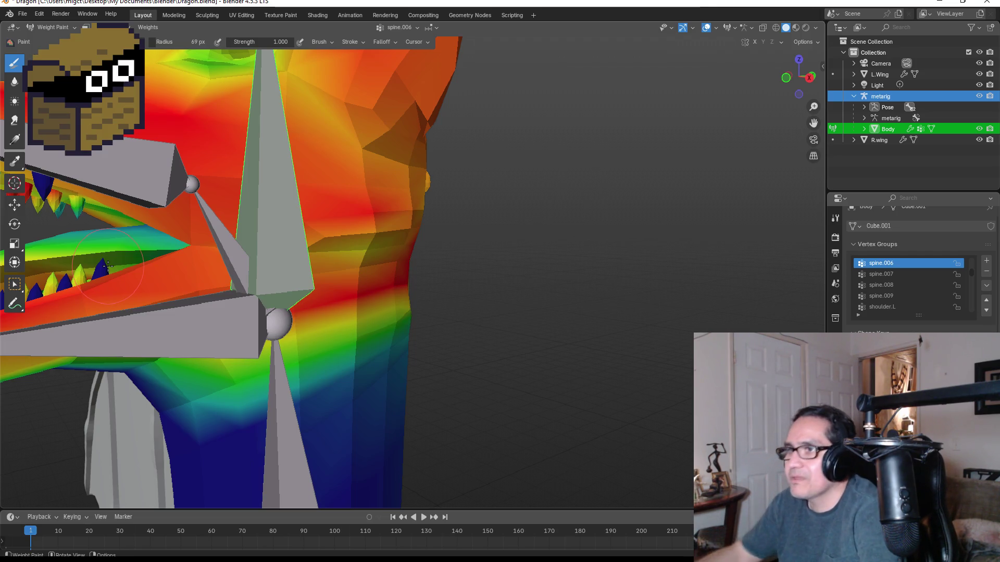
- Paint full spine.006 weight onto the lower jaw teeth
{"action": "scroll", "coordinate": [153, 266], "scroll_direction": "down", "scroll_amount": 3}
{"action": "scroll", "coordinate": [173, 231], "scroll_direction": "up", "scroll_amount": 2}
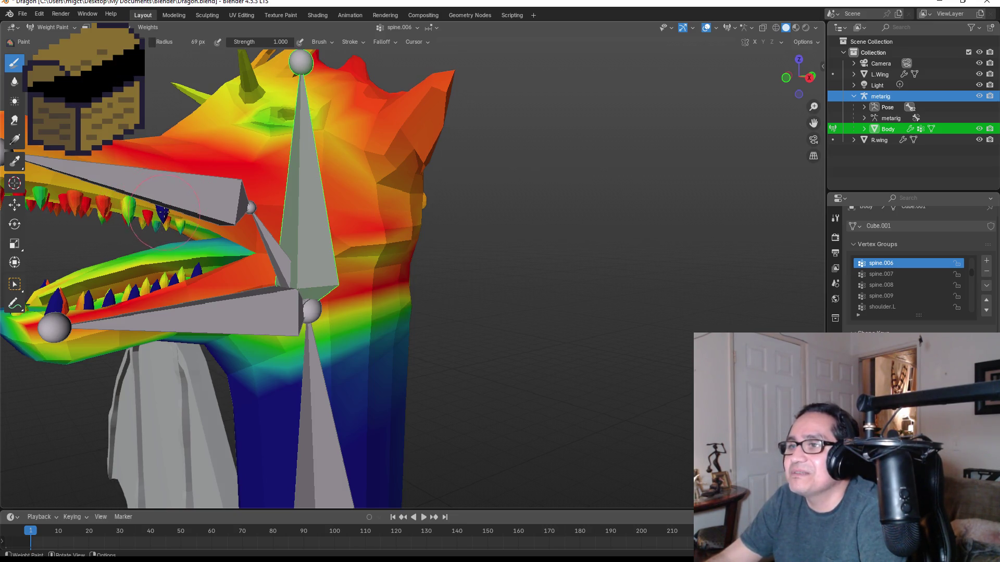
{"action": "middle_click_drag", "start_coordinate": [163, 213], "coordinate": [184, 285]}
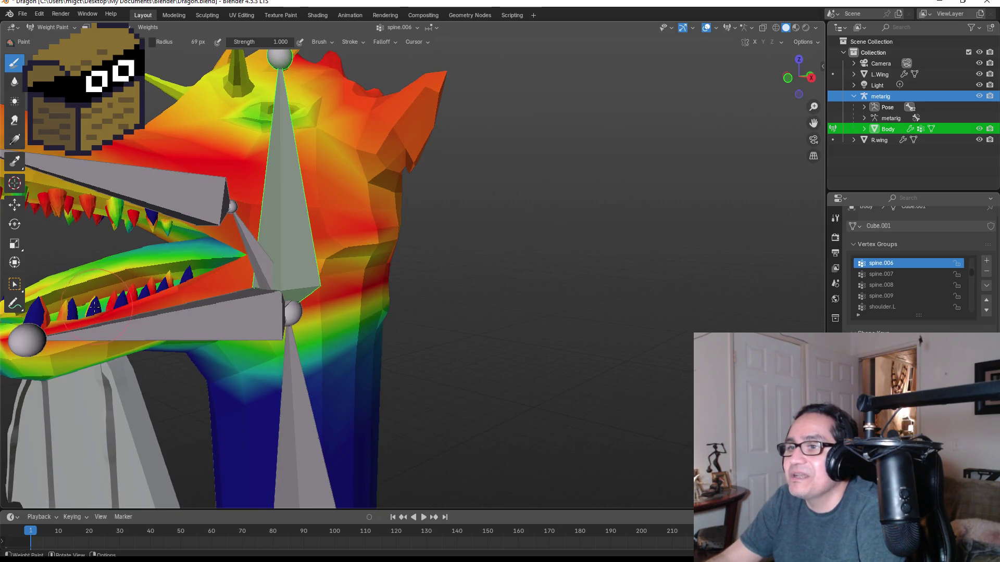
{"action": "left_click_drag", "start_coordinate": [95, 314], "coordinate": [35, 316]}
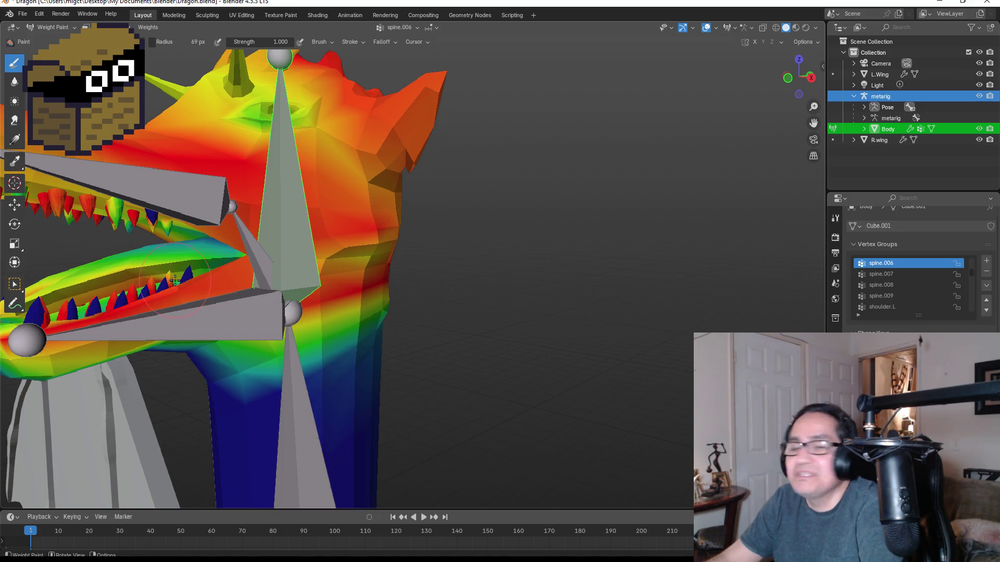
- From a front view, paint the upper jaw and snout to full weight
{"action": "mouse_move", "coordinate": [177, 279]}
{"action": "middle_mouse_down"}
{"action": "mouse_move", "coordinate": [263, 264]}
{"action": "mouse_move", "coordinate": [273, 329]}
{"action": "middle_mouse_up"}
{"action": "middle_click_drag", "start_coordinate": [301, 283], "coordinate": [323, 286]}
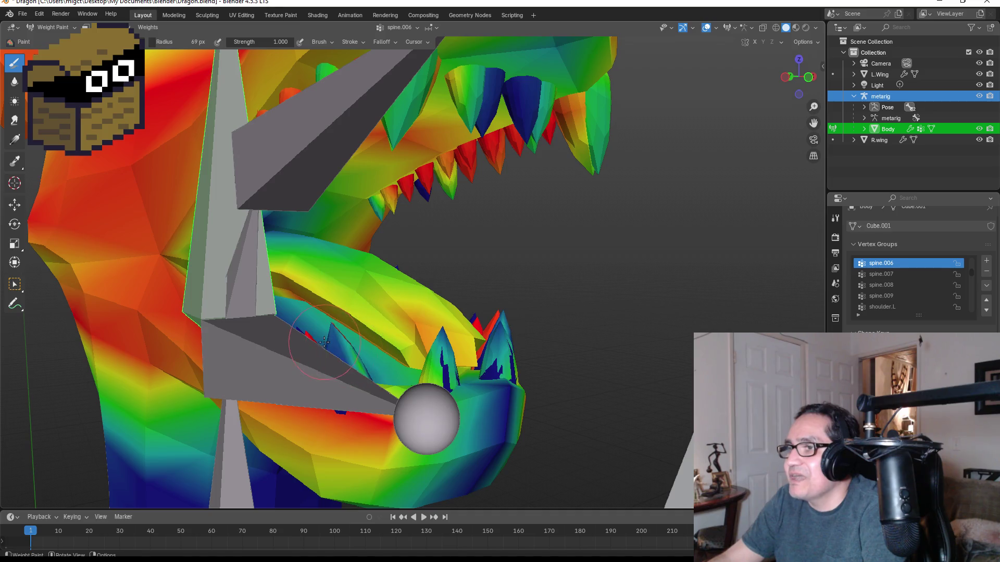
{"action": "middle_click_drag", "start_coordinate": [299, 328], "coordinate": [171, 314]}
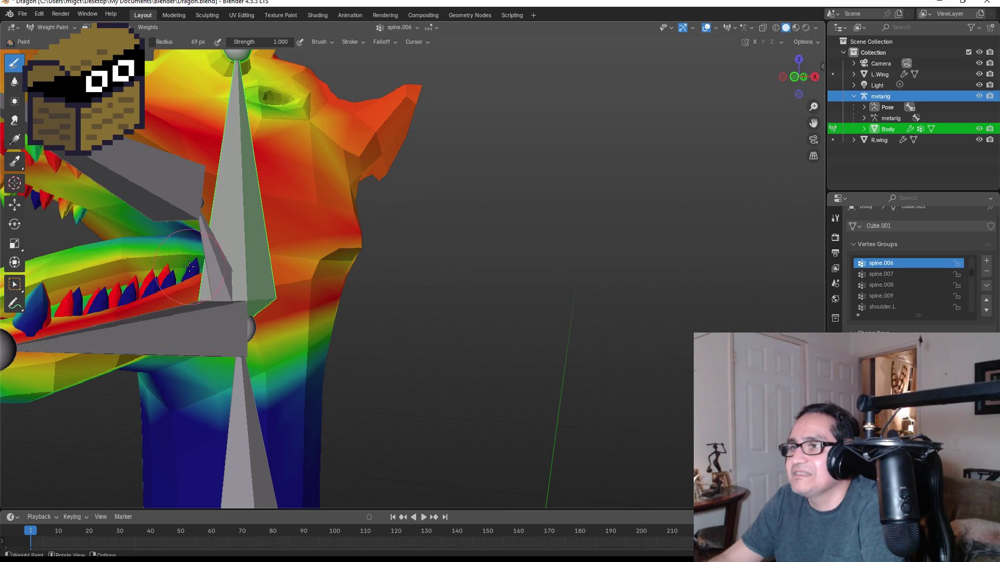
{"action": "scroll", "coordinate": [198, 309], "scroll_direction": "down", "scroll_amount": 5}
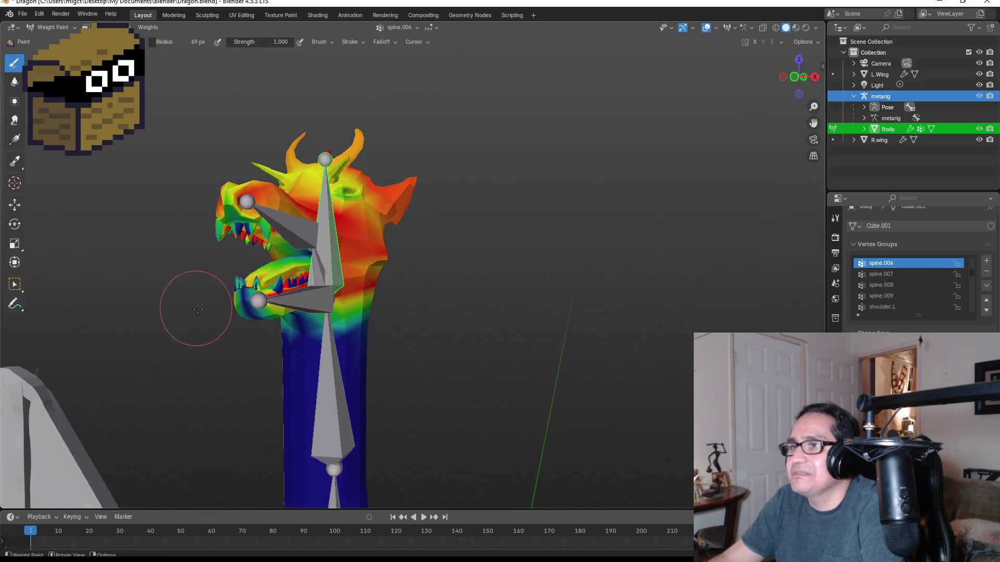
{"action": "scroll", "coordinate": [292, 297], "scroll_direction": "up", "scroll_amount": 2}
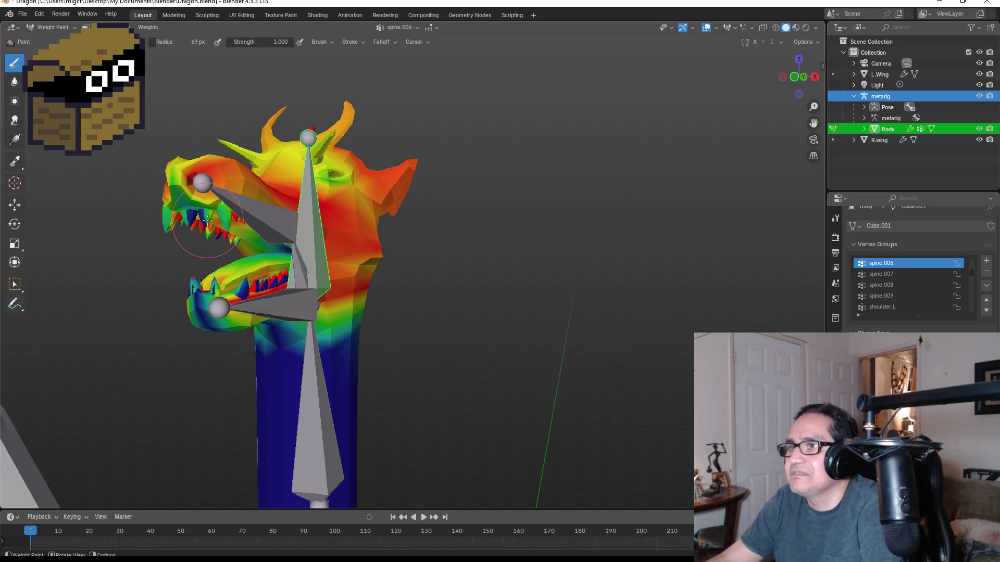
{"action": "mouse_move", "coordinate": [187, 218]}
{"action": "left_mouse_down"}
{"action": "mouse_move", "coordinate": [161, 190]}
{"action": "mouse_move", "coordinate": [195, 195]}
{"action": "mouse_move", "coordinate": [184, 181]}
{"action": "mouse_move", "coordinate": [200, 211]}
{"action": "mouse_move", "coordinate": [237, 228]}
{"action": "mouse_move", "coordinate": [223, 284]}
{"action": "mouse_move", "coordinate": [196, 279]}
{"action": "mouse_move", "coordinate": [201, 292]}
{"action": "mouse_move", "coordinate": [268, 281]}
{"action": "left_mouse_up"}
- Zoom in on the head and pan to bring the jaw and teeth into view
{"action": "middle_click_drag", "start_coordinate": [282, 271], "coordinate": [332, 267]}
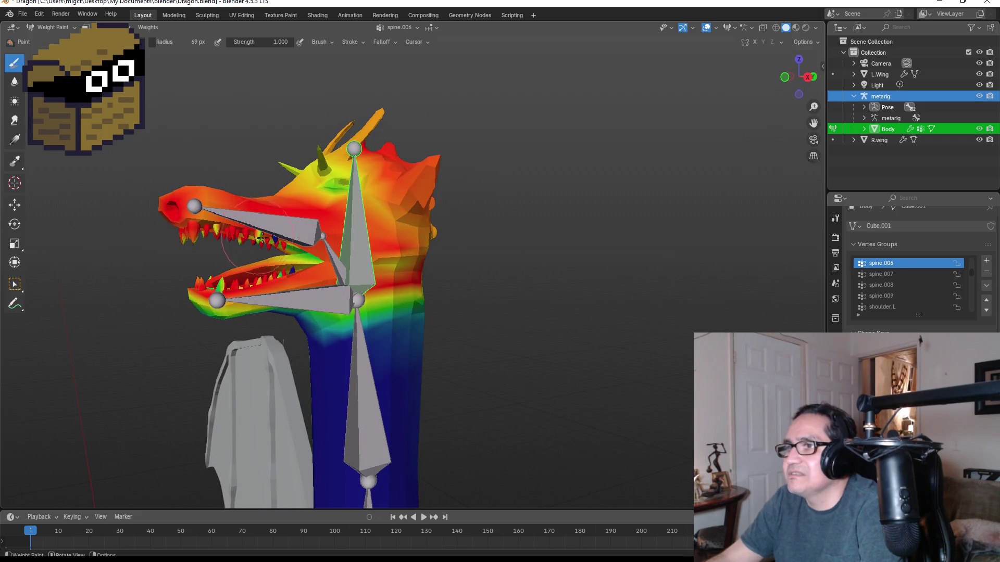
{"action": "scroll", "coordinate": [259, 238], "scroll_direction": "up", "scroll_amount": 4}
{"action": "middle_click_drag", "start_coordinate": [260, 238], "coordinate": [239, 241]}
{"action": "scroll", "coordinate": [240, 241], "scroll_direction": "up", "scroll_amount": 3}
{"action": "middle_click_drag", "start_coordinate": [148, 223], "coordinate": [205, 269], "text": "shift"}
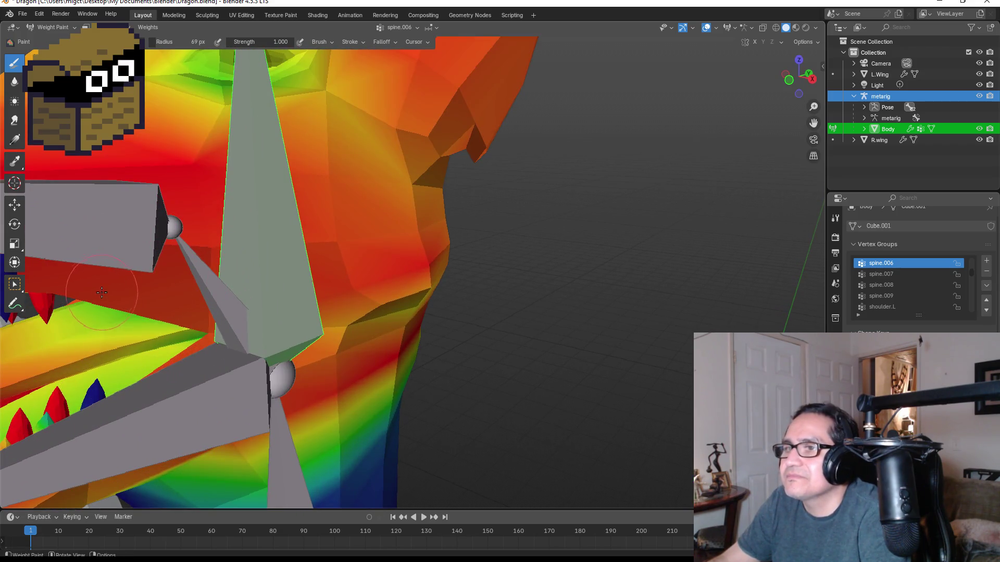
{"action": "middle_click_drag", "start_coordinate": [86, 292], "coordinate": [155, 371], "text": "shift"}
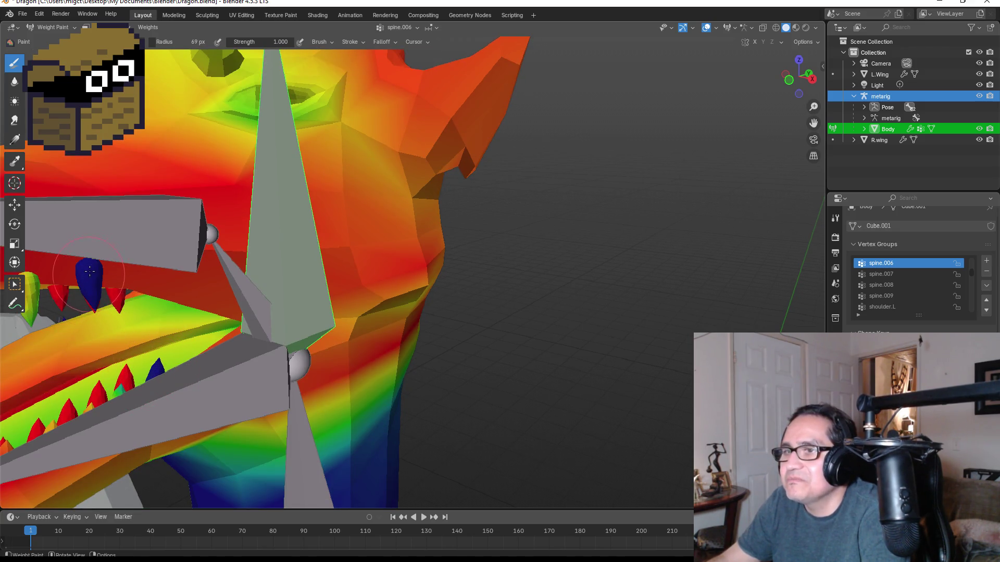
{"action": "middle_click_drag", "start_coordinate": [98, 279], "coordinate": [119, 299]}
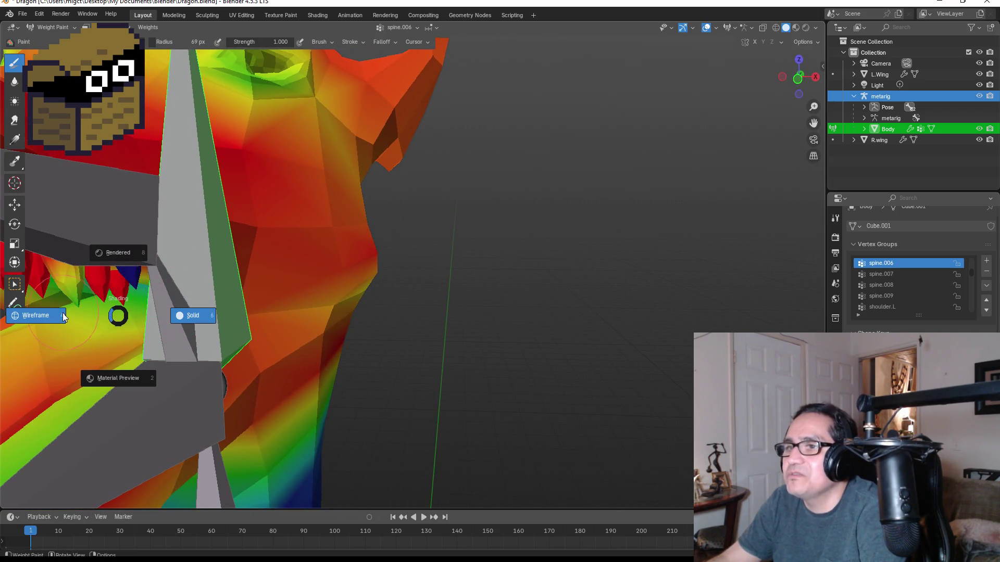
- Use see-through wireframe shading and resize the Draw brush radius to 70 px
{"action": "key", "text": "4"}
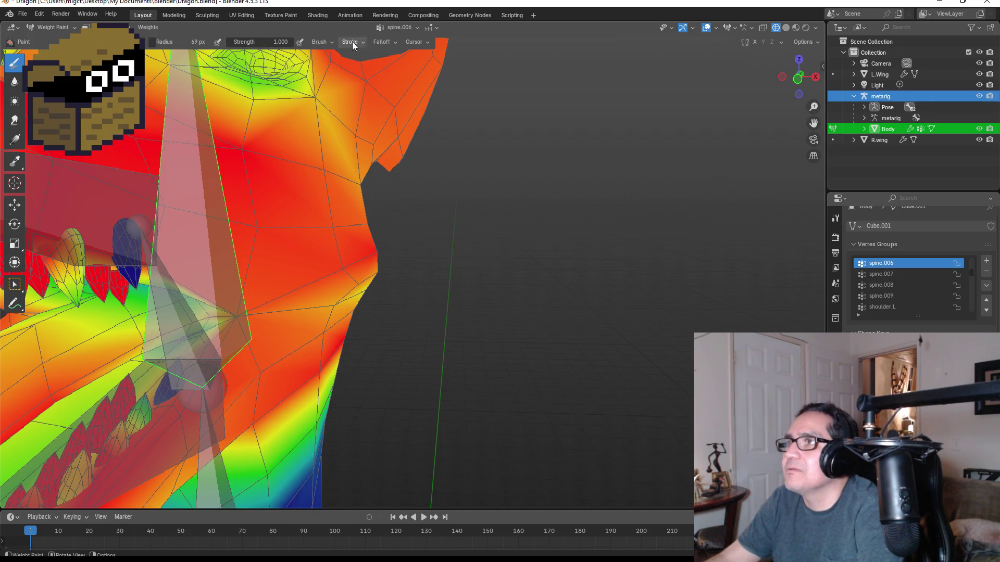
{"action": "left_click", "coordinate": [334, 43]}
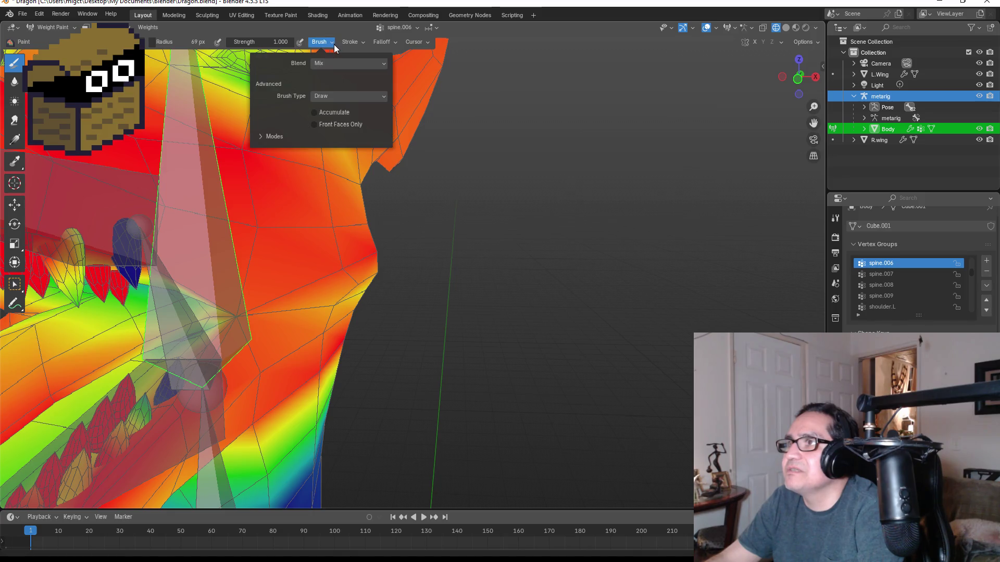
{"action": "key", "text": "f"}
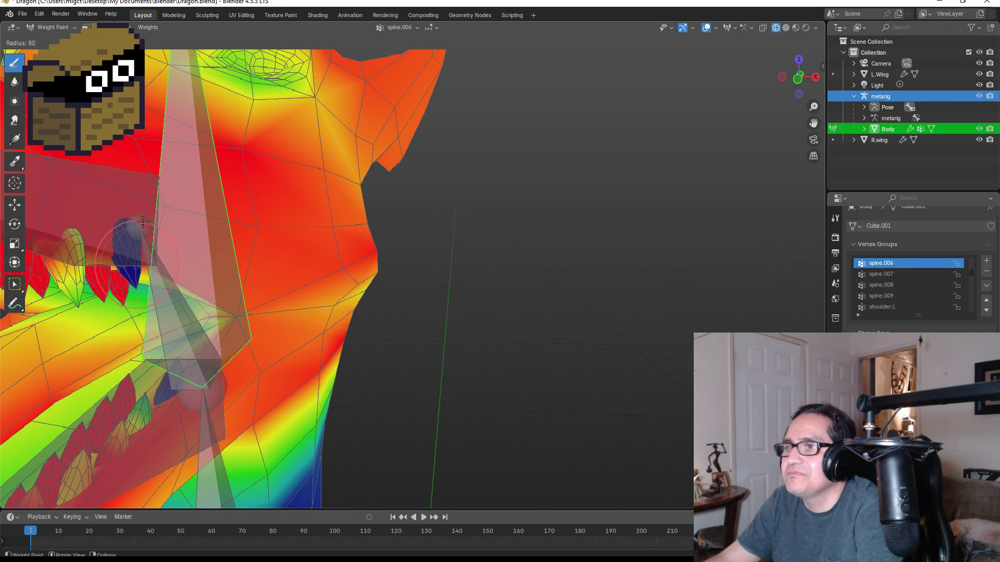
{"action": "left_click", "coordinate": [133, 252]}
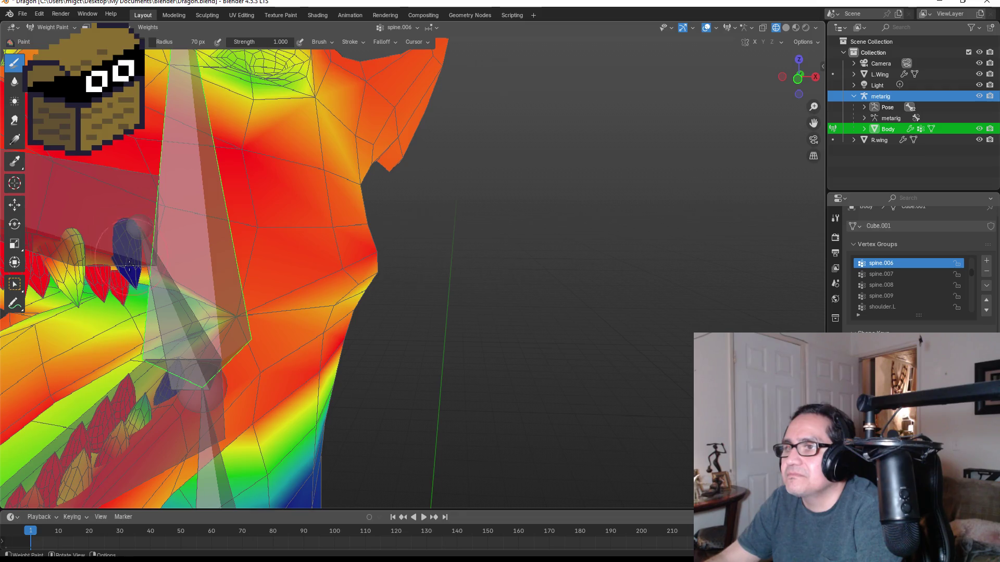
{"action": "mouse_move", "coordinate": [180, 369]}
{"action": "middle_mouse_down"}
{"action": "mouse_move", "coordinate": [163, 314]}
{"action": "mouse_move", "coordinate": [137, 277]}
{"action": "middle_mouse_up"}
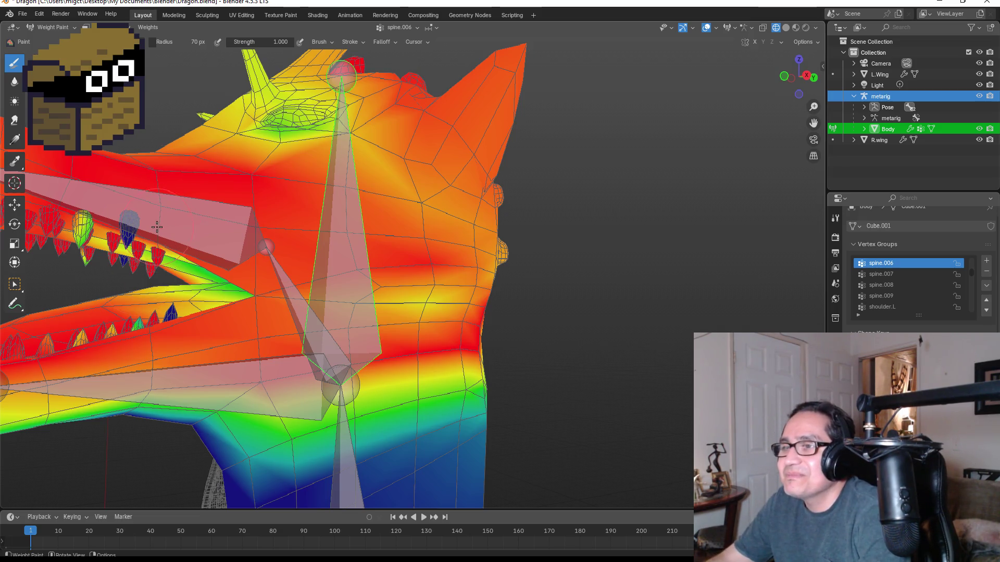
- Repaint the blue, dark-blue and green teeth inside the mouth to solid red spine.006 weight
{"action": "mouse_move", "coordinate": [157, 227]}
{"action": "middle_mouse_down"}
{"action": "mouse_move", "coordinate": [86, 214]}
{"action": "mouse_move", "coordinate": [147, 284]}
{"action": "middle_mouse_up"}
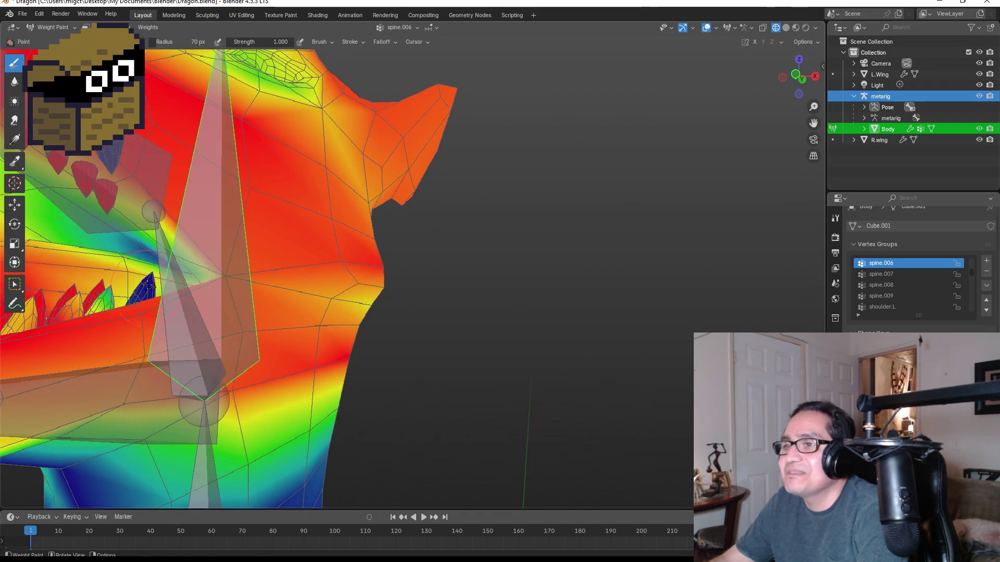
{"action": "mouse_move", "coordinate": [137, 280]}
{"action": "middle_mouse_down"}
{"action": "mouse_move", "coordinate": [117, 252]}
{"action": "mouse_move", "coordinate": [94, 258]}
{"action": "middle_mouse_up"}
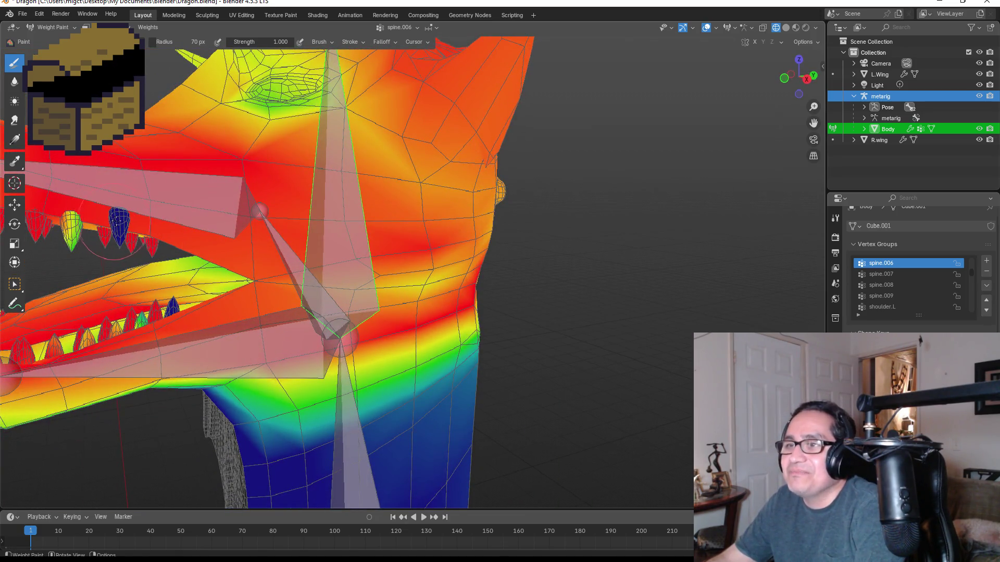
{"action": "middle_click_drag", "start_coordinate": [125, 228], "coordinate": [90, 236]}
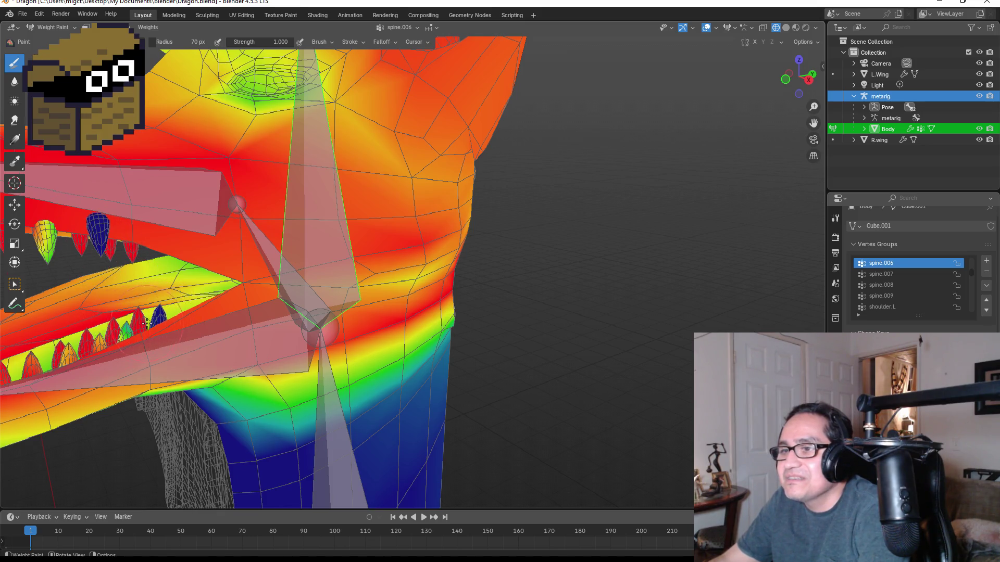
{"action": "middle_click_drag", "start_coordinate": [167, 315], "coordinate": [345, 324]}
{"action": "mouse_move", "coordinate": [345, 324]}
{"action": "left_mouse_down"}
{"action": "mouse_move", "coordinate": [355, 359]}
{"action": "mouse_move", "coordinate": [335, 319]}
{"action": "mouse_move", "coordinate": [346, 354]}
{"action": "mouse_move", "coordinate": [367, 378]}
{"action": "mouse_move", "coordinate": [385, 375]}
{"action": "mouse_move", "coordinate": [375, 381]}
{"action": "mouse_move", "coordinate": [367, 364]}
{"action": "mouse_move", "coordinate": [365, 384]}
{"action": "left_mouse_up"}
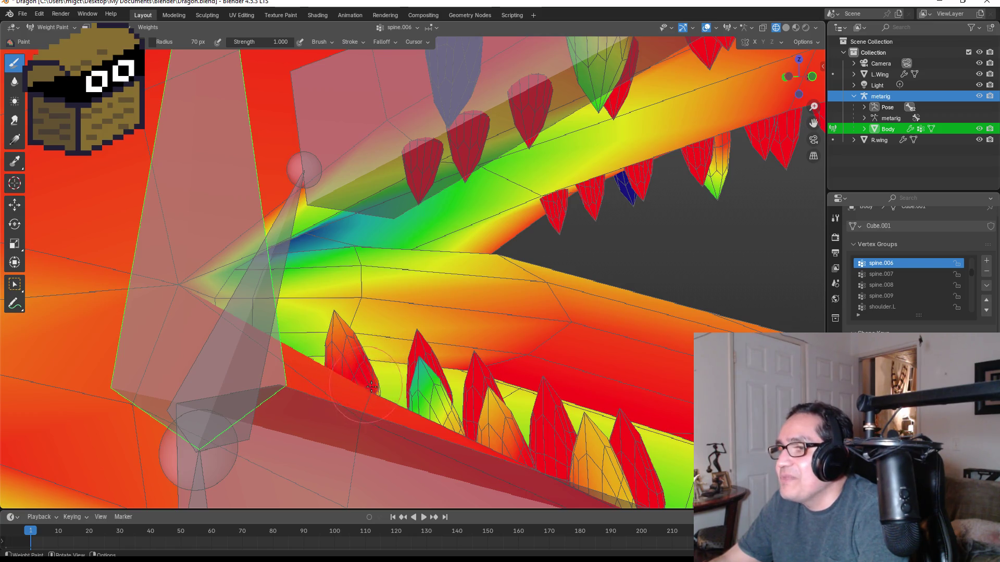
{"action": "middle_click_drag", "start_coordinate": [576, 167], "coordinate": [509, 254]}
{"action": "mouse_move", "coordinate": [509, 254]}
{"action": "left_mouse_down"}
{"action": "mouse_move", "coordinate": [494, 332]}
{"action": "mouse_move", "coordinate": [484, 292]}
{"action": "mouse_move", "coordinate": [503, 233]}
{"action": "left_mouse_up"}
{"action": "left_click_drag", "start_coordinate": [476, 348], "coordinate": [492, 284]}
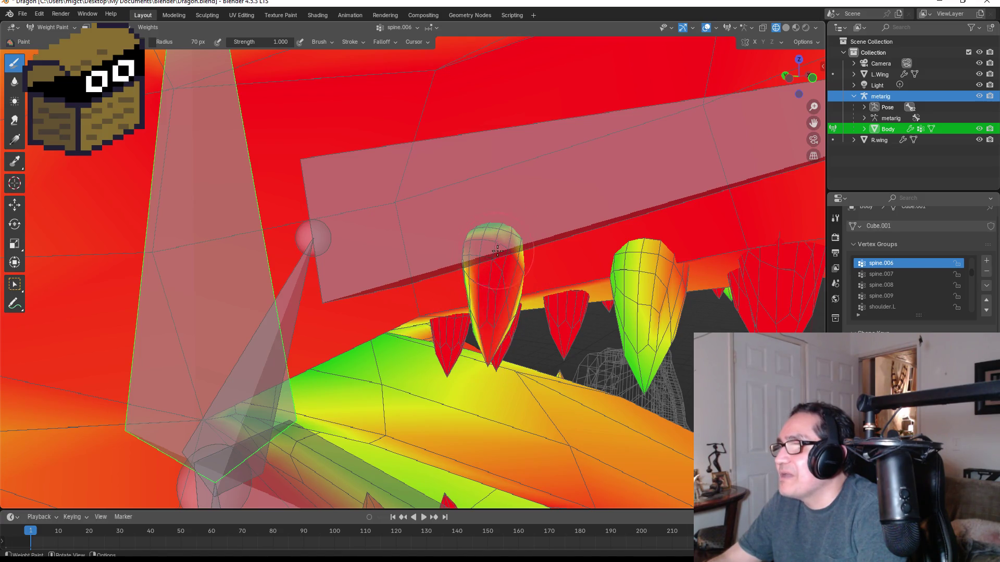
{"action": "left_click_drag", "start_coordinate": [470, 327], "coordinate": [487, 323]}
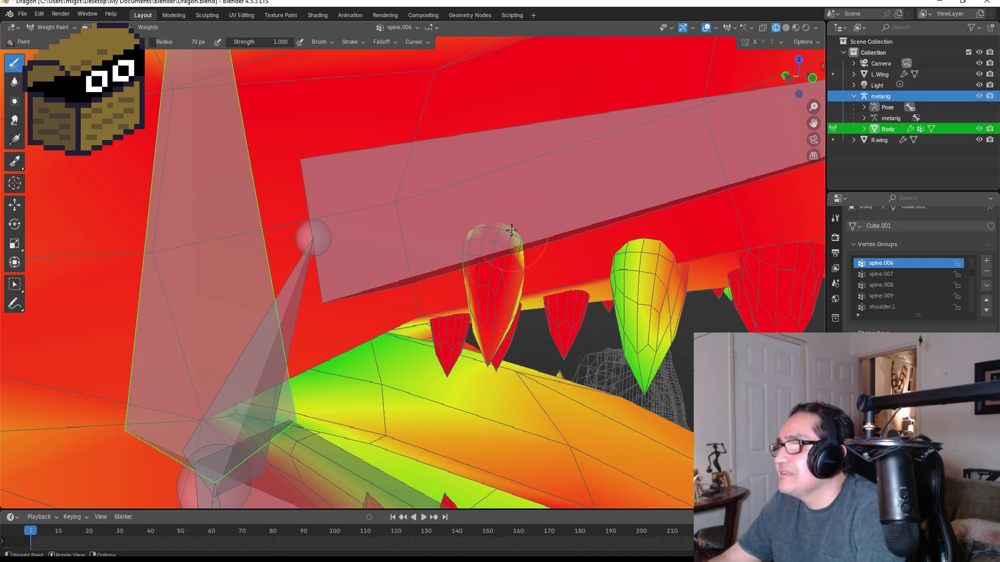
{"action": "mouse_move", "coordinate": [509, 232]}
{"action": "middle_mouse_down"}
{"action": "mouse_move", "coordinate": [257, 259]}
{"action": "mouse_move", "coordinate": [158, 301]}
{"action": "middle_mouse_up"}
- Paint full spine.006 weight across the front of the neck, then check it from the front view
{"action": "scroll", "coordinate": [159, 301], "scroll_direction": "down", "scroll_amount": 3}
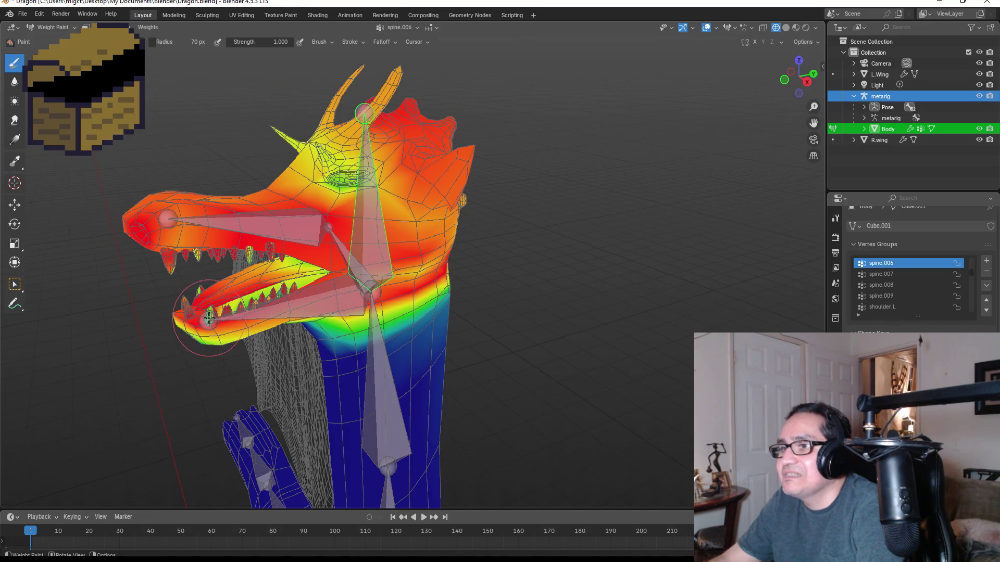
{"action": "mouse_move", "coordinate": [209, 318]}
{"action": "middle_mouse_down"}
{"action": "mouse_move", "coordinate": [422, 250]}
{"action": "mouse_move", "coordinate": [453, 293]}
{"action": "middle_mouse_up"}
{"action": "left_click_drag", "start_coordinate": [474, 317], "coordinate": [517, 329]}
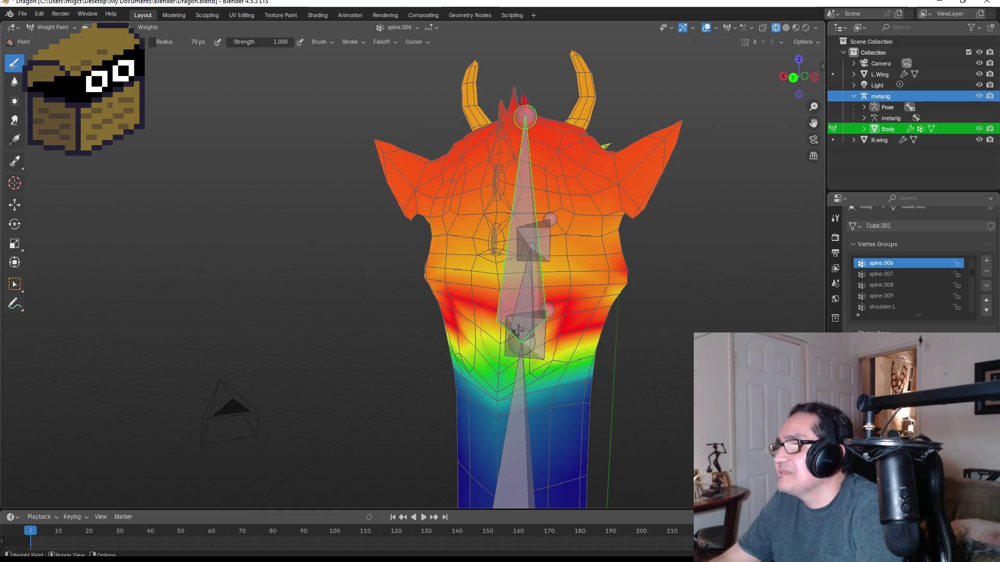
{"action": "middle_click_drag", "start_coordinate": [486, 254], "coordinate": [375, 172]}
{"action": "middle_click_drag", "start_coordinate": [486, 151], "coordinate": [391, 157]}
{"action": "key", "text": "KP_1"}
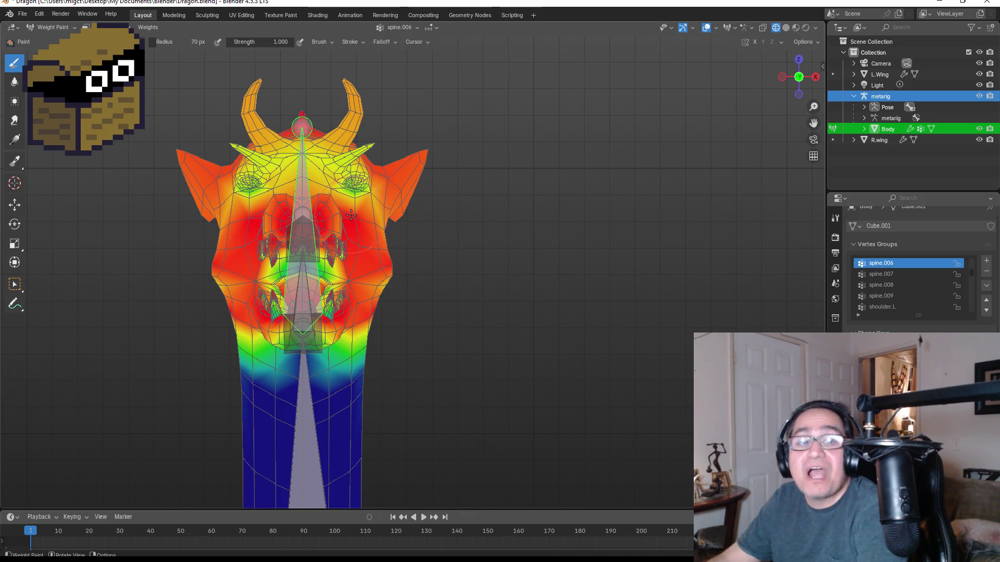
{"action": "middle_click_drag", "start_coordinate": [364, 213], "coordinate": [372, 232]}
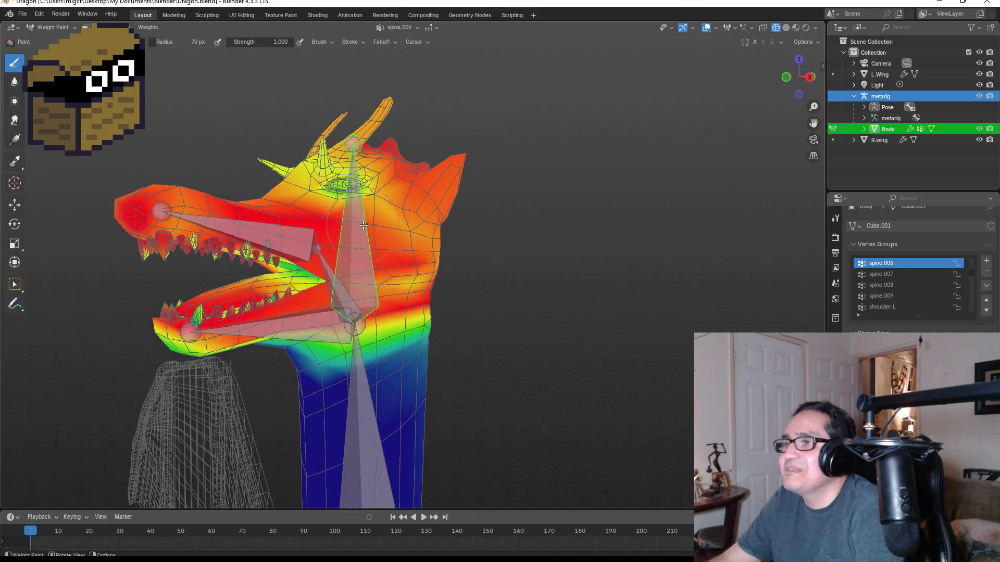
- Toggle the body between Edit Mode and Weight Paint to inspect its vertices
{"action": "key", "text": "Tab"}
{"action": "key", "text": "Tab"}
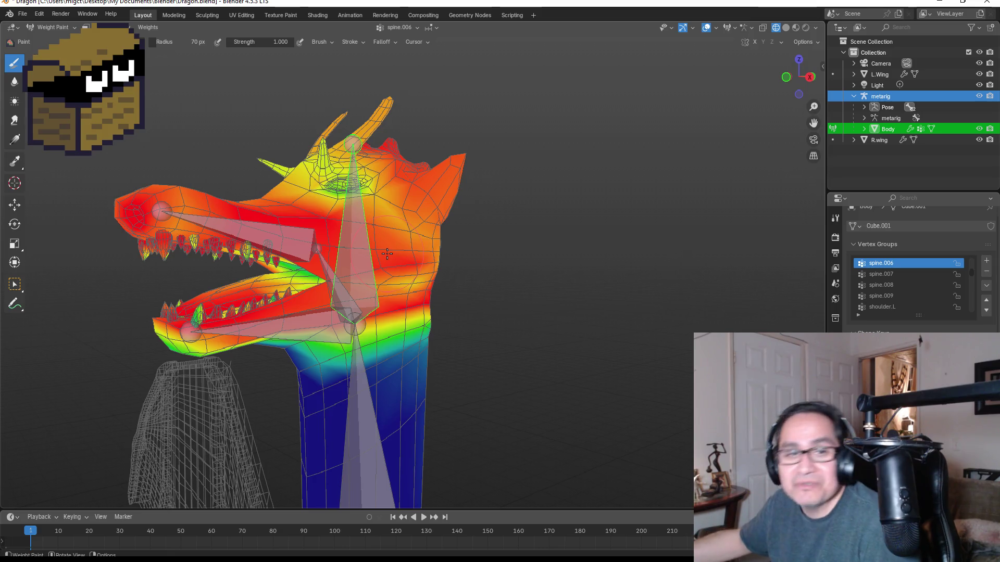
{"action": "scroll", "coordinate": [323, 244], "scroll_direction": "up", "scroll_amount": 2}
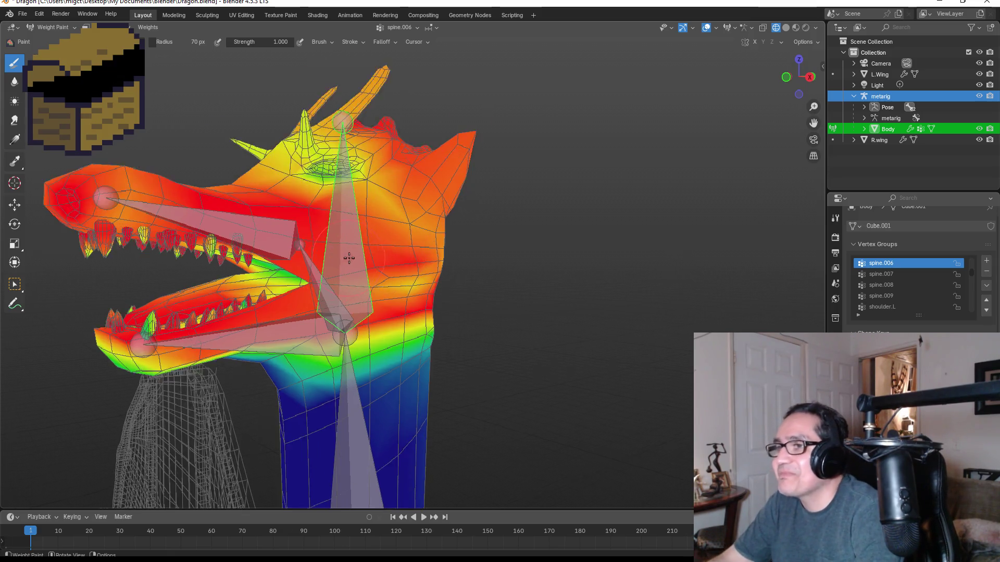
{"action": "key", "text": "Tab"}
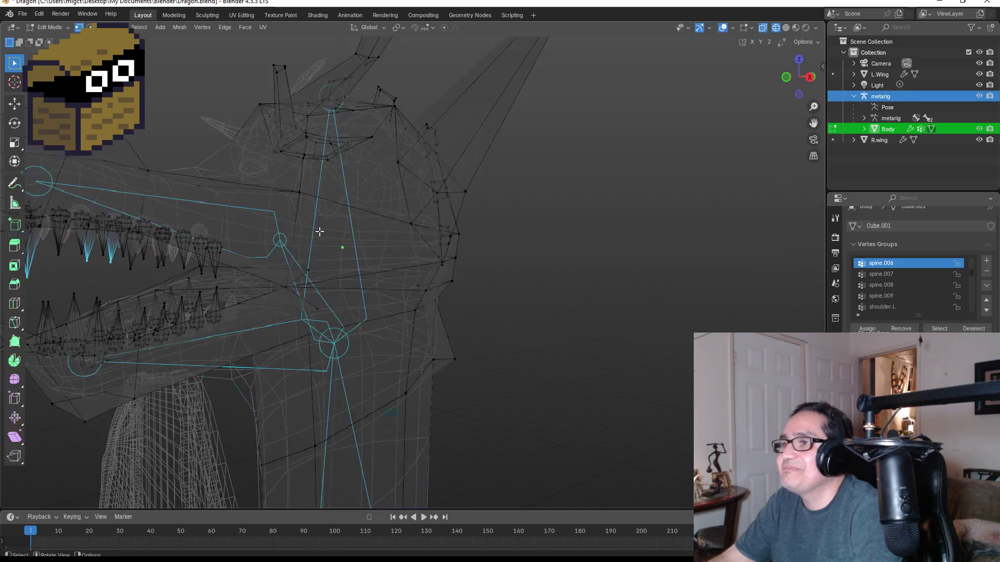
{"action": "key", "text": "Tab"}
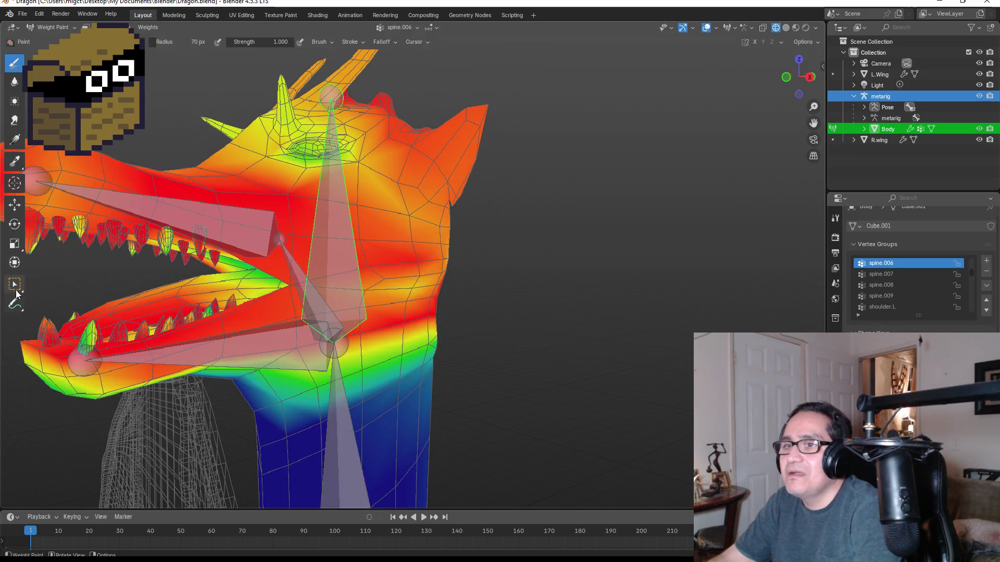
{"action": "key", "text": "Tab"}
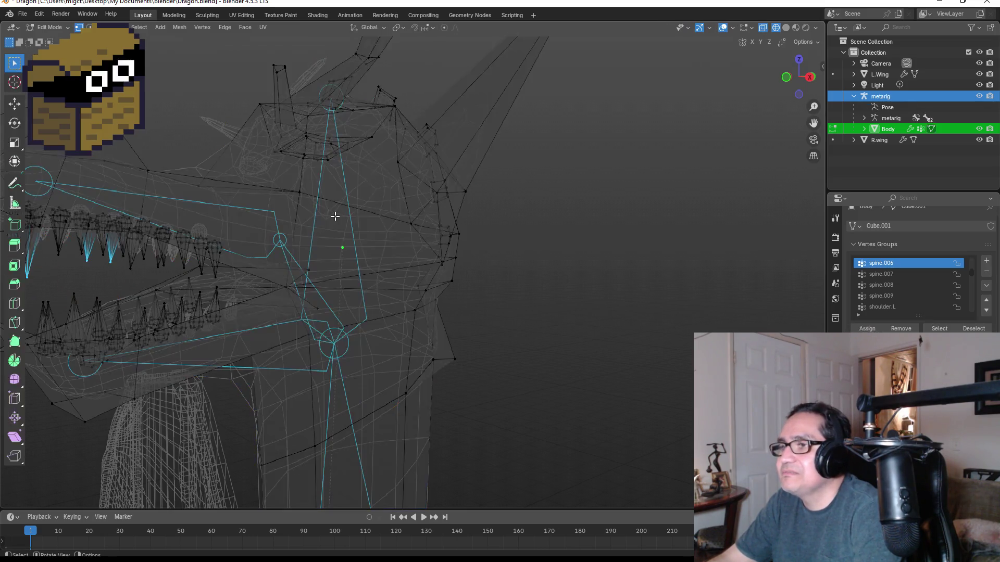
{"action": "key", "text": "Tab"}
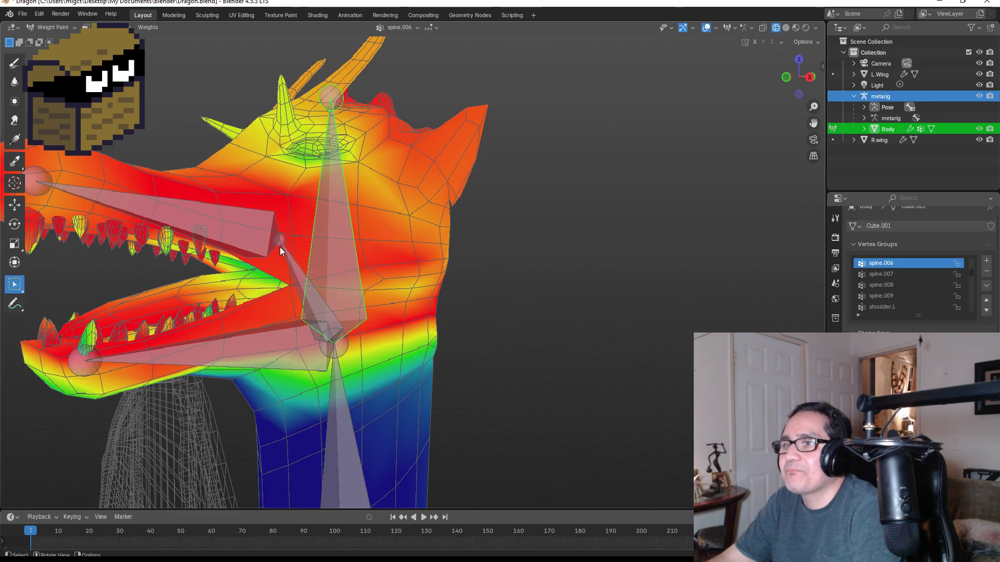
{"action": "scroll", "coordinate": [339, 233], "scroll_direction": "down", "scroll_amount": 1}
- Test-rotate the head bone twice to check the deformation, cancelling the second turn
{"action": "key", "text": "r"}
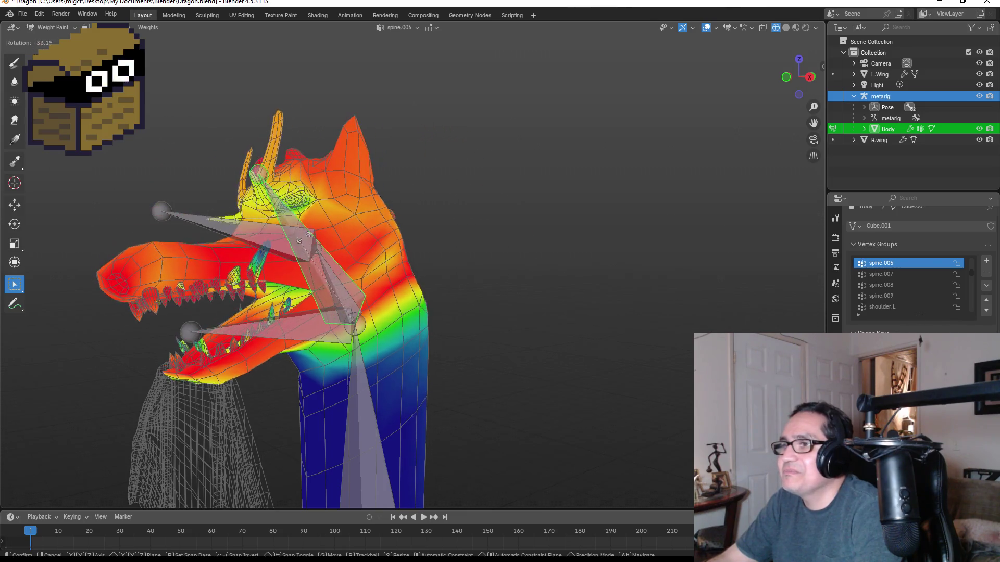
{"action": "left_click", "coordinate": [363, 255]}
{"action": "mouse_move", "coordinate": [362, 255]}
{"action": "middle_mouse_down", "text": "alt"}
{"action": "mouse_move", "coordinate": [412, 239]}
{"action": "mouse_move", "coordinate": [471, 239]}
{"action": "mouse_move", "coordinate": [402, 259]}
{"action": "mouse_move", "coordinate": [370, 233]}
{"action": "middle_mouse_up", "text": "alt"}
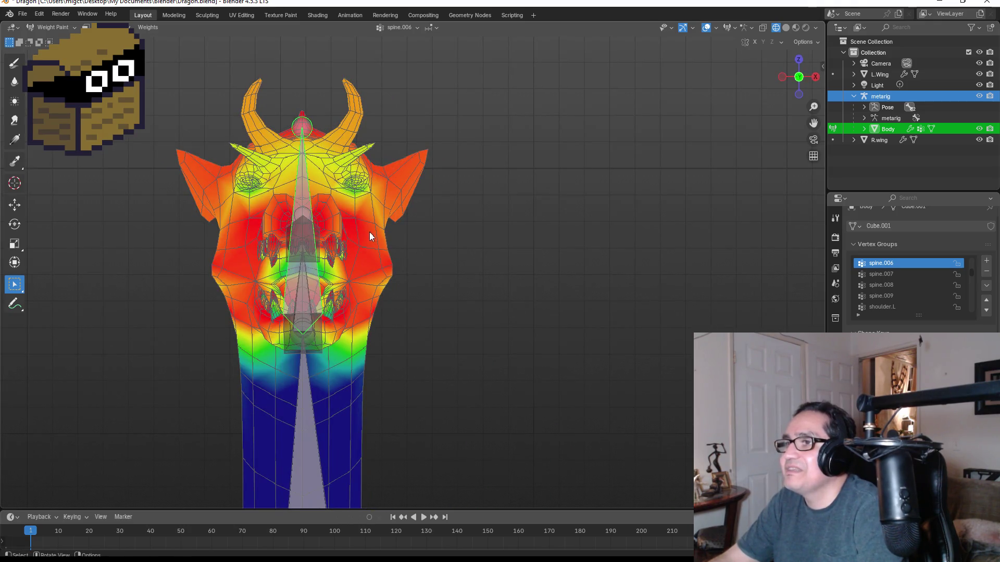
{"action": "key", "text": "r"}
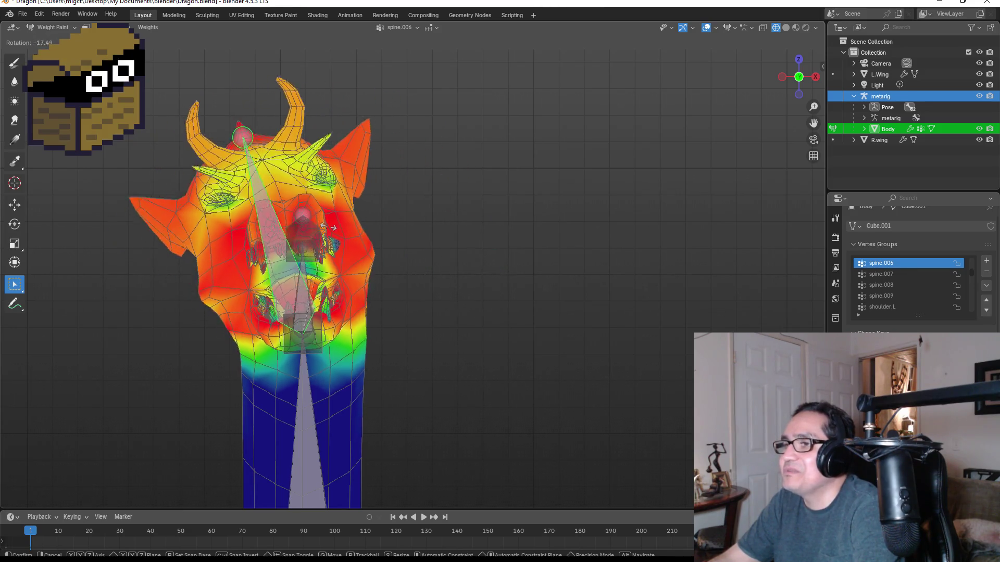
{"action": "key", "text": "Escape"}
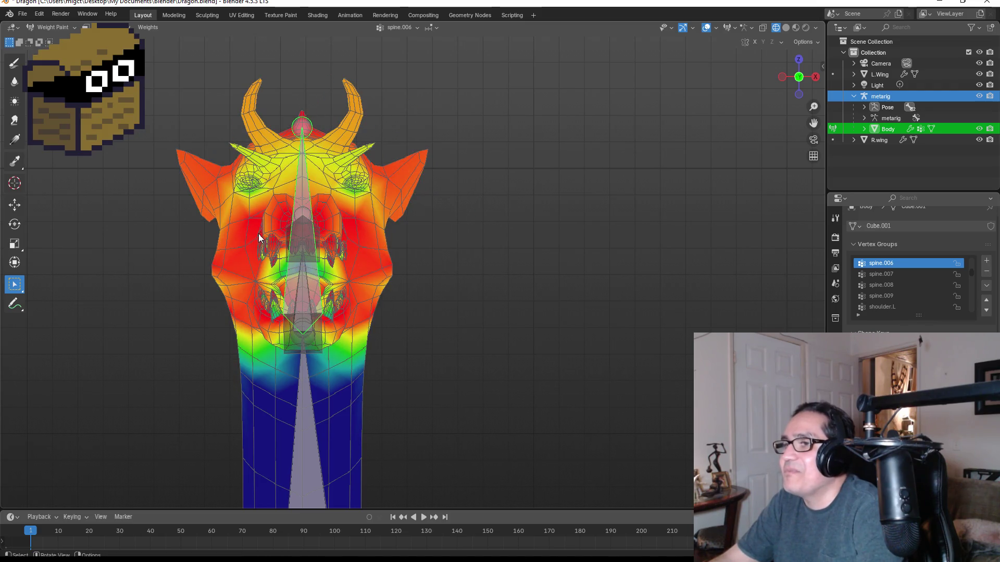
- Zoom out over the whole dragon and select the Draw brush for weight painting
{"action": "scroll", "coordinate": [259, 233], "scroll_direction": "up", "scroll_amount": 2}
{"action": "scroll", "coordinate": [308, 259], "scroll_direction": "down", "scroll_amount": 3}
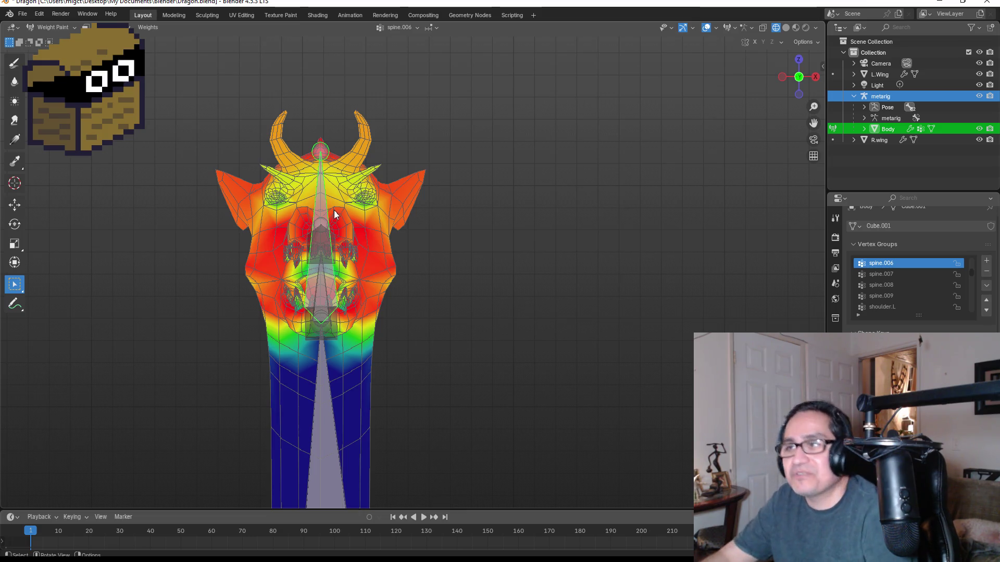
{"action": "scroll", "coordinate": [328, 258], "scroll_direction": "down", "scroll_amount": 3}
{"action": "scroll", "coordinate": [328, 258], "scroll_direction": "down", "scroll_amount": 8}
{"action": "mouse_move", "coordinate": [451, 311]}
{"action": "middle_mouse_down"}
{"action": "mouse_move", "coordinate": [458, 301]}
{"action": "mouse_move", "coordinate": [357, 290]}
{"action": "mouse_move", "coordinate": [439, 312]}
{"action": "mouse_move", "coordinate": [413, 286]}
{"action": "middle_mouse_up"}
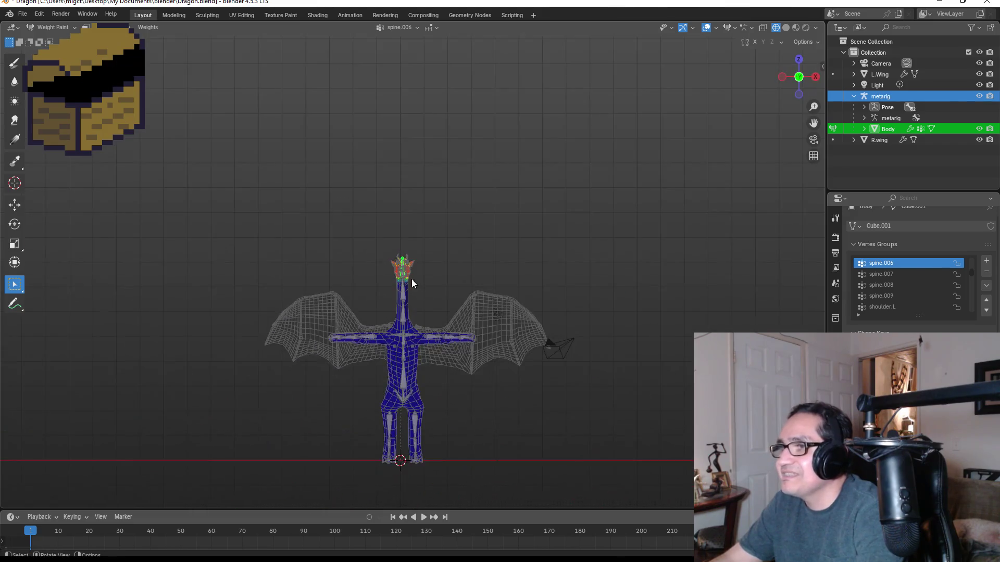
{"action": "scroll", "coordinate": [352, 264], "scroll_direction": "up", "scroll_amount": 8}
{"action": "scroll", "coordinate": [351, 264], "scroll_direction": "up", "scroll_amount": 4}
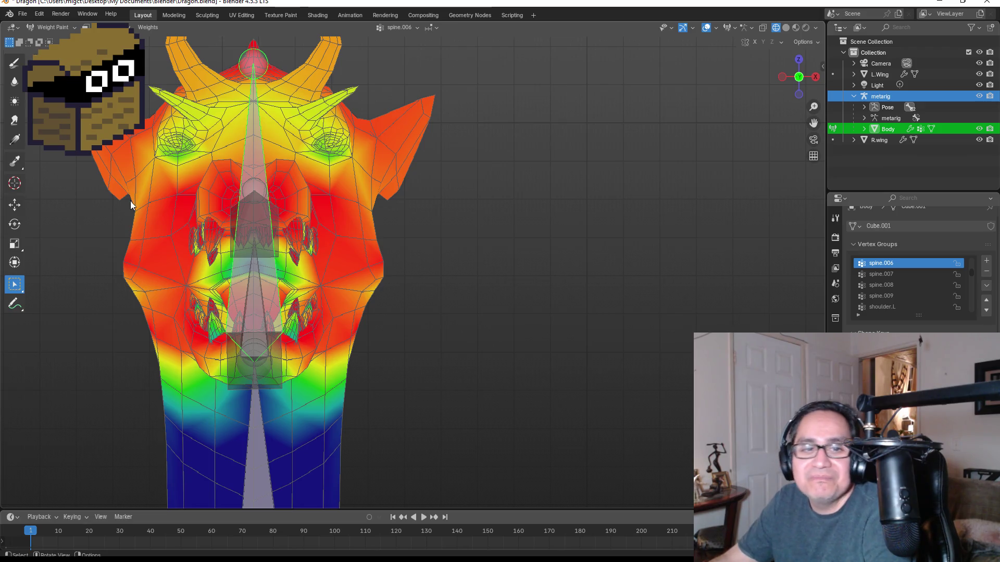
{"action": "left_click", "coordinate": [14, 63]}
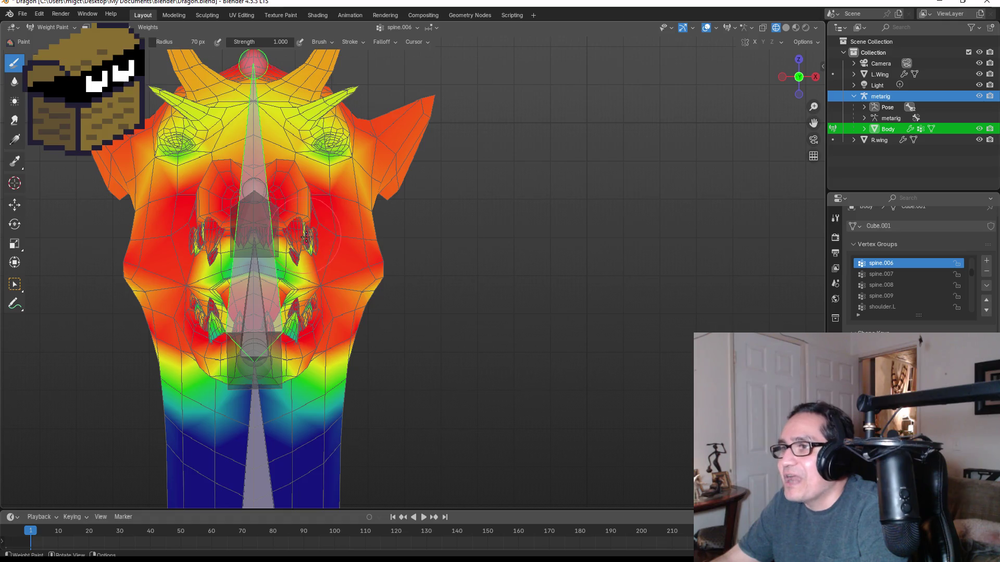
- Switch to wireframe shading and paint the inner jaw below the upper teeth to full weight
{"action": "key", "text": "z"}
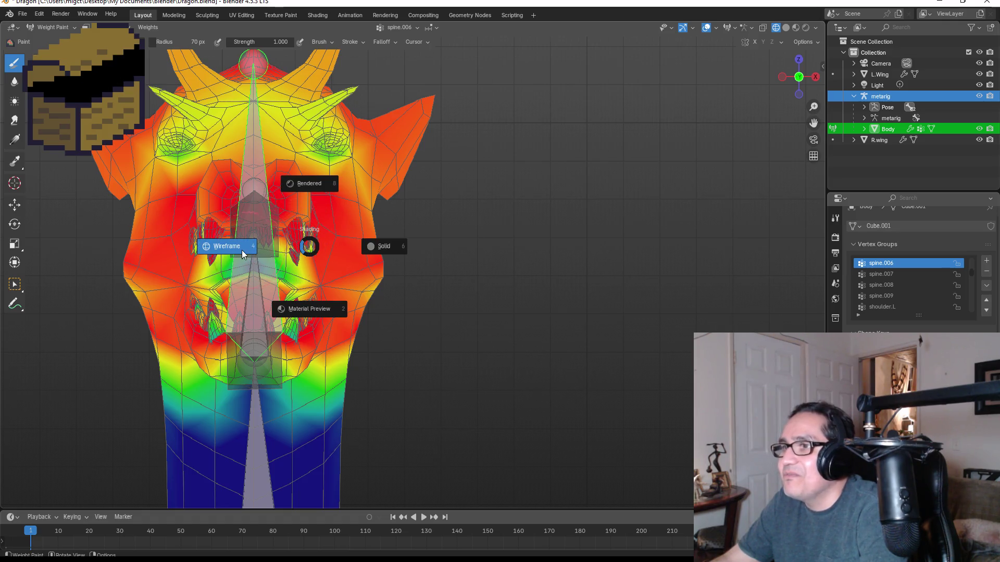
{"action": "left_click", "coordinate": [246, 254]}
{"action": "mouse_move", "coordinate": [246, 254]}
{"action": "middle_mouse_down"}
{"action": "mouse_move", "coordinate": [202, 248]}
{"action": "mouse_move", "coordinate": [336, 220]}
{"action": "middle_mouse_up"}
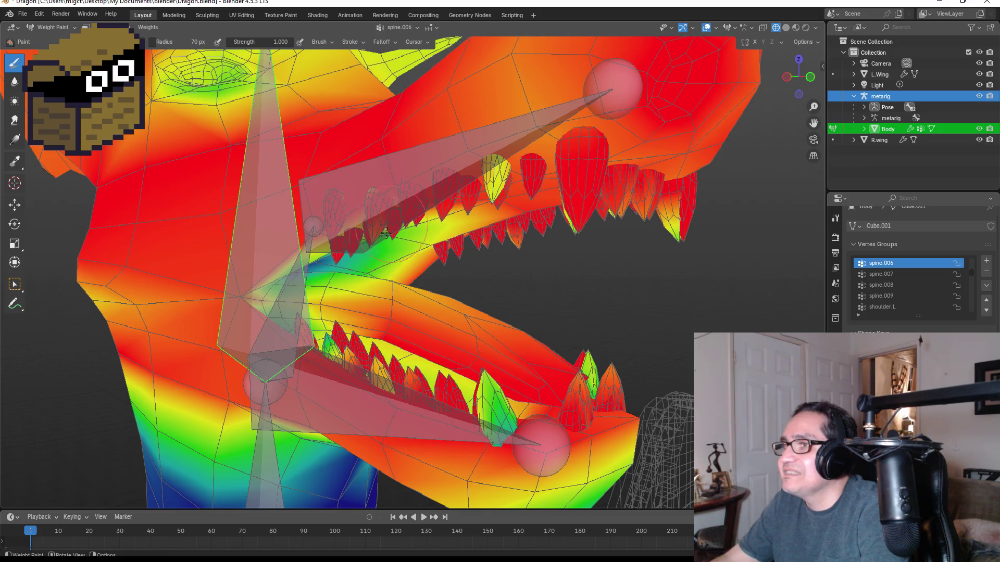
{"action": "left_click_drag", "start_coordinate": [396, 242], "coordinate": [334, 269]}
{"action": "middle_click_drag", "start_coordinate": [313, 281], "coordinate": [211, 264]}
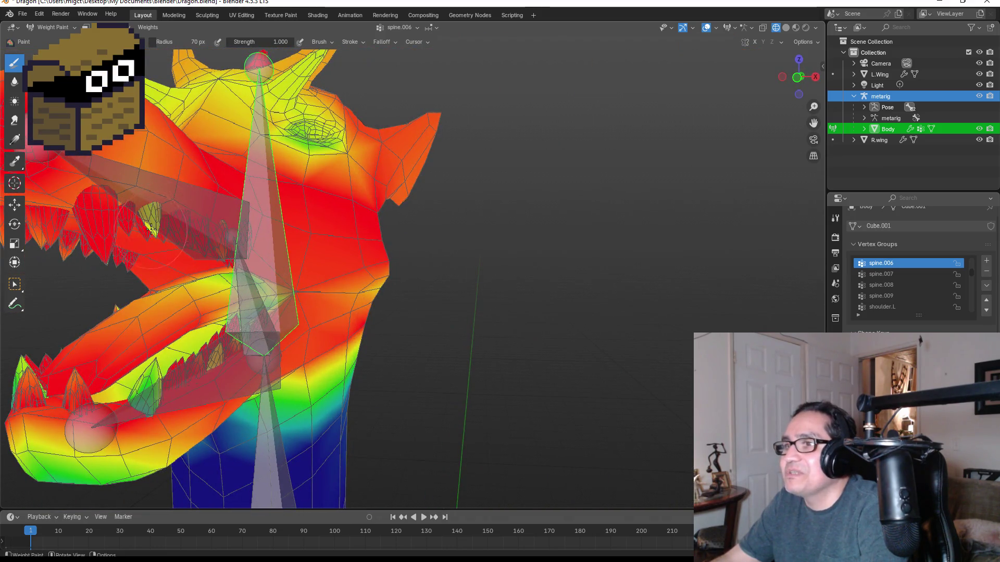
{"action": "middle_click_drag", "start_coordinate": [184, 217], "coordinate": [258, 182]}
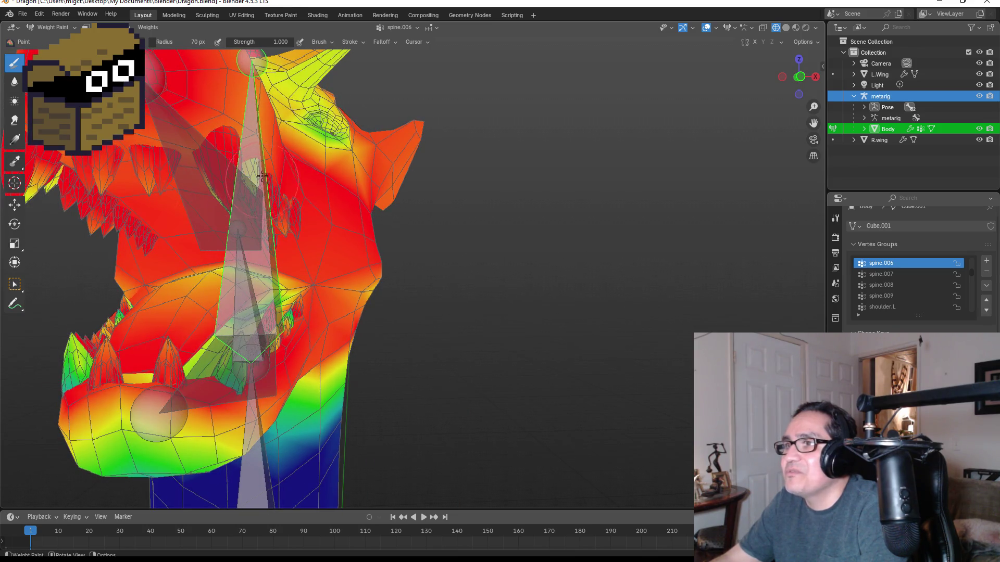
{"action": "middle_click_drag", "start_coordinate": [327, 244], "coordinate": [325, 250]}
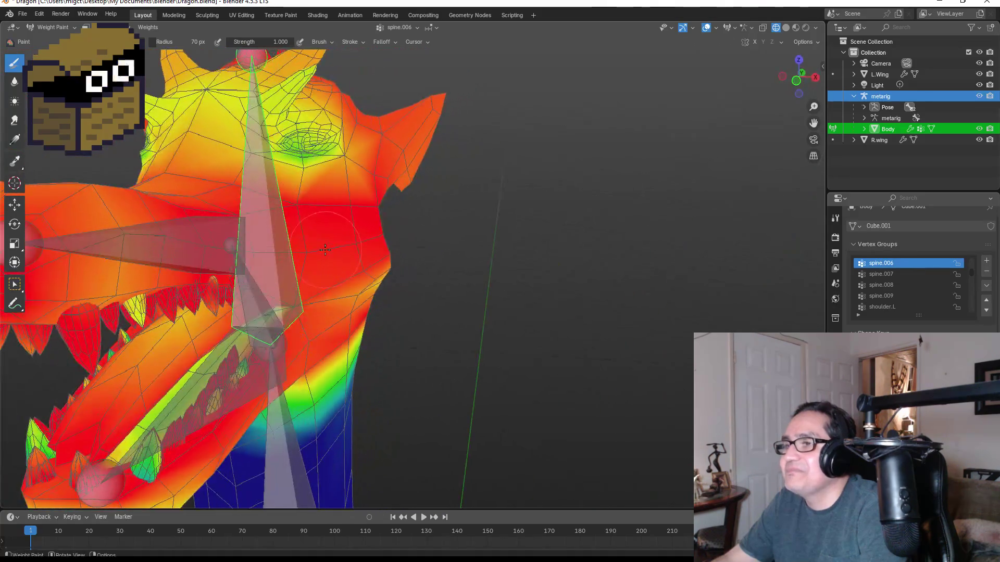
{"action": "scroll", "coordinate": [325, 249], "scroll_direction": "down", "scroll_amount": 5}
- Trackball-rotate the head bone to test it, cancel, and snap to the front view
{"action": "key", "text": "r"}
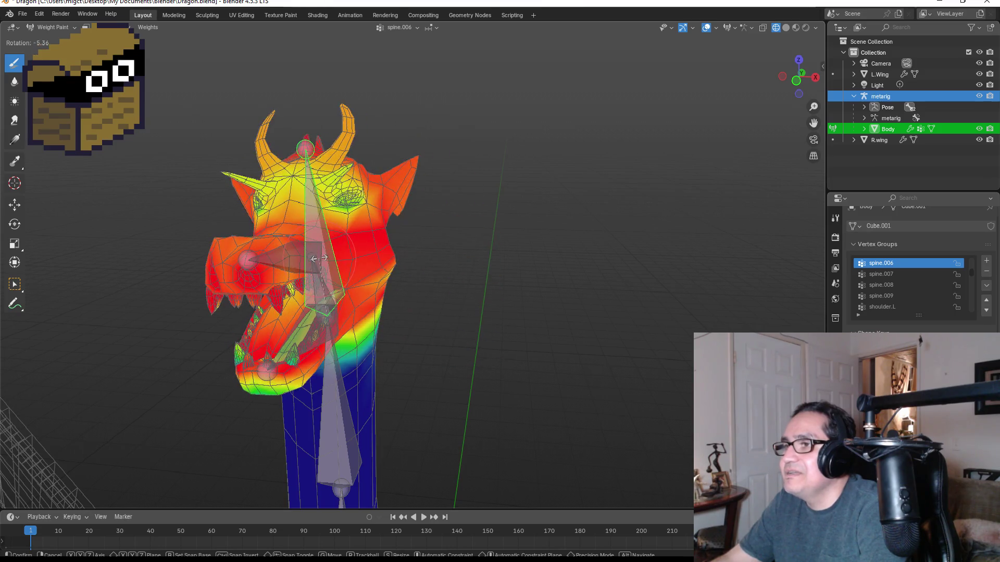
{"action": "key", "text": "r"}
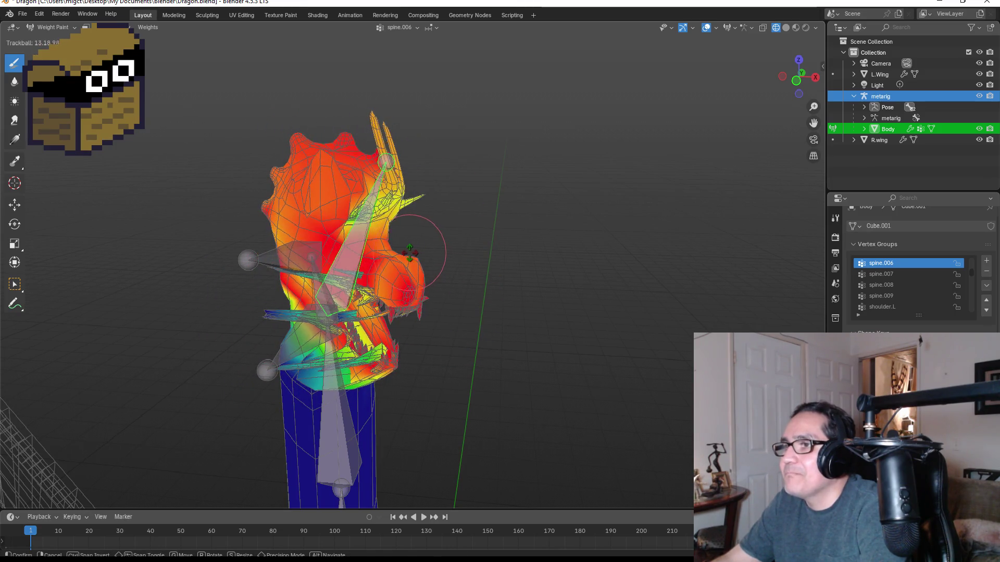
{"action": "right_click", "coordinate": [370, 256]}
{"action": "middle_click_drag", "start_coordinate": [369, 257], "coordinate": [525, 298]}
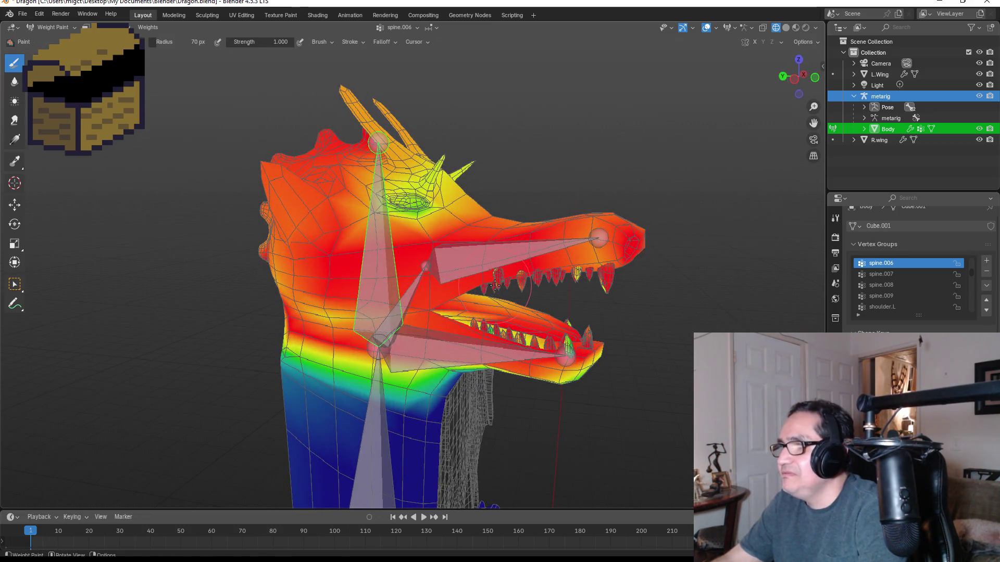
{"action": "key", "text": "KP_1"}
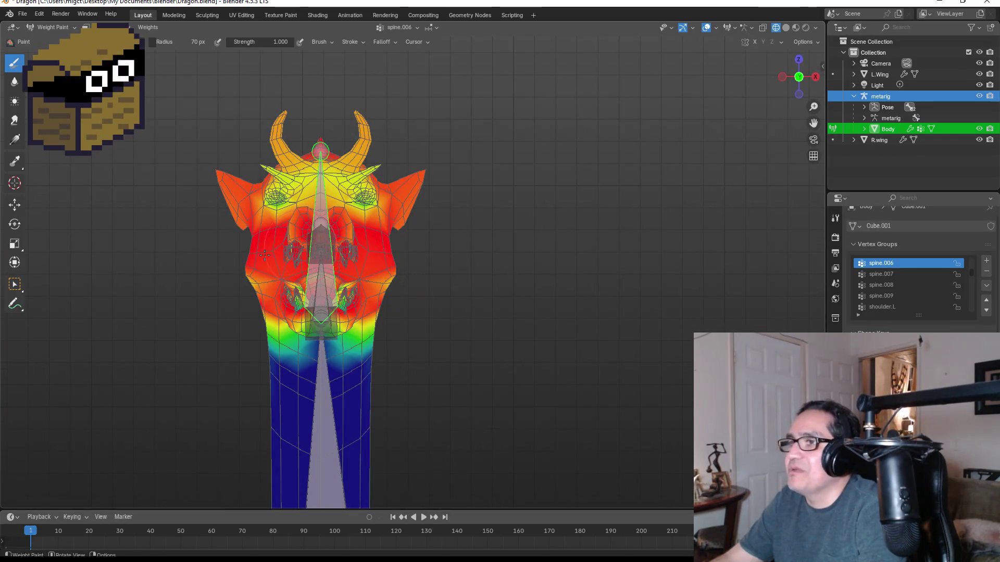
- Box-select the head vertices in Edit Mode, deselect one neck vertex, and return to Weight Paint
{"action": "key", "text": "Tab"}
{"action": "mouse_move", "coordinate": [526, 67]}
{"action": "left_mouse_down"}
{"action": "mouse_move", "coordinate": [250, 351]}
{"action": "mouse_move", "coordinate": [173, 353]}
{"action": "left_mouse_up"}
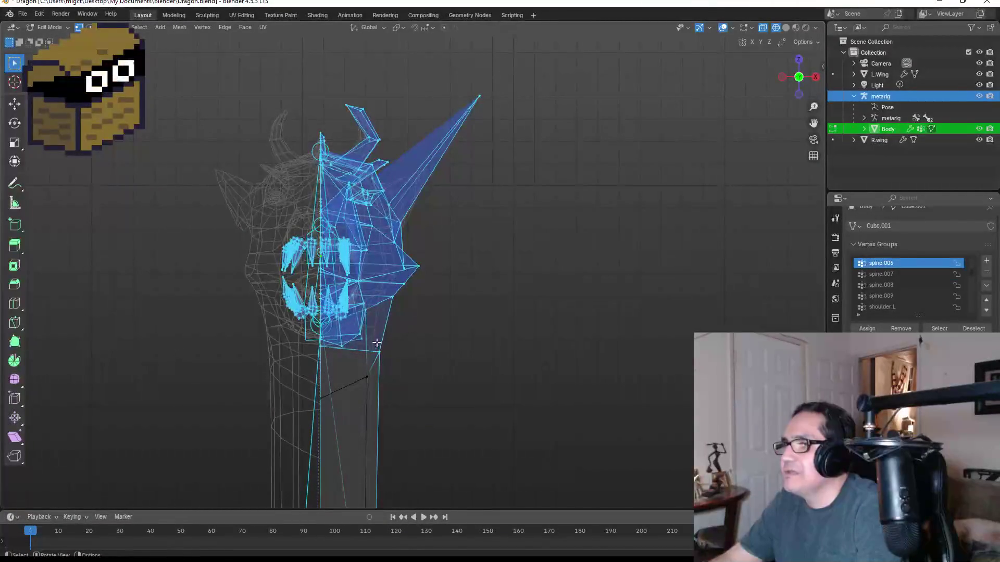
{"action": "left_click", "coordinate": [385, 356], "text": "shift"}
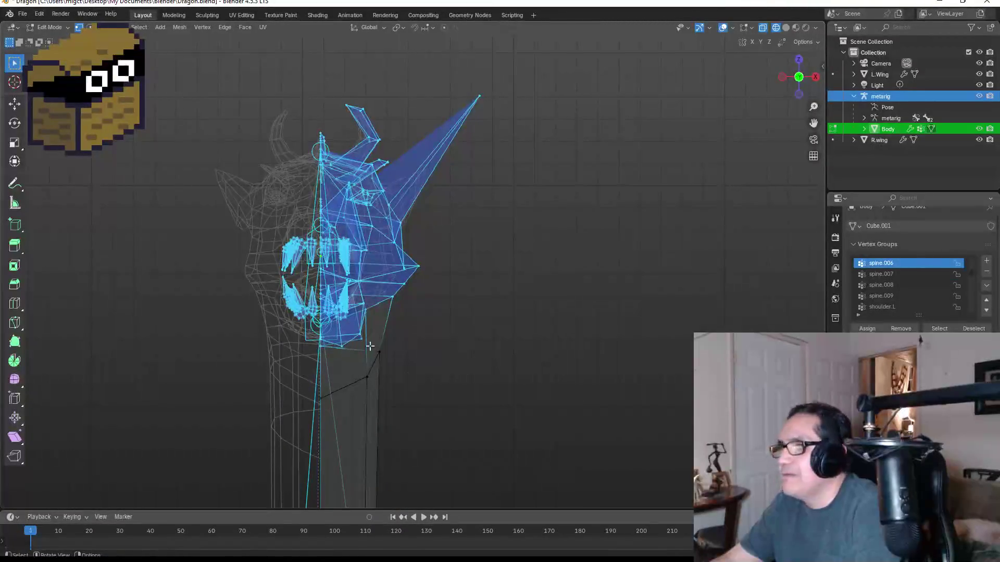
{"action": "mouse_move", "coordinate": [460, 353]}
{"action": "middle_mouse_down"}
{"action": "mouse_move", "coordinate": [396, 364]}
{"action": "mouse_move", "coordinate": [292, 349]}
{"action": "middle_mouse_up"}
{"action": "mouse_move", "coordinate": [366, 374]}
{"action": "middle_mouse_down"}
{"action": "mouse_move", "coordinate": [386, 343]}
{"action": "mouse_move", "coordinate": [469, 346]}
{"action": "mouse_move", "coordinate": [321, 387]}
{"action": "middle_mouse_up"}
{"action": "mouse_move", "coordinate": [386, 372]}
{"action": "middle_mouse_down"}
{"action": "mouse_move", "coordinate": [510, 358]}
{"action": "mouse_move", "coordinate": [451, 368]}
{"action": "mouse_move", "coordinate": [475, 343]}
{"action": "middle_mouse_up"}
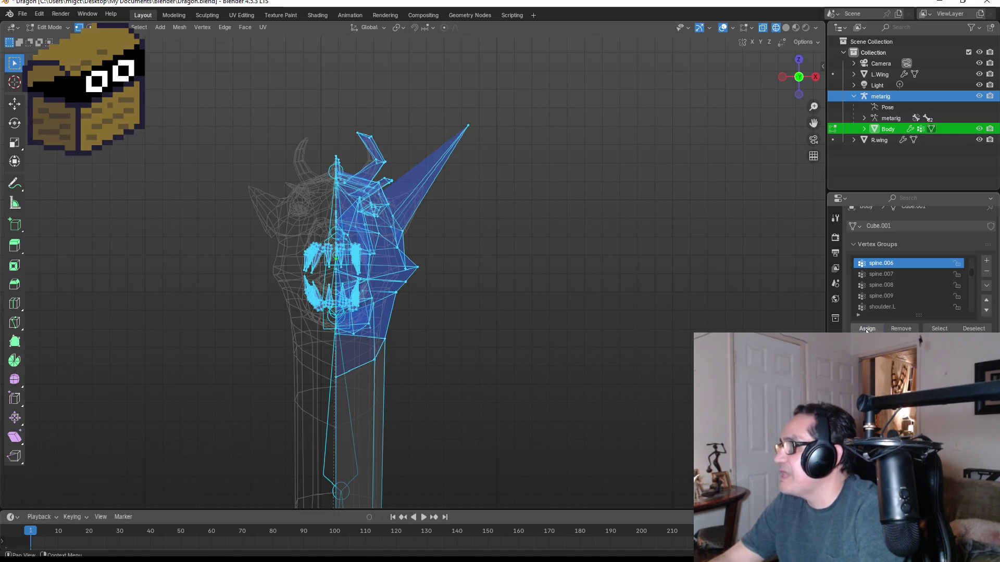
{"action": "key", "text": "ctrl+Tab"}
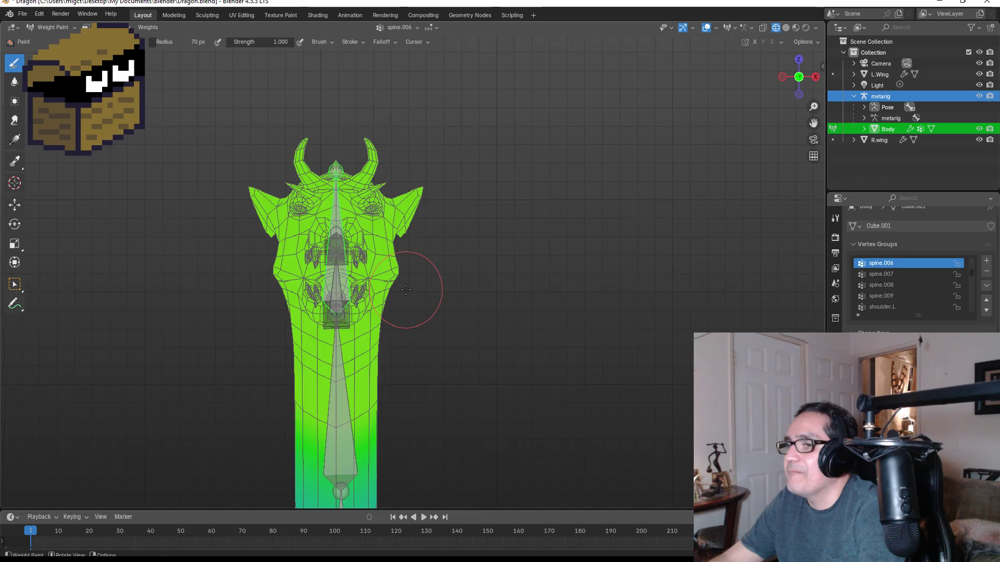
- Zoom out over the dragon and test-rotate the head bone, then cancel
{"action": "scroll", "coordinate": [406, 290], "scroll_direction": "down", "scroll_amount": 6}
{"action": "middle_click_drag", "start_coordinate": [446, 267], "coordinate": [424, 256]}
{"action": "scroll", "coordinate": [369, 233], "scroll_direction": "up", "scroll_amount": 4}
{"action": "key", "text": "r"}
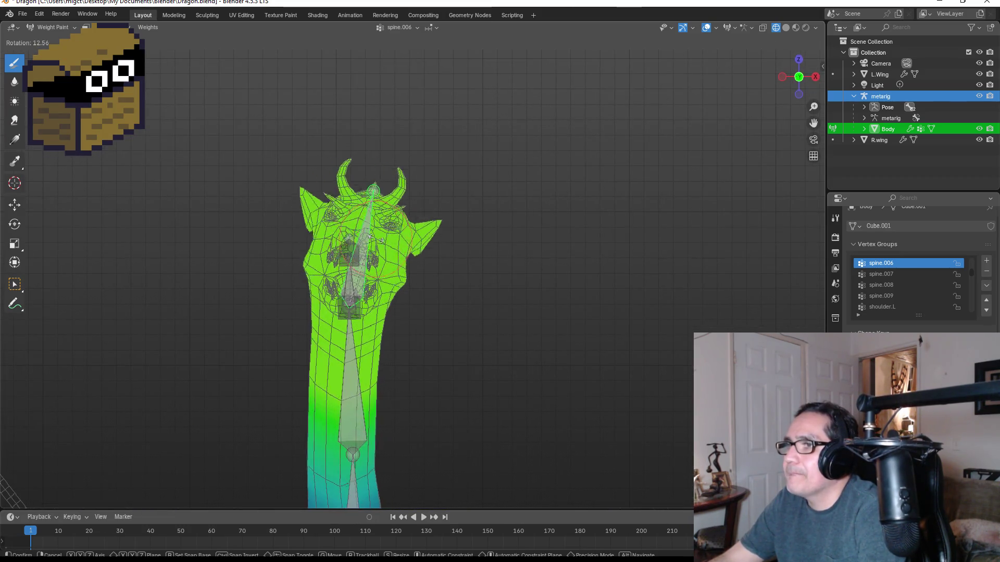
{"action": "key", "text": "Escape"}
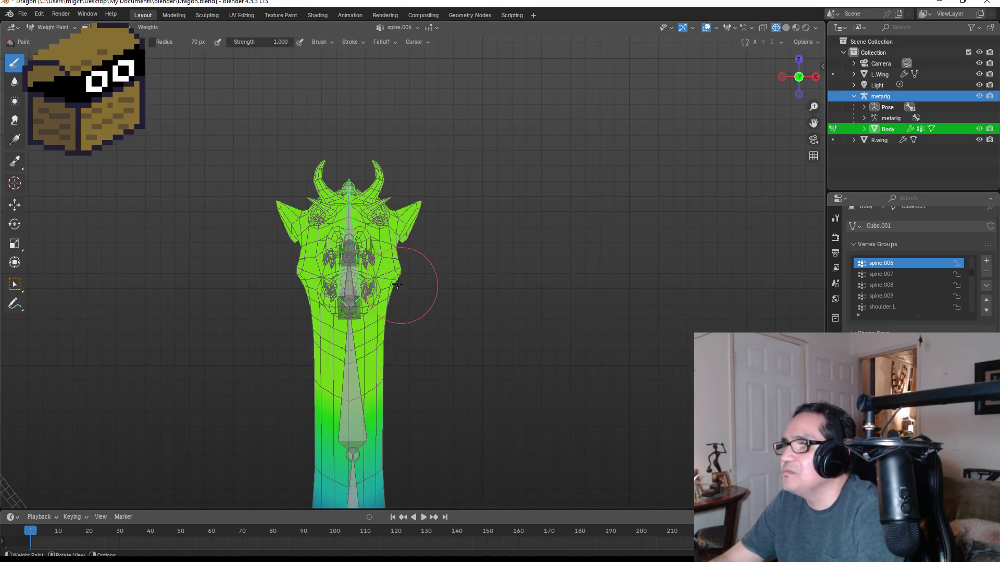
- Box-select the head and upper neck vertices in Edit Mode and check the weights
{"action": "key", "text": "Tab"}
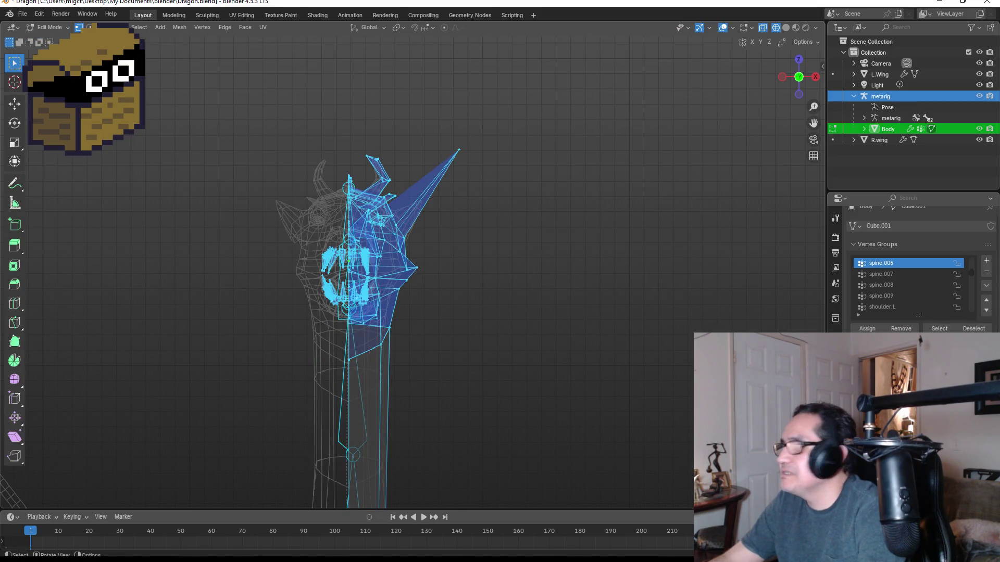
{"action": "mouse_move", "coordinate": [243, 119]}
{"action": "left_mouse_down"}
{"action": "mouse_move", "coordinate": [431, 263]}
{"action": "mouse_move", "coordinate": [487, 327]}
{"action": "left_mouse_up"}
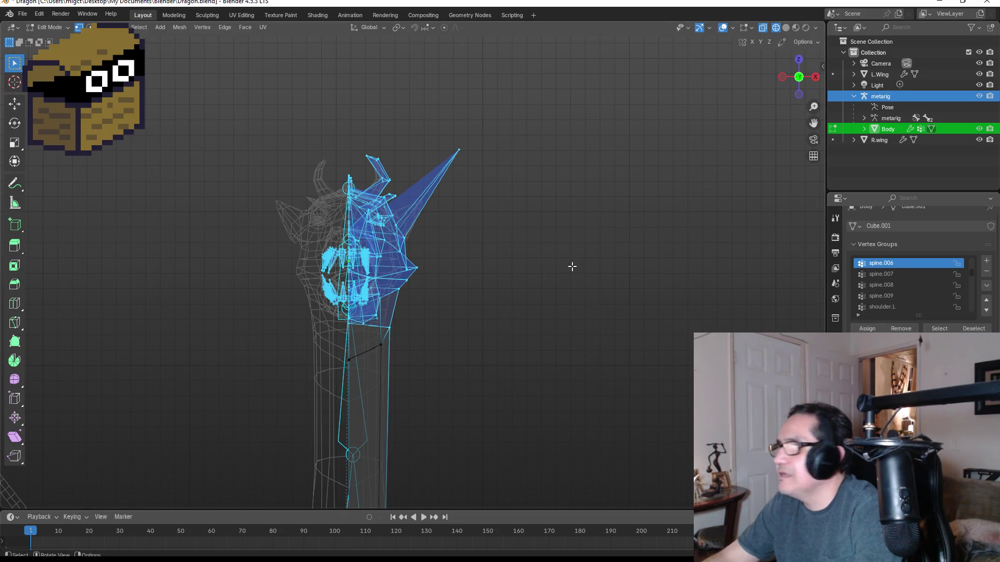
{"action": "key", "text": "ctrl+Tab"}
{"action": "key", "text": "g"}
{"action": "key", "text": "Escape"}
{"action": "mouse_move", "coordinate": [351, 267]}
{"action": "middle_mouse_down"}
{"action": "mouse_move", "coordinate": [380, 268]}
{"action": "mouse_move", "coordinate": [323, 269]}
{"action": "mouse_move", "coordinate": [380, 276]}
{"action": "mouse_move", "coordinate": [334, 270]}
{"action": "middle_mouse_up"}
- Extend the selection to the lower neck, assign it to spine.006, and return to Weight Paint
{"action": "key", "text": "Tab"}
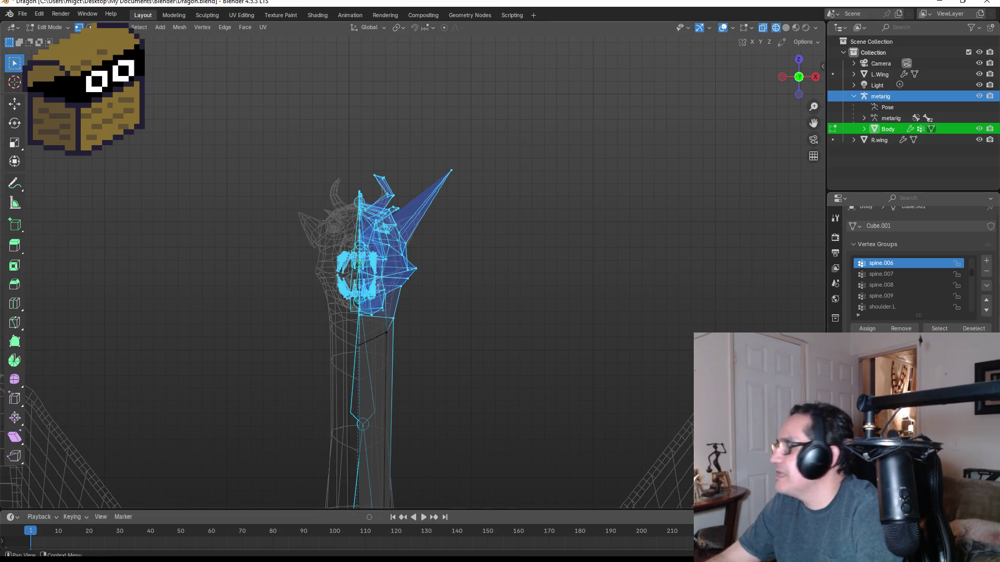
{"action": "left_click_drag", "start_coordinate": [242, 141], "coordinate": [518, 364]}
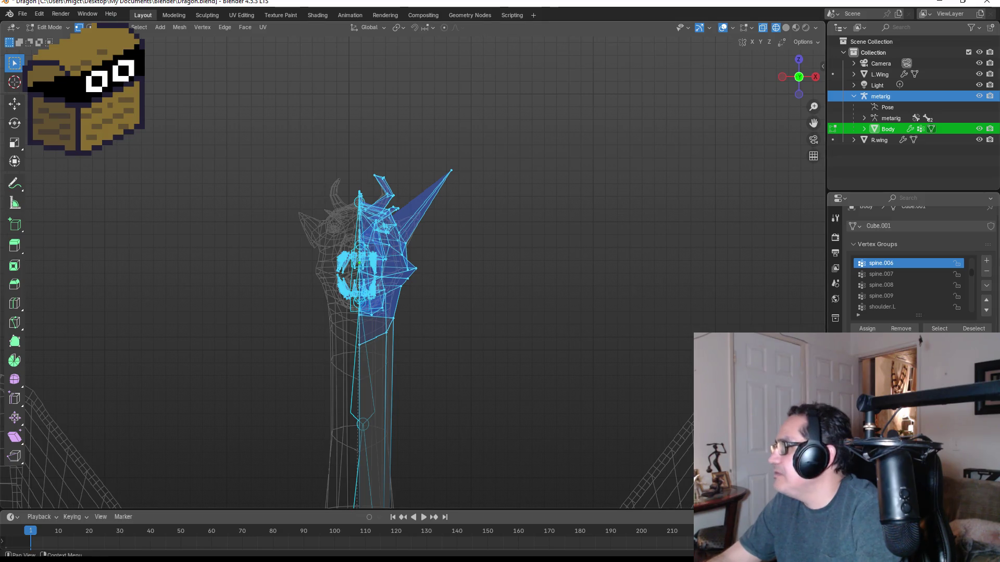
{"action": "left_click", "coordinate": [867, 329]}
{"action": "key", "text": "ctrl+Tab"}
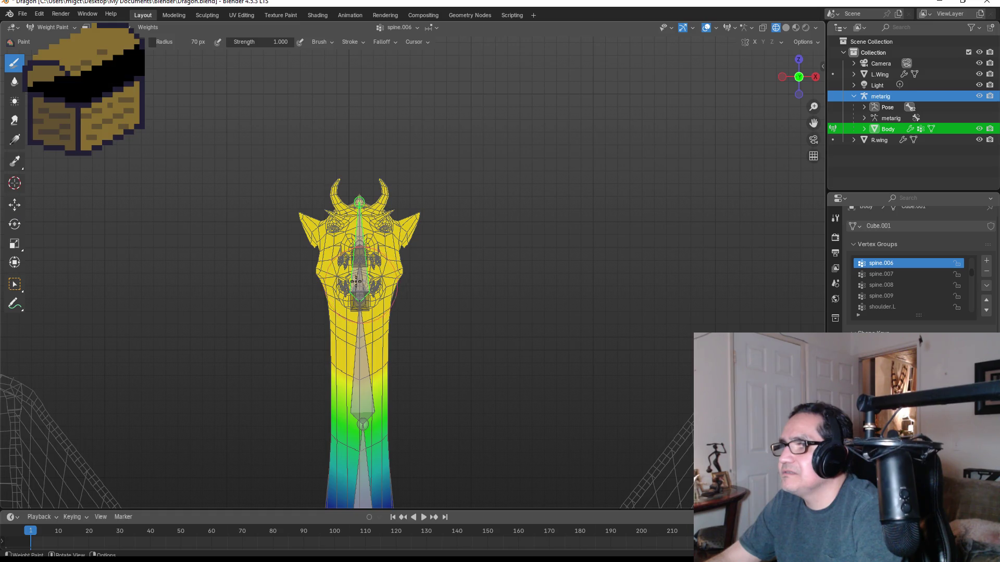
- Test the new weights by trackball-rotating the neck bone, then cancel
{"action": "key", "text": "r"}
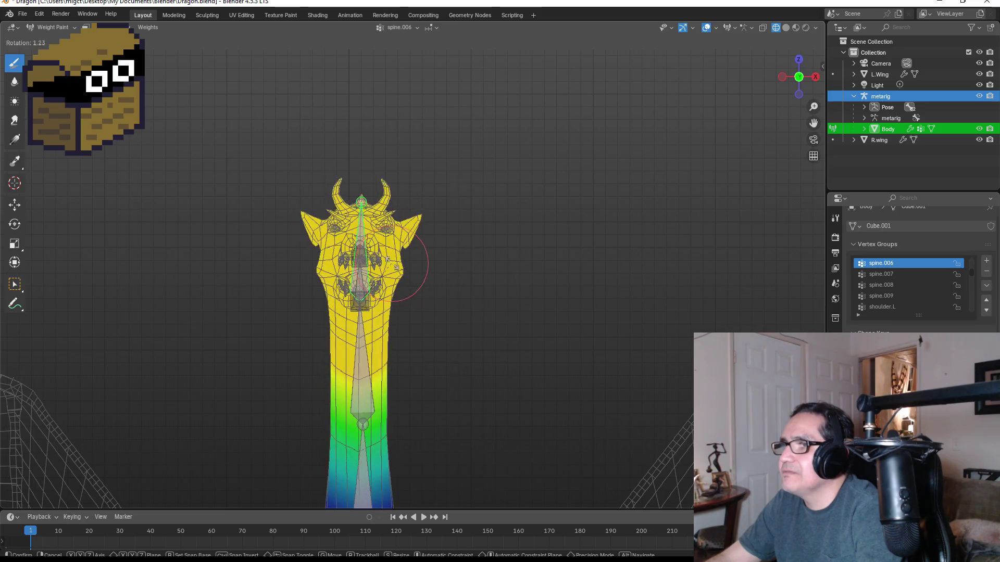
{"action": "key", "text": "r"}
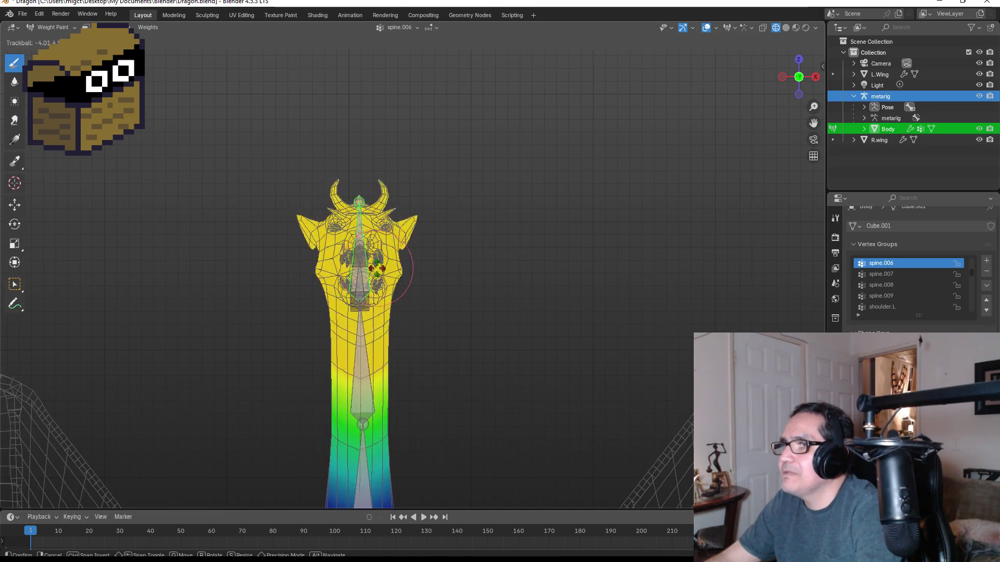
{"action": "key", "text": "Escape"}
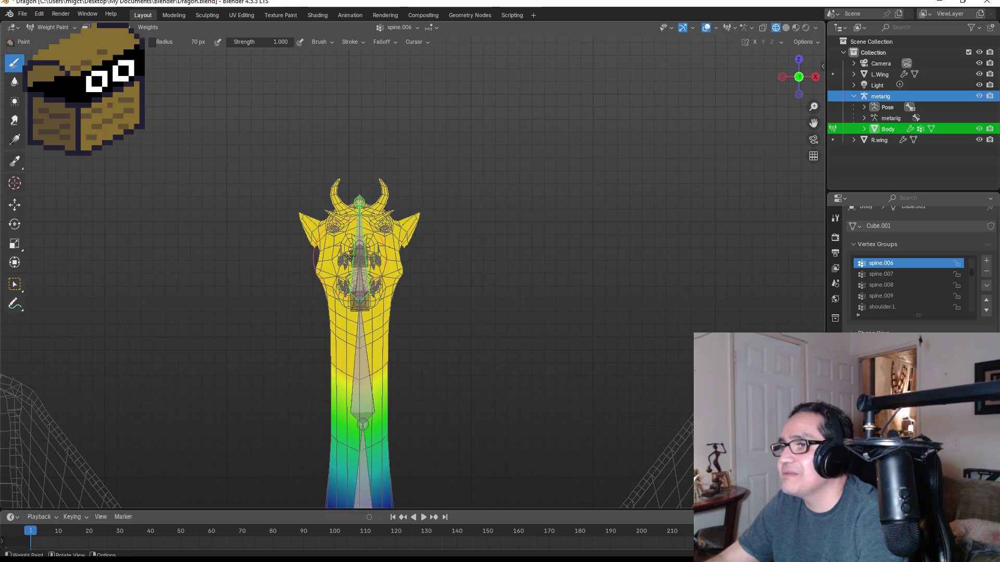
{"action": "scroll", "coordinate": [354, 281], "scroll_direction": "down", "scroll_amount": 5}
{"action": "scroll", "coordinate": [310, 256], "scroll_direction": "up", "scroll_amount": 3}
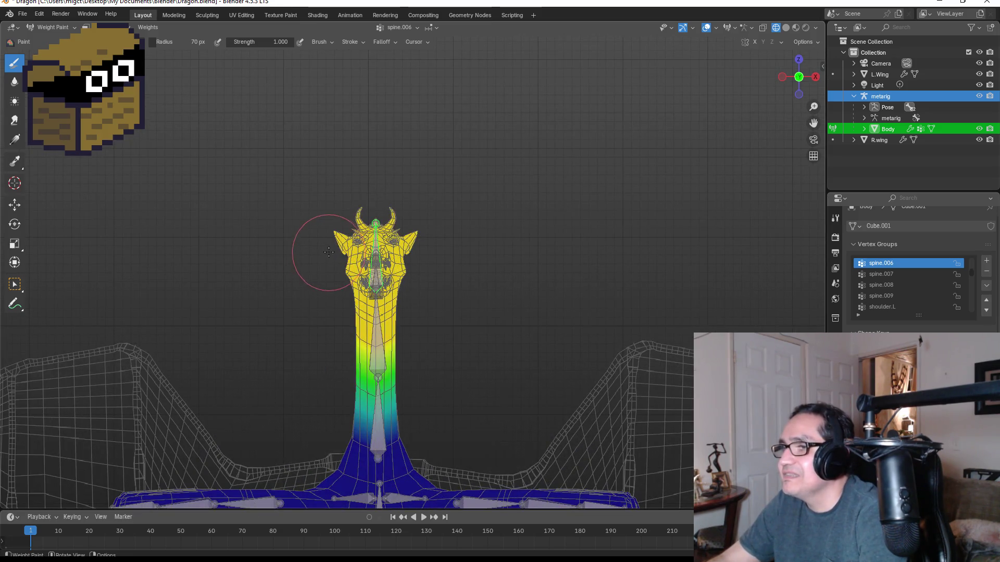
- Box-select the dragon's head vertices in Edit Mode, return to Weight Paint, and begin a test rotation
{"action": "key", "text": "Tab"}
{"action": "left_click_drag", "start_coordinate": [266, 141], "coordinate": [493, 418]}
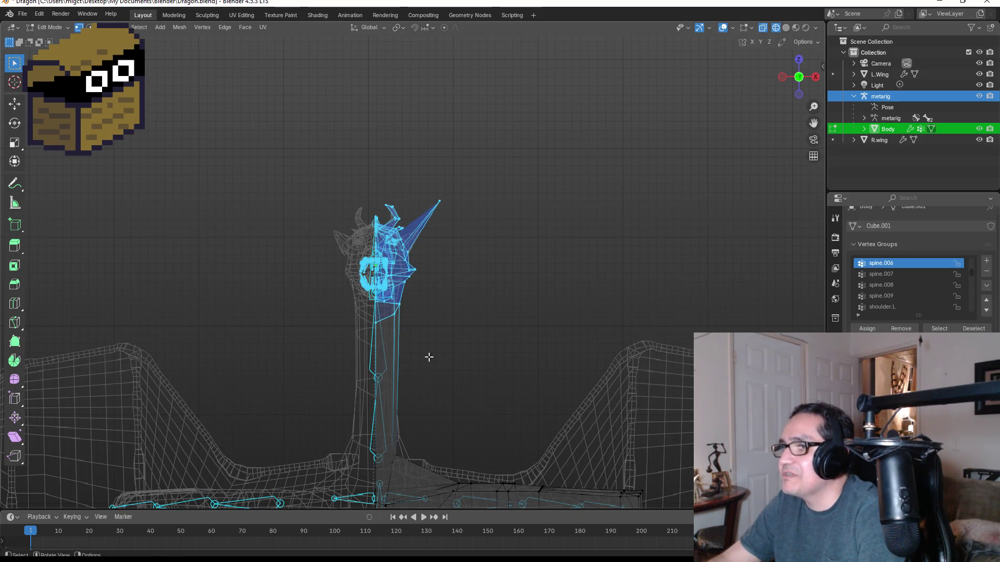
{"action": "mouse_move", "coordinate": [488, 159]}
{"action": "left_mouse_down"}
{"action": "mouse_move", "coordinate": [379, 419]}
{"action": "mouse_move", "coordinate": [272, 406]}
{"action": "left_mouse_up"}
{"action": "scroll", "coordinate": [332, 359], "scroll_direction": "up", "scroll_amount": 1}
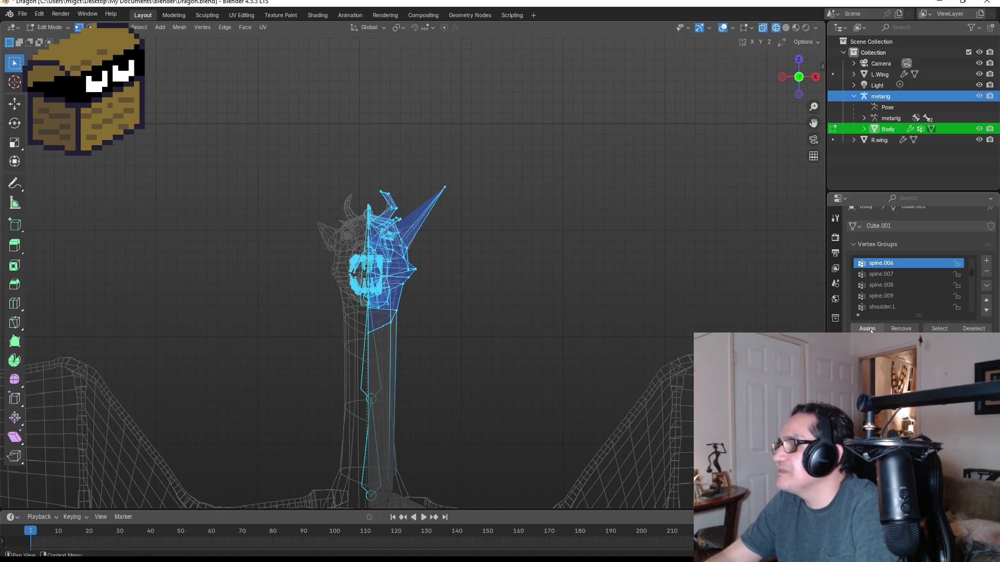
{"action": "key", "text": "ctrl+Tab"}
{"action": "key", "text": "r"}
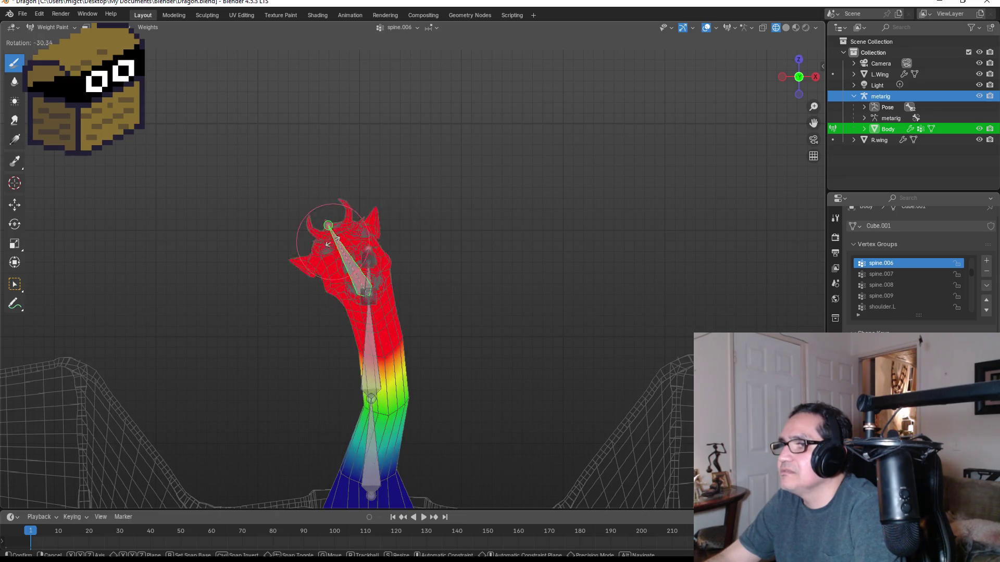
- Apply a free trackball rotation to the head bone, then toggle Edit Mode and back
{"action": "key", "text": "r"}
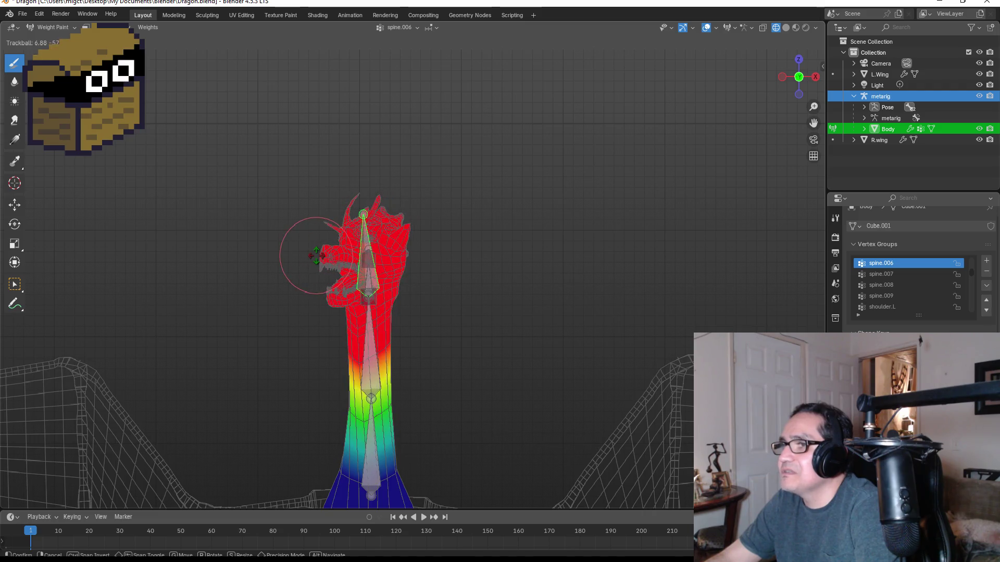
{"action": "left_click", "coordinate": [312, 256]}
{"action": "key", "text": "Tab"}
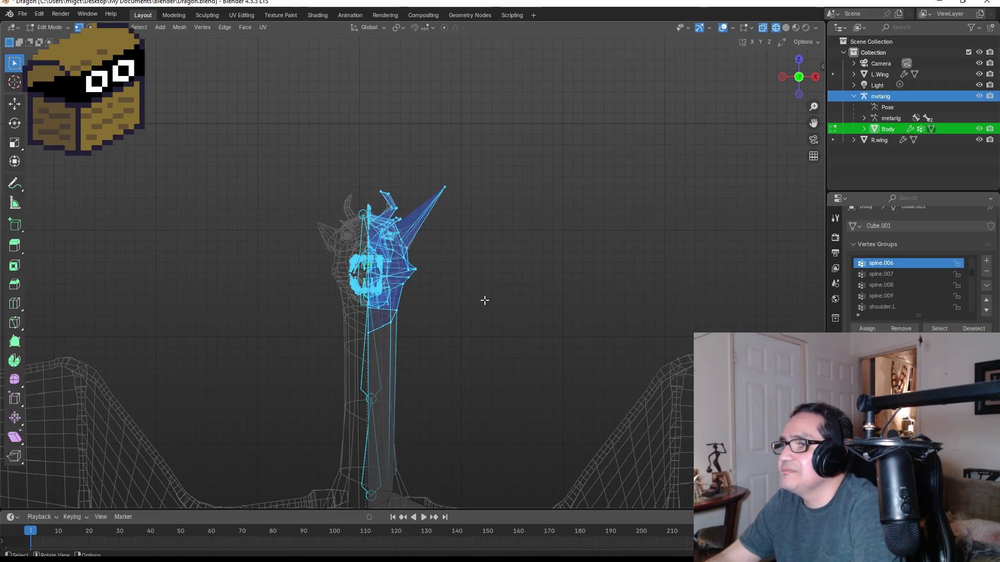
{"action": "key", "text": "Tab"}
{"action": "mouse_move", "coordinate": [428, 279]}
{"action": "middle_mouse_down"}
{"action": "mouse_move", "coordinate": [355, 284]}
{"action": "mouse_move", "coordinate": [510, 276]}
{"action": "middle_mouse_up"}
- From the front view, test-rotate and cancel the head bone, then blend the neck-base weights toward green
{"action": "key", "text": "KP_1"}
{"action": "key", "text": "r"}
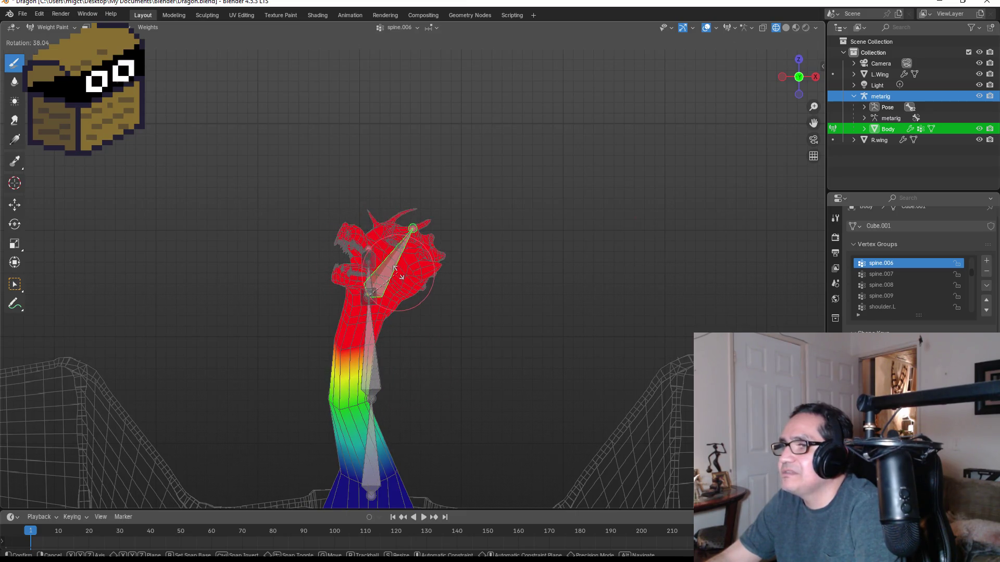
{"action": "right_click", "coordinate": [394, 268]}
{"action": "middle_click_drag", "start_coordinate": [394, 268], "coordinate": [389, 476]}
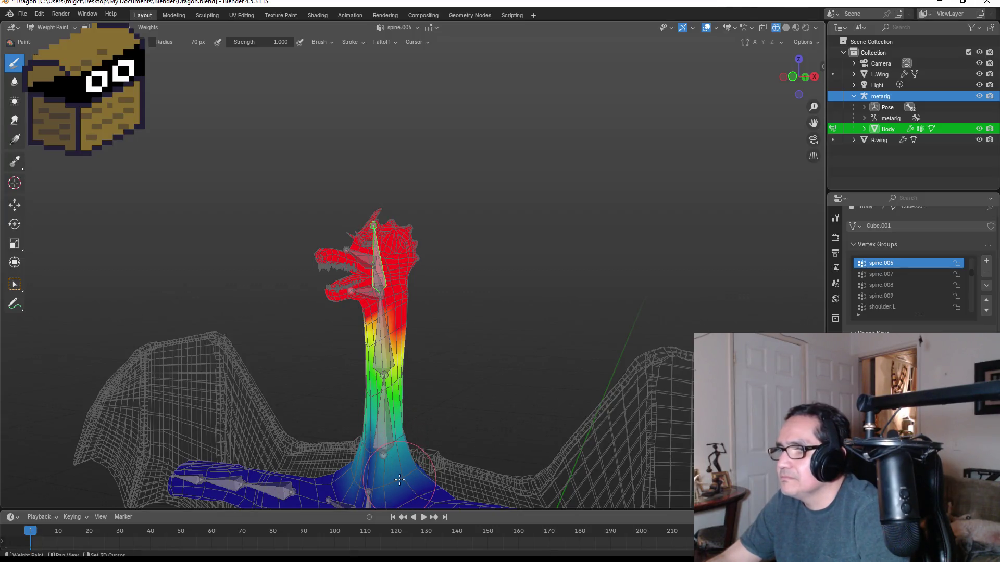
{"action": "left_click_drag", "start_coordinate": [392, 467], "coordinate": [385, 430]}
- Paint stronger spine.006 weights onto the dragon's upper neck
{"action": "mouse_move", "coordinate": [394, 423]}
{"action": "middle_mouse_down"}
{"action": "mouse_move", "coordinate": [402, 396]}
{"action": "mouse_move", "coordinate": [382, 393]}
{"action": "middle_mouse_up"}
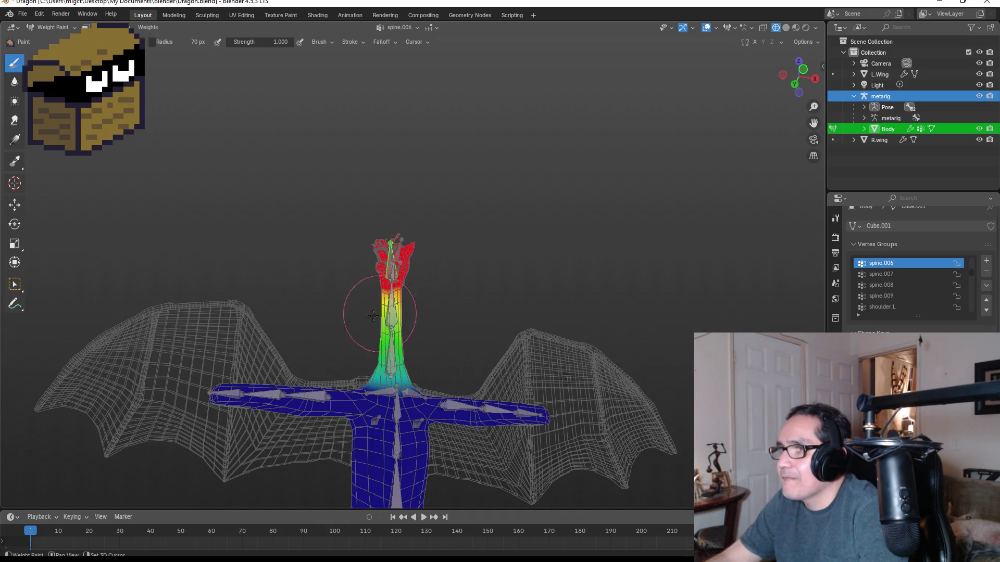
{"action": "mouse_move", "coordinate": [430, 328]}
{"action": "middle_mouse_down"}
{"action": "mouse_move", "coordinate": [397, 358]}
{"action": "mouse_move", "coordinate": [435, 424]}
{"action": "mouse_move", "coordinate": [390, 397]}
{"action": "mouse_move", "coordinate": [396, 379]}
{"action": "middle_mouse_up"}
{"action": "scroll", "coordinate": [467, 342], "scroll_direction": "up", "scroll_amount": 3}
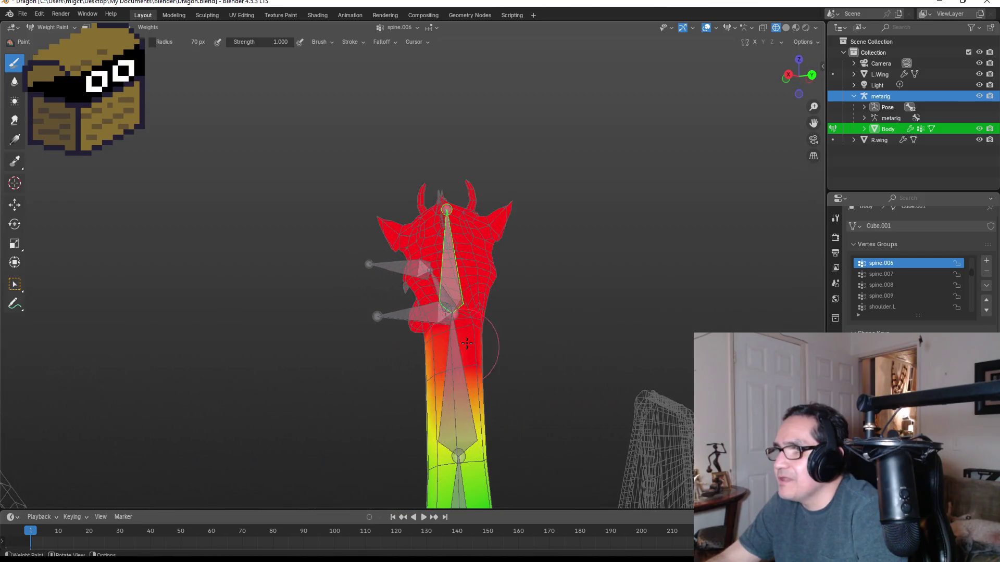
{"action": "left_click_drag", "start_coordinate": [472, 422], "coordinate": [469, 388]}
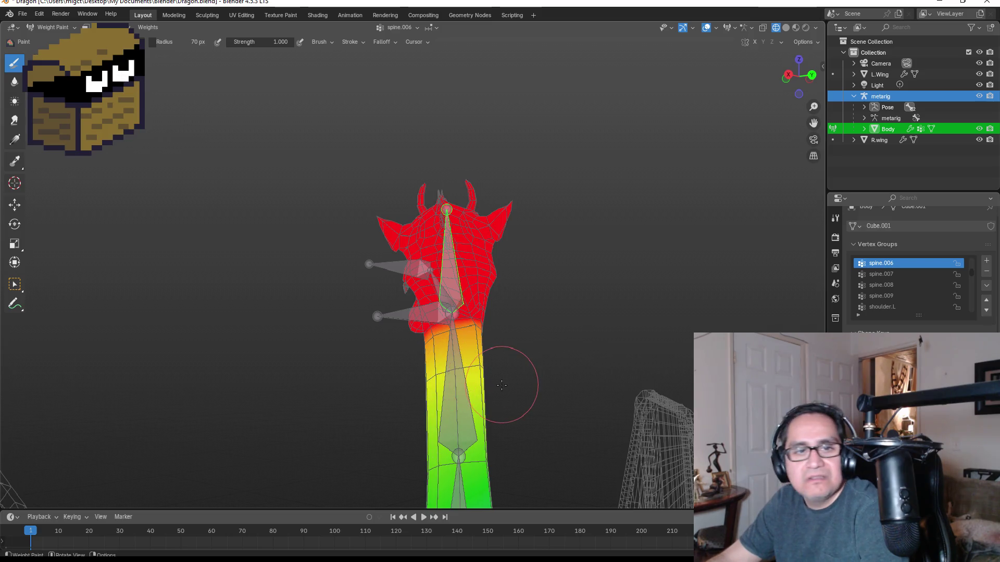
- Test-rotate the head bone by 1 to check the neck deformation from the side
{"action": "mouse_move", "coordinate": [517, 386]}
{"action": "middle_mouse_down"}
{"action": "mouse_move", "coordinate": [397, 384]}
{"action": "mouse_move", "coordinate": [486, 411]}
{"action": "middle_mouse_up"}
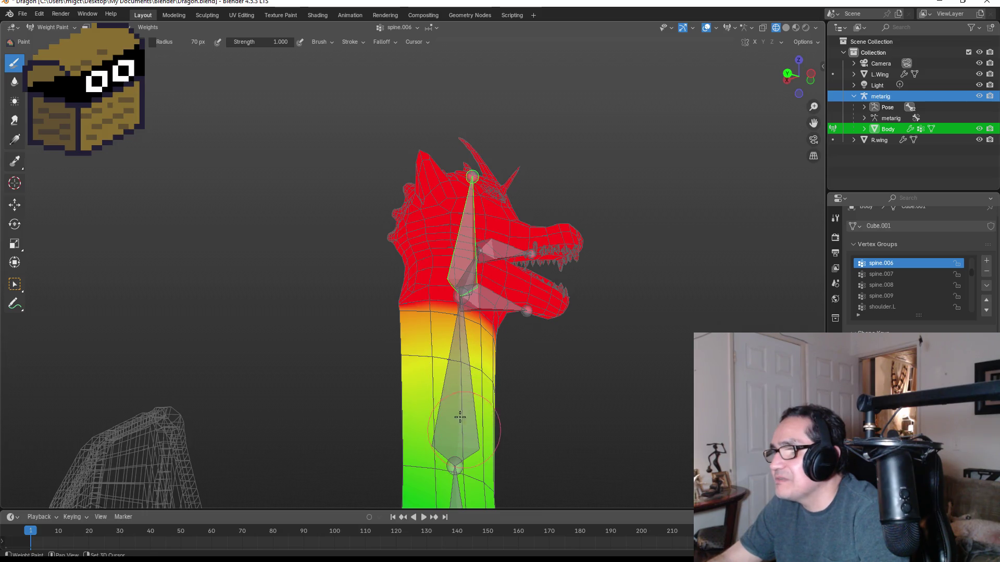
{"action": "mouse_move", "coordinate": [486, 413]}
{"action": "middle_mouse_down"}
{"action": "mouse_move", "coordinate": [368, 403]}
{"action": "mouse_move", "coordinate": [387, 390]}
{"action": "mouse_move", "coordinate": [386, 408]}
{"action": "middle_mouse_up"}
{"action": "scroll", "coordinate": [399, 412], "scroll_direction": "down", "scroll_amount": 6}
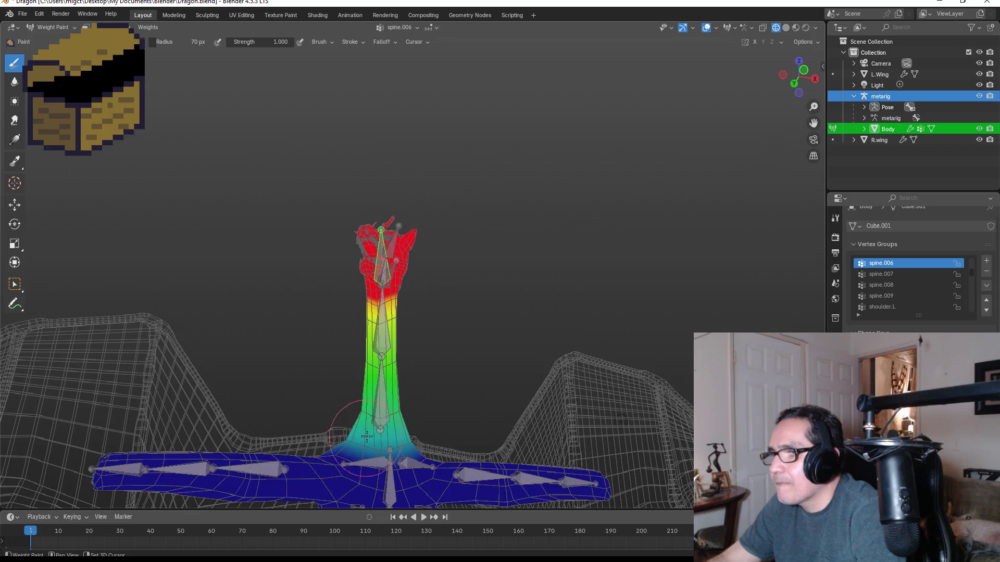
{"action": "middle_click_drag", "start_coordinate": [381, 414], "coordinate": [432, 457]}
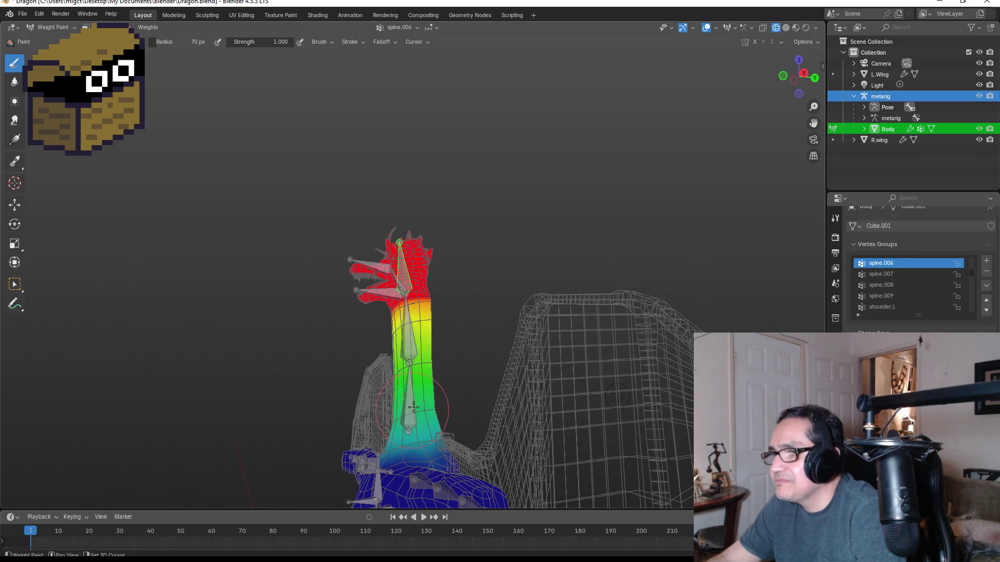
{"action": "scroll", "coordinate": [414, 370], "scroll_direction": "up", "scroll_amount": 2}
{"action": "key", "text": "r"}
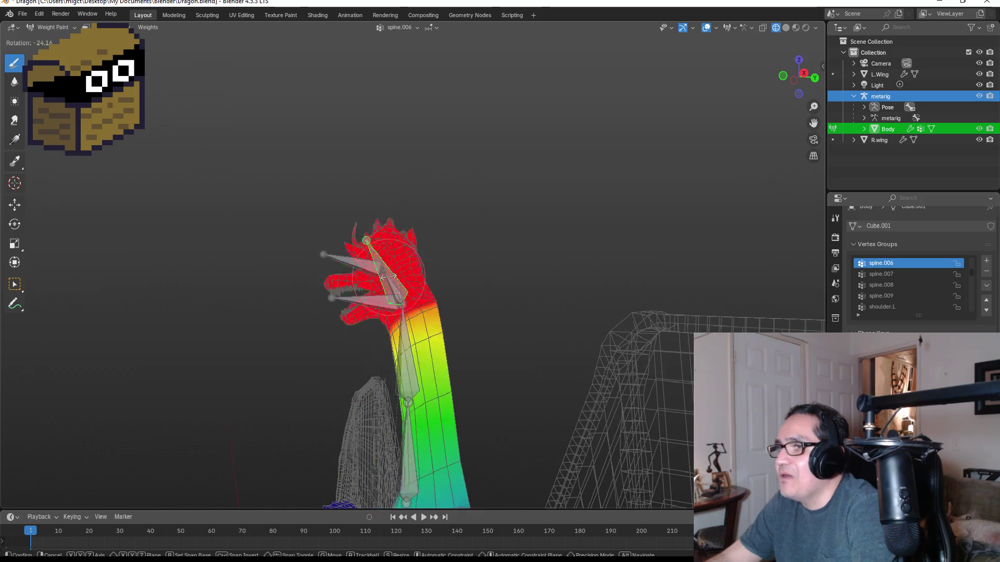
{"action": "type", "text": "1"}
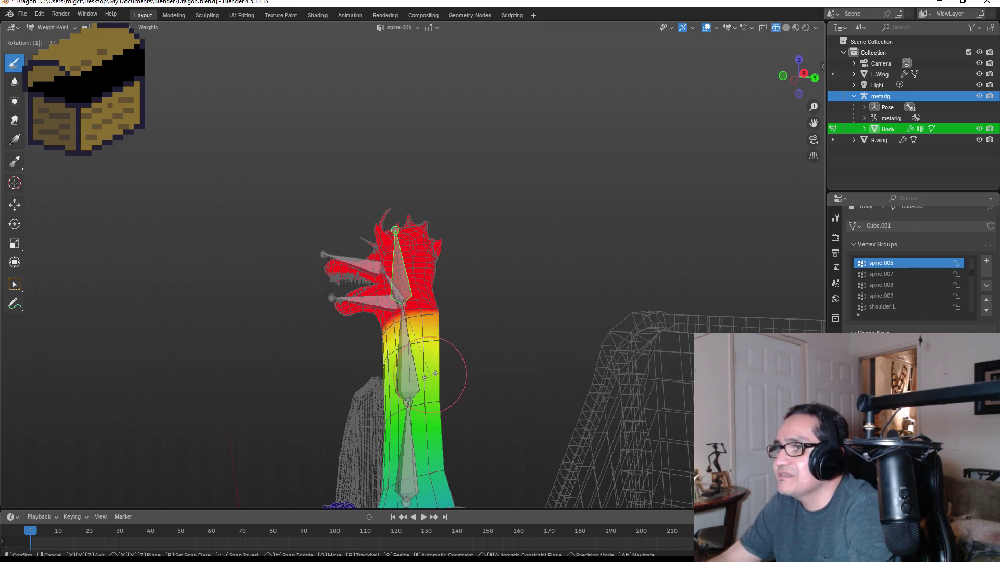
{"action": "key", "text": "Return"}
{"action": "scroll", "coordinate": [428, 405], "scroll_direction": "down", "scroll_amount": 3}
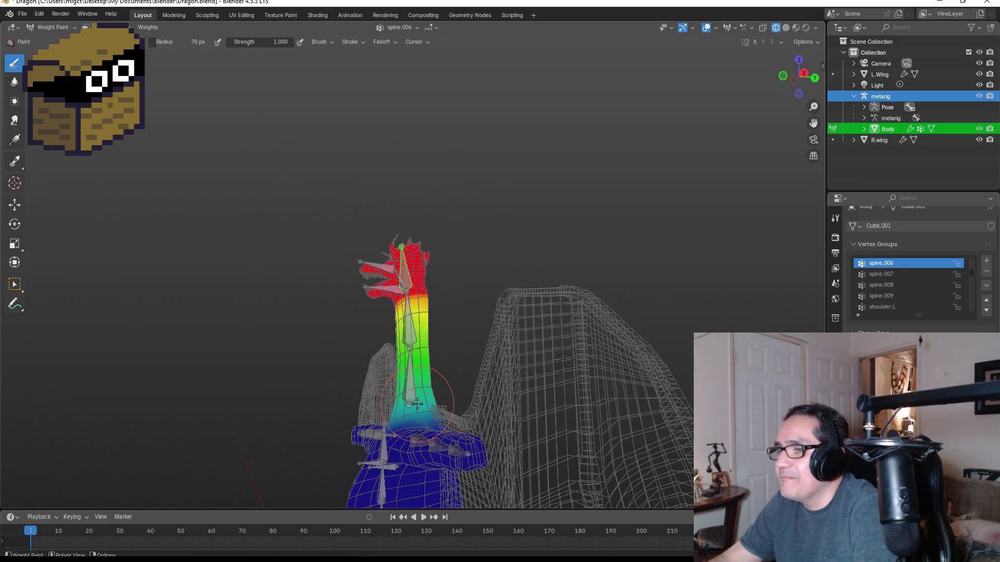
- Shrink the brush radius to 47 px and blend the lower-neck weights toward green
{"action": "key", "text": "f"}
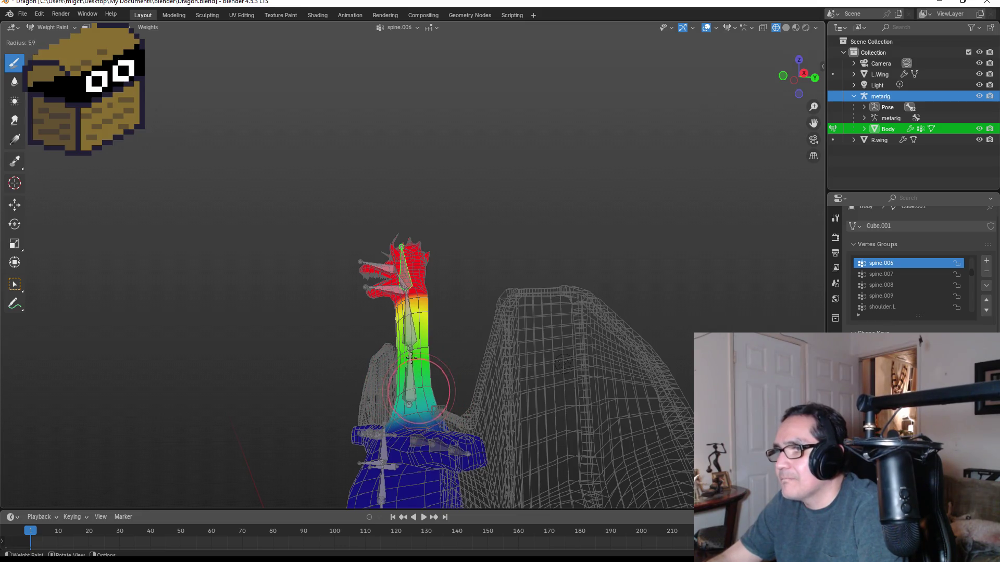
{"action": "left_click", "coordinate": [407, 324]}
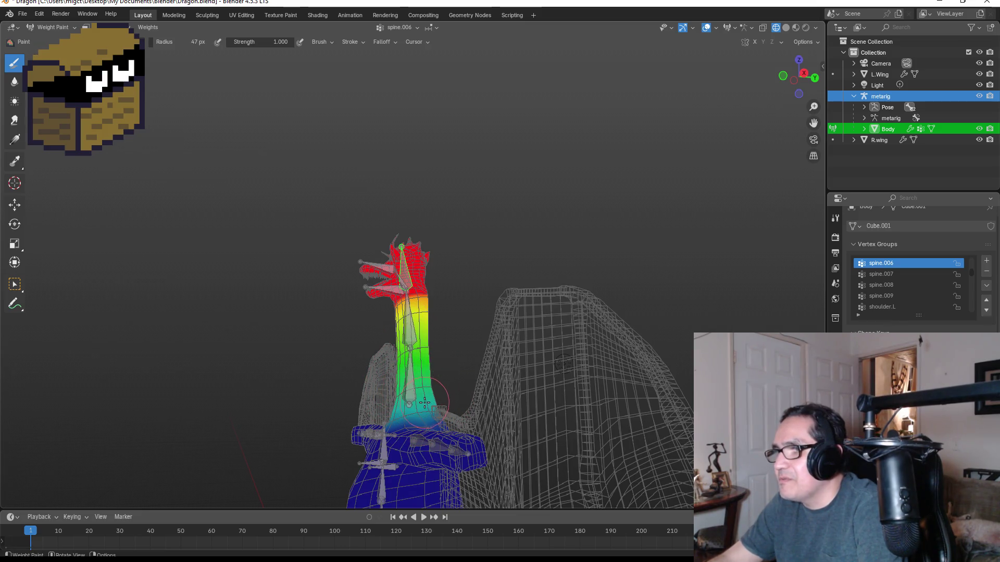
{"action": "left_click_drag", "start_coordinate": [422, 383], "coordinate": [424, 408]}
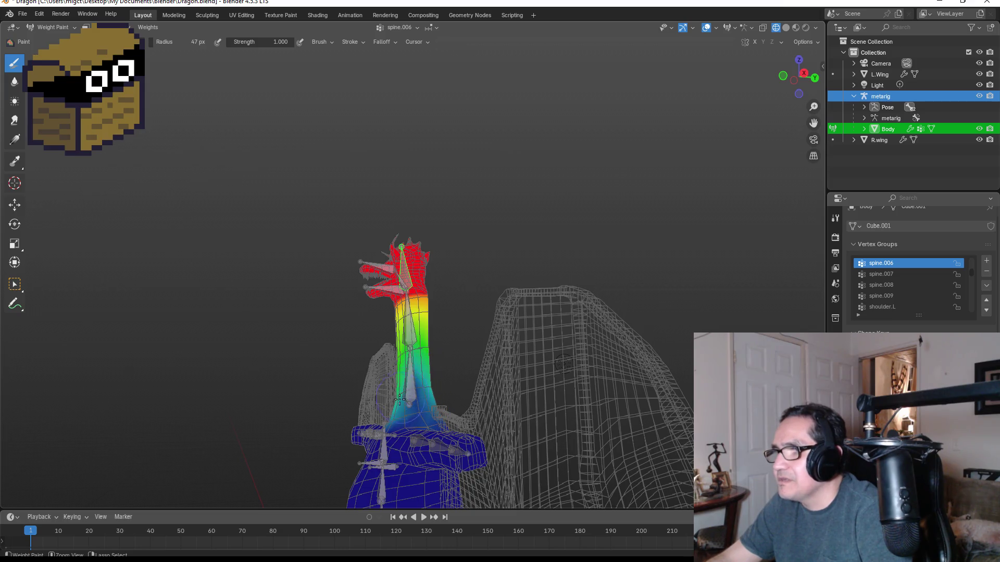
- Orbit and zoom around the neck to inspect the weight gradient from rear, side and front
{"action": "middle_click_drag", "start_coordinate": [429, 379], "coordinate": [456, 405]}
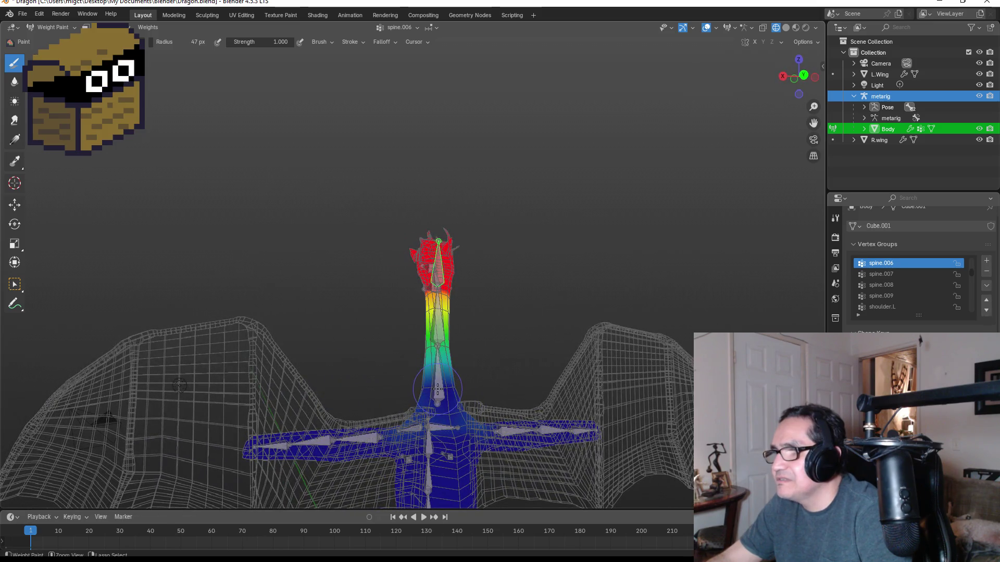
{"action": "mouse_move", "coordinate": [437, 359]}
{"action": "middle_mouse_down"}
{"action": "mouse_move", "coordinate": [463, 438]}
{"action": "mouse_move", "coordinate": [456, 411]}
{"action": "middle_mouse_up"}
{"action": "scroll", "coordinate": [467, 452], "scroll_direction": "up", "scroll_amount": 3}
{"action": "scroll", "coordinate": [453, 399], "scroll_direction": "up", "scroll_amount": 2}
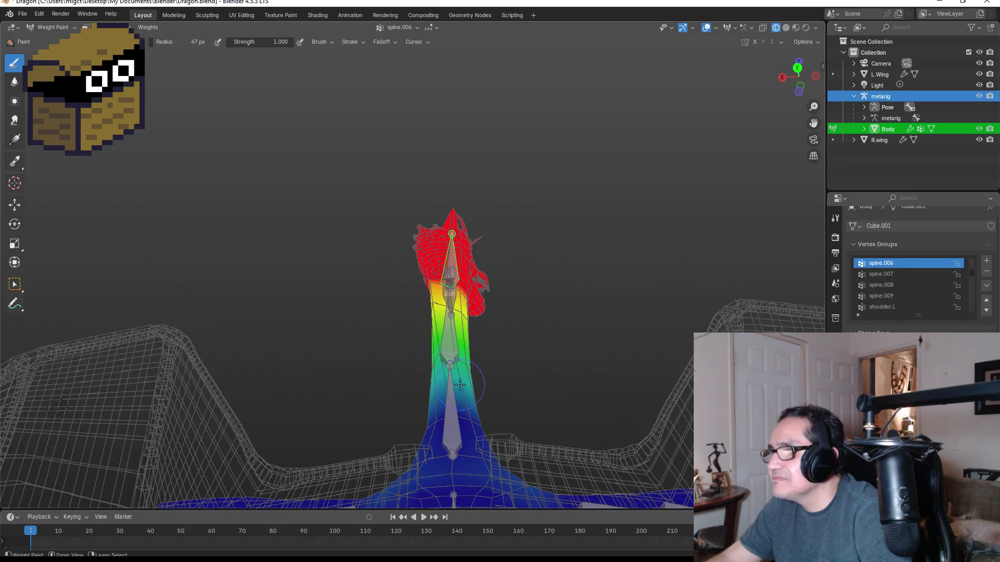
{"action": "middle_click_drag", "start_coordinate": [511, 402], "coordinate": [383, 393]}
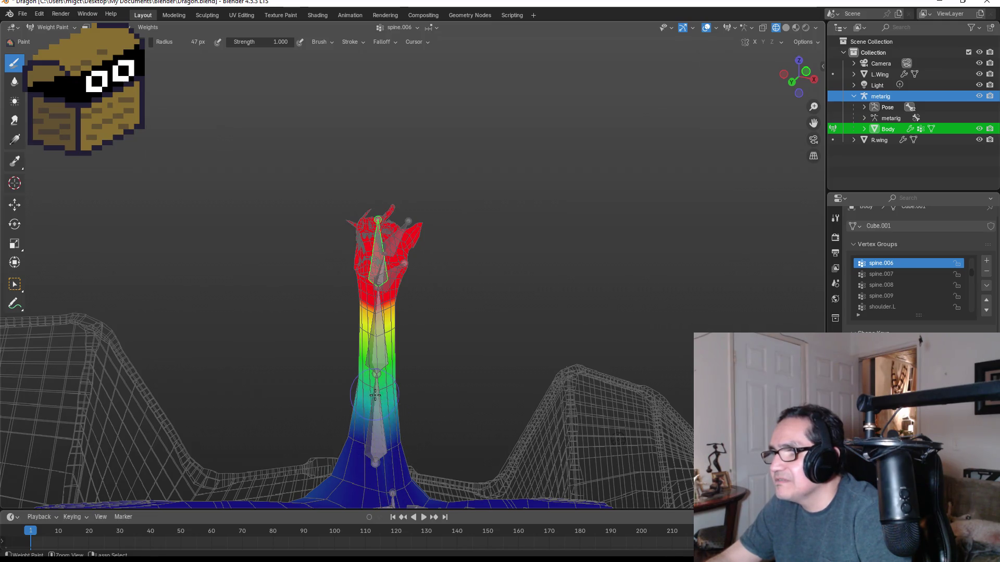
{"action": "middle_click_drag", "start_coordinate": [437, 313], "coordinate": [434, 309]}
- Tilt the spine.006 head bone with a trackball rotation of 6.3° and 17.8°
{"action": "key", "text": "r"}
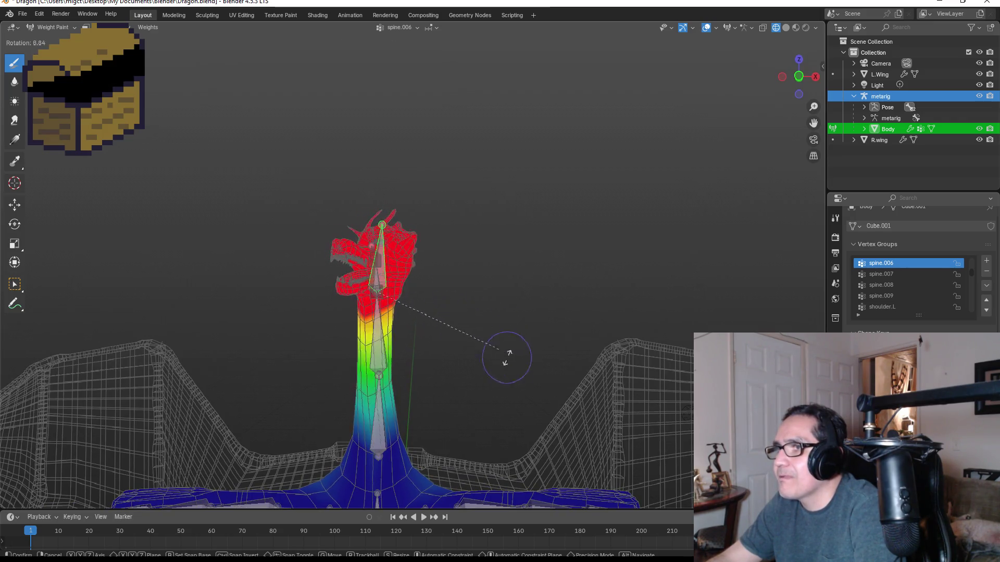
{"action": "key", "text": "r"}
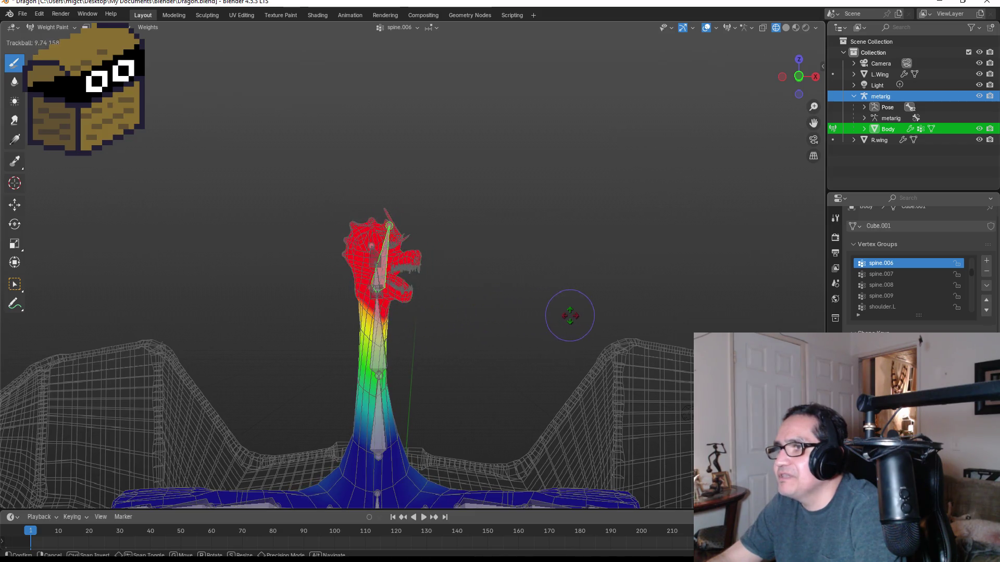
{"action": "left_click", "coordinate": [441, 312]}
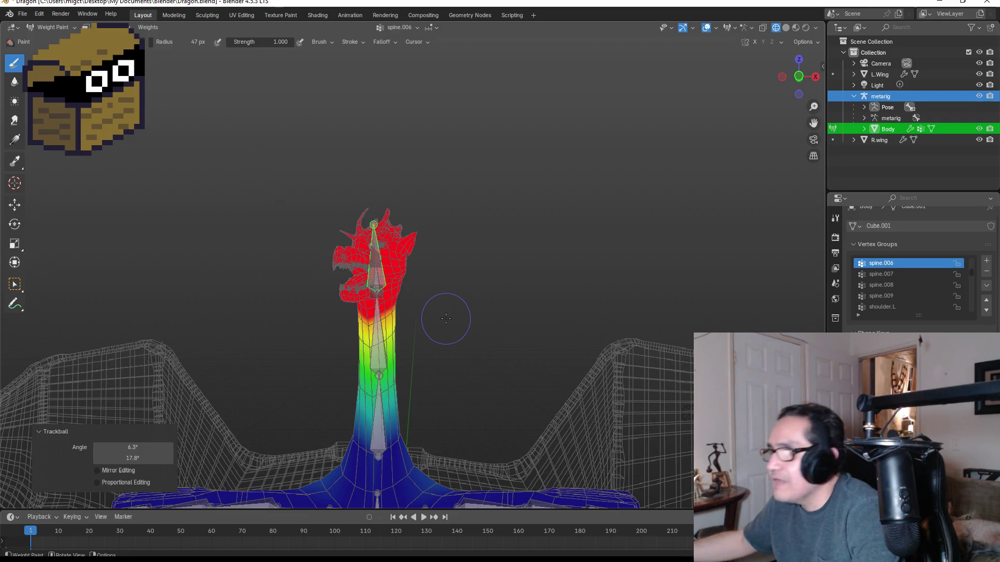
{"action": "left_click", "coordinate": [19, 286]}
{"action": "middle_click_drag", "start_coordinate": [429, 373], "coordinate": [538, 393]}
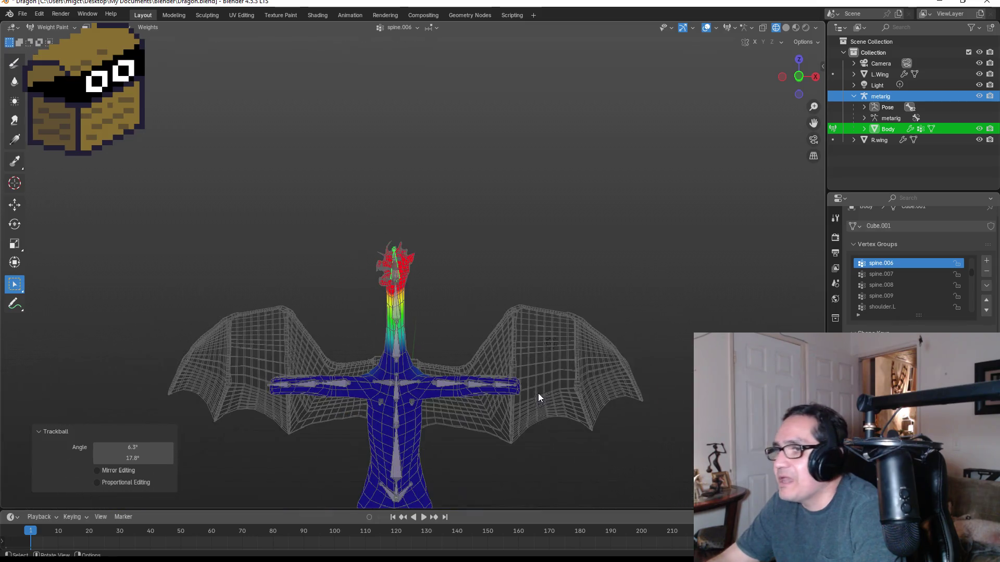
{"action": "left_click", "coordinate": [411, 381]}
{"action": "key", "text": "r"}
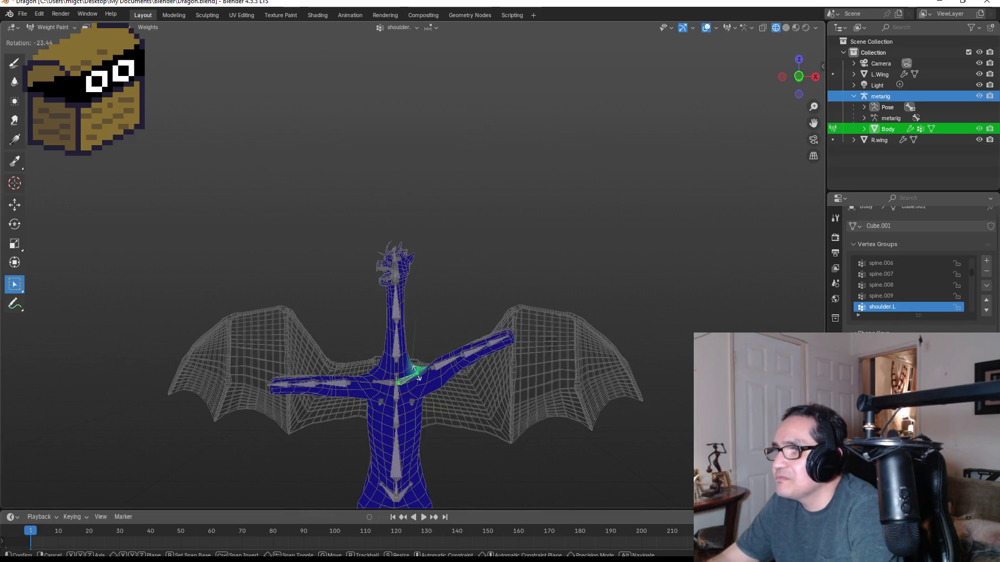
{"action": "key", "text": "Escape"}
{"action": "left_click", "coordinate": [390, 380]}
{"action": "key", "text": "r"}
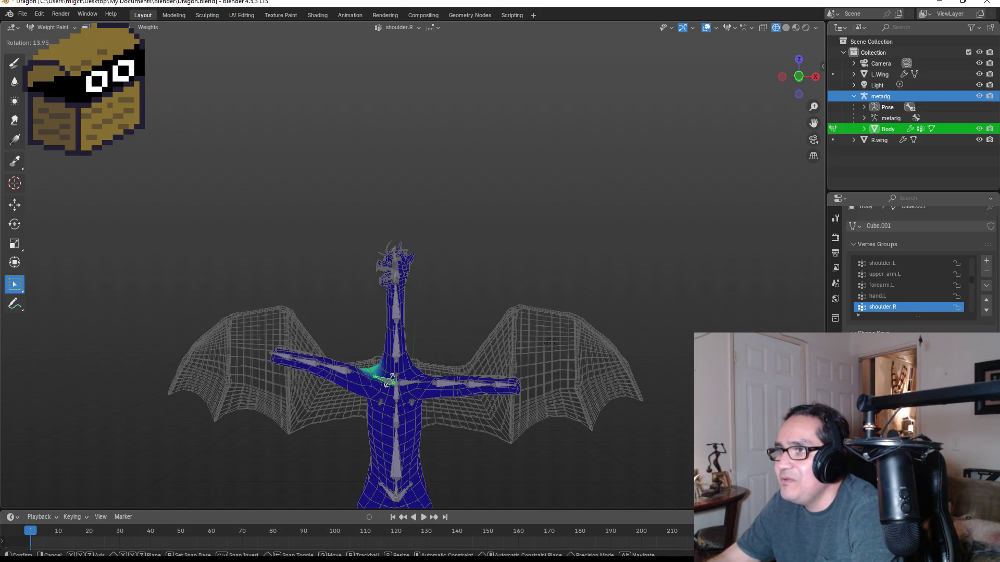
{"action": "key", "text": "Escape"}
{"action": "left_click", "coordinate": [398, 392]}
{"action": "key", "text": "r"}
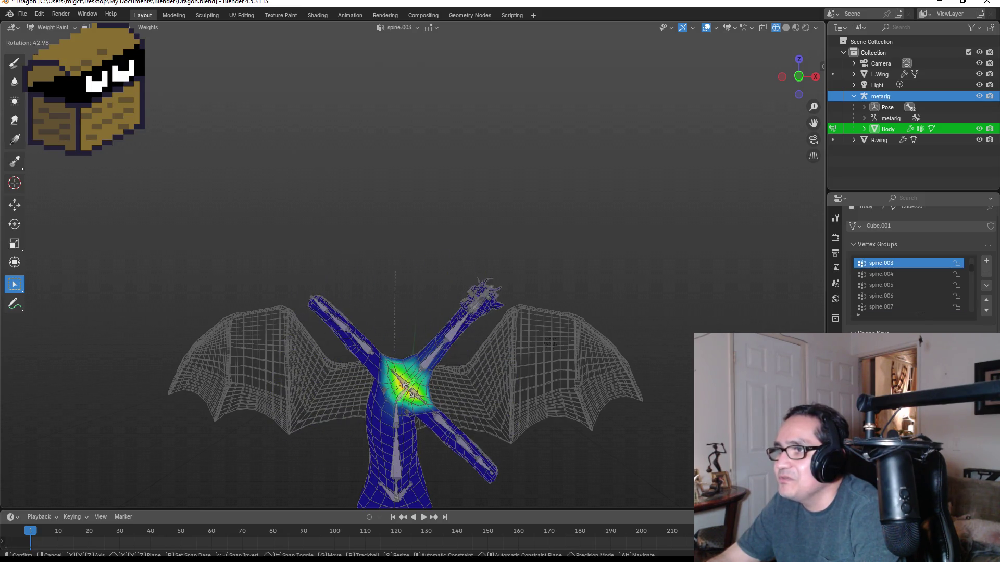
{"action": "key", "text": "Escape"}
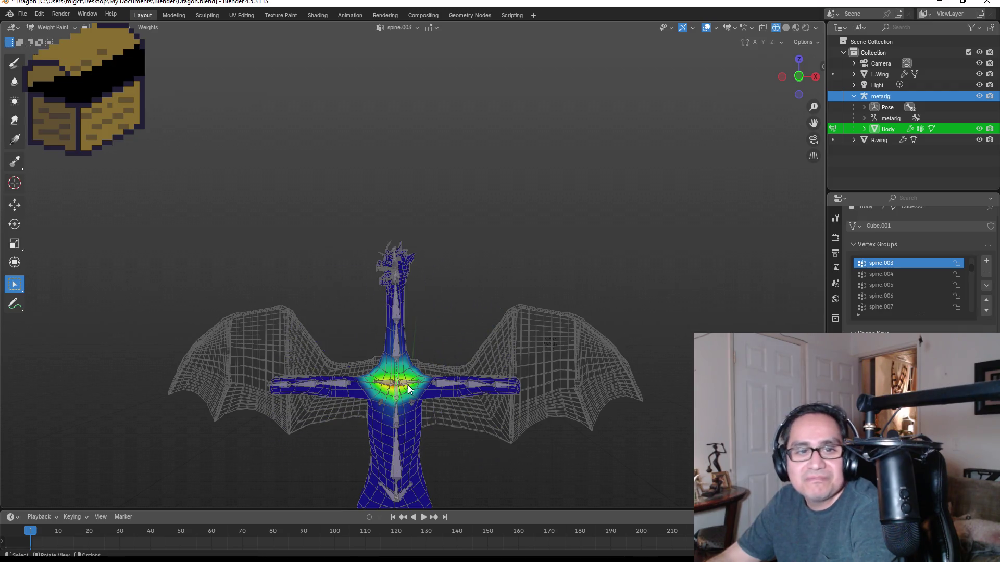
{"action": "scroll", "coordinate": [411, 388], "scroll_direction": "down", "scroll_amount": 1}
{"action": "left_click", "coordinate": [402, 386]}
{"action": "key", "text": "r"}
{"action": "key", "text": "Escape"}
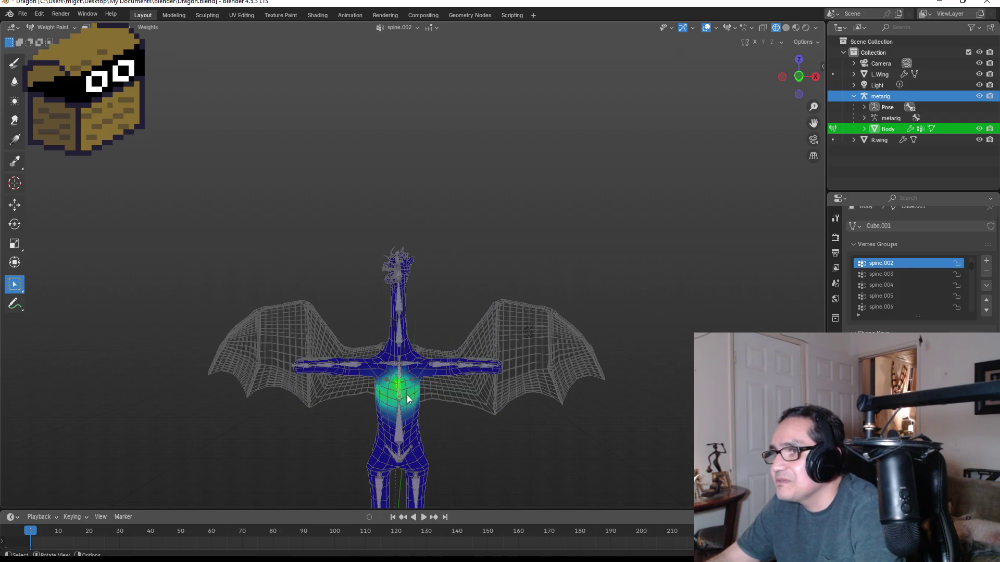
{"action": "scroll", "coordinate": [400, 400], "scroll_direction": "down", "scroll_amount": 2}
{"action": "left_click", "coordinate": [404, 406]}
{"action": "key", "text": "r"}
{"action": "key", "text": "Escape"}
{"action": "scroll", "coordinate": [404, 407], "scroll_direction": "up", "scroll_amount": 1}
{"action": "scroll", "coordinate": [436, 402], "scroll_direction": "up", "scroll_amount": 3}
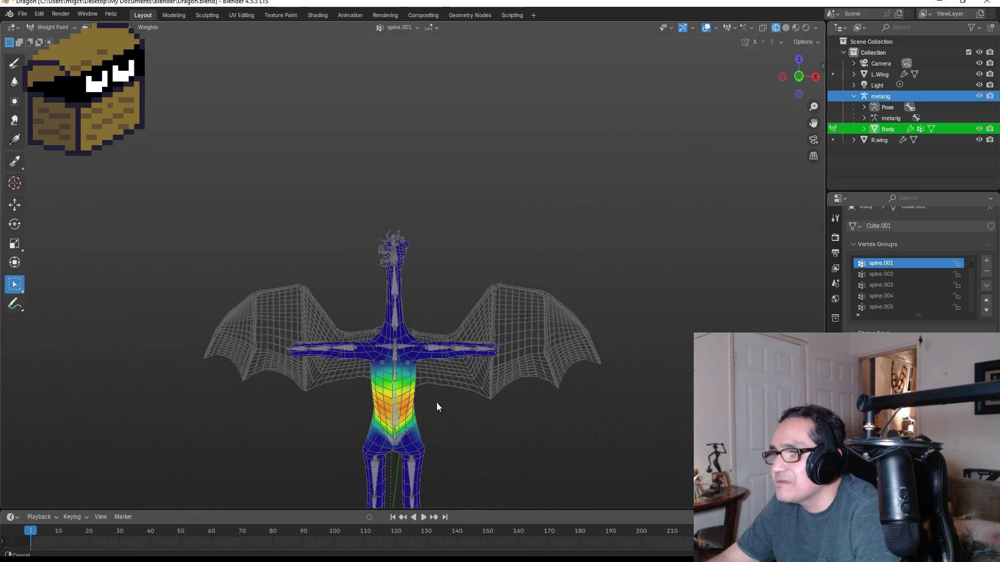
{"action": "mouse_move", "coordinate": [384, 344]}
{"action": "middle_mouse_down", "text": "shift"}
{"action": "mouse_move", "coordinate": [375, 355]}
{"action": "mouse_move", "coordinate": [380, 317]}
{"action": "middle_mouse_up", "text": "shift"}
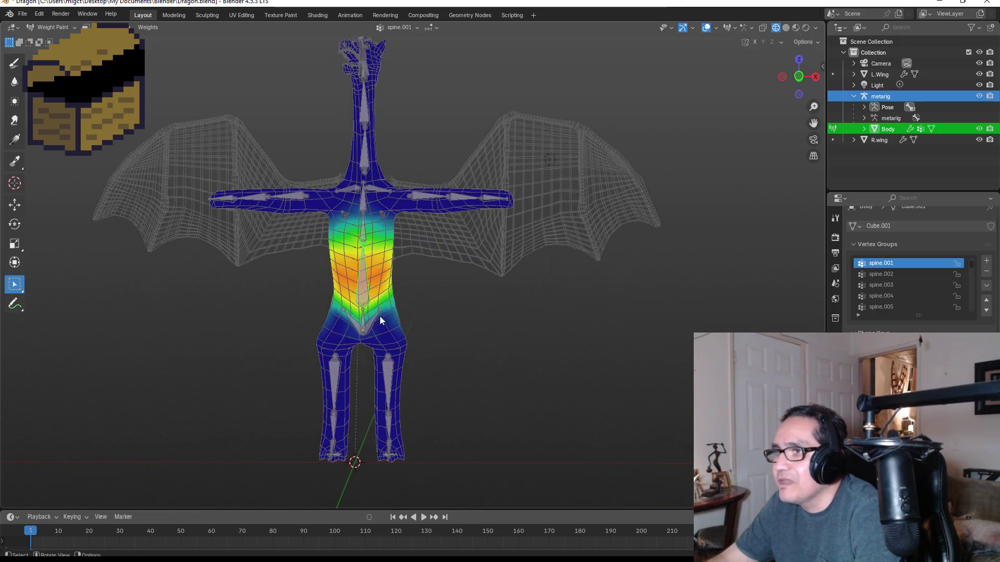
{"action": "left_click", "coordinate": [350, 322]}
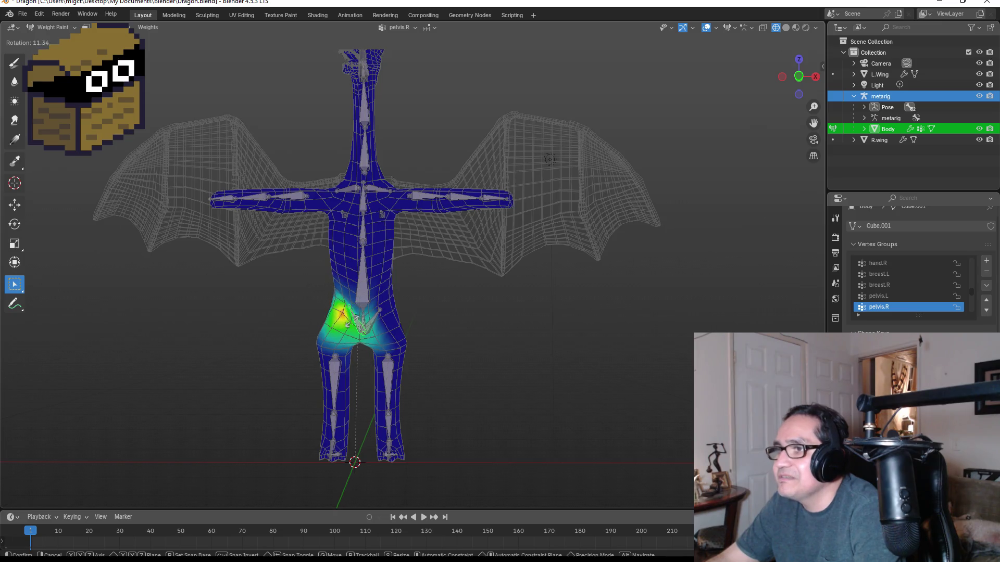
{"action": "left_click", "coordinate": [342, 376]}
{"action": "key", "text": "r"}
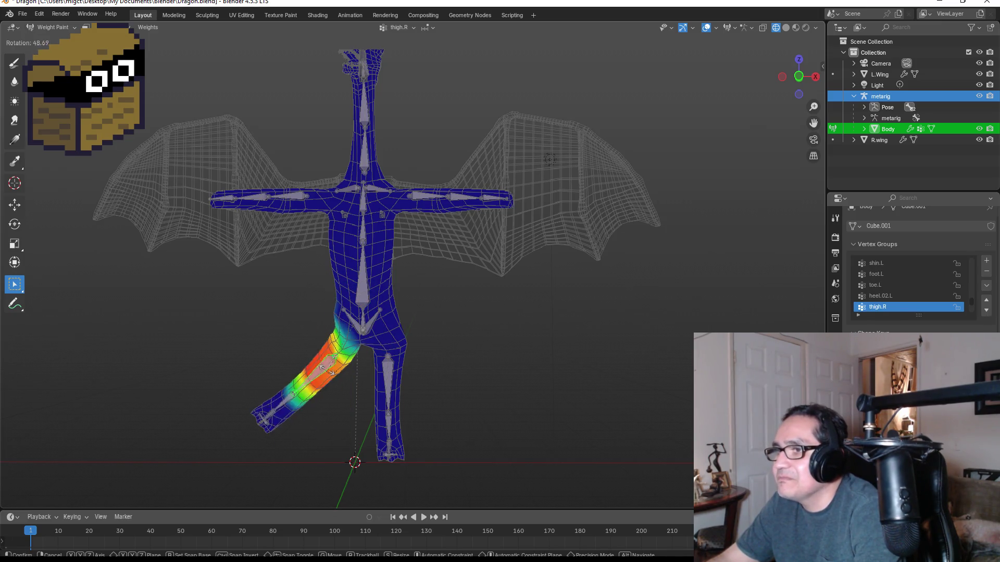
{"action": "key", "text": "Escape"}
{"action": "left_click", "coordinate": [389, 376]}
{"action": "key", "text": "r"}
{"action": "key", "text": "Escape"}
{"action": "left_click", "coordinate": [390, 435]}
{"action": "key", "text": "r"}
{"action": "key", "text": "Escape"}
{"action": "mouse_move", "coordinate": [462, 447]}
{"action": "middle_mouse_down"}
{"action": "mouse_move", "coordinate": [400, 415]}
{"action": "mouse_move", "coordinate": [379, 444]}
{"action": "middle_mouse_up"}
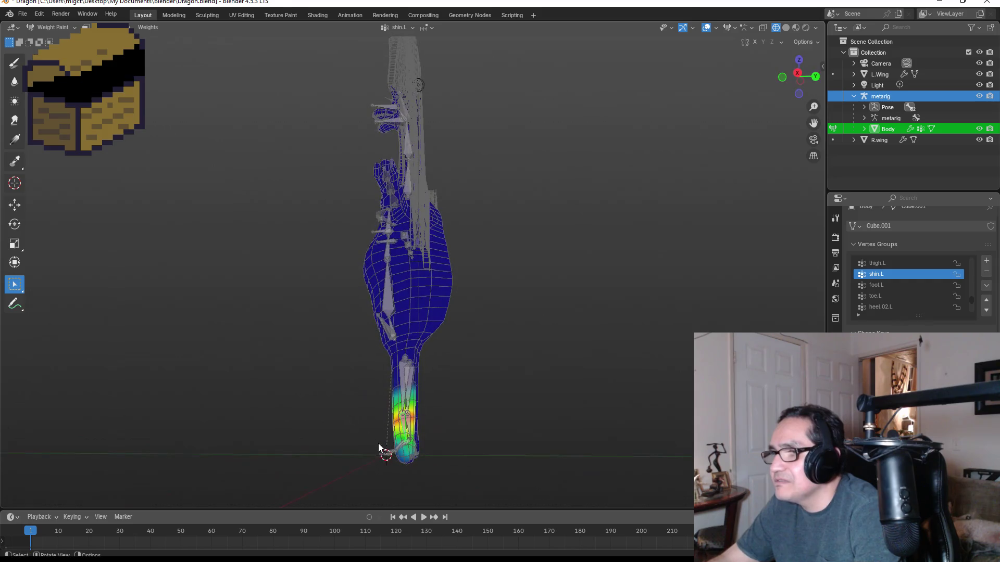
{"action": "left_click", "coordinate": [402, 451]}
{"action": "key", "text": "r"}
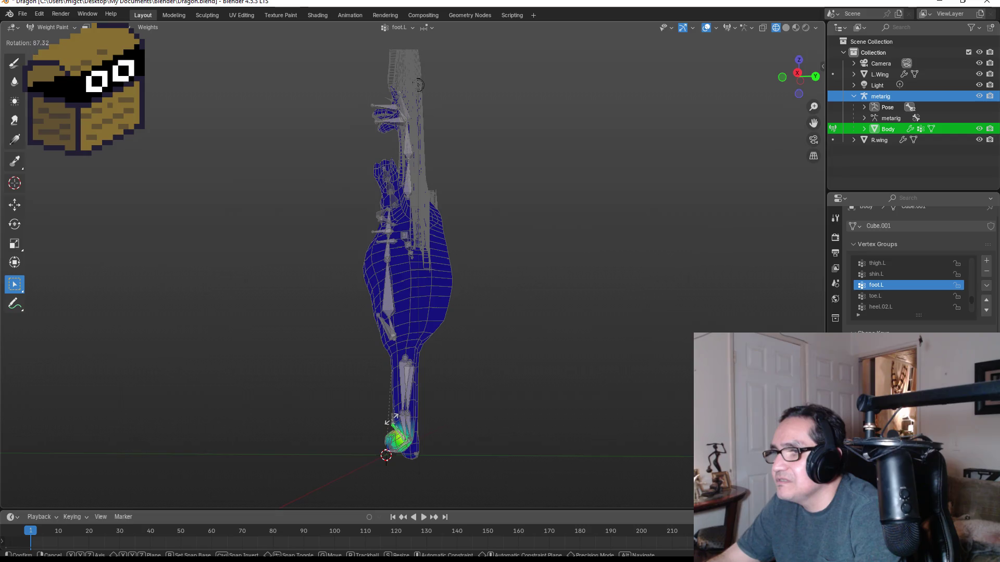
{"action": "key", "text": "Escape"}
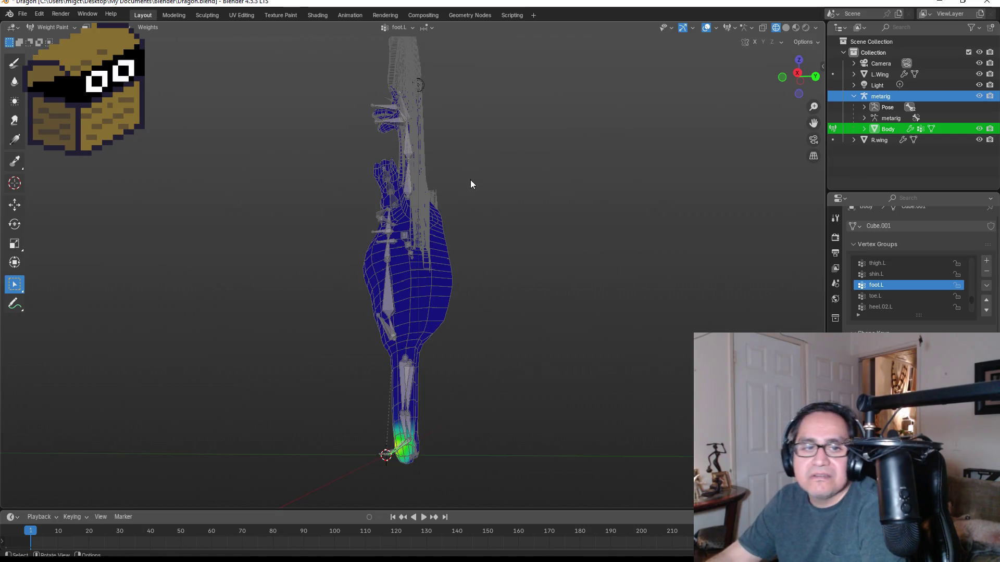
{"action": "mouse_move", "coordinate": [476, 155]}
{"action": "middle_mouse_down"}
{"action": "mouse_move", "coordinate": [527, 207]}
{"action": "mouse_move", "coordinate": [400, 168]}
{"action": "middle_mouse_up"}
{"action": "left_click", "coordinate": [361, 99], "text": "ctrl"}
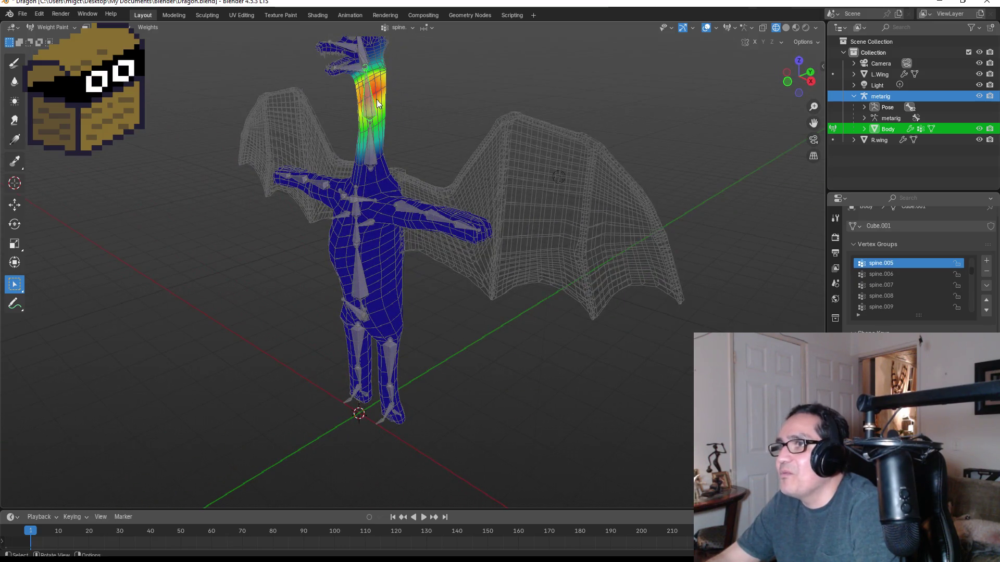
{"action": "key", "text": "KP_1"}
{"action": "key", "text": "r"}
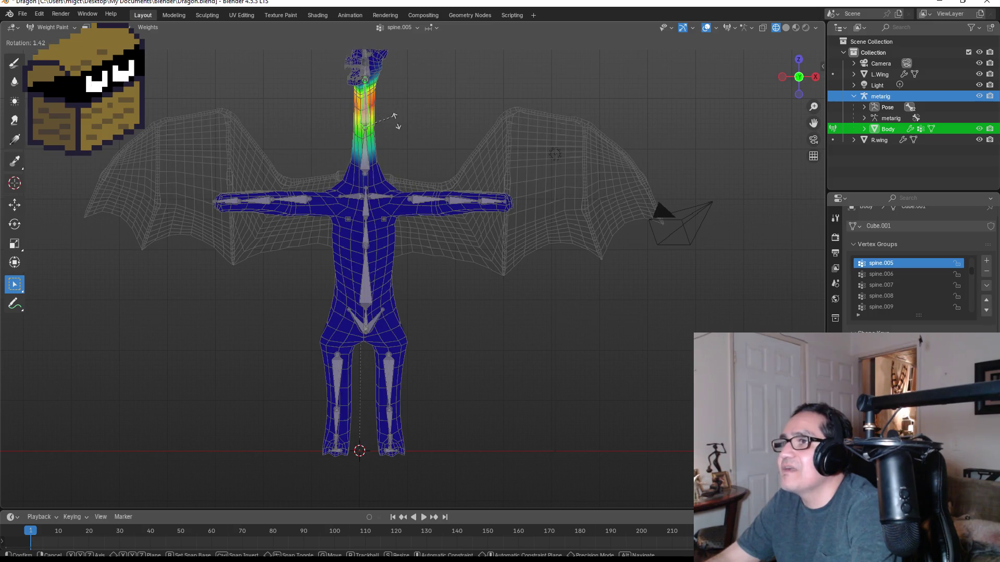
{"action": "right_click", "coordinate": [393, 123]}
{"action": "mouse_move", "coordinate": [390, 123]}
{"action": "middle_mouse_down"}
{"action": "mouse_move", "coordinate": [436, 96]}
{"action": "mouse_move", "coordinate": [389, 102]}
{"action": "mouse_move", "coordinate": [401, 168]}
{"action": "mouse_move", "coordinate": [369, 297]}
{"action": "middle_mouse_up"}
{"action": "left_click", "coordinate": [365, 74]}
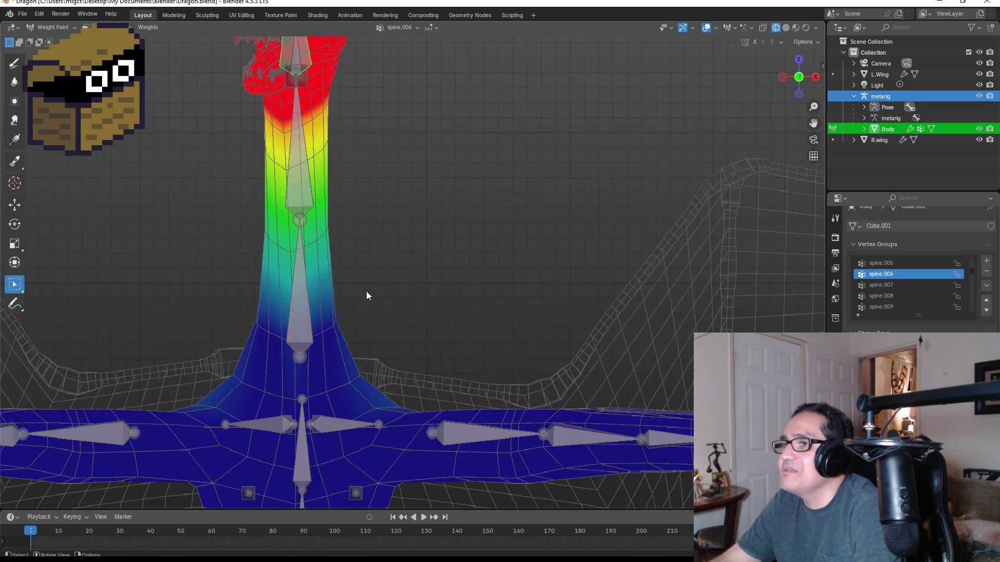
{"action": "left_click", "coordinate": [14, 63]}
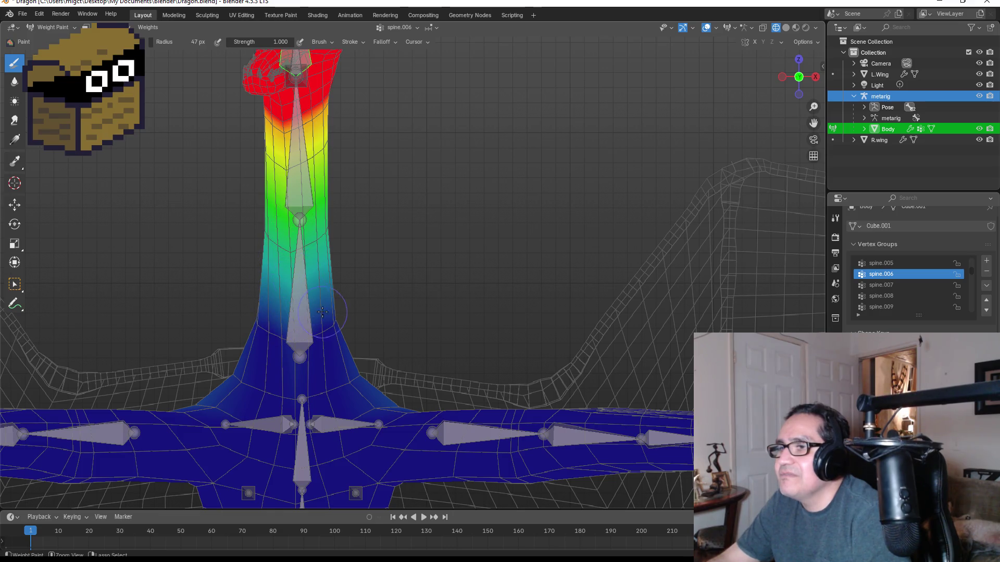
- Paint down weights at the neck-head junction, then undo that stroke
{"action": "middle_click_drag", "start_coordinate": [311, 272], "coordinate": [319, 278]}
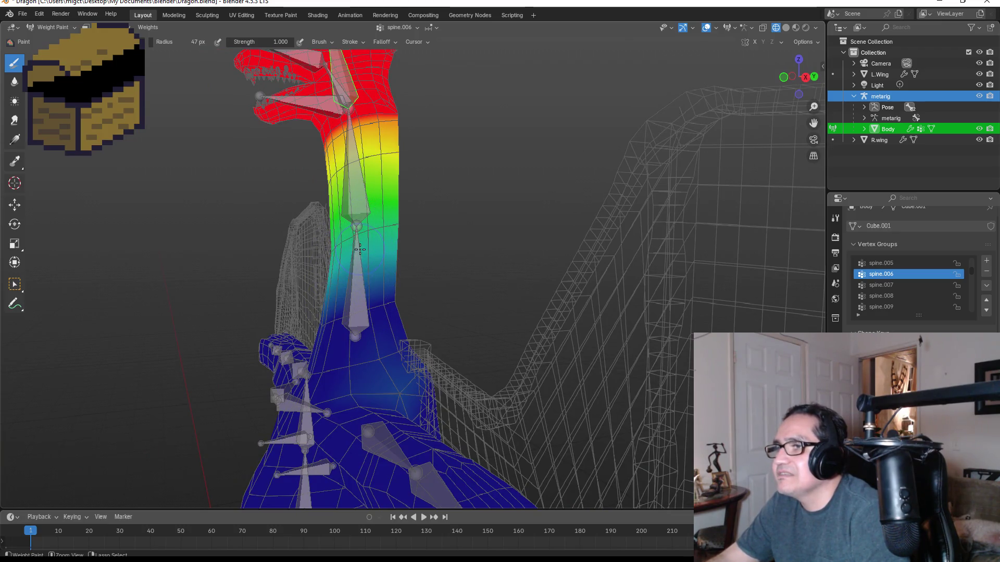
{"action": "scroll", "coordinate": [360, 250], "scroll_direction": "up", "scroll_amount": 3}
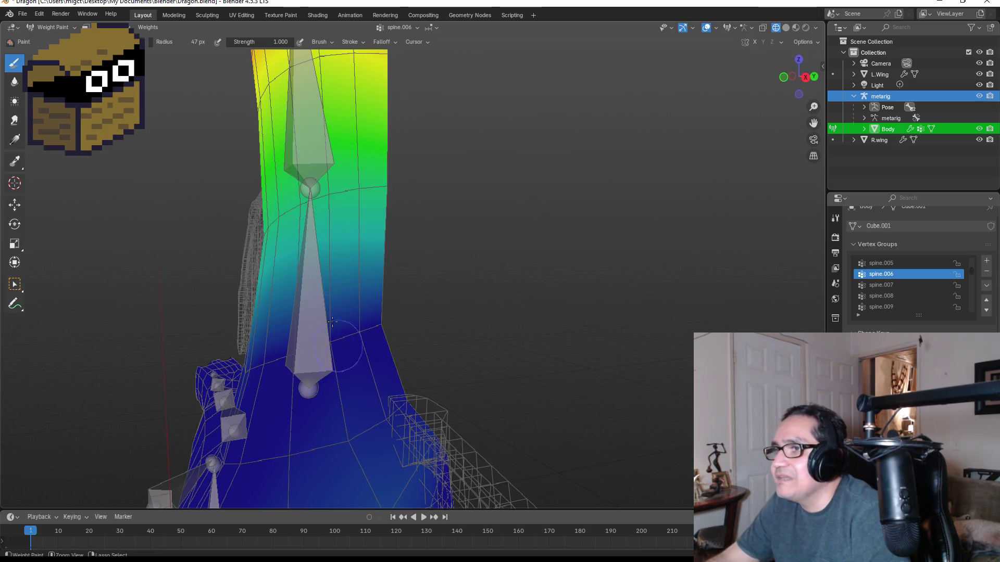
{"action": "middle_click_drag", "start_coordinate": [442, 256], "coordinate": [522, 308]}
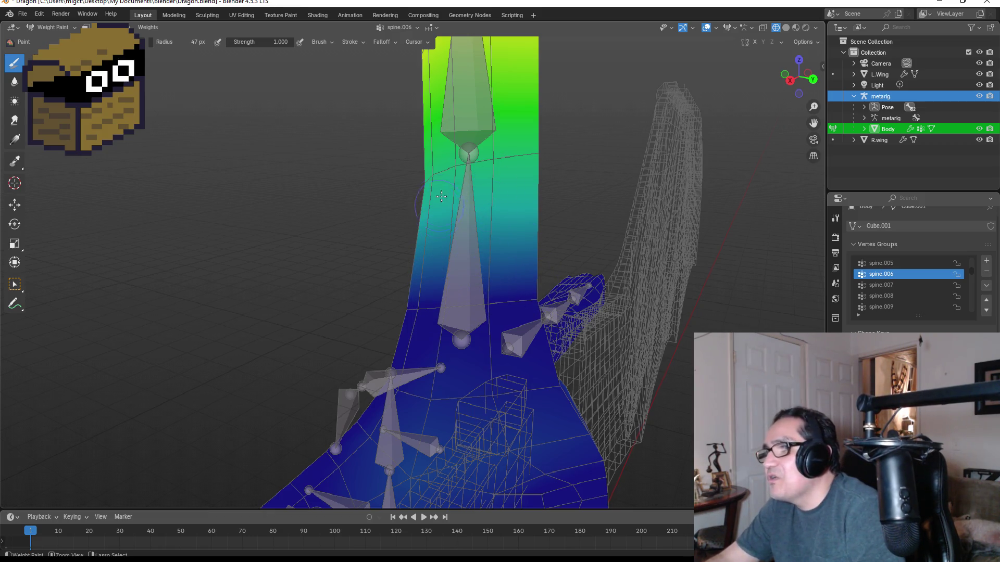
{"action": "middle_click_drag", "start_coordinate": [551, 196], "coordinate": [588, 256]}
{"action": "middle_click_drag", "start_coordinate": [587, 153], "coordinate": [536, 312]}
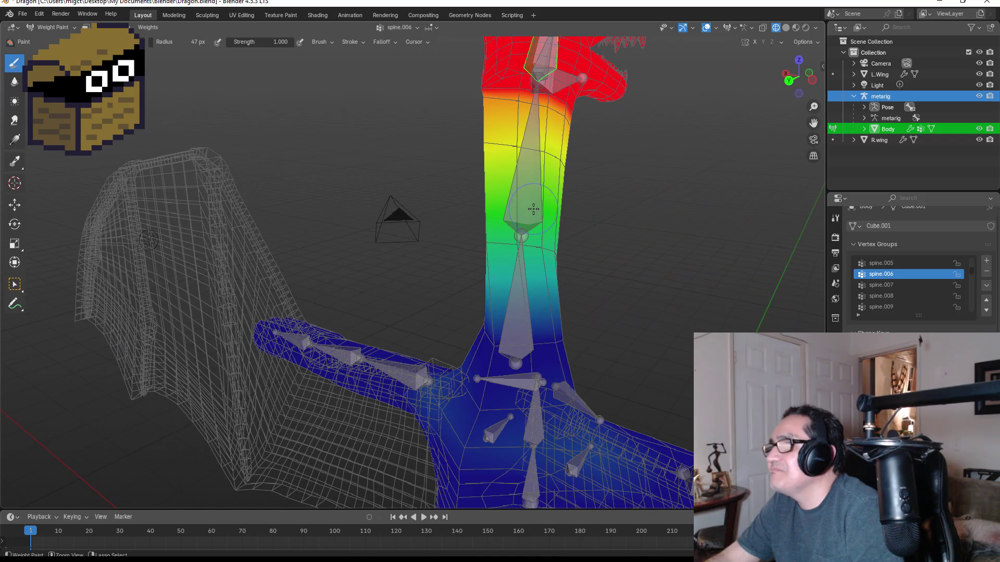
{"action": "mouse_move", "coordinate": [513, 121]}
{"action": "left_mouse_down", "text": "ctrl"}
{"action": "mouse_move", "coordinate": [542, 79]}
{"action": "mouse_move", "coordinate": [567, 62]}
{"action": "mouse_move", "coordinate": [508, 73]}
{"action": "left_mouse_up", "text": "ctrl"}
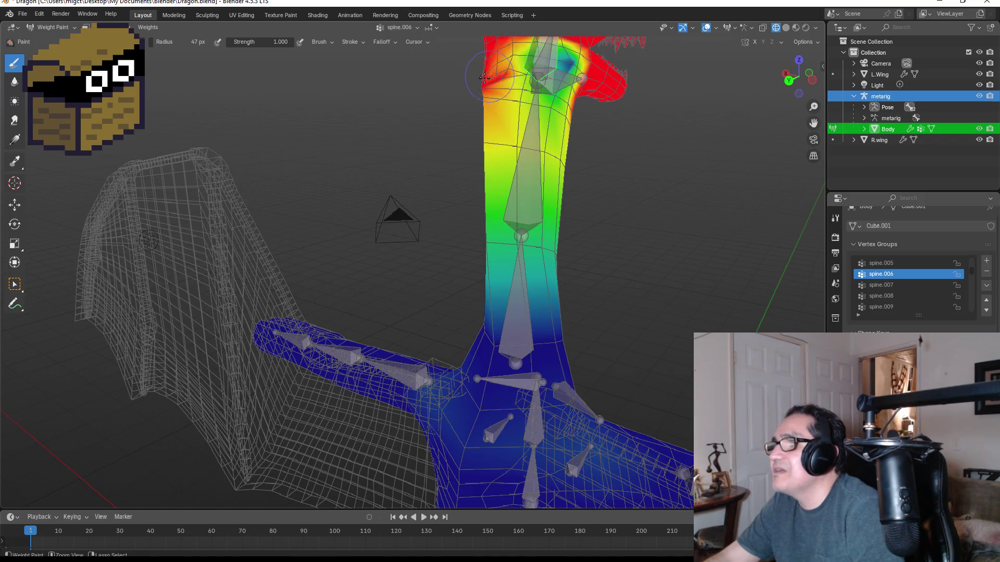
{"action": "key", "text": "ctrl+z"}
- Blend the spine.006 weights along the neck from a front view
{"action": "middle_click_drag", "start_coordinate": [463, 76], "coordinate": [521, 114]}
{"action": "scroll", "coordinate": [521, 115], "scroll_direction": "up", "scroll_amount": 5}
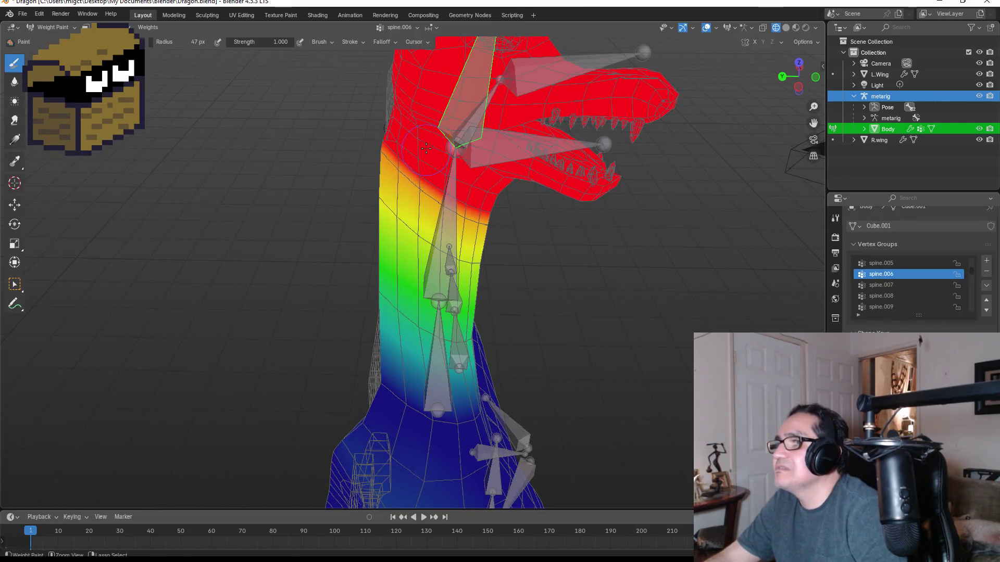
{"action": "middle_click_drag", "start_coordinate": [417, 160], "coordinate": [527, 157]}
{"action": "middle_click_drag", "start_coordinate": [559, 127], "coordinate": [502, 187]}
{"action": "middle_click_drag", "start_coordinate": [407, 282], "coordinate": [417, 156]}
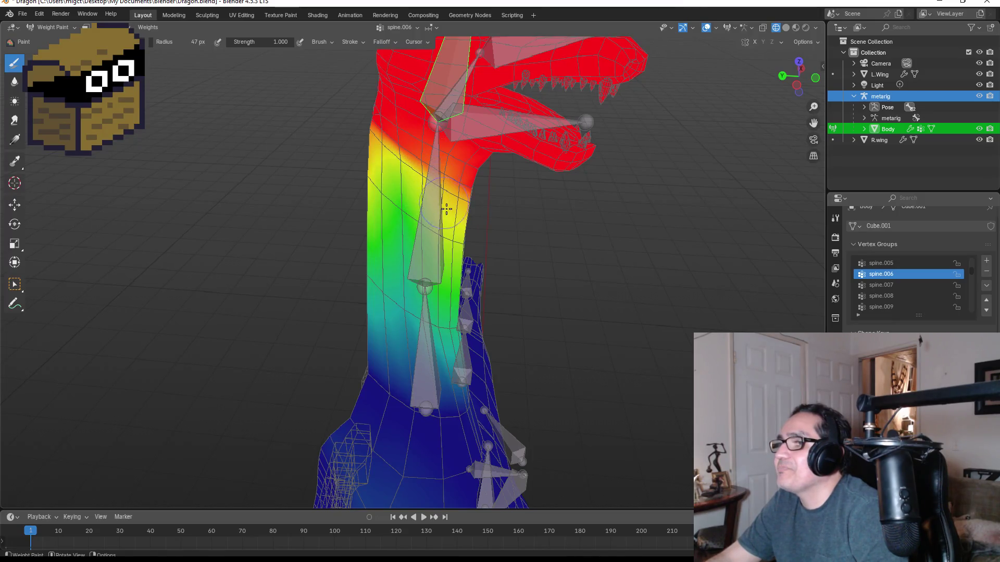
{"action": "left_click_drag", "start_coordinate": [455, 221], "coordinate": [454, 184]}
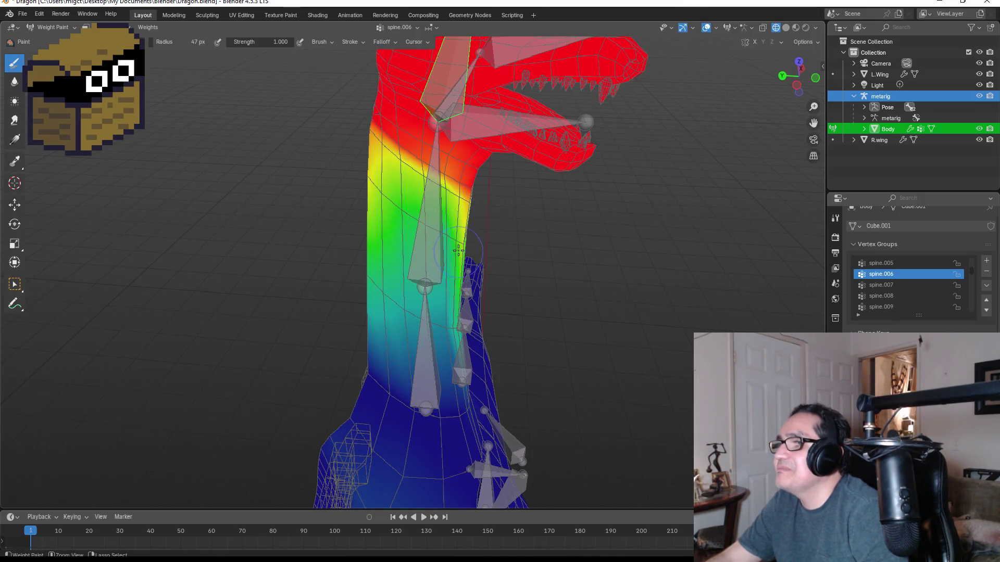
- Paint both sides of the neck down toward blue, evening out the yellow mid-level weights
{"action": "middle_click_drag", "start_coordinate": [458, 250], "coordinate": [369, 271]}
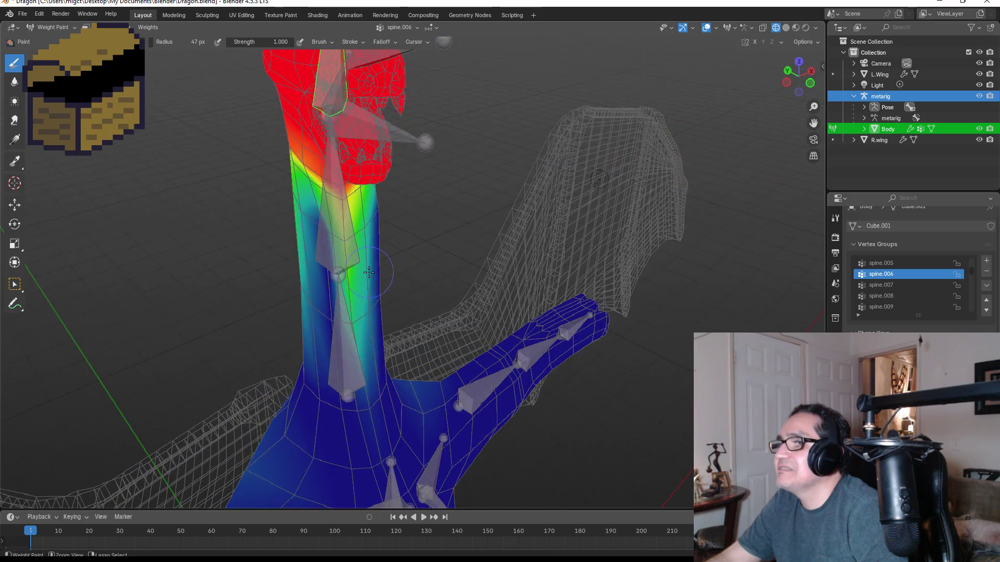
{"action": "left_click_drag", "start_coordinate": [369, 271], "coordinate": [366, 242]}
{"action": "mouse_move", "coordinate": [364, 237]}
{"action": "middle_mouse_down"}
{"action": "mouse_move", "coordinate": [339, 209]}
{"action": "mouse_move", "coordinate": [395, 173]}
{"action": "middle_mouse_up"}
{"action": "mouse_move", "coordinate": [395, 174]}
{"action": "left_mouse_down"}
{"action": "mouse_move", "coordinate": [389, 140]}
{"action": "mouse_move", "coordinate": [364, 140]}
{"action": "mouse_move", "coordinate": [390, 119]}
{"action": "left_mouse_up"}
{"action": "middle_click_drag", "start_coordinate": [391, 120], "coordinate": [457, 150]}
{"action": "left_click_drag", "start_coordinate": [456, 150], "coordinate": [456, 111], "text": "ctrl"}
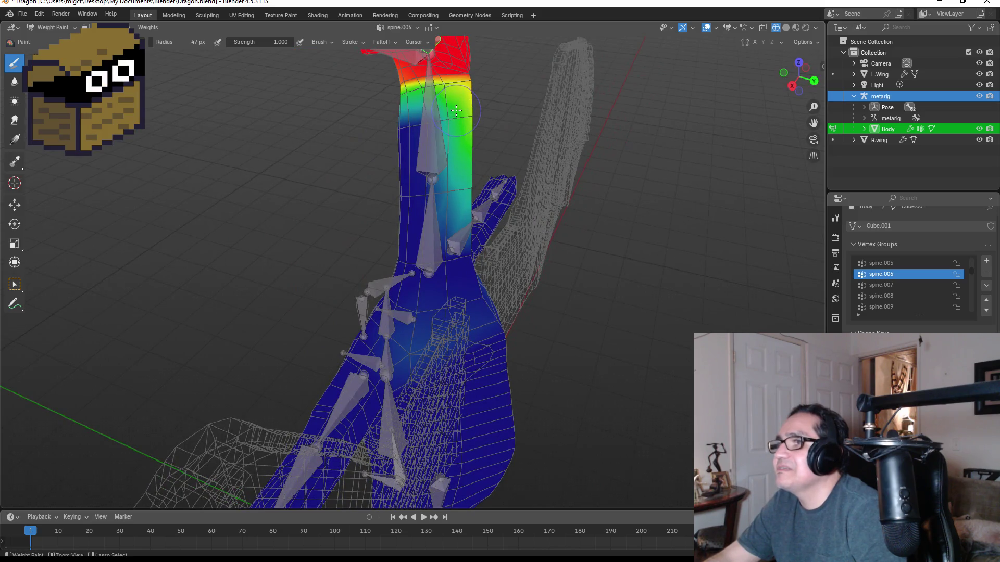
- Start a free trackball rotation of the head bone to test the neck weights
{"action": "mouse_move", "coordinate": [474, 140]}
{"action": "middle_mouse_down"}
{"action": "mouse_move", "coordinate": [492, 120]}
{"action": "mouse_move", "coordinate": [522, 160]}
{"action": "middle_mouse_up"}
{"action": "middle_click_drag", "start_coordinate": [570, 158], "coordinate": [515, 189]}
{"action": "middle_click_drag", "start_coordinate": [426, 171], "coordinate": [455, 172]}
{"action": "key", "text": "r"}
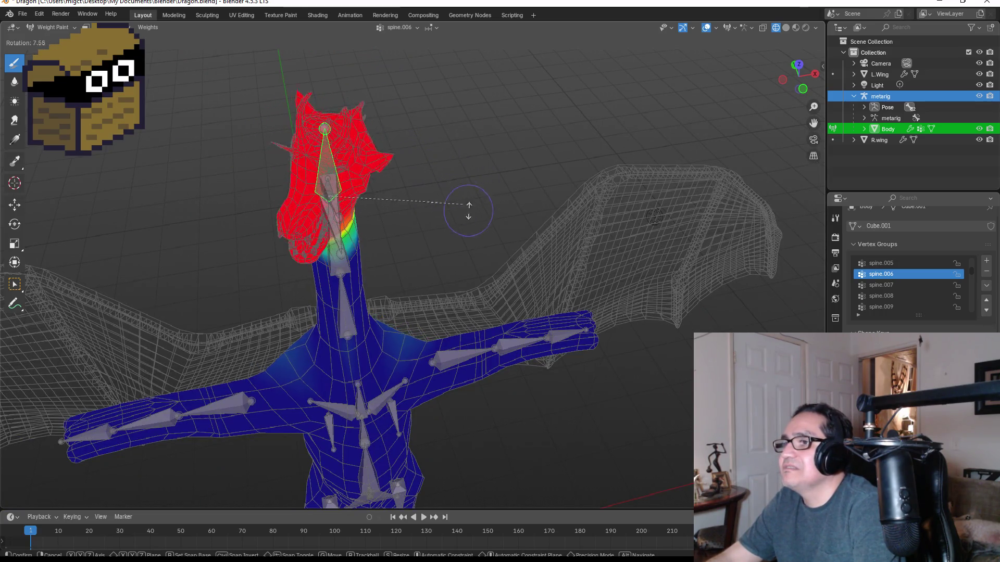
{"action": "key", "text": "r"}
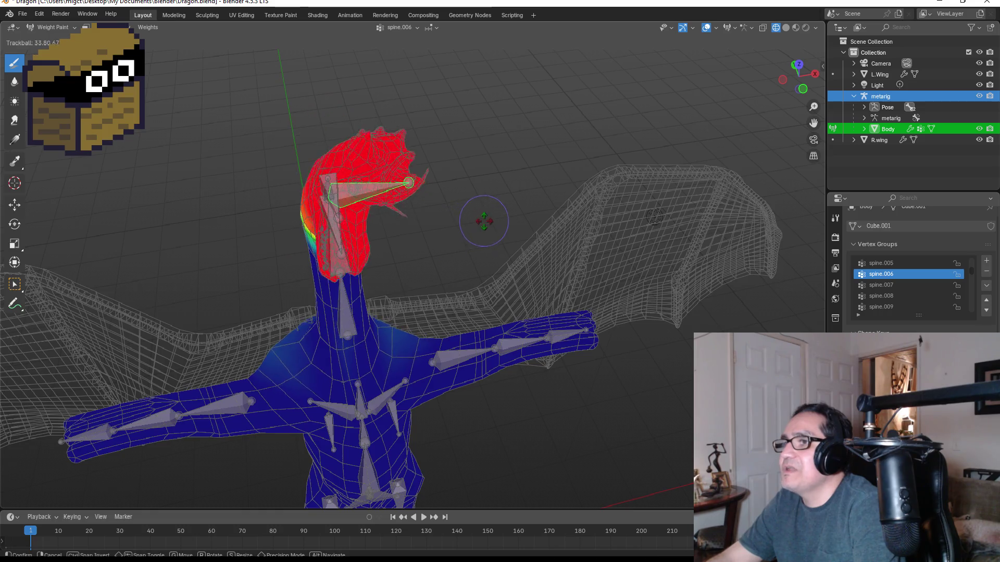
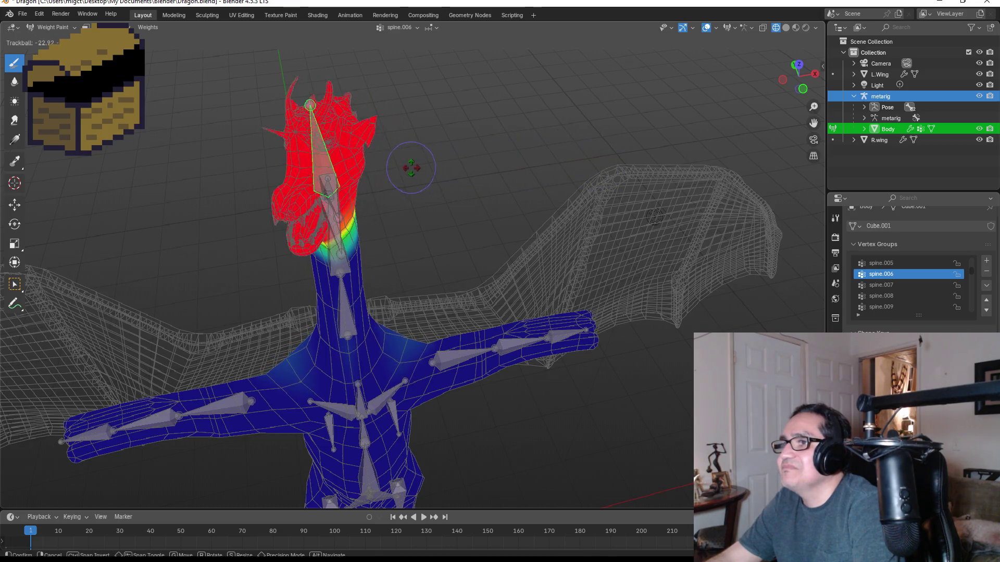
- Tilt the head bone to test its weights, cancel a second rotation, and undo the tilt
{"action": "key", "text": "r"}
{"action": "key", "text": "r"}
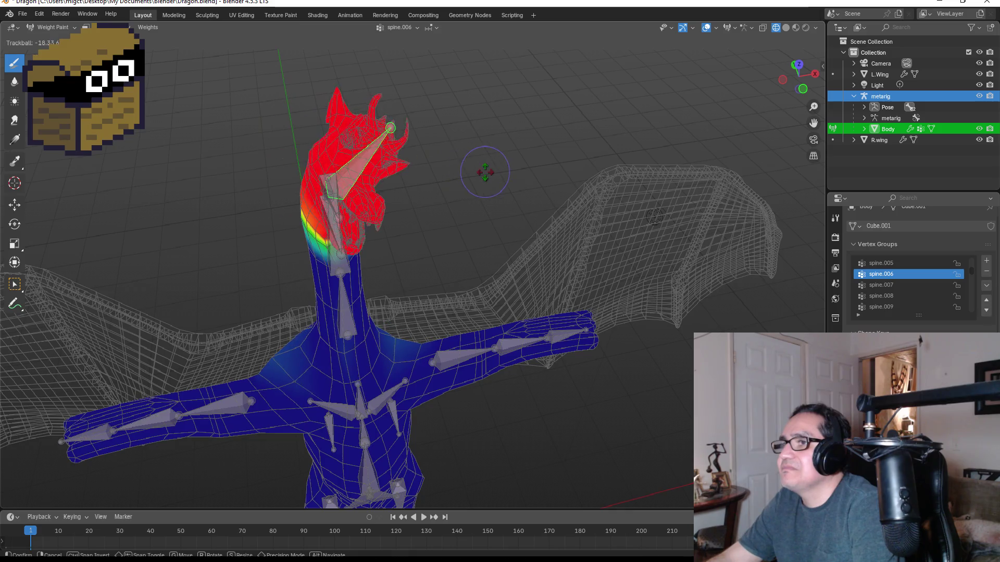
{"action": "left_click", "coordinate": [405, 170]}
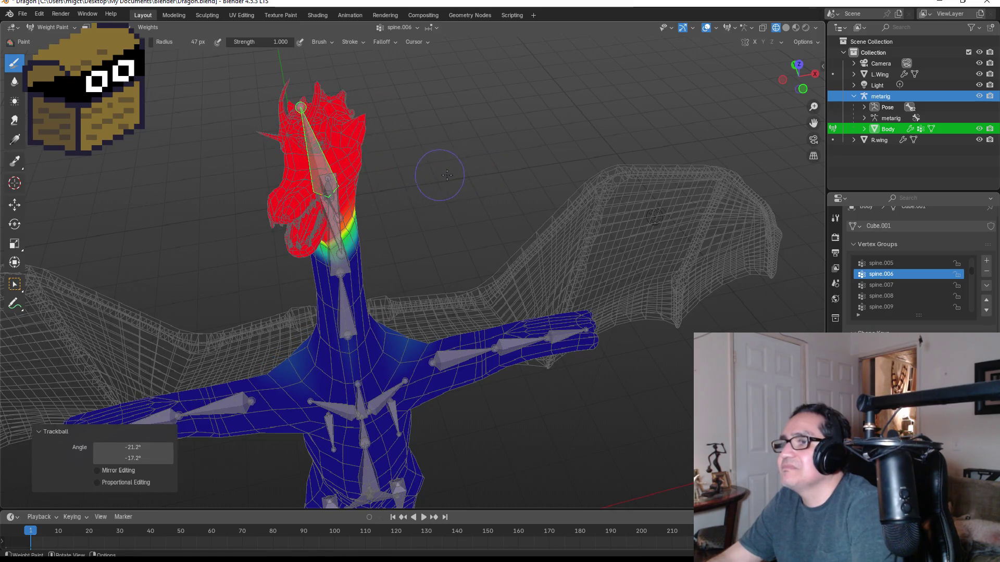
{"action": "key", "text": "KP_1"}
{"action": "mouse_move", "coordinate": [476, 181]}
{"action": "middle_mouse_down"}
{"action": "mouse_move", "coordinate": [424, 196]}
{"action": "mouse_move", "coordinate": [426, 175]}
{"action": "middle_mouse_up"}
{"action": "key", "text": "r"}
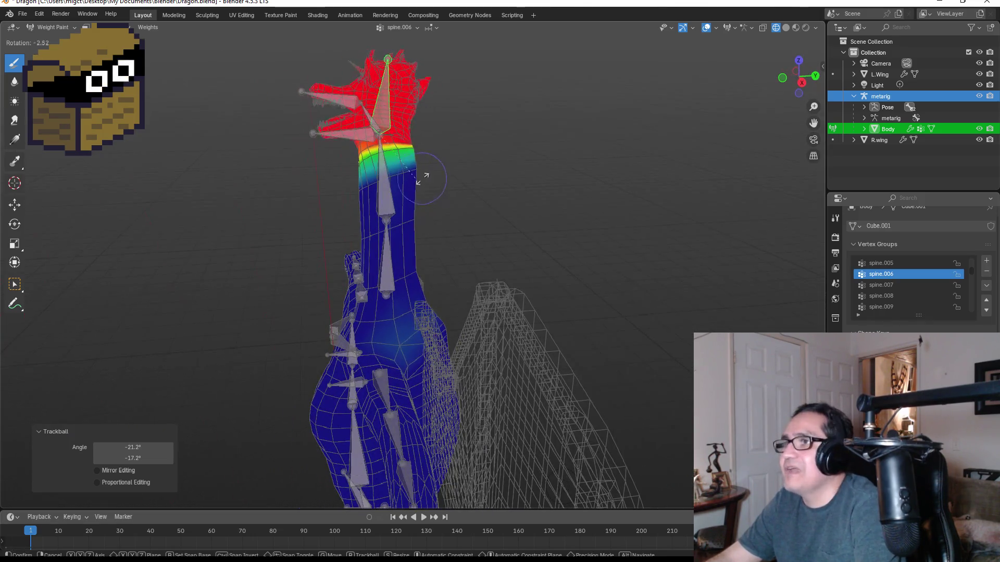
{"action": "right_click", "coordinate": [455, 205]}
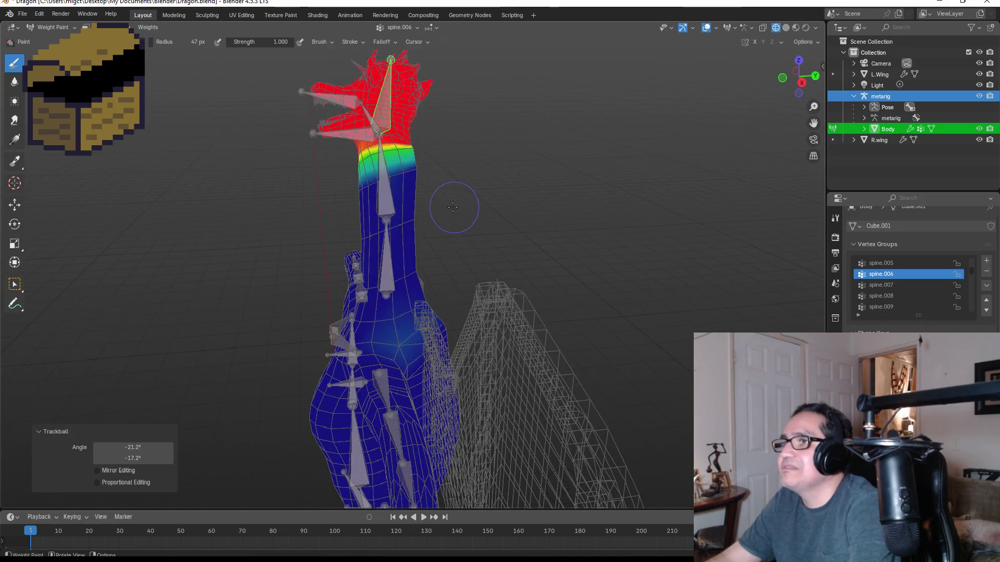
{"action": "key", "text": "ctrl+z"}
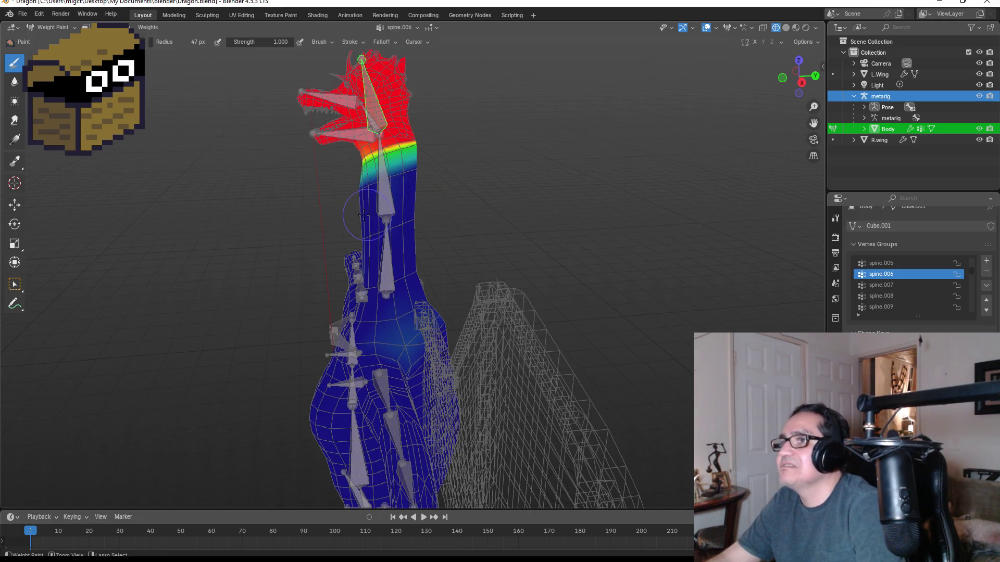
- With Select Box, bend the neck at spine.005 and rotate the spine.006 head bone
{"action": "left_click", "coordinate": [15, 284]}
{"action": "left_click", "coordinate": [381, 188]}
{"action": "key", "text": "r"}
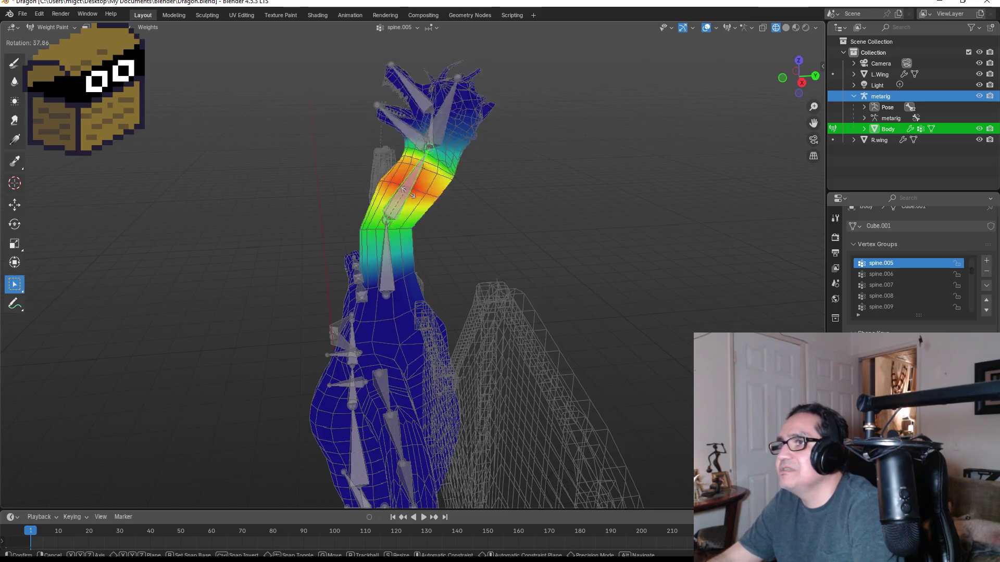
{"action": "left_click", "coordinate": [418, 203]}
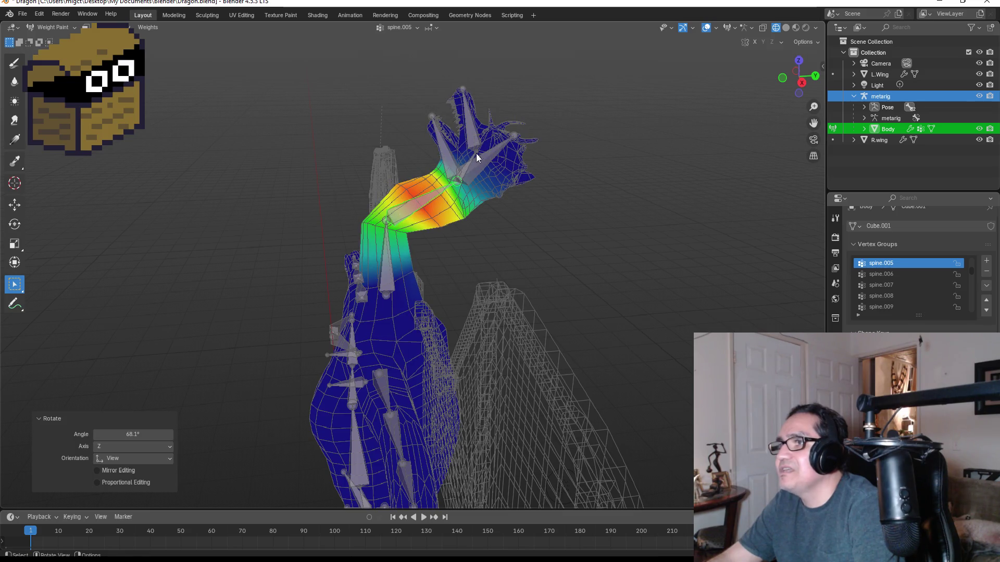
{"action": "left_click", "coordinate": [482, 157]}
{"action": "key", "text": "r"}
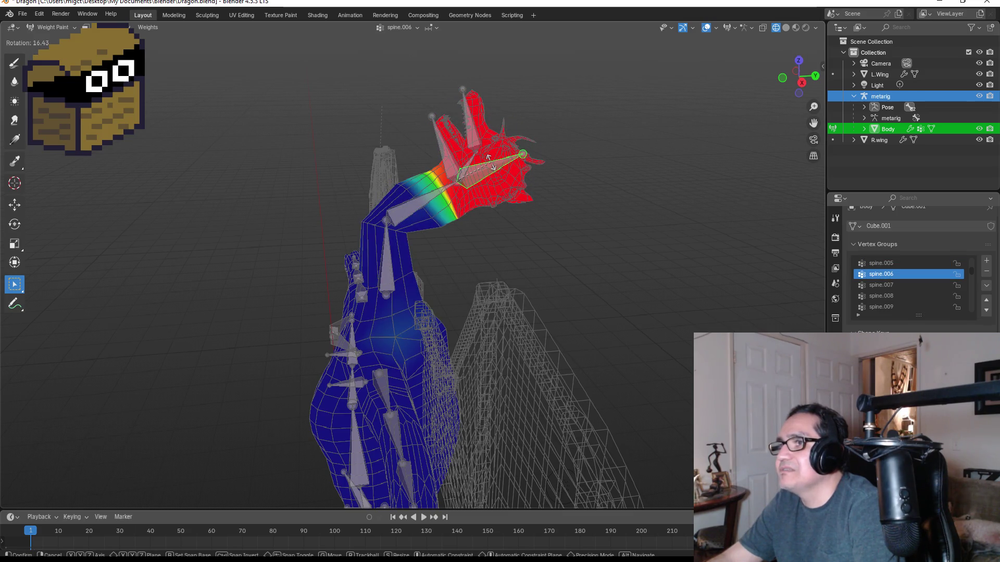
{"action": "left_click", "coordinate": [491, 161]}
- Bend spine.004, rotate spine.005 the other way, and rotate spine.007 at the head
{"action": "mouse_move", "coordinate": [532, 201]}
{"action": "middle_mouse_down"}
{"action": "mouse_move", "coordinate": [558, 233]}
{"action": "mouse_move", "coordinate": [423, 267]}
{"action": "middle_mouse_up"}
{"action": "left_click", "coordinate": [394, 249]}
{"action": "key", "text": "r"}
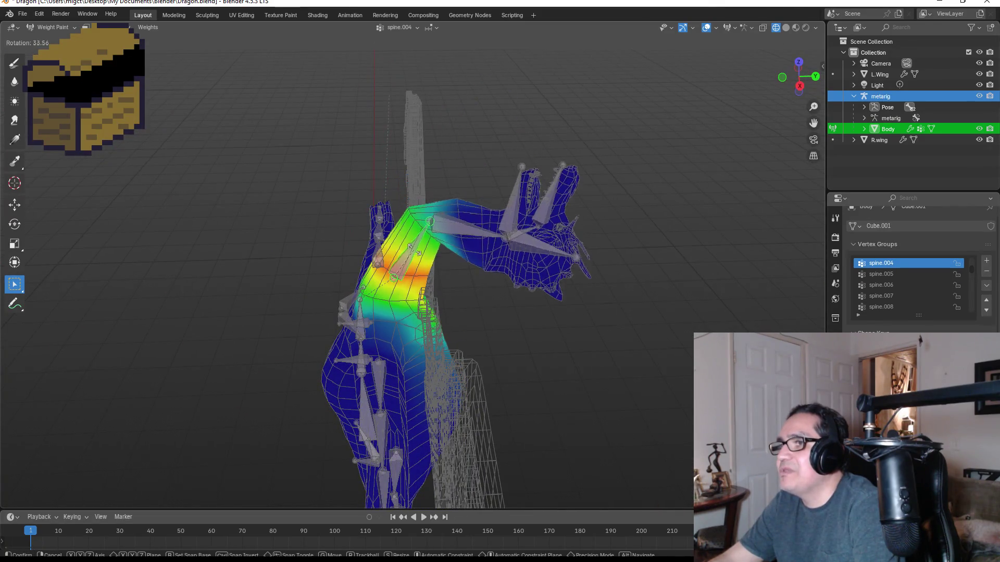
{"action": "left_click", "coordinate": [520, 261]}
{"action": "mouse_move", "coordinate": [520, 261]}
{"action": "middle_mouse_down"}
{"action": "mouse_move", "coordinate": [480, 230]}
{"action": "mouse_move", "coordinate": [479, 248]}
{"action": "middle_mouse_up"}
{"action": "left_click", "coordinate": [479, 247]}
{"action": "key", "text": "r"}
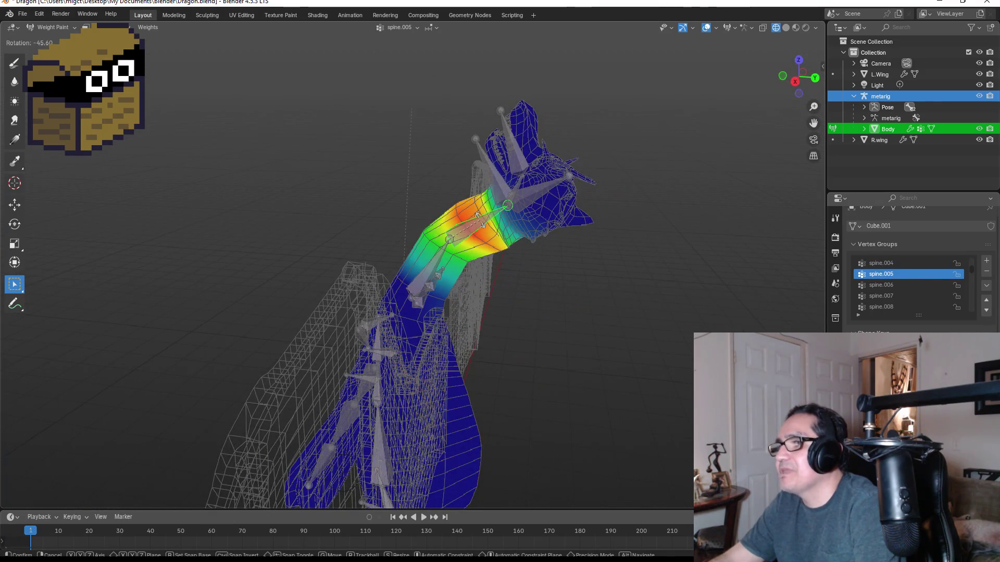
{"action": "left_click", "coordinate": [485, 226]}
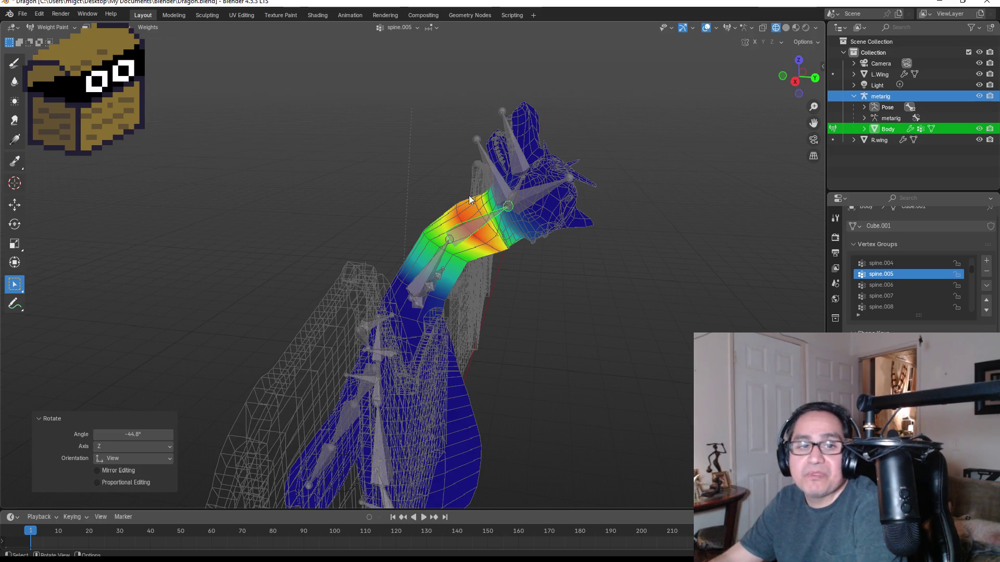
{"action": "left_click", "coordinate": [502, 182]}
{"action": "key", "text": "r"}
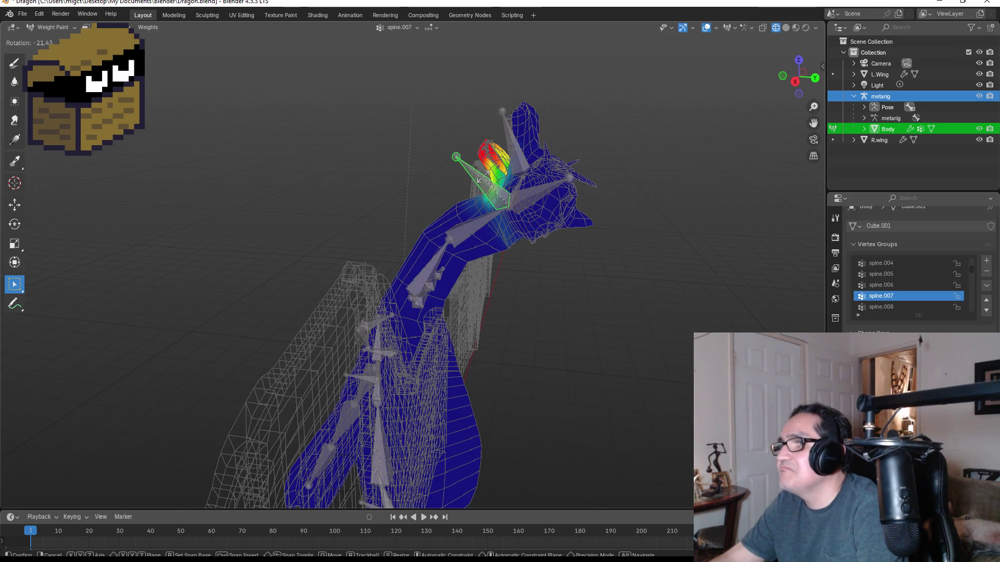
{"action": "left_click", "coordinate": [490, 180]}
- Inspect the dragon from the side and undo back to the upright neck pose
{"action": "mouse_move", "coordinate": [495, 181]}
{"action": "middle_mouse_down"}
{"action": "mouse_move", "coordinate": [595, 182]}
{"action": "mouse_move", "coordinate": [639, 199]}
{"action": "mouse_move", "coordinate": [613, 203]}
{"action": "middle_mouse_up"}
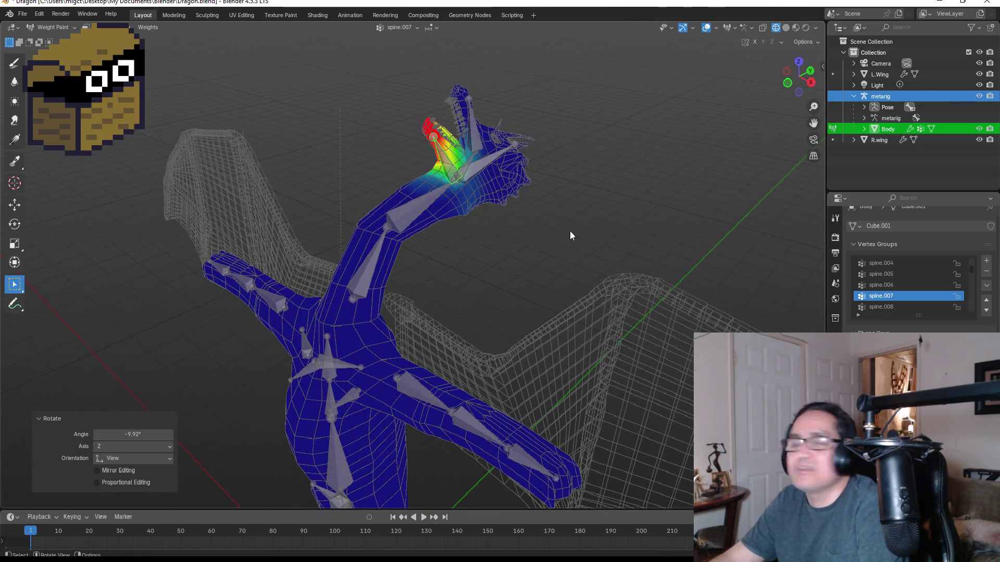
{"action": "key", "text": "ctrl+z"}
{"action": "key", "text": "ctrl+z"}
{"action": "key", "text": "ctrl+z"}
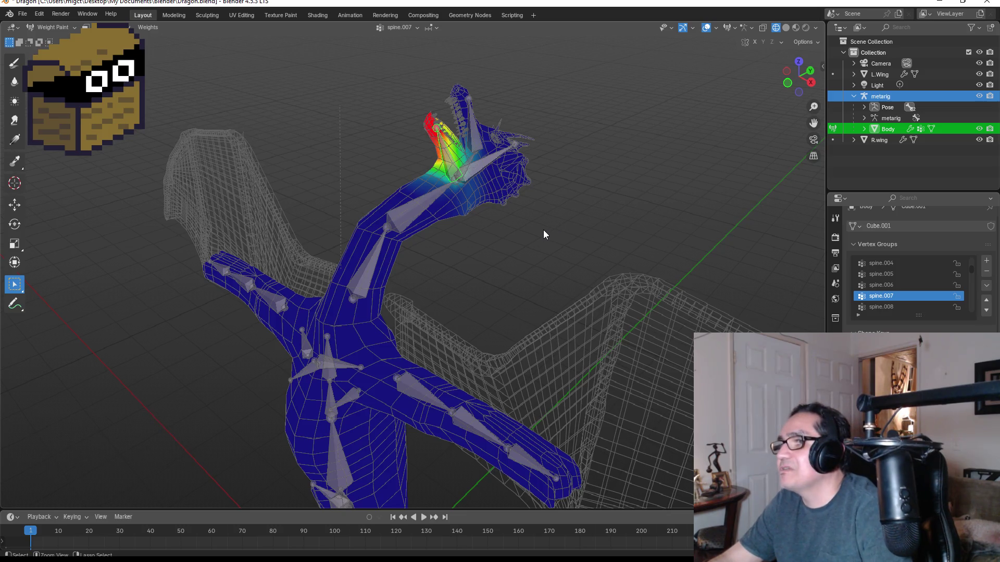
{"action": "key", "text": "ctrl+shift+z"}
{"action": "key", "text": "ctrl+shift+z"}
{"action": "key", "text": "ctrl+shift+z"}
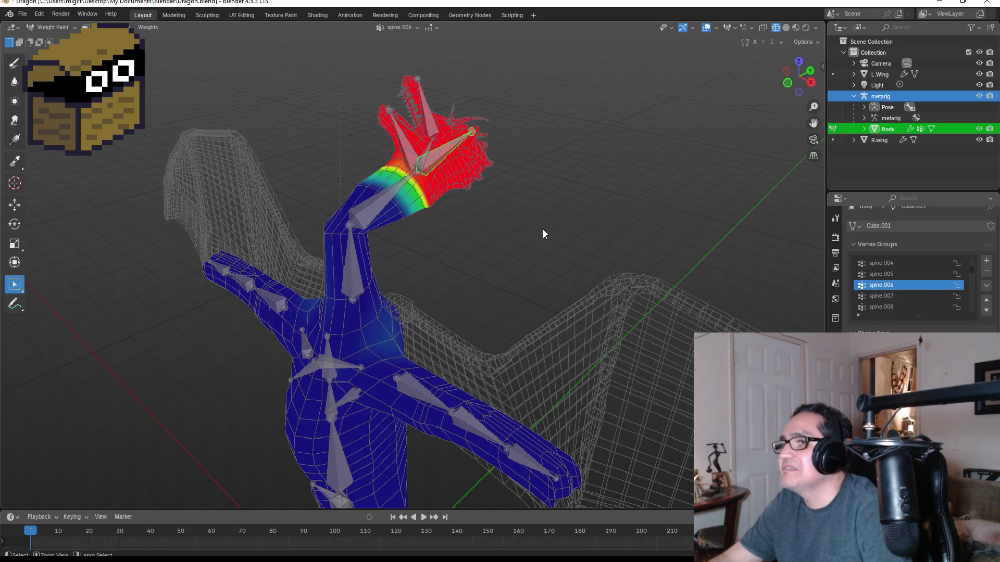
{"action": "key", "text": "ctrl+z"}
{"action": "key", "text": "ctrl+z"}
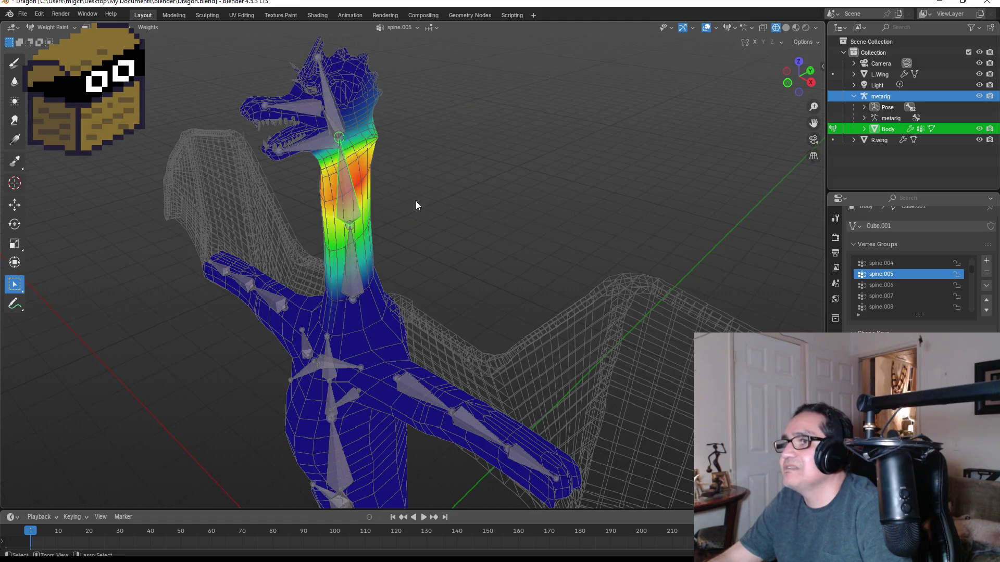
- Re-tilt the head bone, then try turning it again from top view
{"action": "key", "text": "r"}
{"action": "key", "text": "r"}
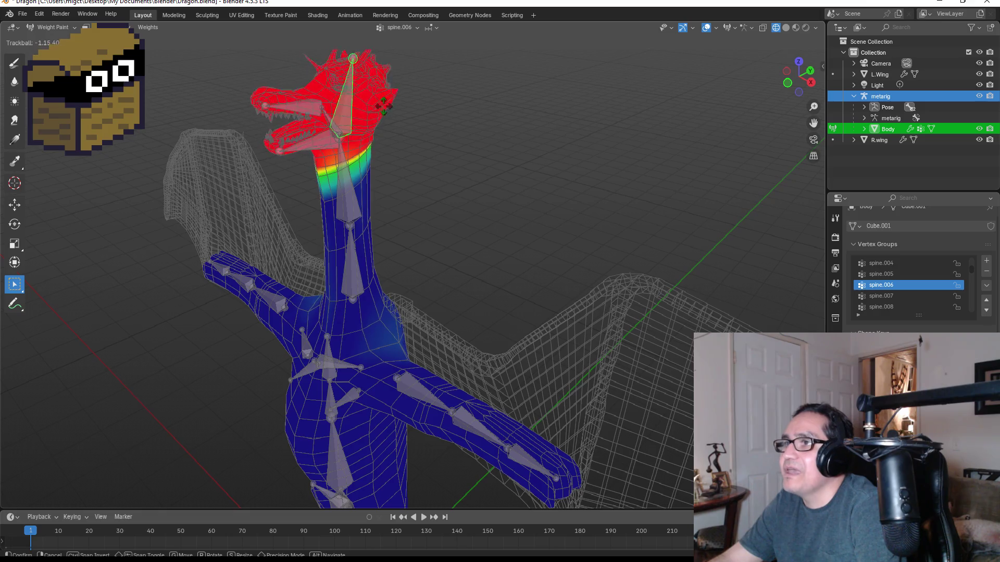
{"action": "left_click", "coordinate": [351, 107]}
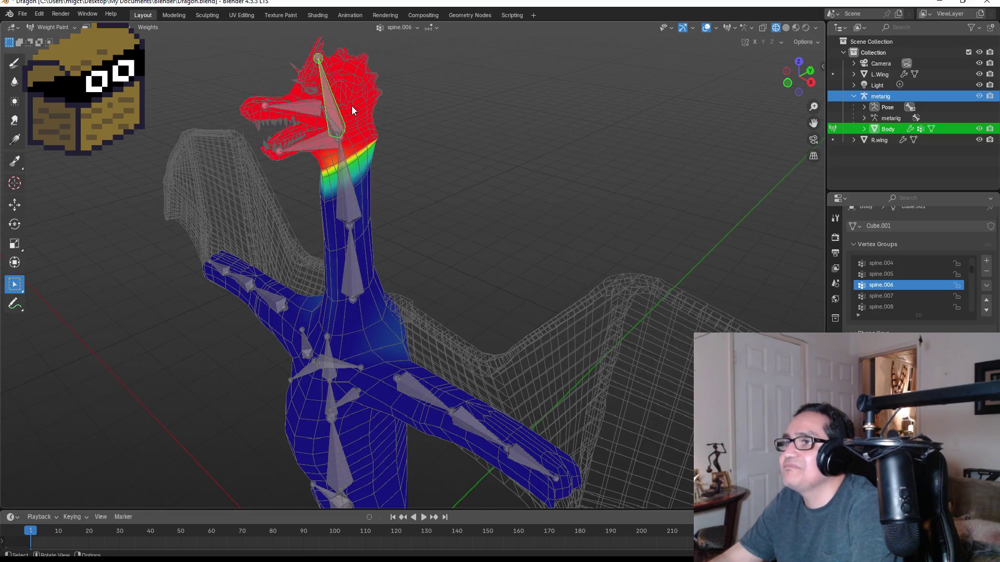
{"action": "key", "text": "KP_1"}
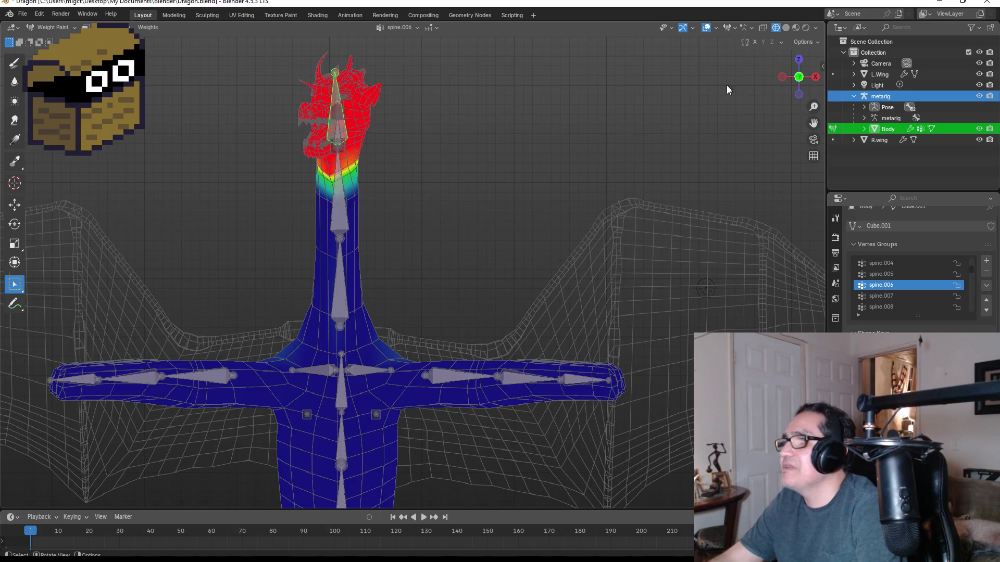
{"action": "left_click", "coordinate": [800, 61]}
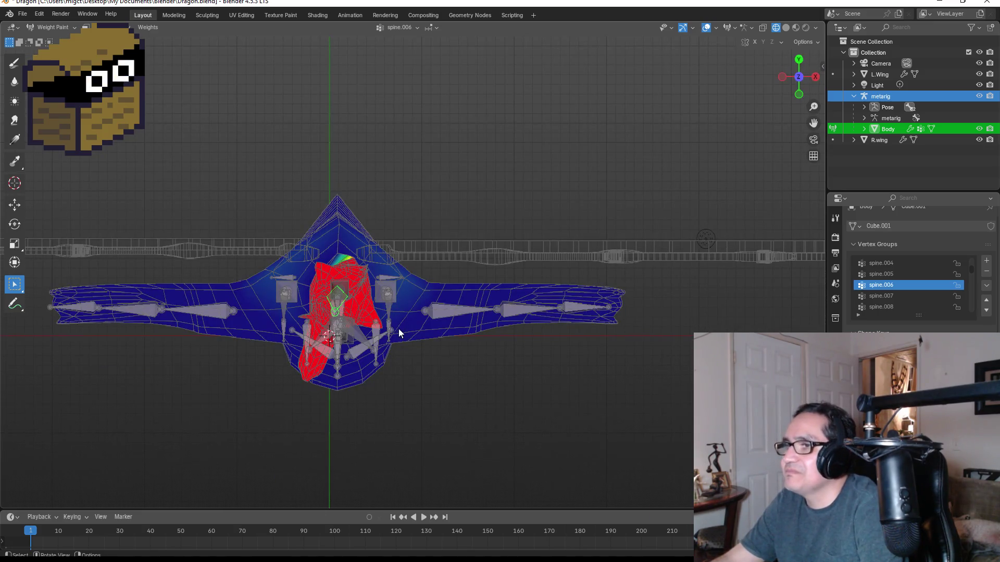
{"action": "key", "text": "r"}
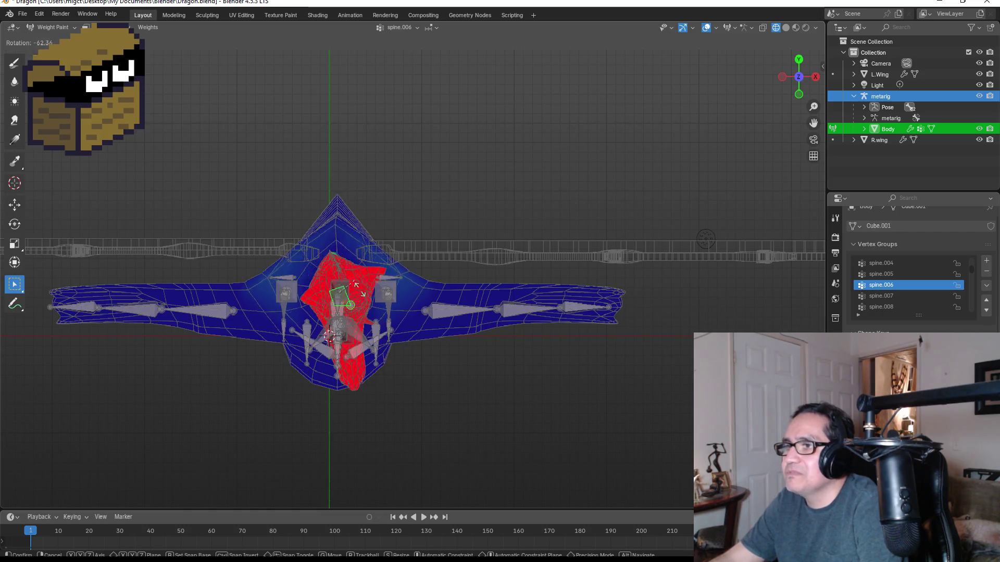
{"action": "key", "text": "Escape"}
{"action": "middle_click_drag", "start_coordinate": [359, 290], "coordinate": [374, 208]}
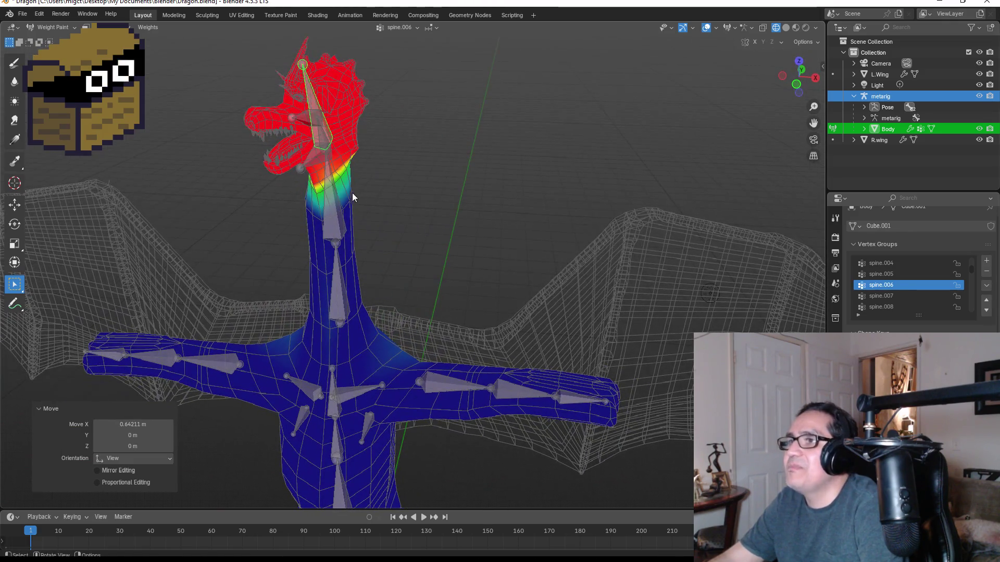
- With the Draw brush, paint spine.006 weights over the upper head and snout
{"action": "left_click", "coordinate": [14, 62]}
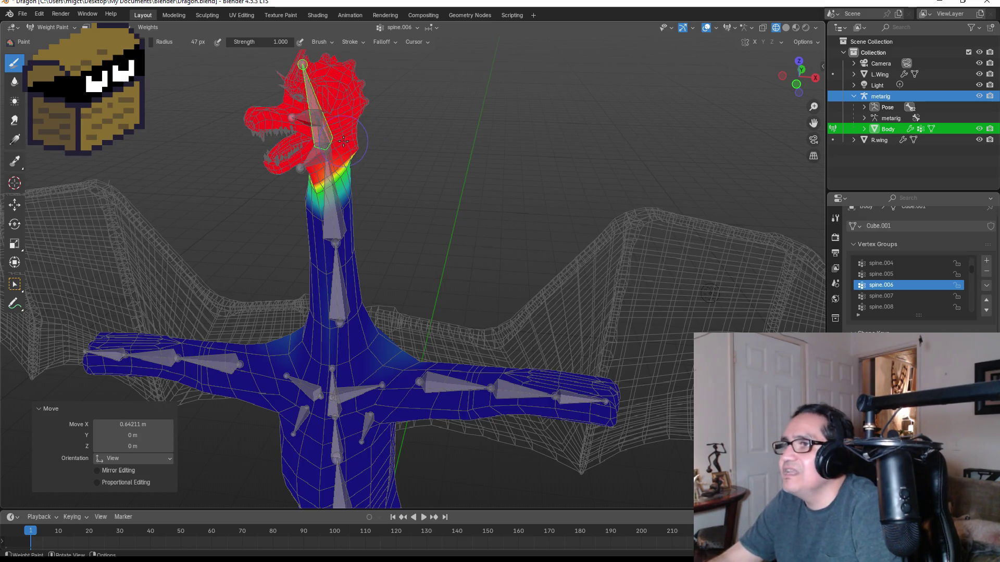
{"action": "left_click_drag", "start_coordinate": [338, 125], "coordinate": [334, 88]}
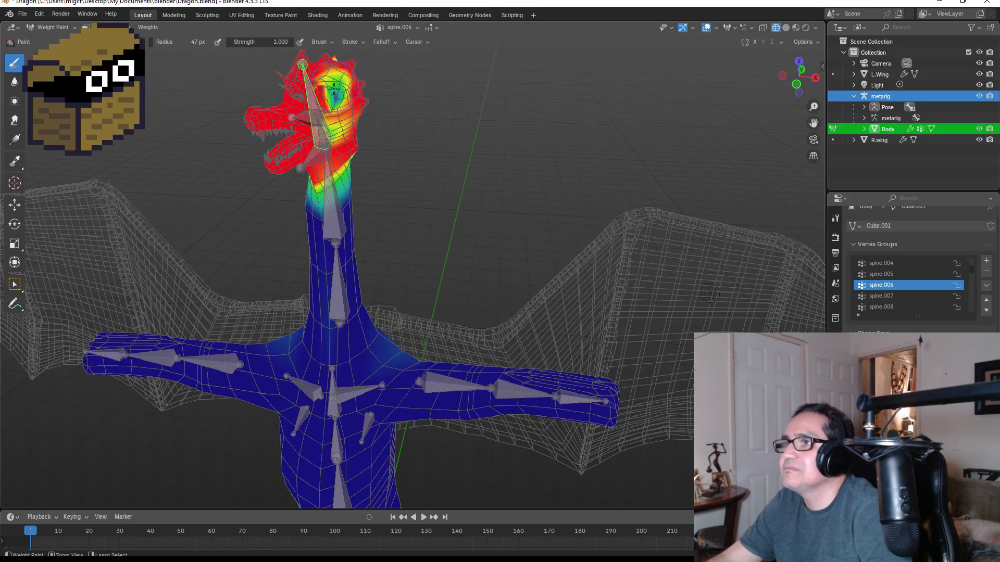
{"action": "left_click_drag", "start_coordinate": [335, 146], "coordinate": [337, 148], "text": "ctrl"}
{"action": "left_click_drag", "start_coordinate": [285, 108], "coordinate": [282, 114], "text": "ctrl"}
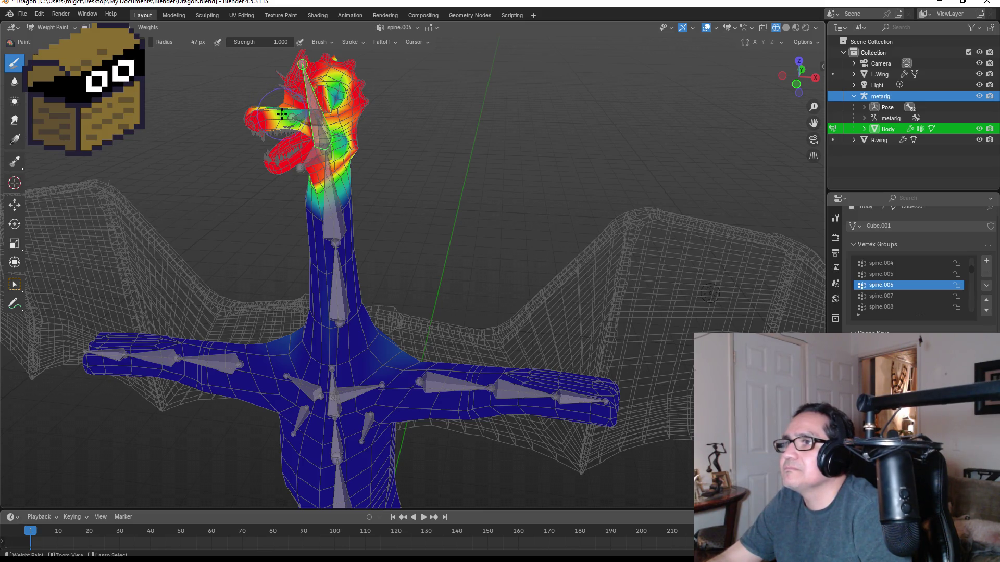
{"action": "mouse_move", "coordinate": [402, 98]}
{"action": "middle_mouse_down"}
{"action": "mouse_move", "coordinate": [355, 113]}
{"action": "mouse_move", "coordinate": [378, 89]}
{"action": "mouse_move", "coordinate": [416, 86]}
{"action": "mouse_move", "coordinate": [411, 107]}
{"action": "middle_mouse_up"}
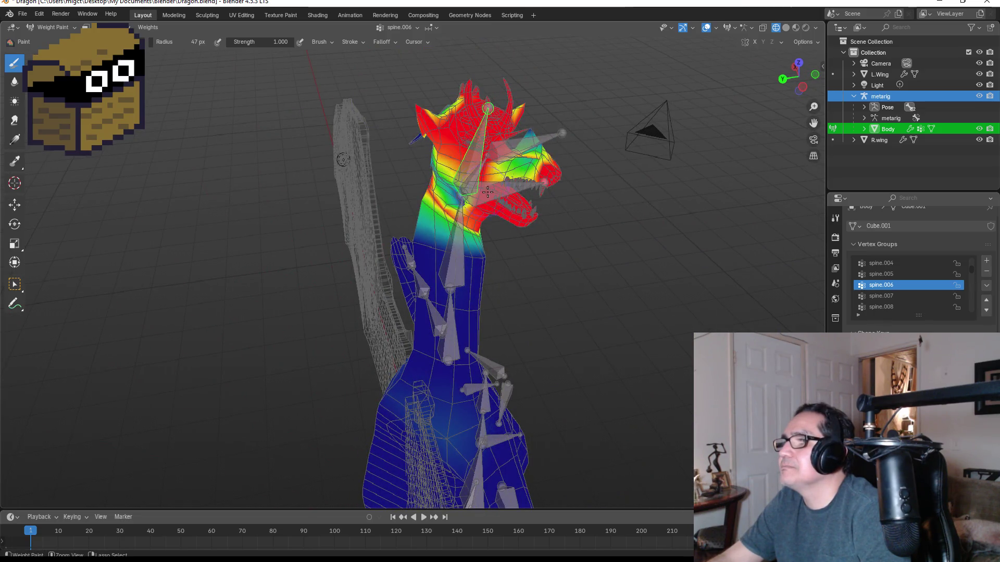
{"action": "middle_click_drag", "start_coordinate": [558, 203], "coordinate": [478, 160]}
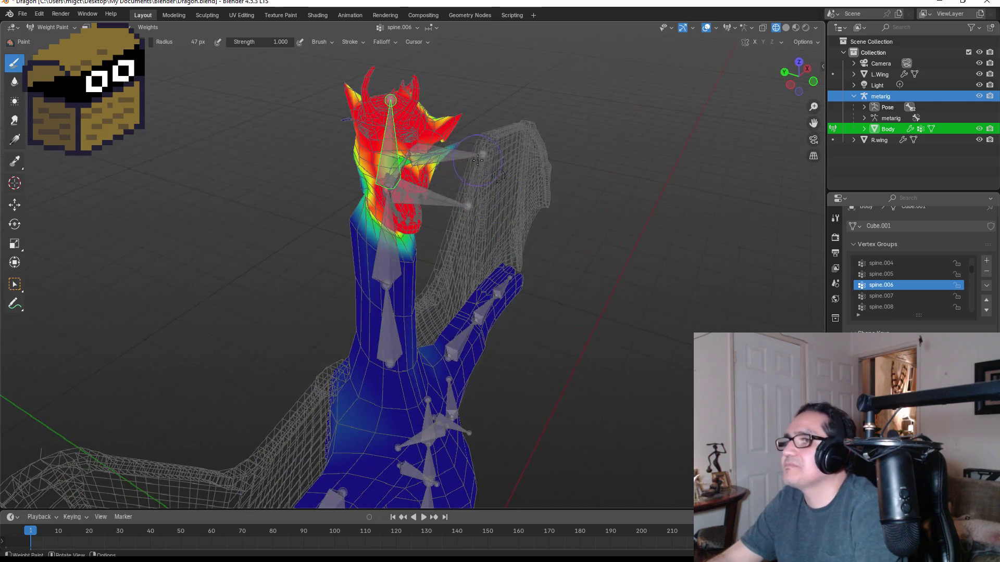
- Test-rotate the head bone, then paint the cheek back to full red weight
{"action": "key", "text": "r"}
{"action": "key", "text": "r"}
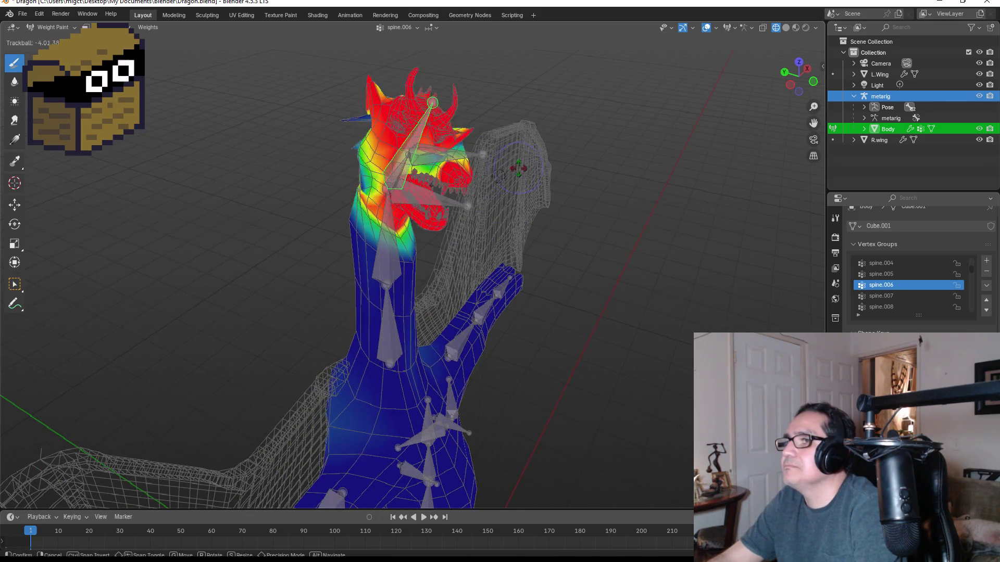
{"action": "left_click", "coordinate": [492, 165]}
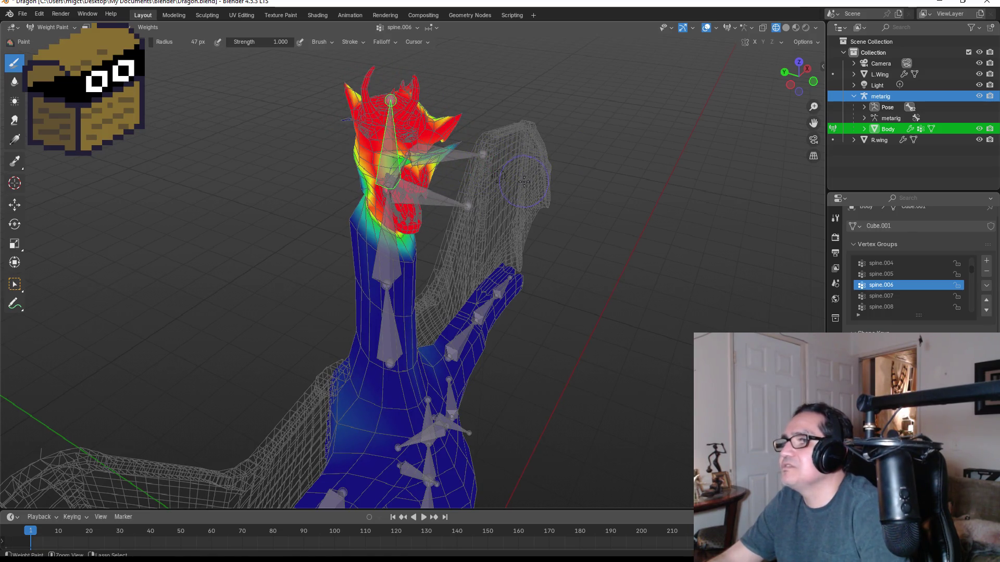
{"action": "left_click_drag", "start_coordinate": [507, 188], "coordinate": [494, 194]}
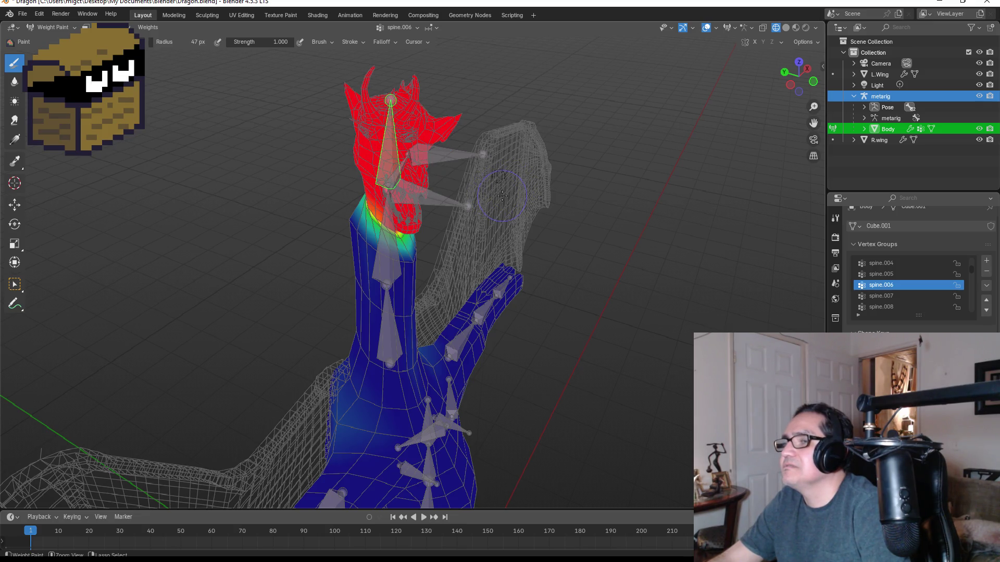
{"action": "middle_click_drag", "start_coordinate": [508, 202], "coordinate": [484, 189]}
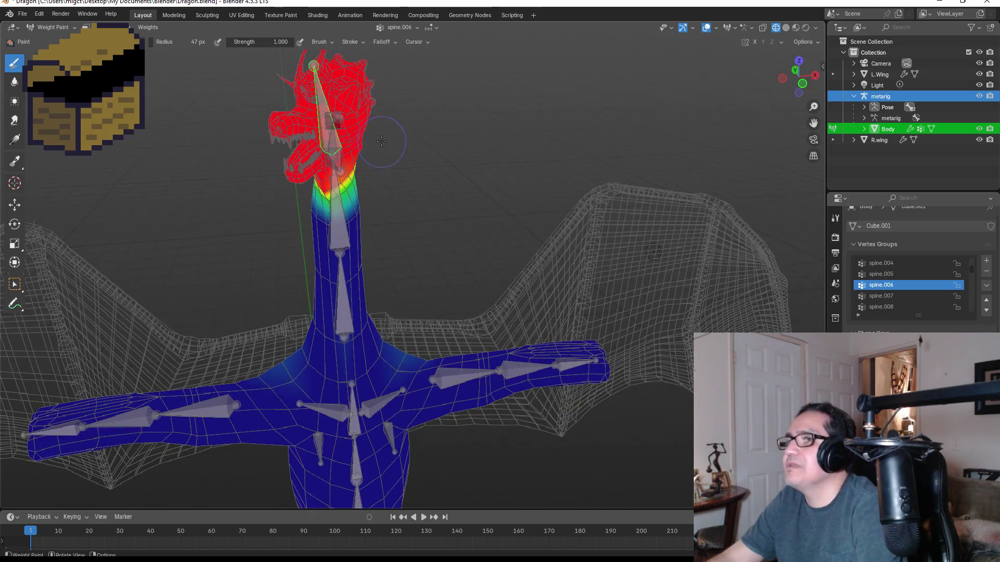
- Test-rotate the head bone, then paint spine.006 weight strokes onto the upper neck
{"action": "key", "text": "r"}
{"action": "key", "text": "r"}
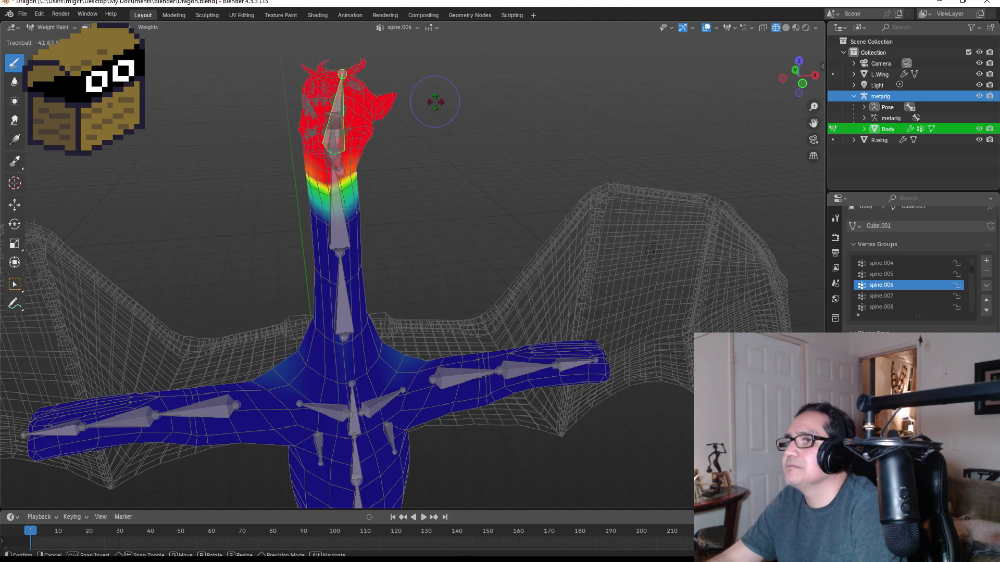
{"action": "left_click", "coordinate": [431, 130]}
{"action": "mouse_move", "coordinate": [431, 130]}
{"action": "middle_mouse_down"}
{"action": "mouse_move", "coordinate": [462, 147]}
{"action": "mouse_move", "coordinate": [441, 237]}
{"action": "mouse_move", "coordinate": [340, 189]}
{"action": "middle_mouse_up"}
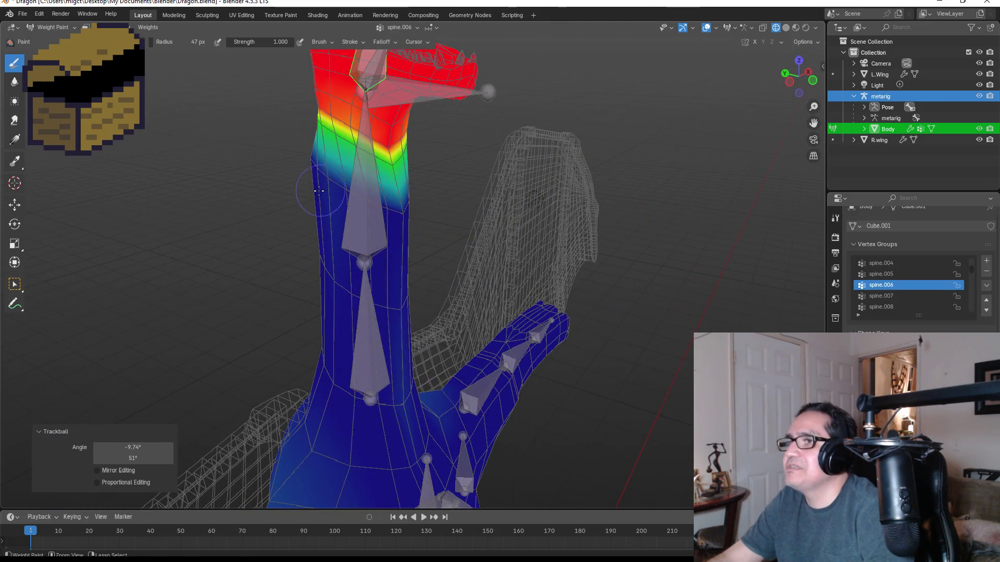
{"action": "left_click_drag", "start_coordinate": [345, 125], "coordinate": [342, 103]}
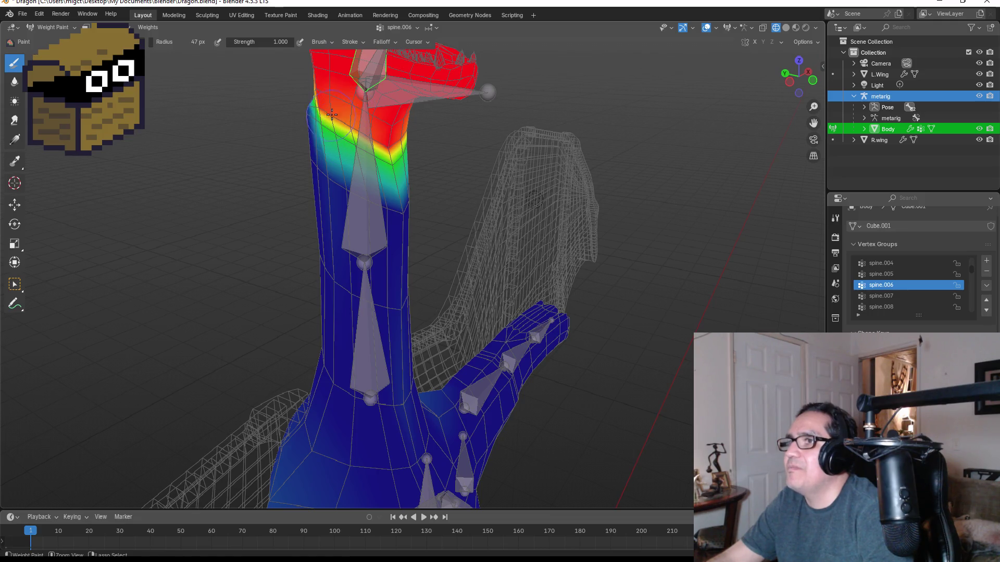
{"action": "middle_click_drag", "start_coordinate": [421, 155], "coordinate": [309, 148]}
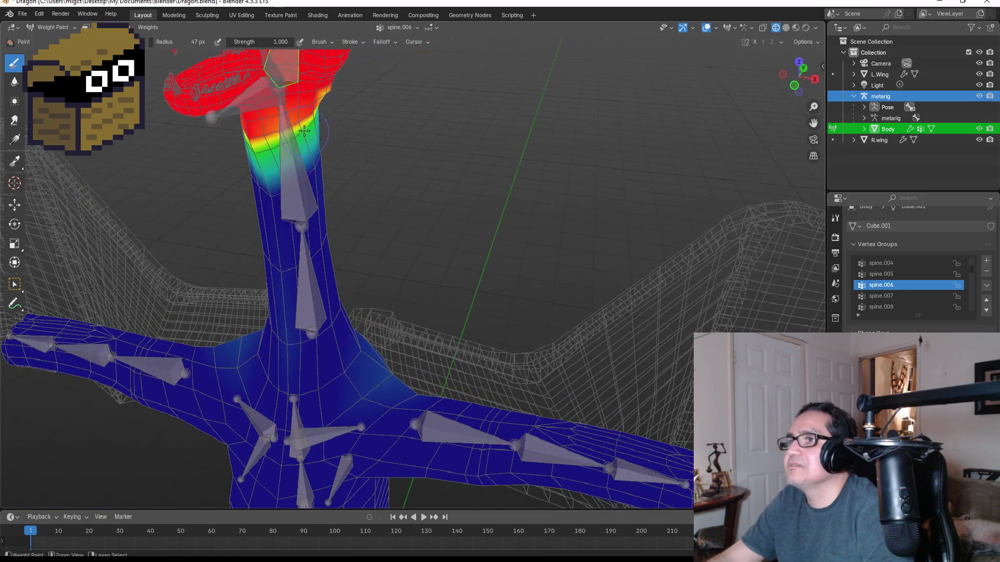
{"action": "left_click_drag", "start_coordinate": [298, 137], "coordinate": [264, 133]}
{"action": "mouse_move", "coordinate": [266, 161]}
{"action": "middle_mouse_down"}
{"action": "mouse_move", "coordinate": [368, 116]}
{"action": "mouse_move", "coordinate": [445, 107]}
{"action": "mouse_move", "coordinate": [540, 133]}
{"action": "mouse_move", "coordinate": [541, 118]}
{"action": "mouse_move", "coordinate": [521, 150]}
{"action": "middle_mouse_up"}
- Leave weight painting through Edit Mode and return the body mesh to Object Mode
{"action": "scroll", "coordinate": [505, 193], "scroll_direction": "down", "scroll_amount": 3}
{"action": "key", "text": "Tab"}
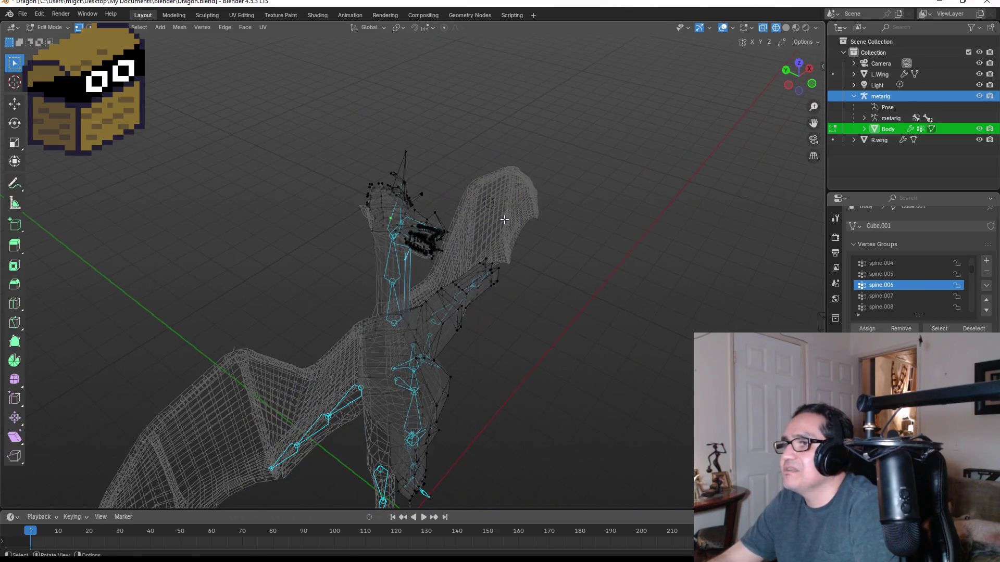
{"action": "mouse_move", "coordinate": [519, 207]}
{"action": "middle_mouse_down"}
{"action": "mouse_move", "coordinate": [562, 186]}
{"action": "mouse_move", "coordinate": [507, 184]}
{"action": "middle_mouse_up"}
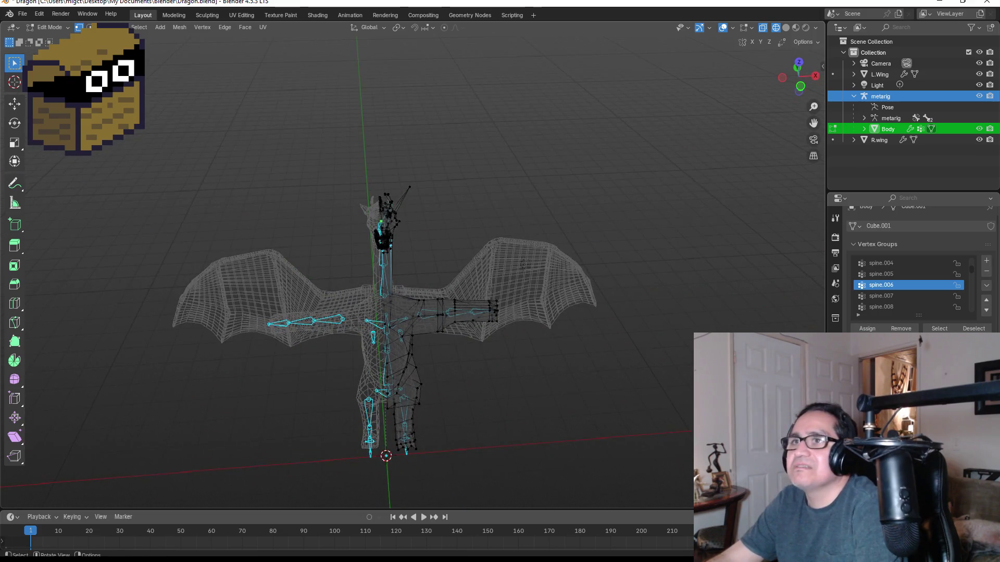
{"action": "key", "text": "Tab"}
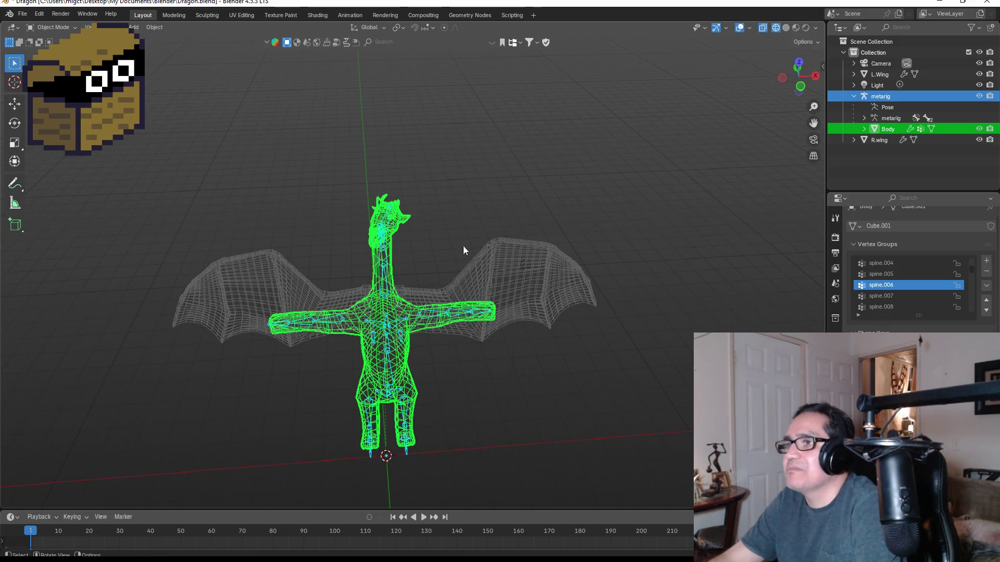
- Switch the viewport to Material Preview and show the dragon in front view
{"action": "key", "text": "z"}
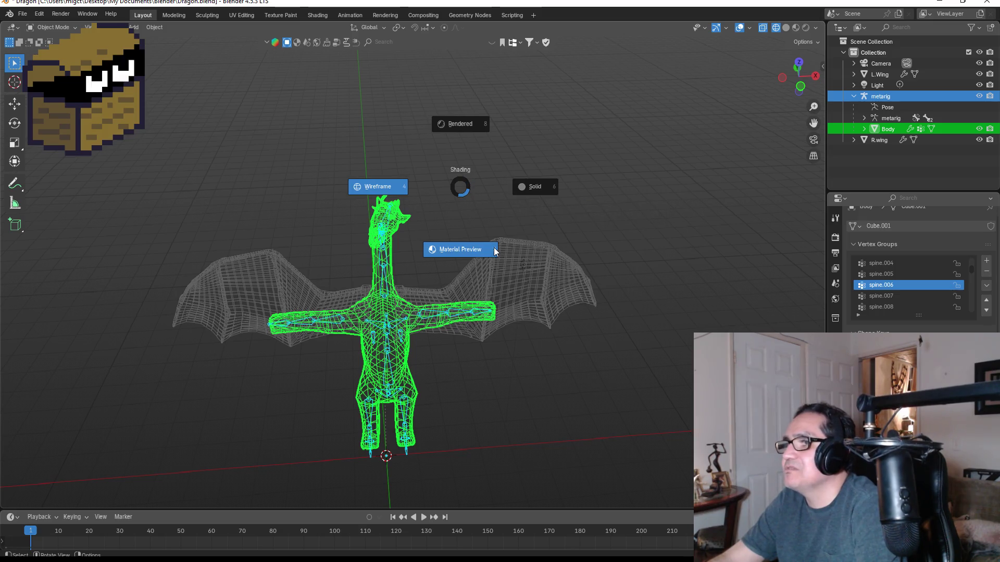
{"action": "left_click", "coordinate": [460, 249]}
{"action": "middle_click_drag", "start_coordinate": [471, 225], "coordinate": [508, 209]}
{"action": "scroll", "coordinate": [462, 213], "scroll_direction": "up", "scroll_amount": 2}
{"action": "key", "text": "KP_1"}
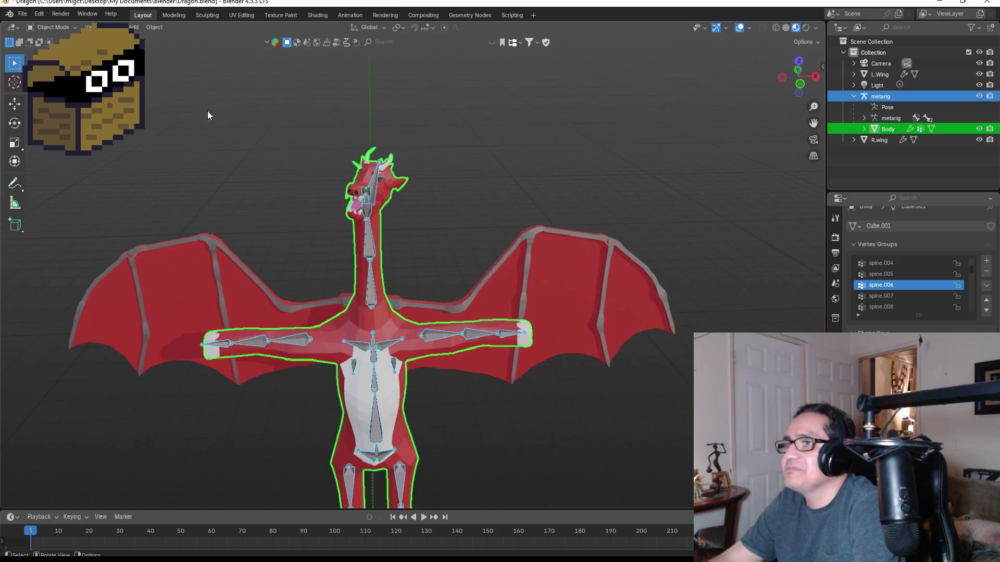
{"action": "left_click", "coordinate": [47, 28]}
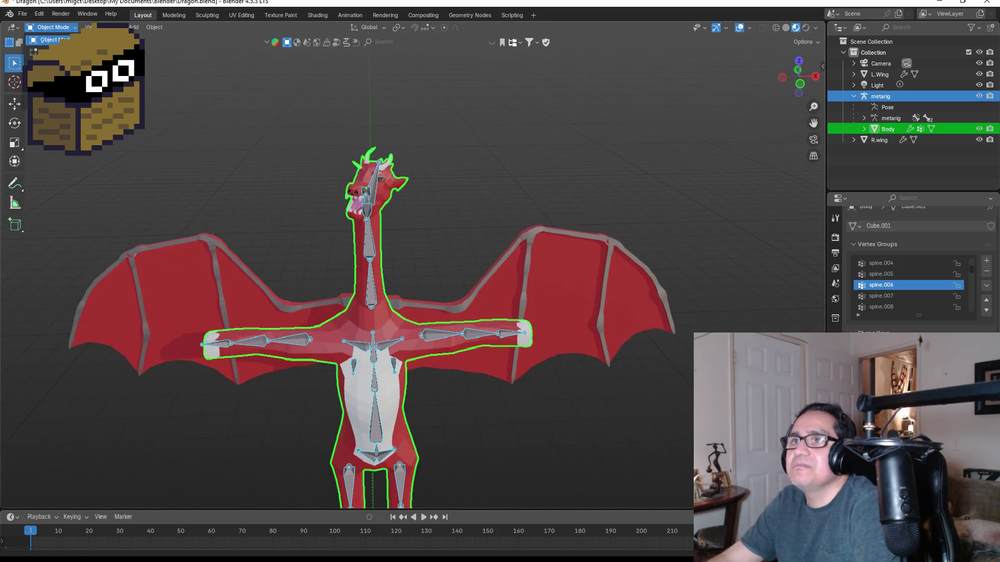
- Make the metarig active and switch it into Pose Mode
{"action": "left_click", "coordinate": [50, 39]}
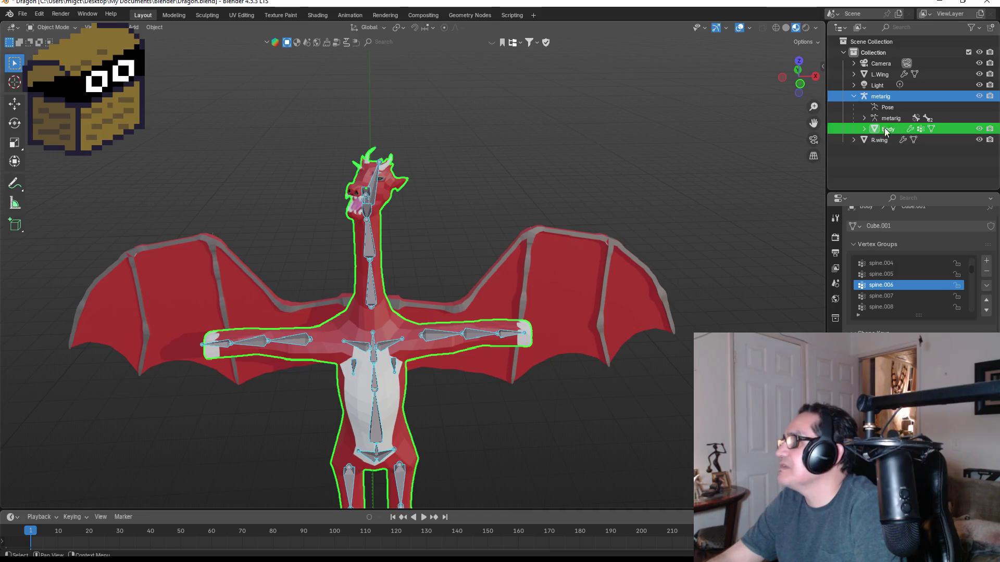
{"action": "left_click", "coordinate": [864, 96]}
{"action": "left_click", "coordinate": [50, 27]}
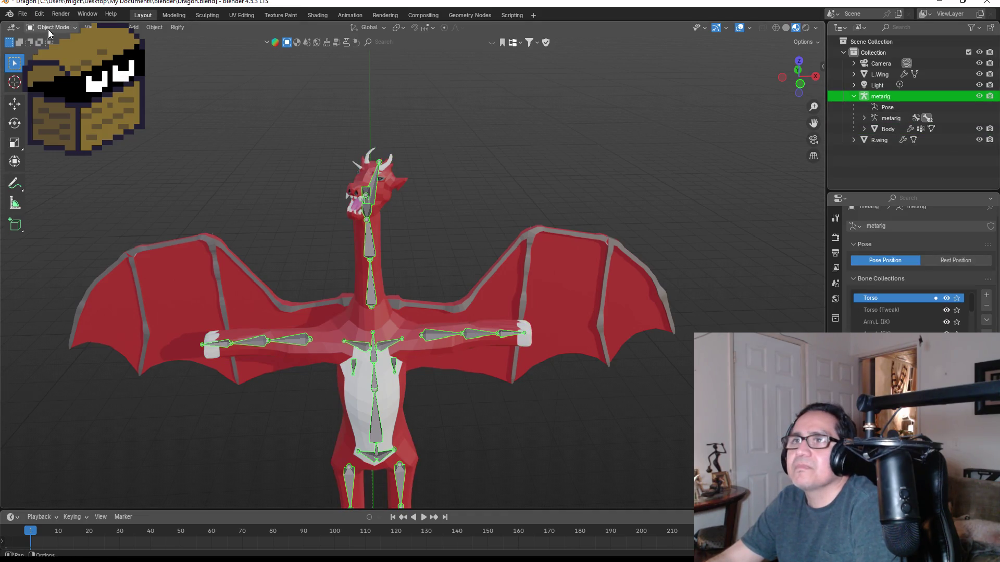
{"action": "left_click", "coordinate": [49, 63]}
- Rotate the head bone in stages (-10.4°, -23.4°) to a final -26.1° tilt
{"action": "middle_click_drag", "start_coordinate": [578, 207], "coordinate": [461, 213]}
{"action": "key", "text": "KP_3"}
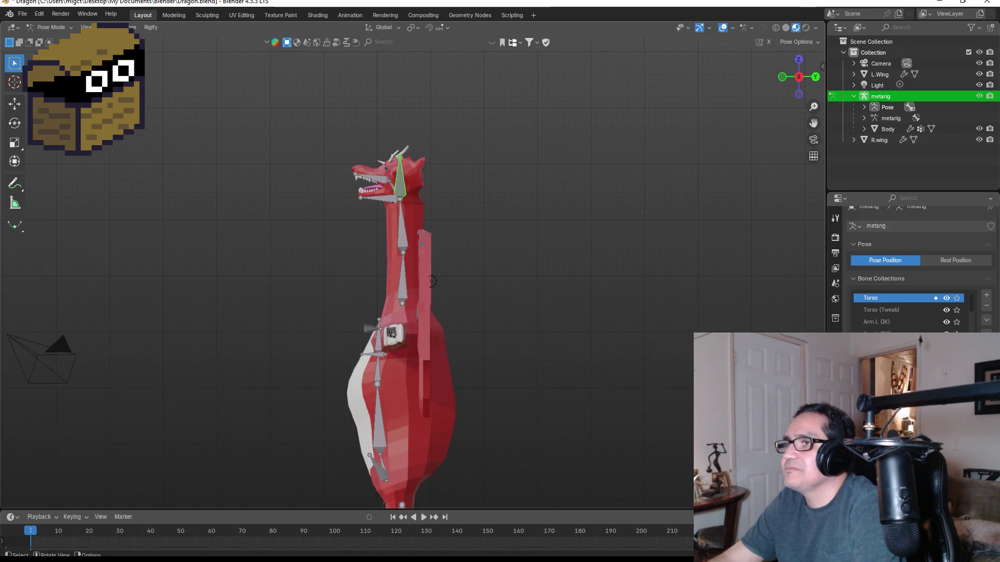
{"action": "key", "text": "r"}
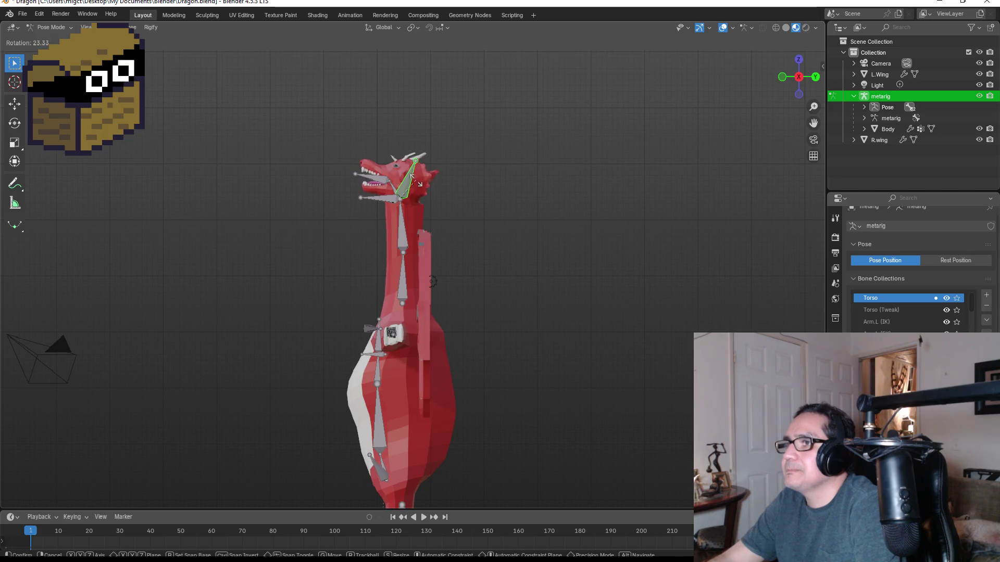
{"action": "left_click", "coordinate": [436, 189]}
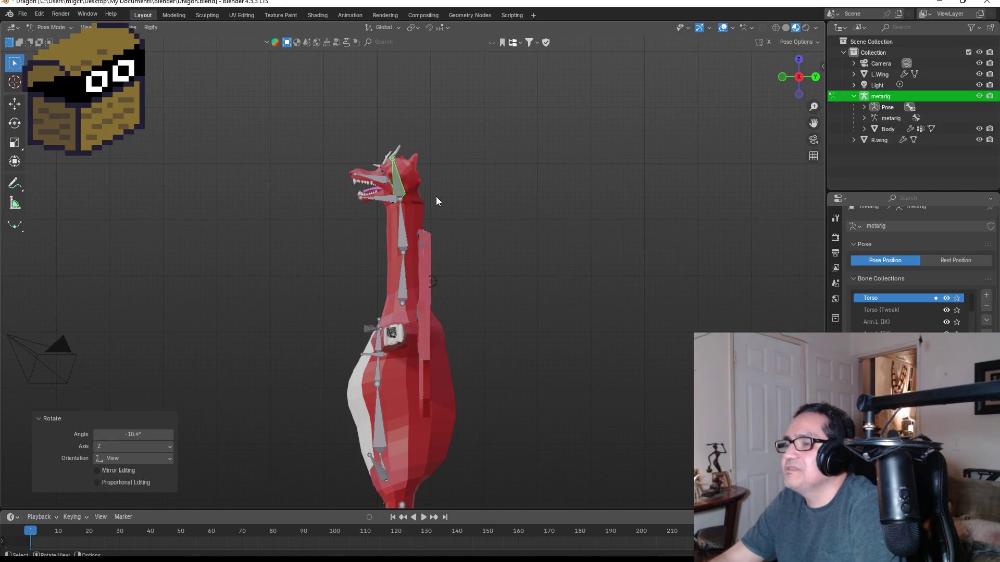
{"action": "key", "text": "KP_1"}
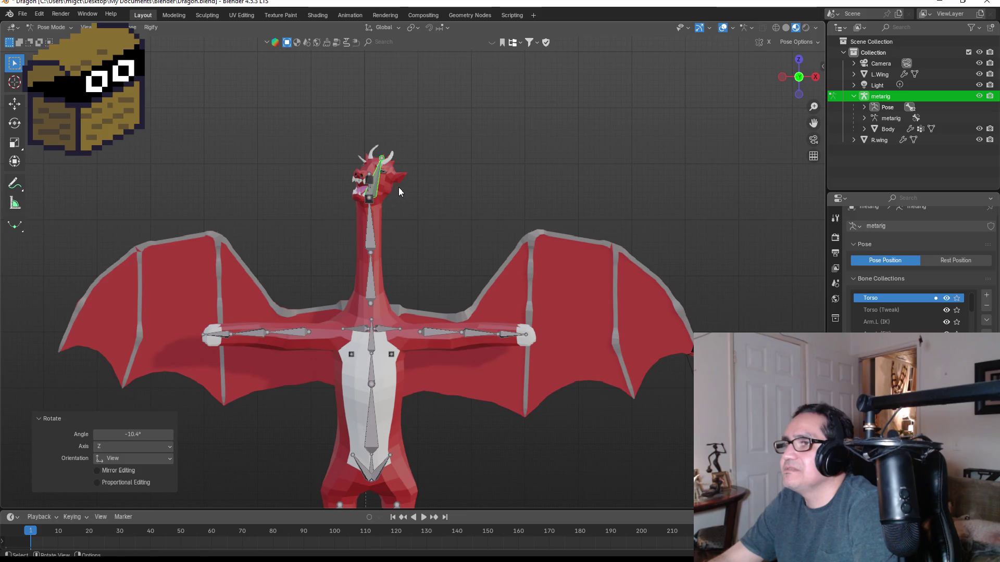
{"action": "key", "text": "r"}
{"action": "left_click", "coordinate": [392, 176]}
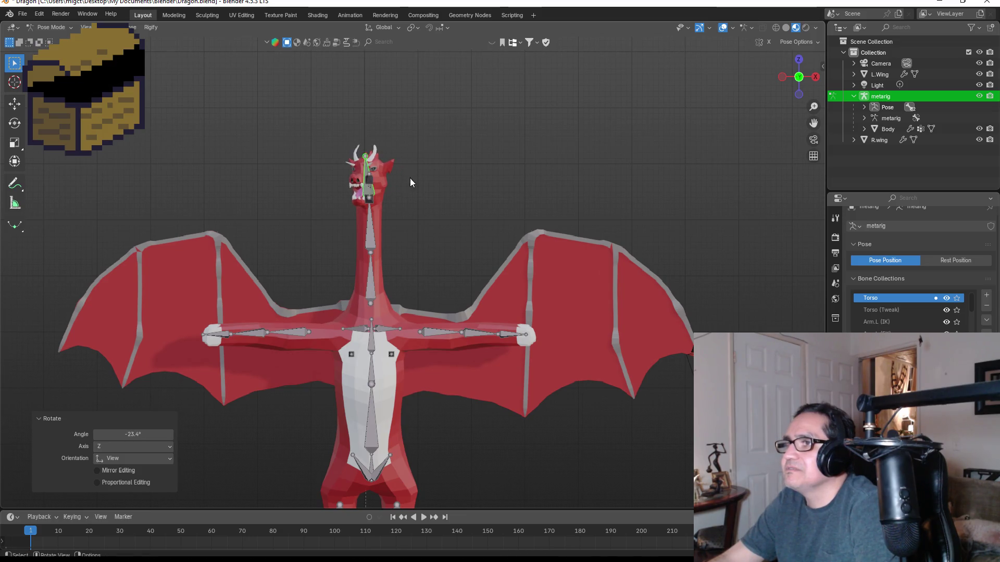
{"action": "left_click_drag", "start_coordinate": [798, 78], "coordinate": [804, 83]}
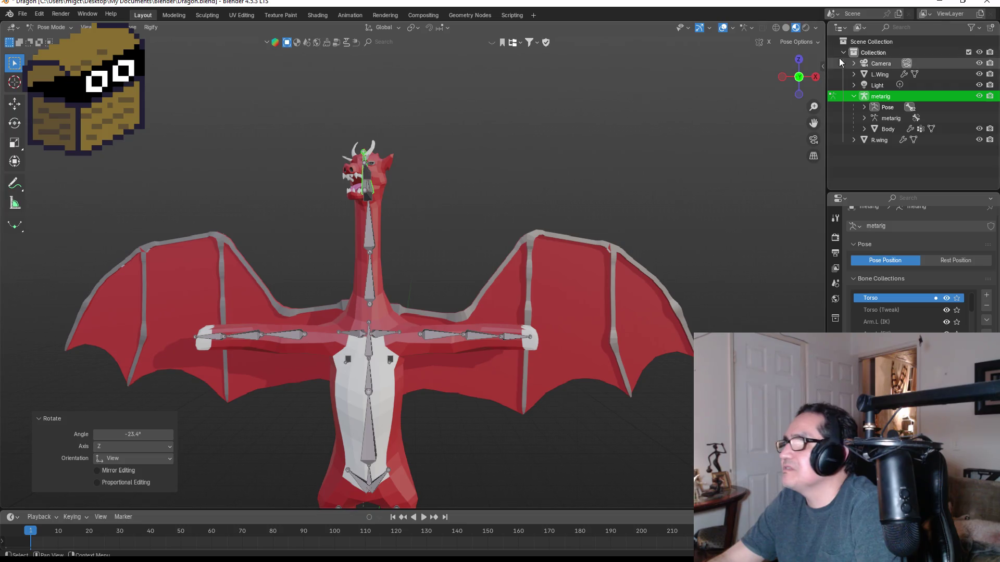
{"action": "key", "text": "KP_7"}
{"action": "key", "text": "r"}
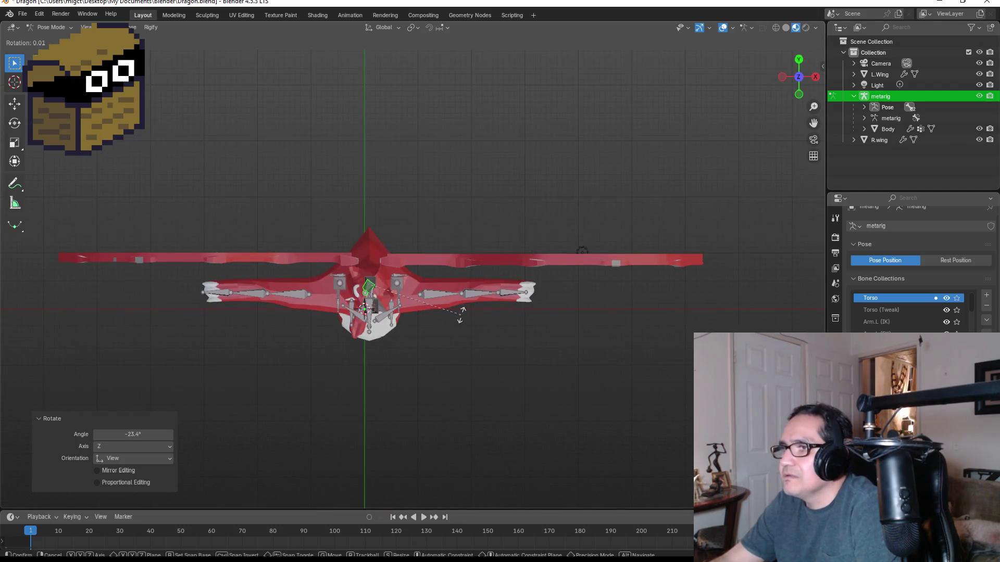
{"action": "left_click", "coordinate": [477, 270]}
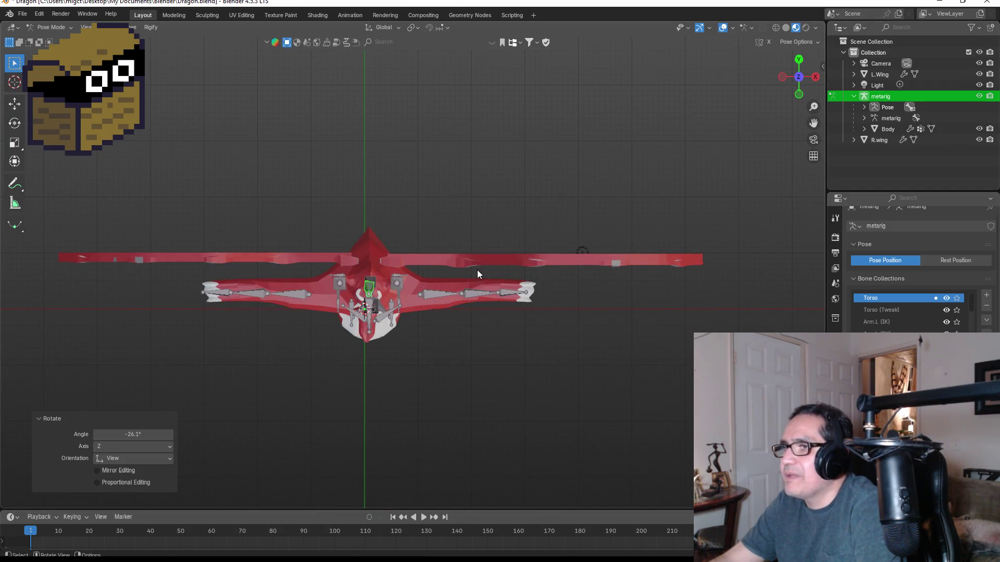
{"action": "key", "text": "KP_1"}
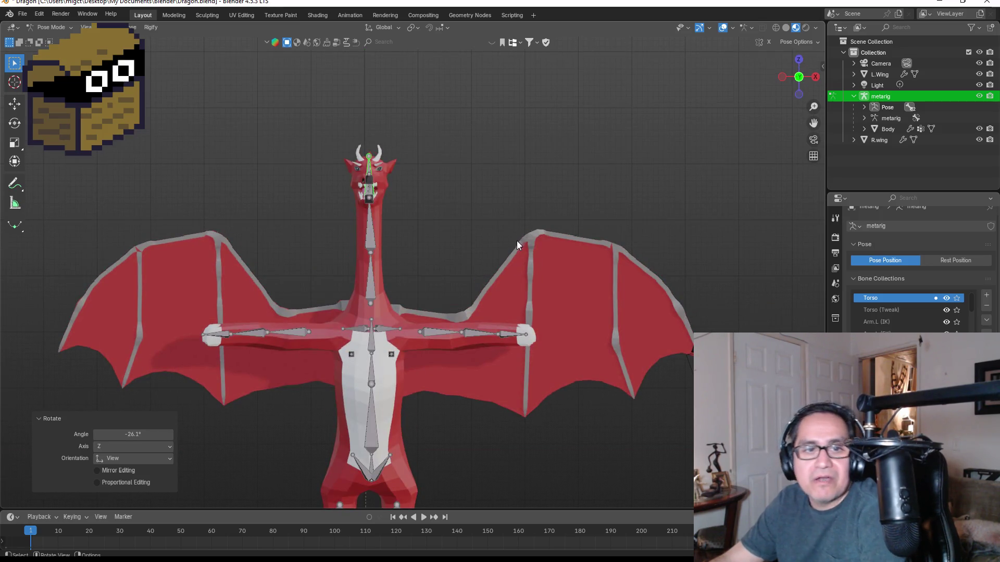
- Save Dragon.blend and collapse the metarig's children in the Outliner
{"action": "left_click", "coordinate": [22, 13]}
{"action": "left_click", "coordinate": [42, 85]}
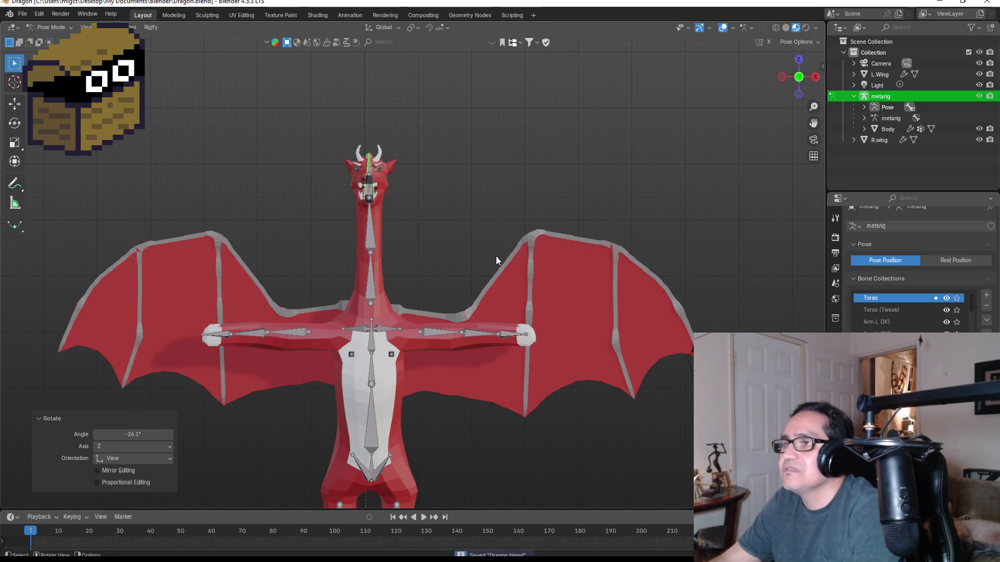
{"action": "middle_click_drag", "start_coordinate": [531, 210], "coordinate": [451, 237]}
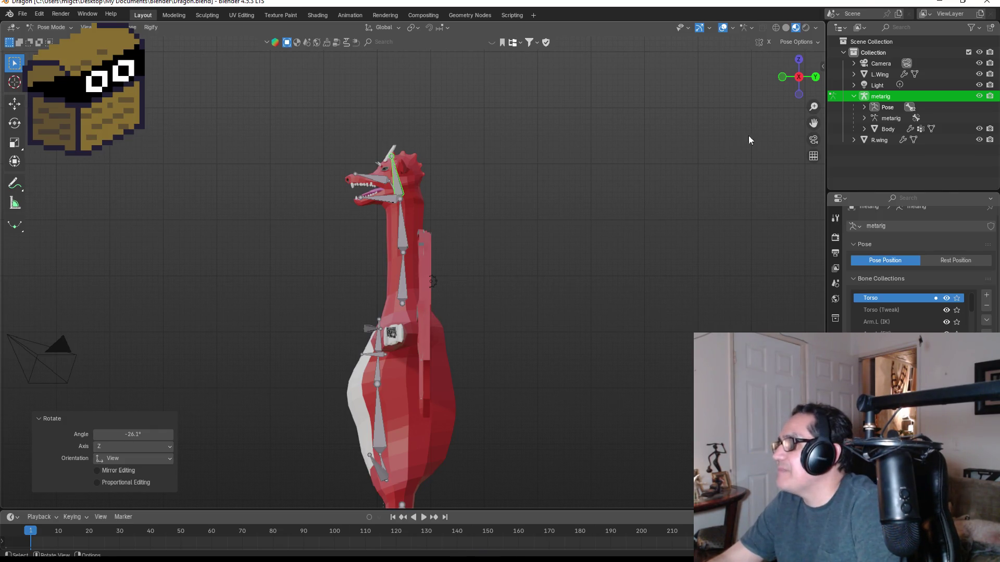
{"action": "left_click", "coordinate": [854, 96]}
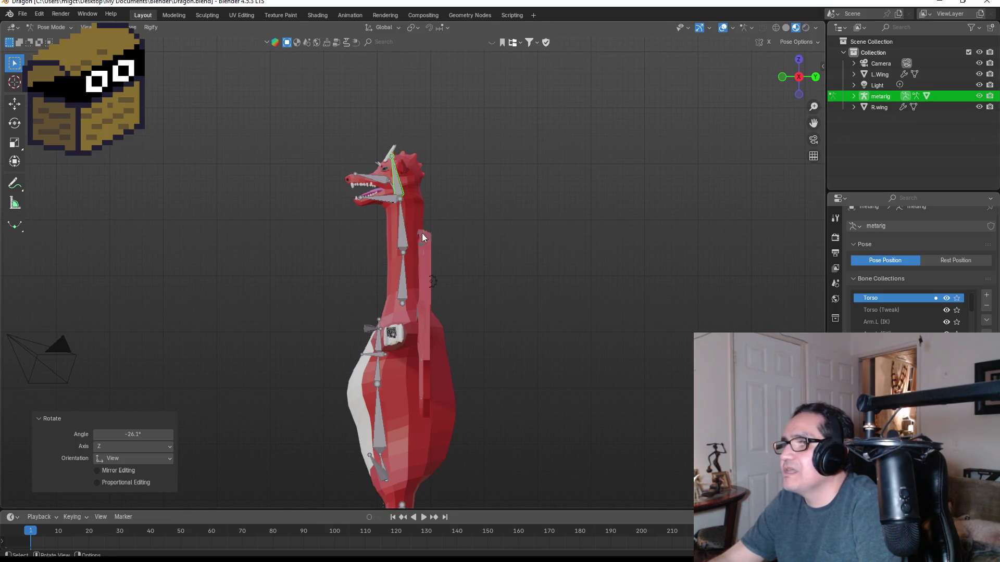
- Bend a lower torso bone to -80.2° and swing the neck upright to 36.9°
{"action": "scroll", "coordinate": [417, 297], "scroll_direction": "down", "scroll_amount": 2}
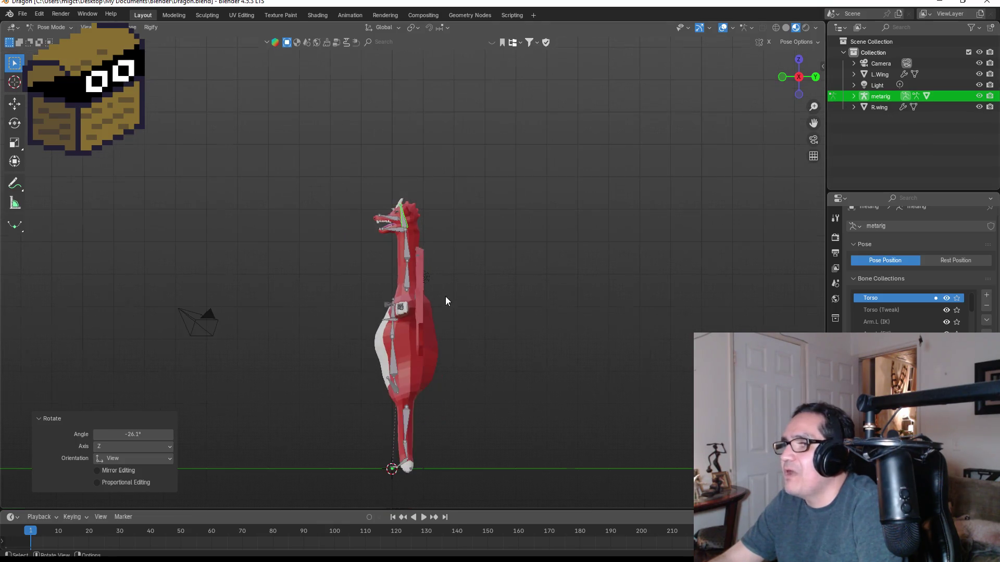
{"action": "left_click", "coordinate": [407, 283]}
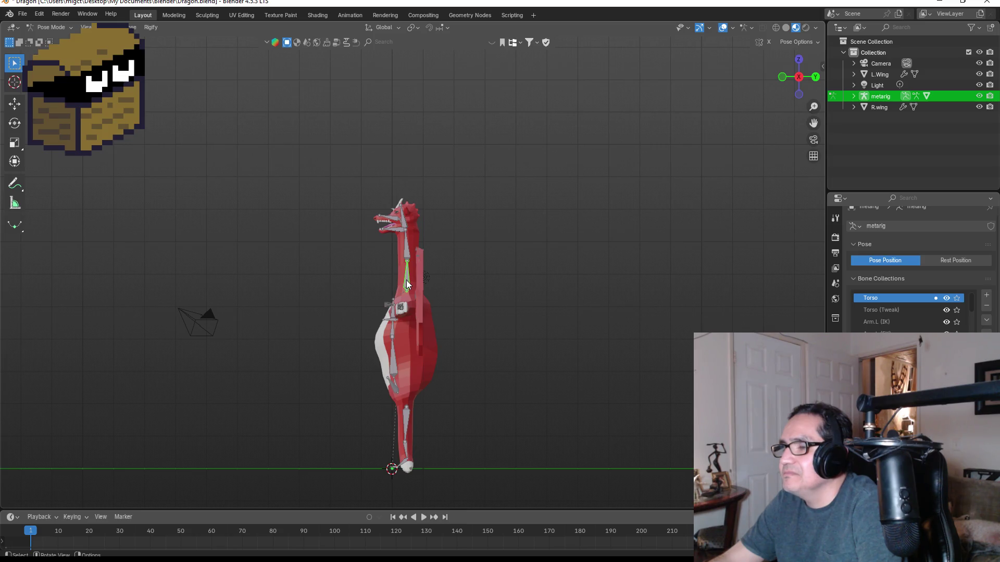
{"action": "left_click", "coordinate": [395, 360]}
{"action": "key", "text": "r"}
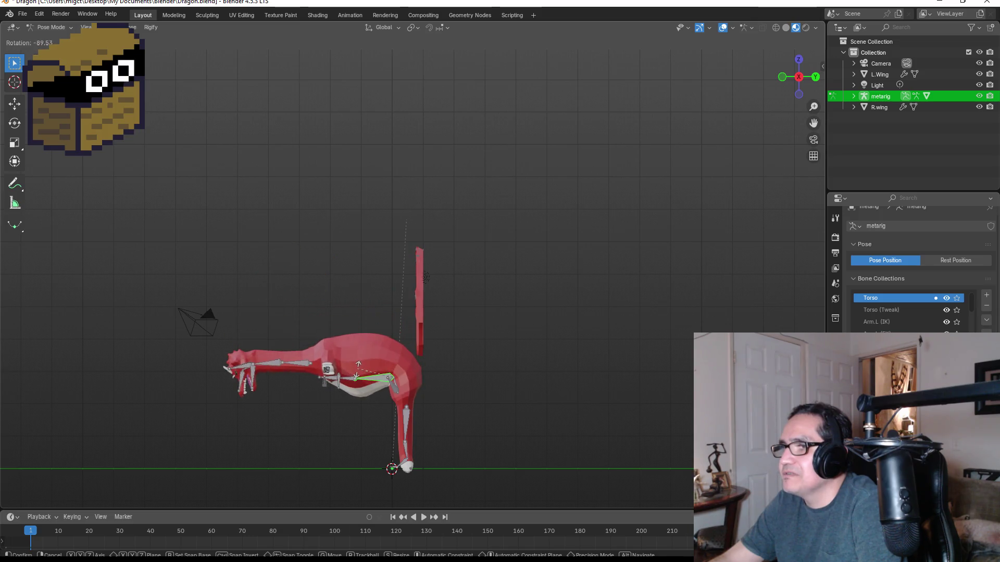
{"action": "left_click", "coordinate": [362, 369]}
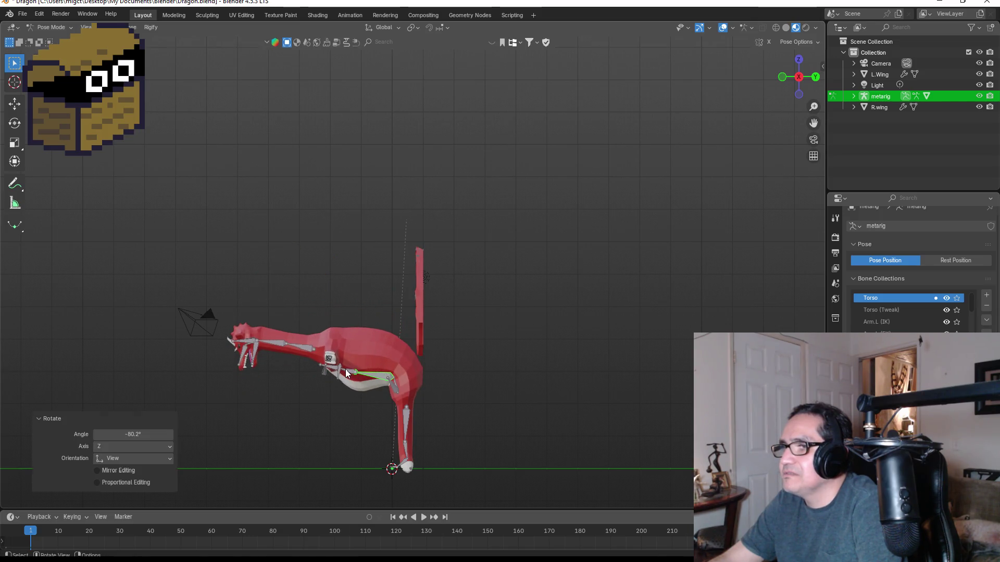
{"action": "left_click", "coordinate": [347, 374]}
{"action": "key", "text": "r"}
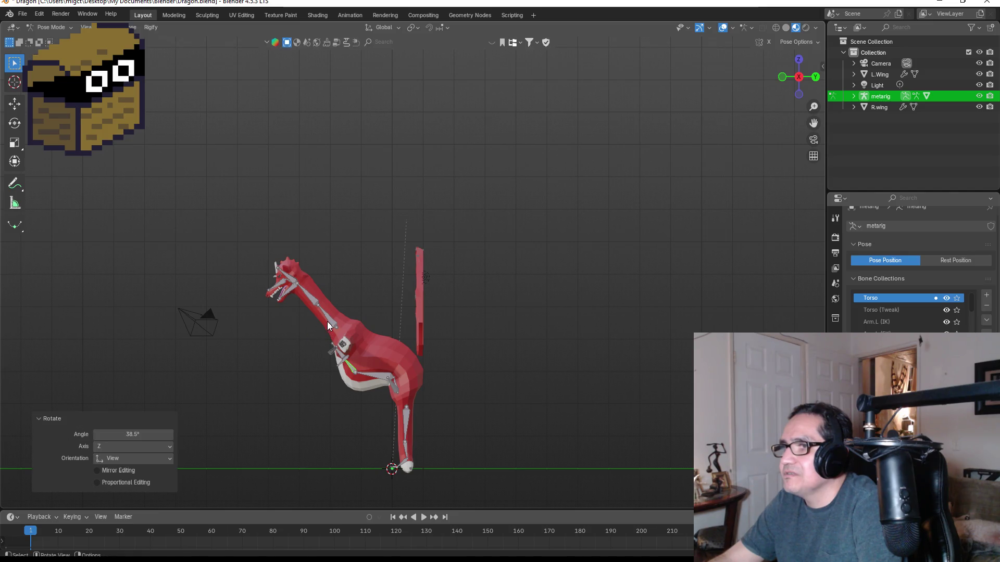
{"action": "left_click", "coordinate": [327, 320]}
{"action": "key", "text": "r"}
{"action": "left_click", "coordinate": [336, 324]}
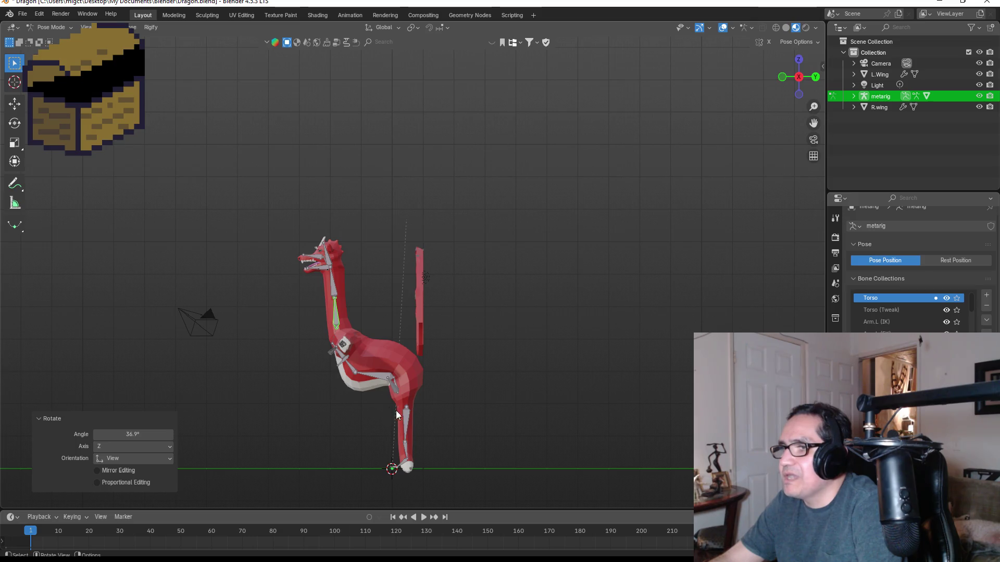
- Rotate the front upper arm and forearm bones downward
{"action": "mouse_move", "coordinate": [350, 352]}
{"action": "middle_mouse_down"}
{"action": "mouse_move", "coordinate": [409, 328]}
{"action": "mouse_move", "coordinate": [467, 329]}
{"action": "middle_mouse_up"}
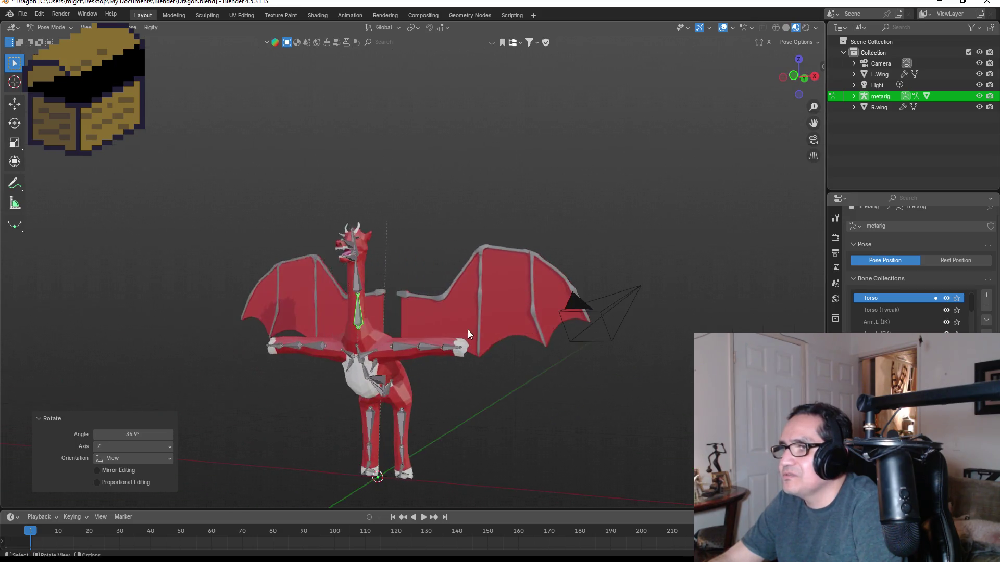
{"action": "left_click", "coordinate": [406, 348]}
{"action": "key", "text": "r"}
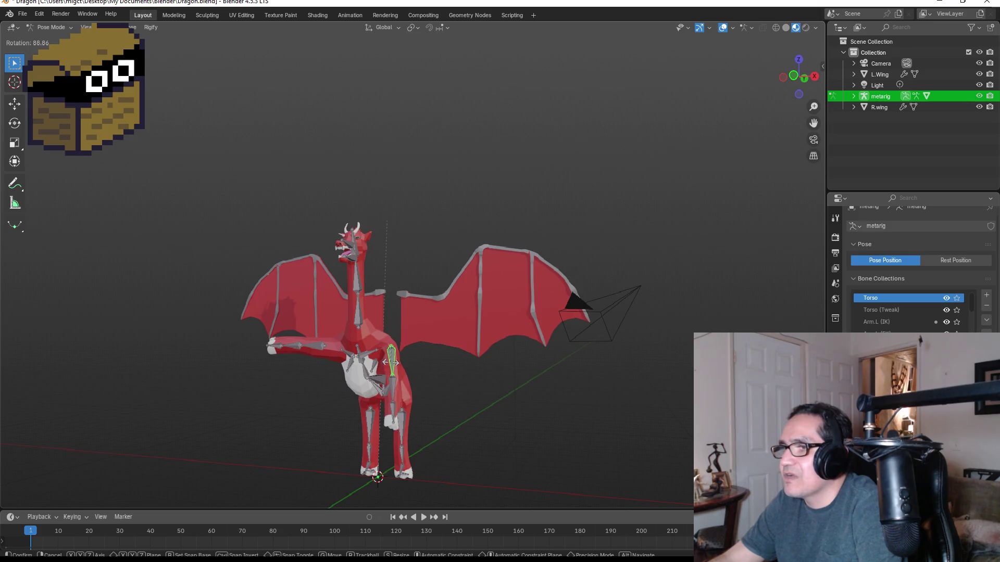
{"action": "left_click", "coordinate": [392, 363]}
{"action": "left_click", "coordinate": [322, 345]}
{"action": "key", "text": "r"}
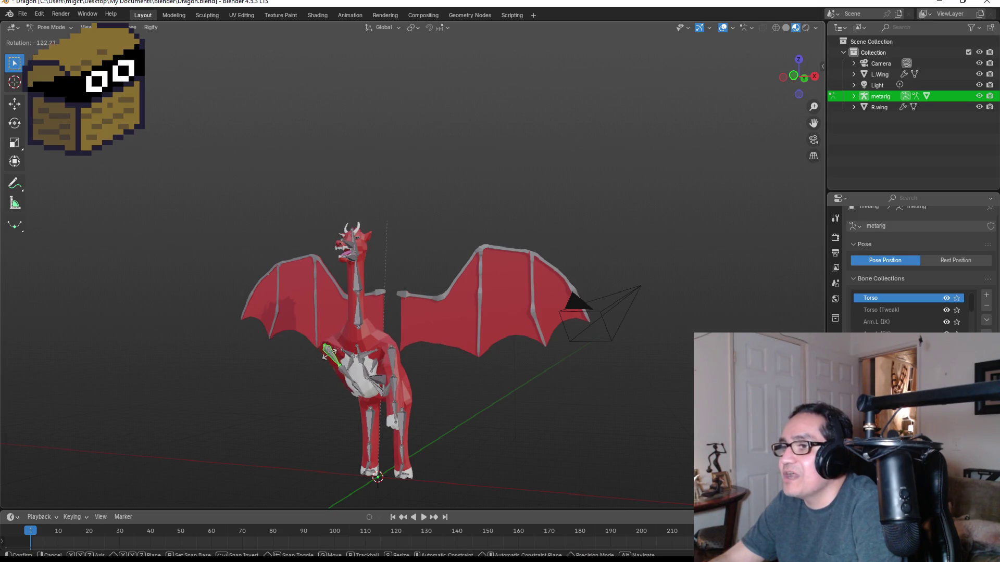
{"action": "left_click", "coordinate": [324, 357]}
- Rotate the hind leg bone and swing the thigh forward to 72.8°
{"action": "middle_click_drag", "start_coordinate": [435, 356], "coordinate": [367, 361]}
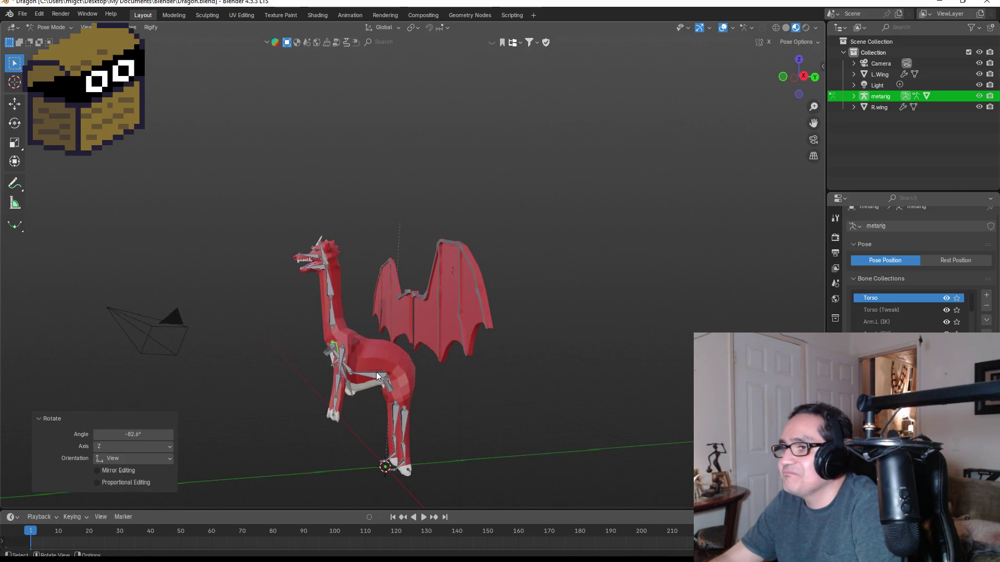
{"action": "left_click", "coordinate": [392, 386]}
{"action": "key", "text": "r"}
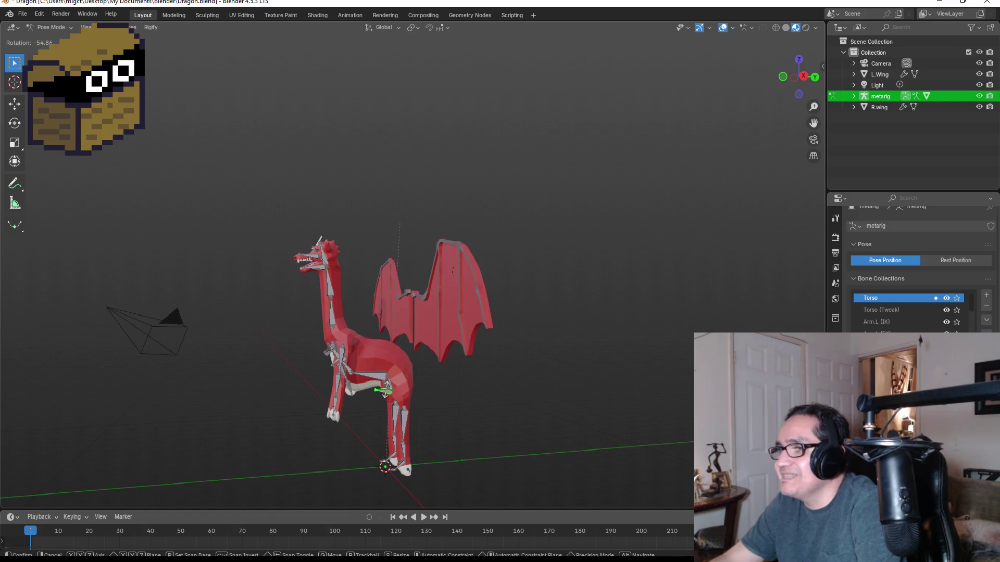
{"action": "left_click", "coordinate": [418, 392]}
{"action": "mouse_move", "coordinate": [417, 392]}
{"action": "middle_mouse_down"}
{"action": "mouse_move", "coordinate": [445, 357]}
{"action": "mouse_move", "coordinate": [501, 326]}
{"action": "mouse_move", "coordinate": [417, 348]}
{"action": "mouse_move", "coordinate": [375, 382]}
{"action": "middle_mouse_up"}
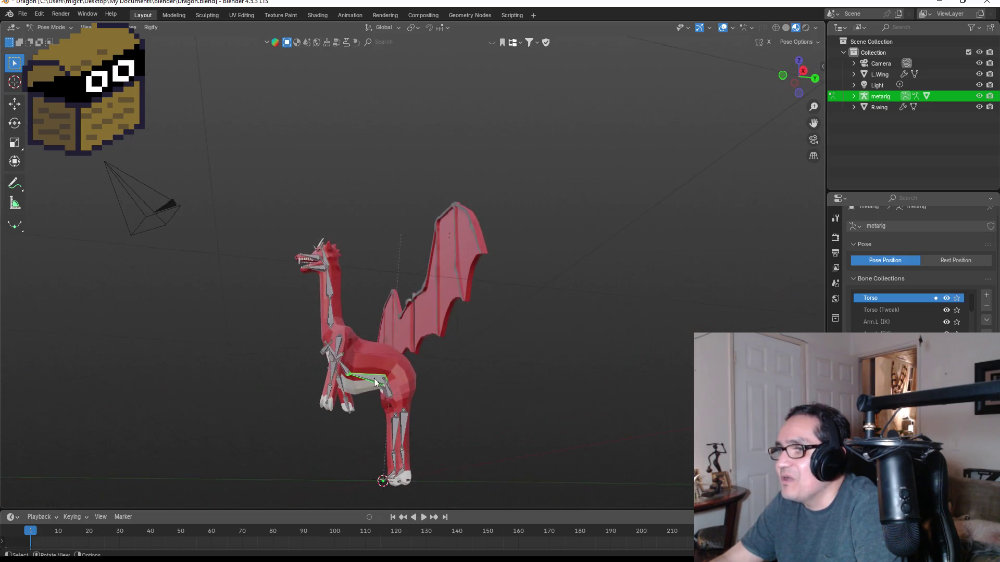
{"action": "left_click", "coordinate": [398, 423]}
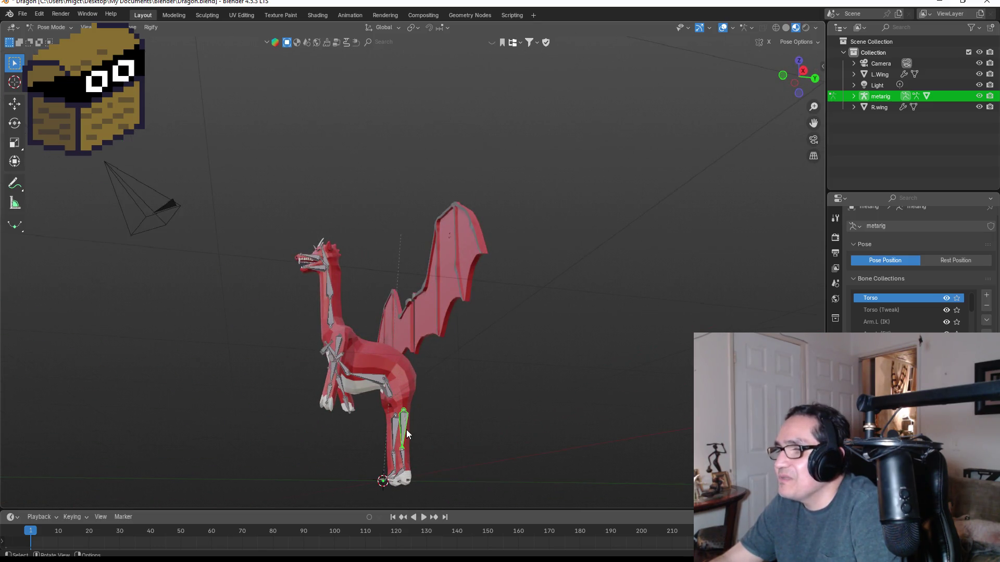
{"action": "key", "text": "r"}
{"action": "left_click", "coordinate": [393, 426]}
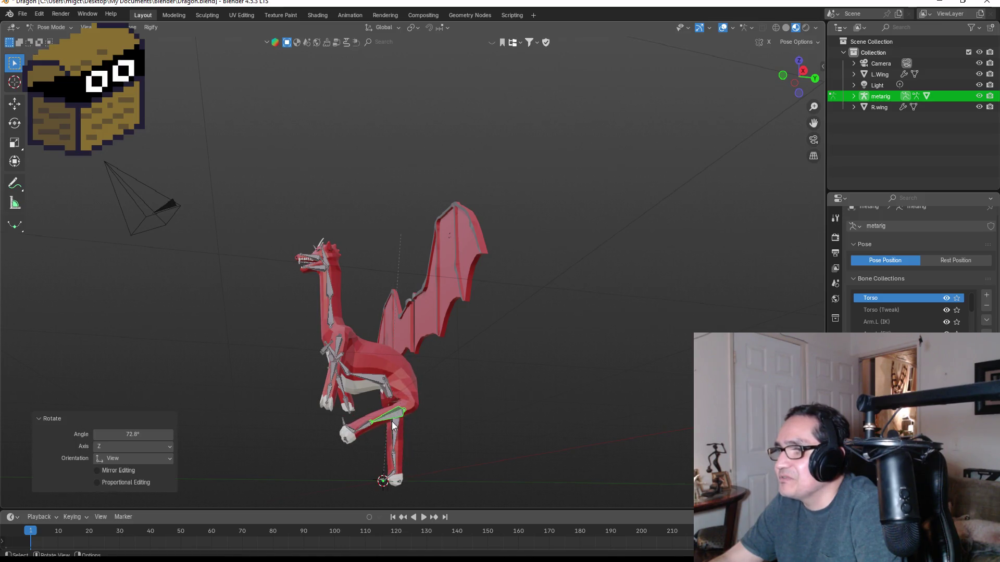
- Bend the hind leg's shin bone with two rotations
{"action": "left_click", "coordinate": [366, 425]}
{"action": "key", "text": "r"}
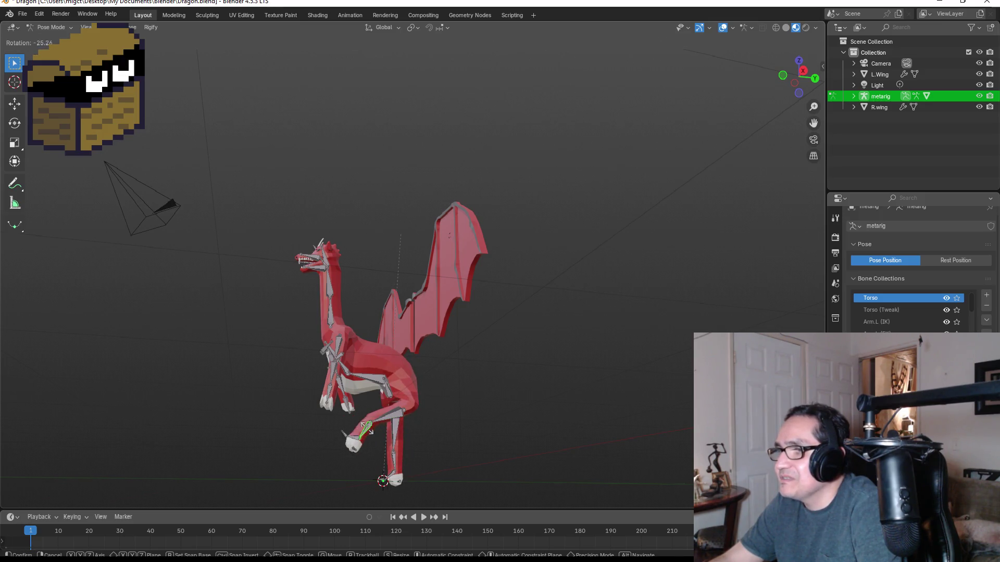
{"action": "left_click", "coordinate": [374, 437]}
{"action": "key", "text": "r"}
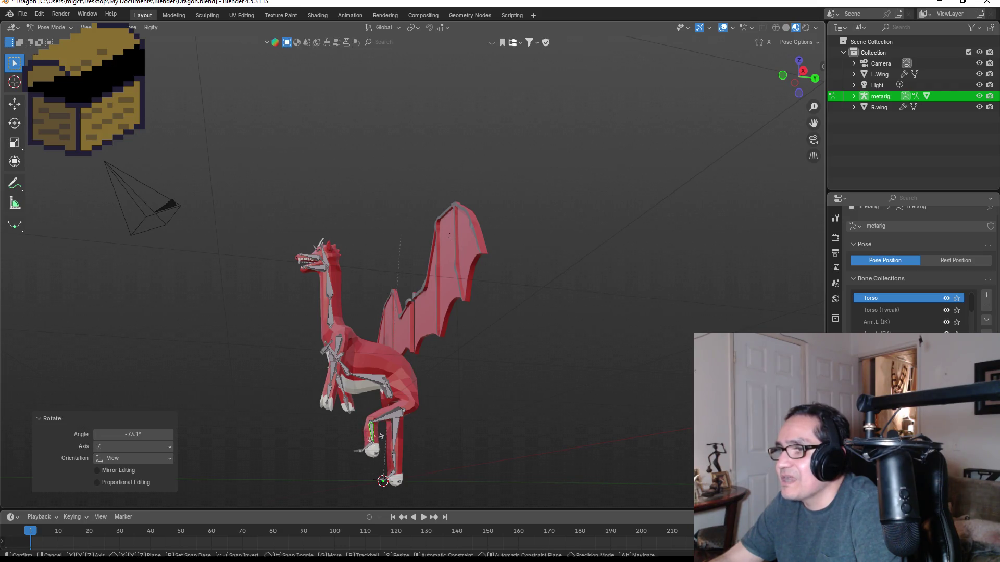
{"action": "left_click", "coordinate": [385, 433]}
- Rotate the thigh further to 97.3° with a small adjustment, then rotate the foot
{"action": "left_click", "coordinate": [393, 416]}
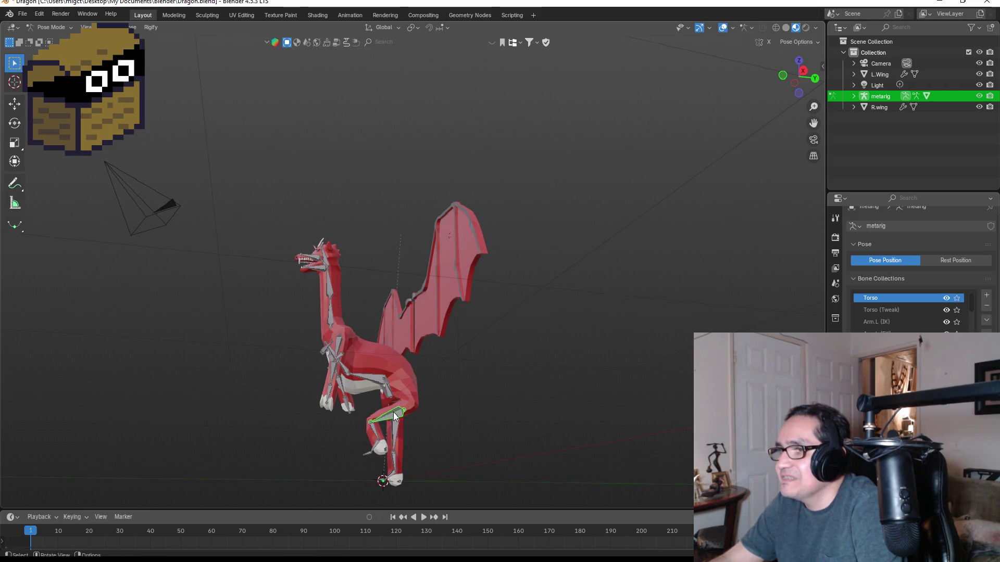
{"action": "key", "text": "r"}
{"action": "left_click", "coordinate": [401, 424]}
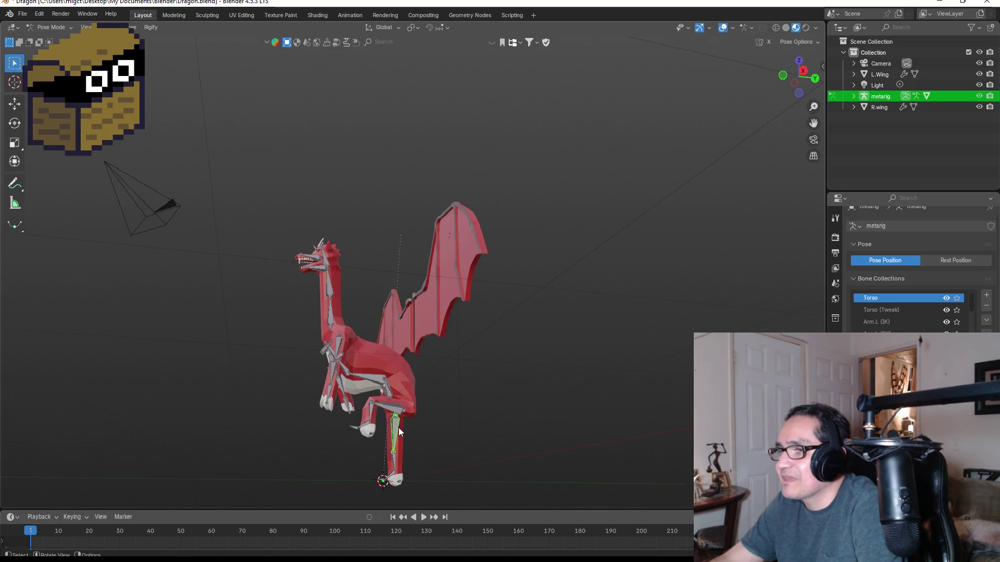
{"action": "key", "text": "r"}
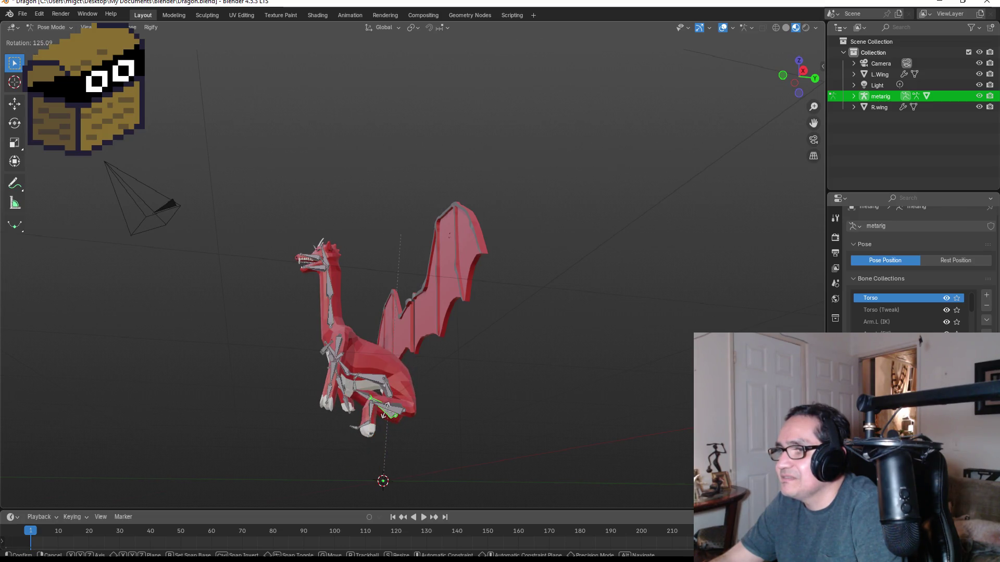
{"action": "left_click", "coordinate": [383, 419]}
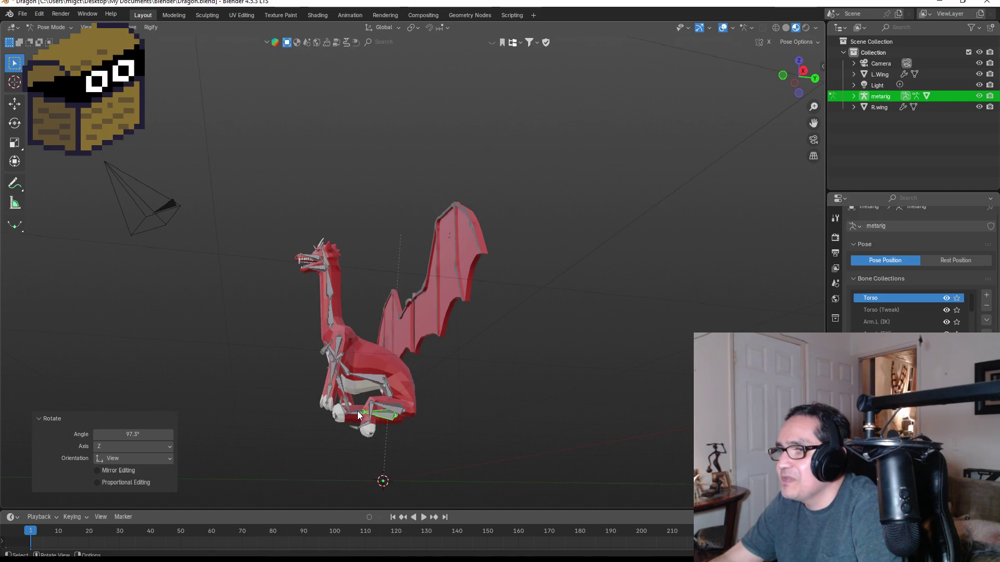
{"action": "key", "text": "r"}
{"action": "left_click", "coordinate": [359, 415]}
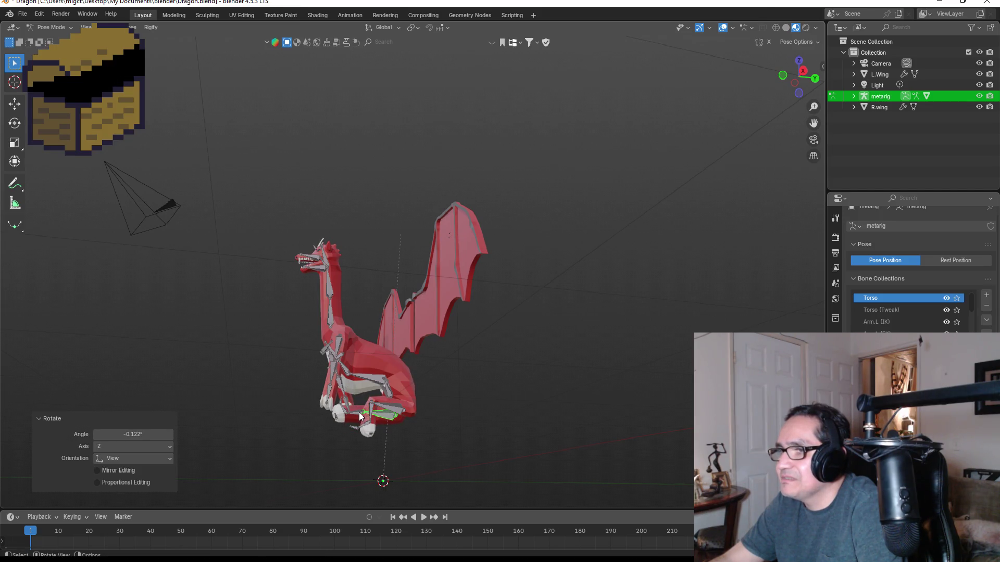
{"action": "key", "text": "r"}
{"action": "left_click", "coordinate": [435, 397]}
{"action": "mouse_move", "coordinate": [435, 397]}
{"action": "middle_mouse_down"}
{"action": "mouse_move", "coordinate": [430, 432]}
{"action": "mouse_move", "coordinate": [555, 422]}
{"action": "middle_mouse_up"}
- Adjust the leg bone rotation and turn the body bone 13.3°
{"action": "middle_click_drag", "start_coordinate": [549, 358], "coordinate": [479, 359]}
{"action": "mouse_move", "coordinate": [368, 359]}
{"action": "middle_mouse_down"}
{"action": "mouse_move", "coordinate": [477, 353]}
{"action": "mouse_move", "coordinate": [556, 373]}
{"action": "middle_mouse_up"}
{"action": "key", "text": "r"}
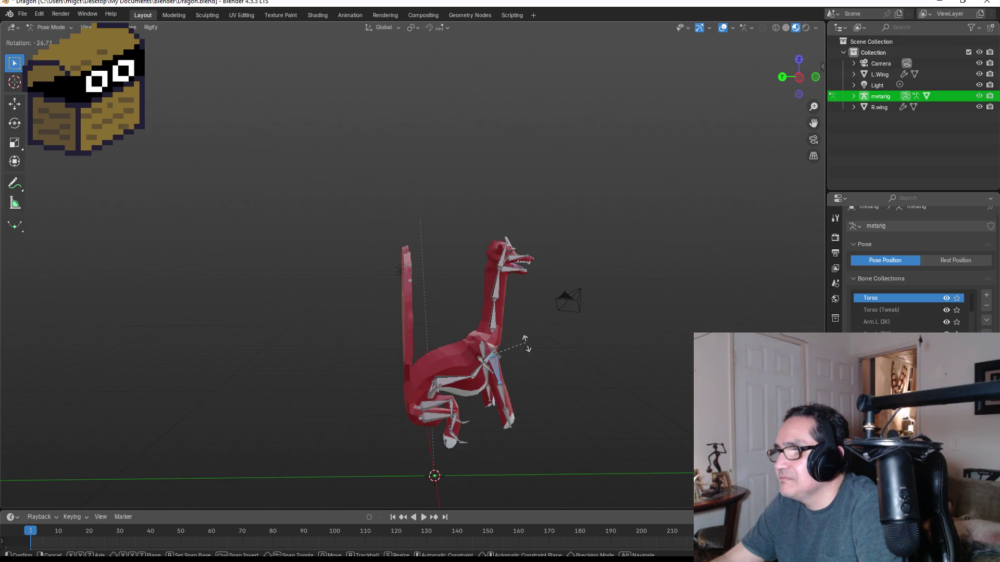
{"action": "left_click", "coordinate": [526, 350]}
{"action": "mouse_move", "coordinate": [519, 359]}
{"action": "middle_mouse_down"}
{"action": "mouse_move", "coordinate": [533, 357]}
{"action": "mouse_move", "coordinate": [472, 382]}
{"action": "middle_mouse_up"}
{"action": "left_click", "coordinate": [478, 372]}
{"action": "key", "text": "r"}
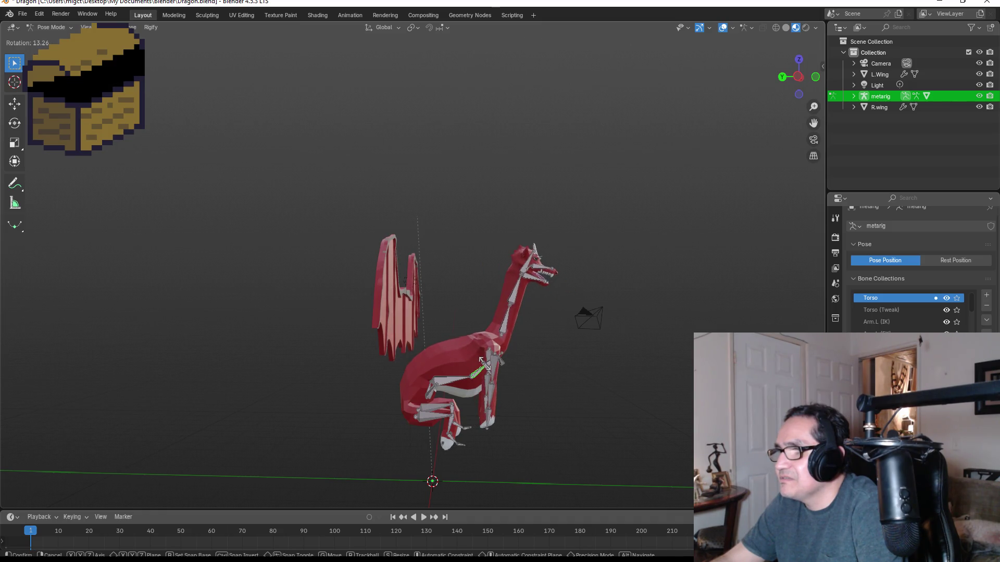
{"action": "left_click", "coordinate": [483, 361]}
- From a front view, put the metarig into Edit Mode to show its rest pose
{"action": "mouse_move", "coordinate": [555, 373]}
{"action": "middle_mouse_down"}
{"action": "mouse_move", "coordinate": [532, 358]}
{"action": "mouse_move", "coordinate": [480, 351]}
{"action": "mouse_move", "coordinate": [413, 361]}
{"action": "mouse_move", "coordinate": [470, 360]}
{"action": "mouse_move", "coordinate": [487, 371]}
{"action": "middle_mouse_up"}
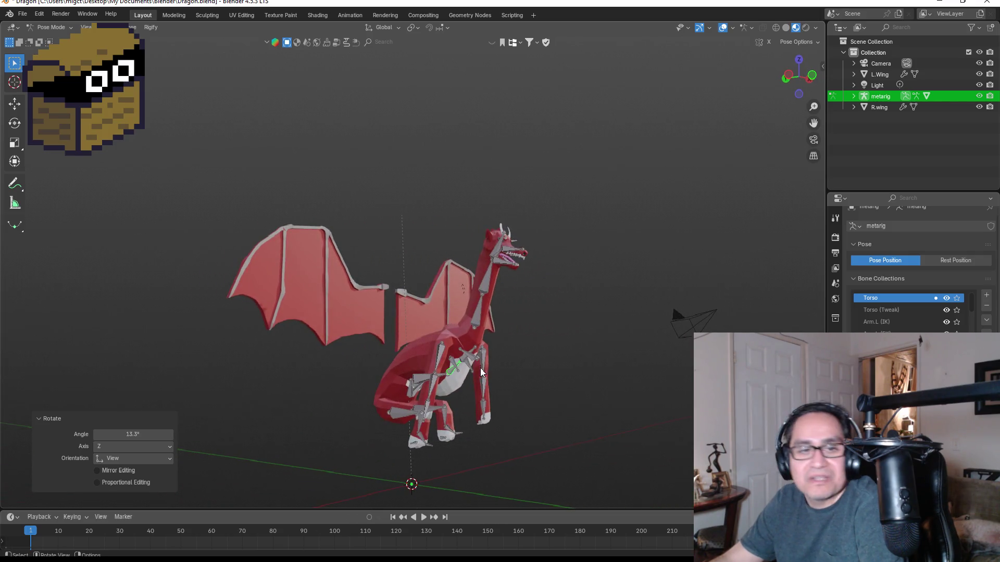
{"action": "mouse_move", "coordinate": [559, 369]}
{"action": "middle_mouse_down"}
{"action": "mouse_move", "coordinate": [477, 358]}
{"action": "mouse_move", "coordinate": [487, 355]}
{"action": "middle_mouse_up"}
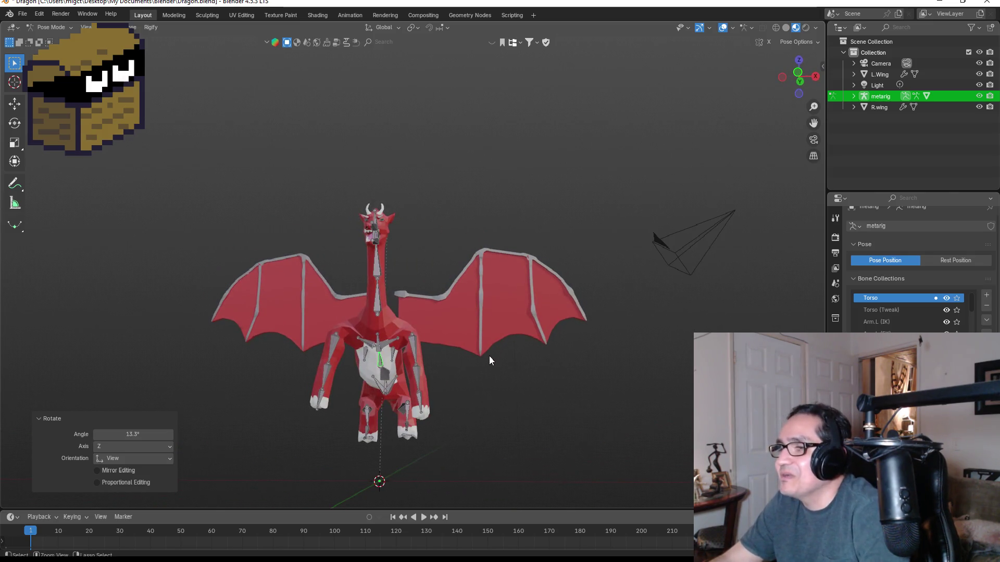
{"action": "key", "text": "Tab"}
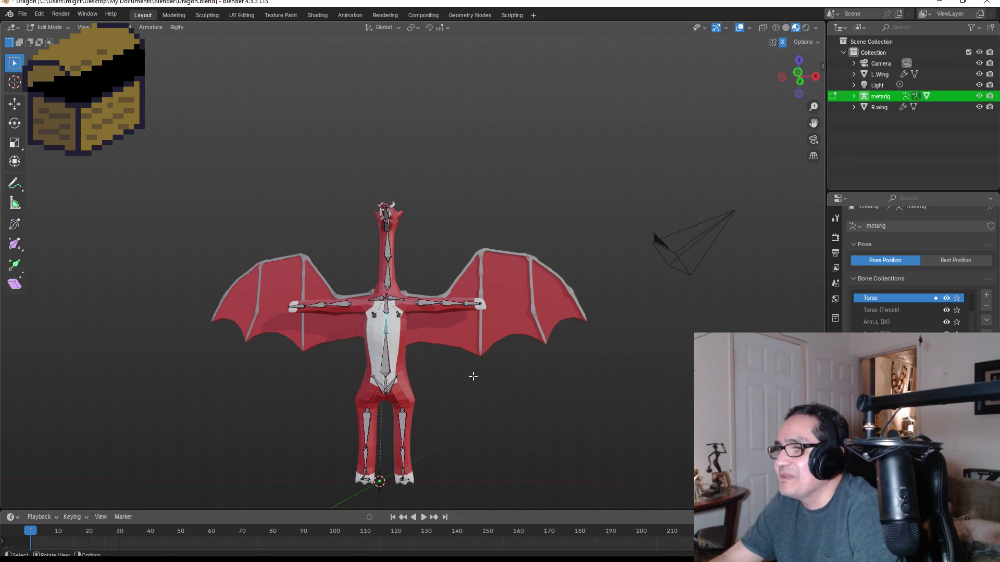
{"action": "scroll", "coordinate": [421, 419], "scroll_direction": "down", "scroll_amount": 2}
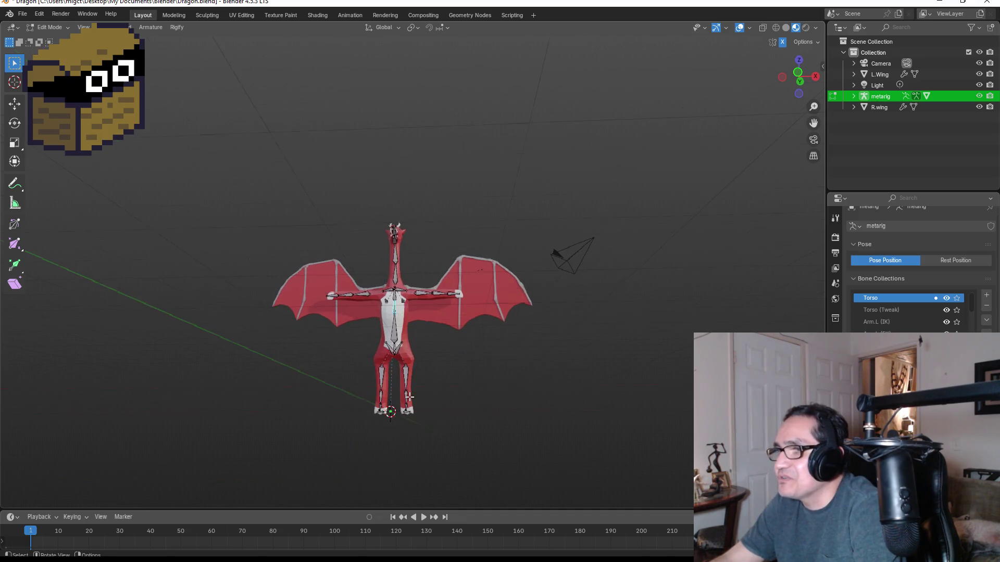
- Expand metarig in the Outliner, select Body, and toggle the rig between Pose and Edit Mode
{"action": "left_click", "coordinate": [854, 95]}
{"action": "left_click", "coordinate": [888, 129]}
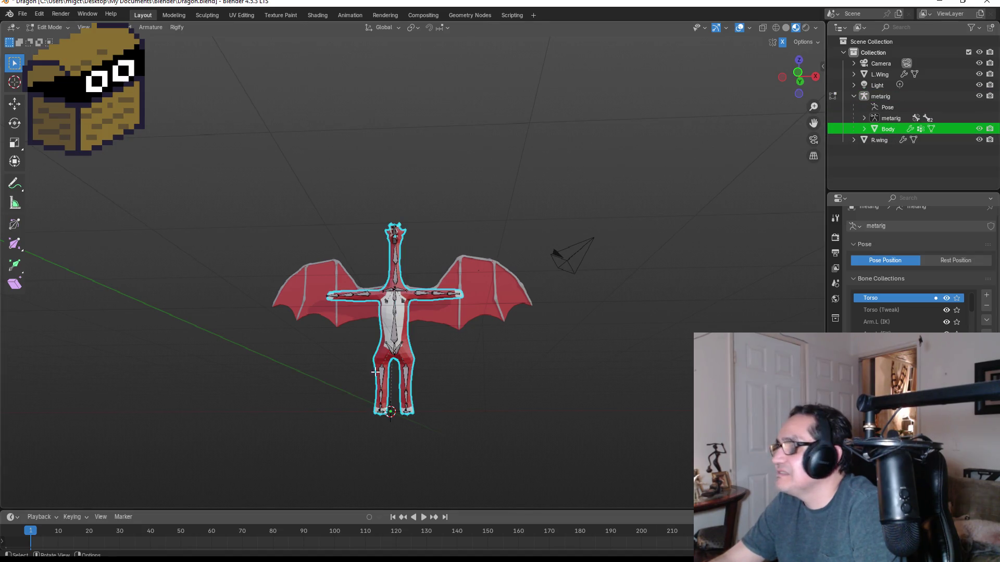
{"action": "scroll", "coordinate": [421, 414], "scroll_direction": "up", "scroll_amount": 1}
{"action": "key", "text": "Tab"}
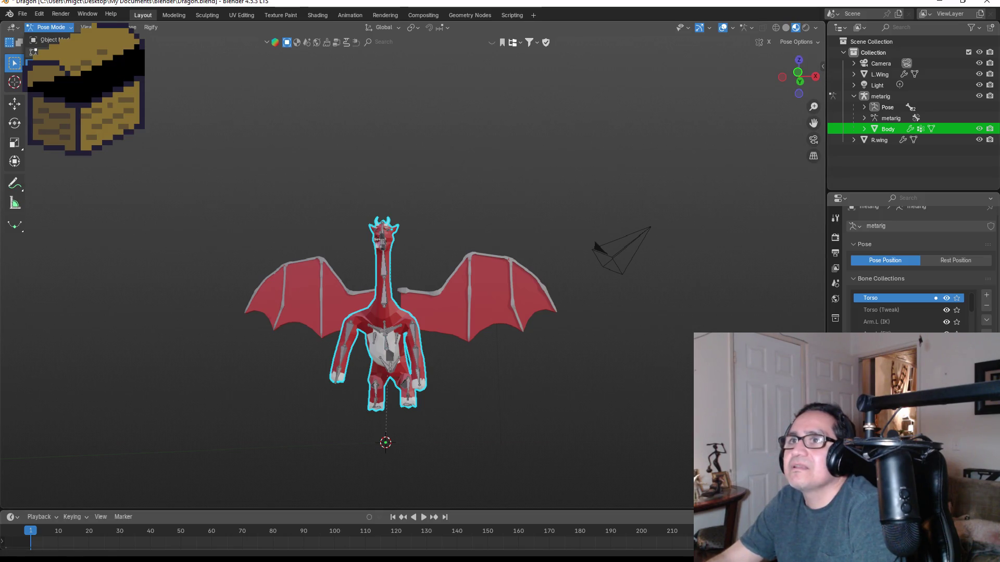
{"action": "key", "text": "Tab"}
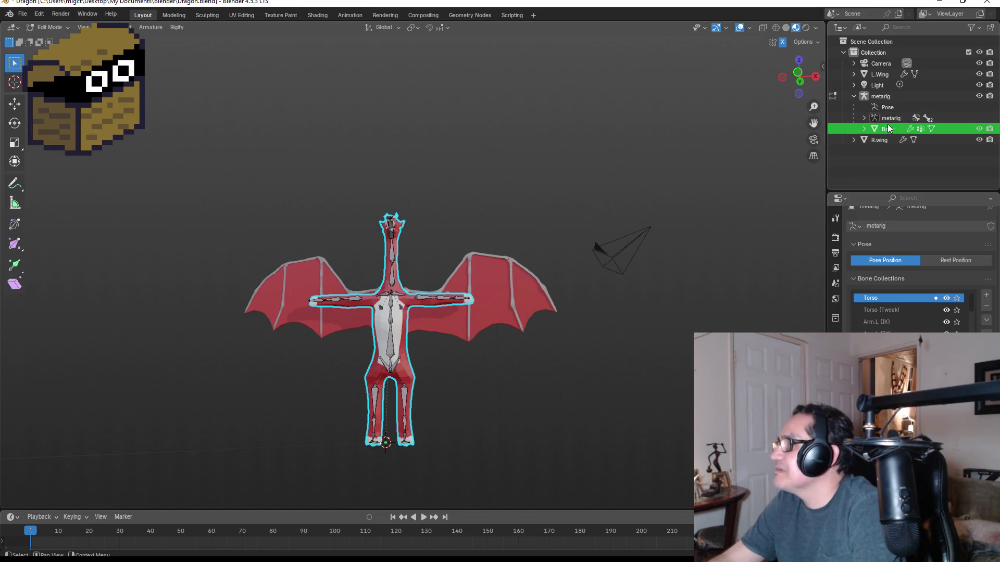
{"action": "key", "text": "Tab"}
{"action": "key", "text": "Tab"}
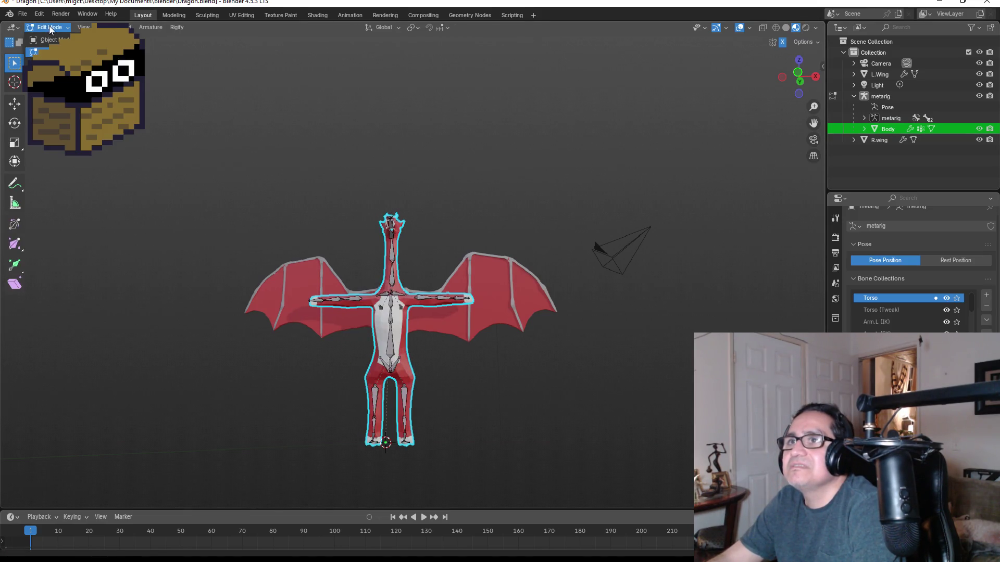
- Expand Body to show Cube.001, change modes from the header, and reselect Body in Object Mode
{"action": "left_click", "coordinate": [864, 129]}
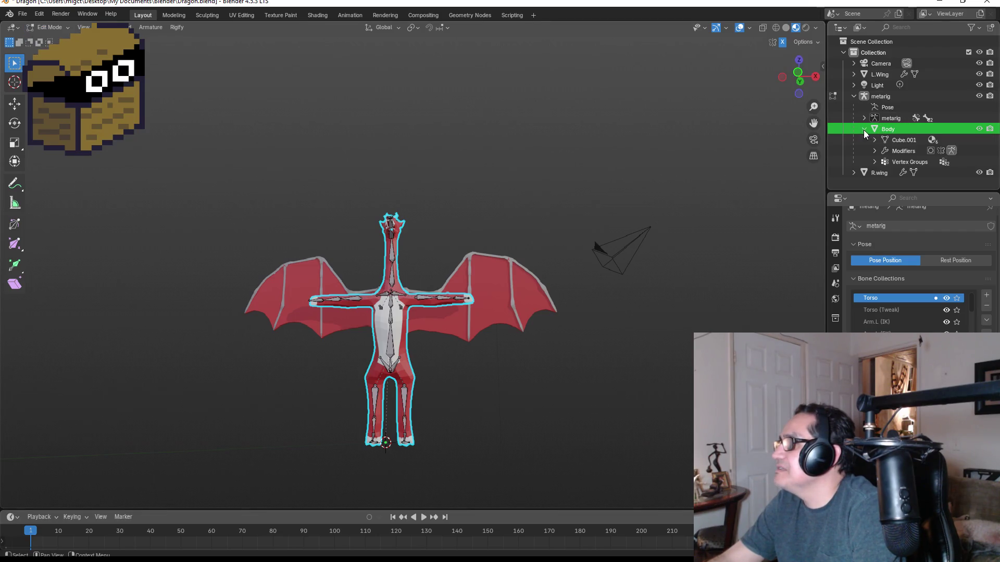
{"action": "left_click", "coordinate": [891, 139]}
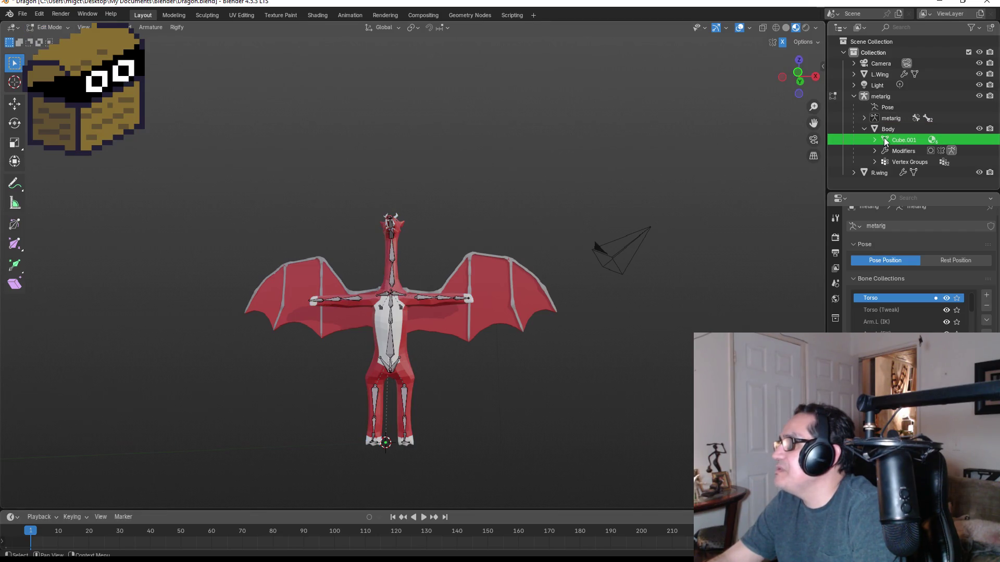
{"action": "left_click", "coordinate": [52, 27]}
{"action": "left_click", "coordinate": [57, 36]}
{"action": "left_click", "coordinate": [55, 29]}
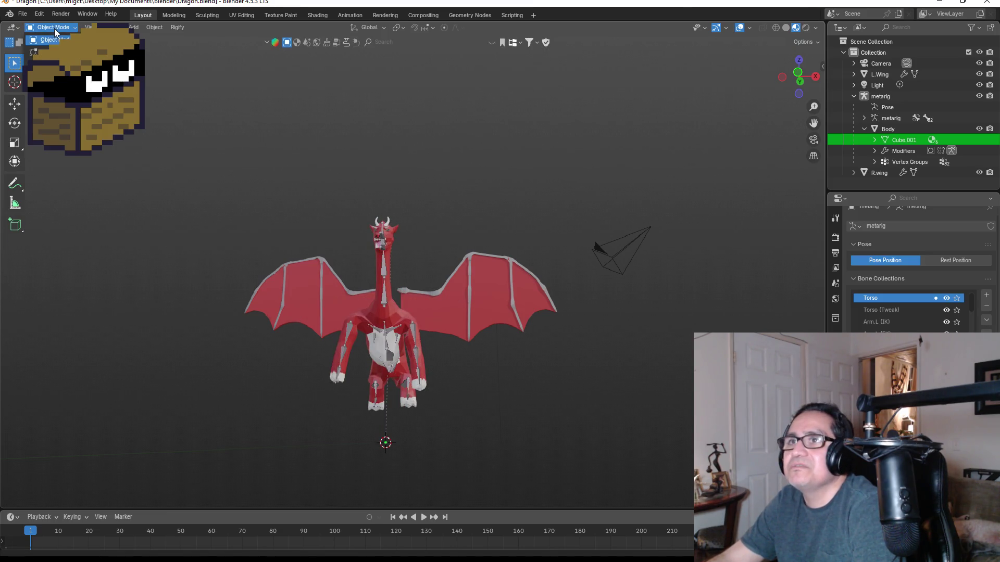
{"action": "left_click", "coordinate": [52, 51]}
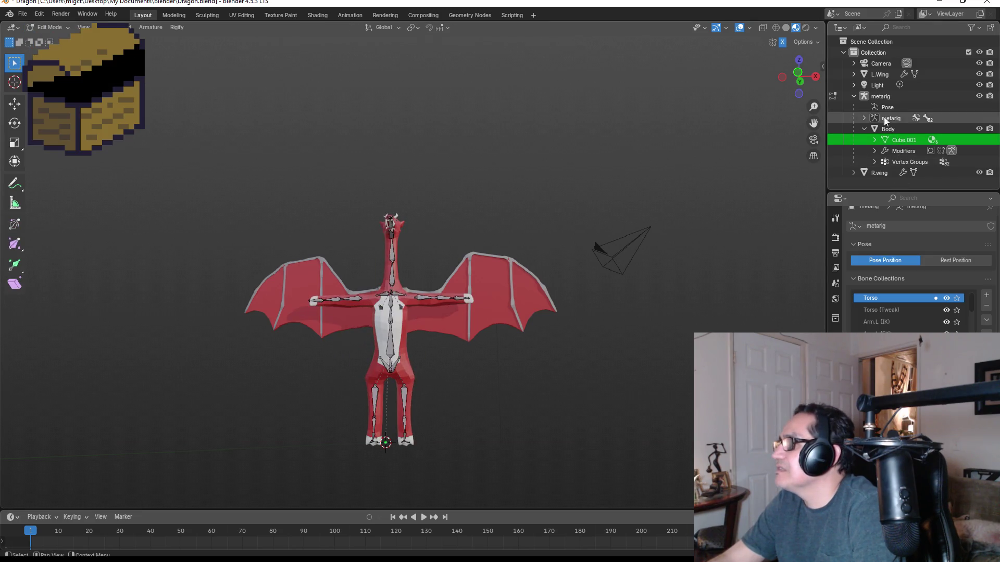
{"action": "left_click", "coordinate": [881, 97]}
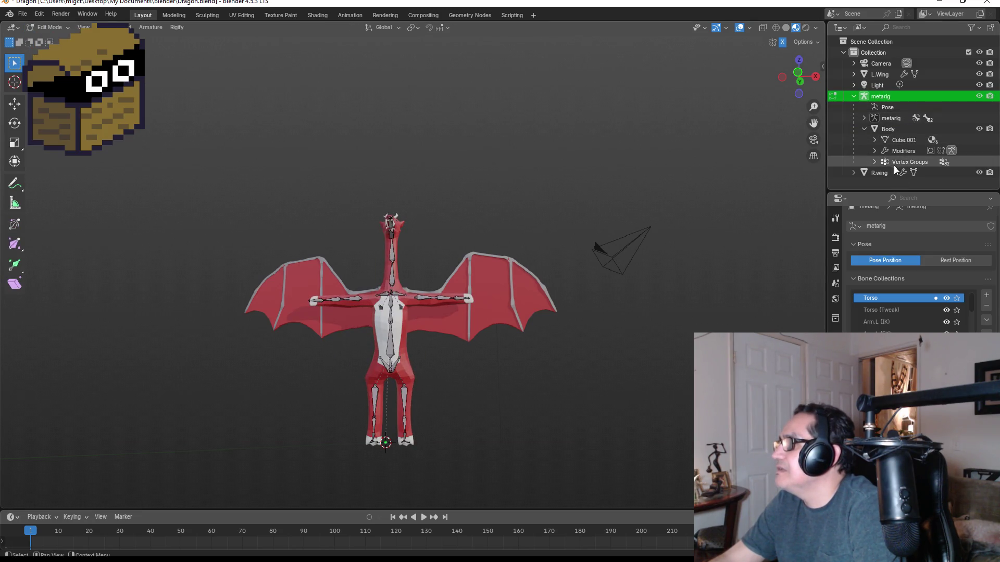
{"action": "left_click", "coordinate": [888, 129]}
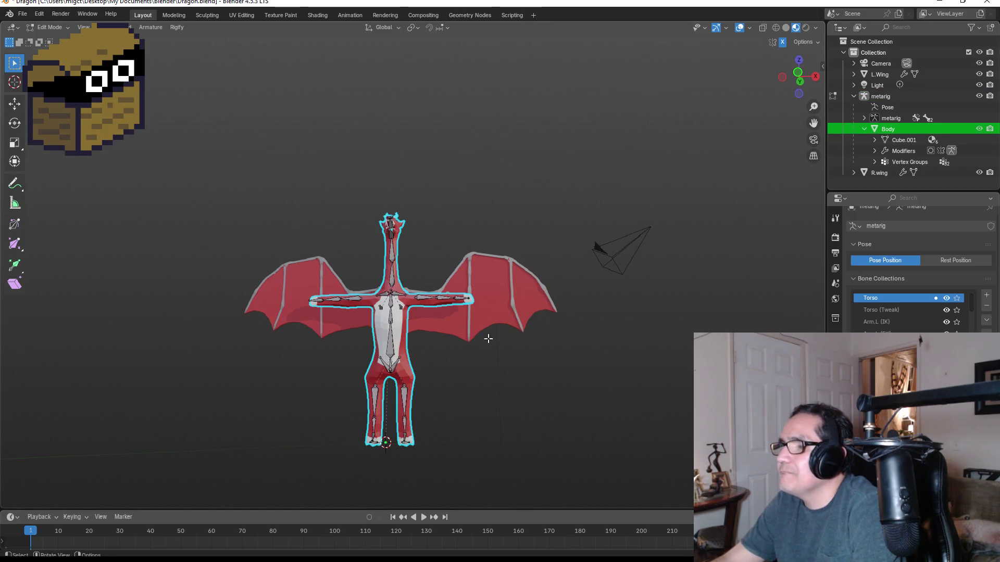
{"action": "key", "text": "Tab"}
- Switch to solid shading, face the dragon's front, and start editing the body mesh
{"action": "mouse_move", "coordinate": [491, 349]}
{"action": "middle_mouse_down"}
{"action": "mouse_move", "coordinate": [419, 313]}
{"action": "mouse_move", "coordinate": [388, 338]}
{"action": "middle_mouse_up"}
{"action": "key", "text": "z"}
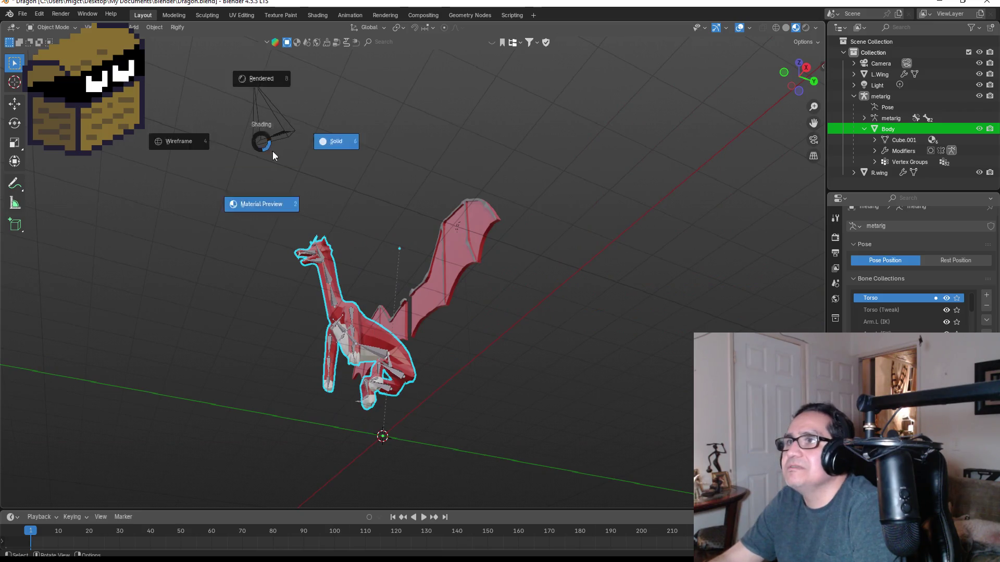
{"action": "key", "text": "6"}
{"action": "key", "text": "z"}
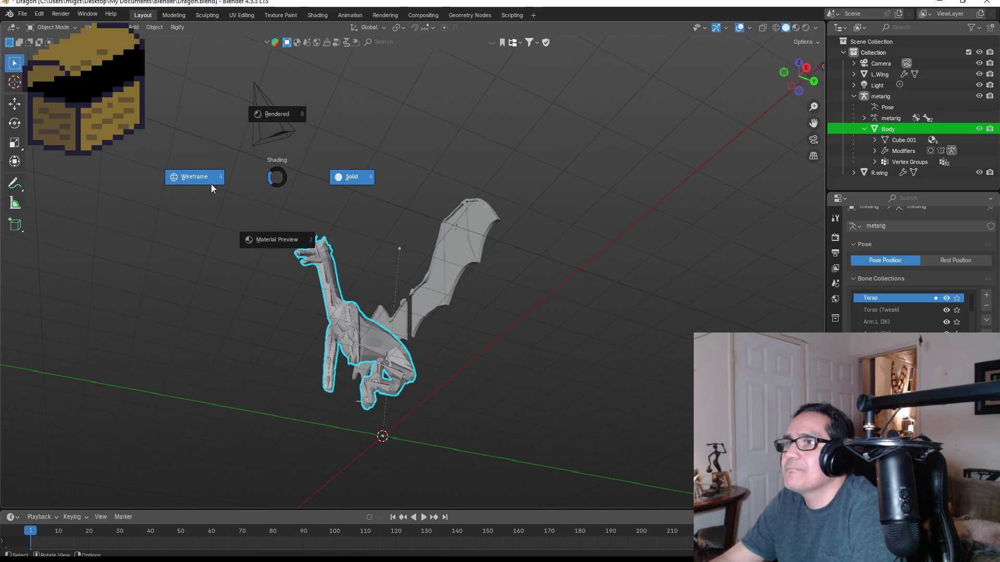
{"action": "left_click", "coordinate": [371, 178]}
{"action": "mouse_move", "coordinate": [365, 193]}
{"action": "middle_mouse_down"}
{"action": "mouse_move", "coordinate": [398, 305]}
{"action": "mouse_move", "coordinate": [425, 347]}
{"action": "mouse_move", "coordinate": [395, 376]}
{"action": "mouse_move", "coordinate": [449, 328]}
{"action": "middle_mouse_up"}
{"action": "scroll", "coordinate": [391, 338], "scroll_direction": "up", "scroll_amount": 4}
{"action": "left_click", "coordinate": [389, 337]}
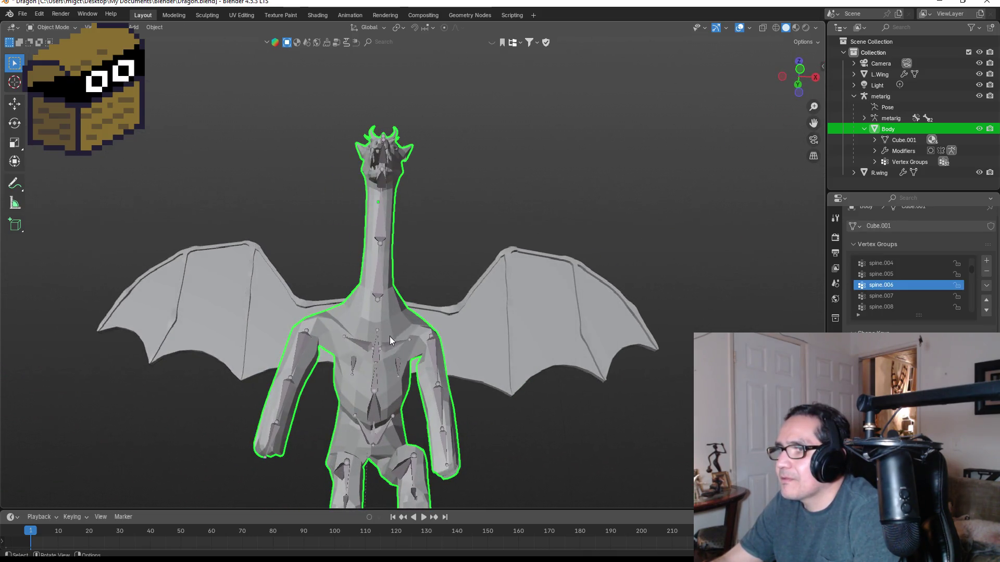
{"action": "key", "text": "Tab"}
- In front orthographic view with wireframe shading, box-select the right lower leg's vertices
{"action": "mouse_move", "coordinate": [464, 357]}
{"action": "middle_mouse_down"}
{"action": "mouse_move", "coordinate": [406, 396]}
{"action": "mouse_move", "coordinate": [463, 401]}
{"action": "middle_mouse_up"}
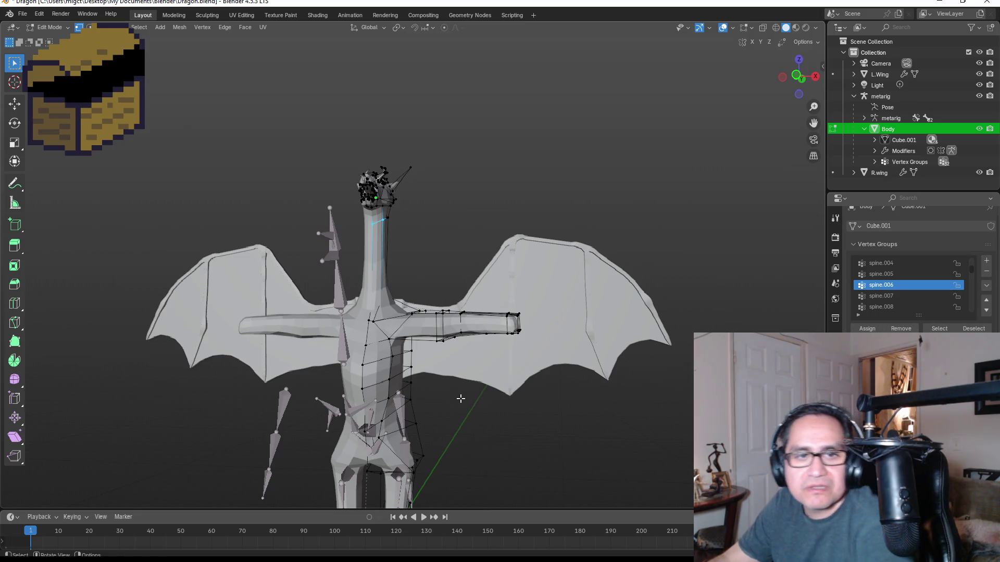
{"action": "key", "text": "KP_1"}
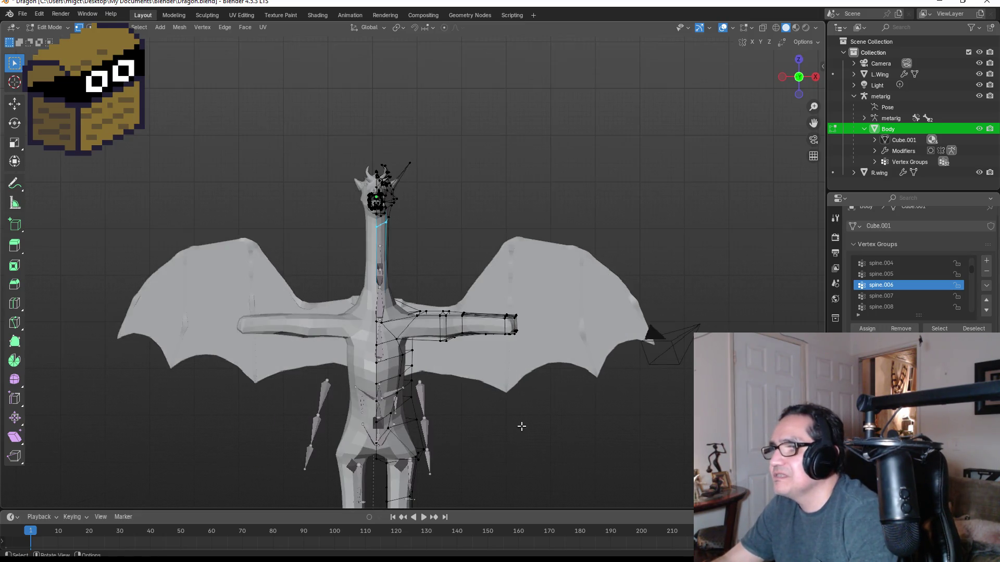
{"action": "scroll", "coordinate": [510, 433], "scroll_direction": "down", "scroll_amount": 1}
{"action": "mouse_move", "coordinate": [499, 438]}
{"action": "middle_mouse_down"}
{"action": "mouse_move", "coordinate": [524, 421]}
{"action": "mouse_move", "coordinate": [482, 491]}
{"action": "middle_mouse_up"}
{"action": "scroll", "coordinate": [453, 490], "scroll_direction": "down", "scroll_amount": 4}
{"action": "scroll", "coordinate": [423, 445], "scroll_direction": "up", "scroll_amount": 1}
{"action": "left_click_drag", "start_coordinate": [389, 412], "coordinate": [437, 450]}
{"action": "key", "text": "z"}
{"action": "left_click", "coordinate": [390, 442]}
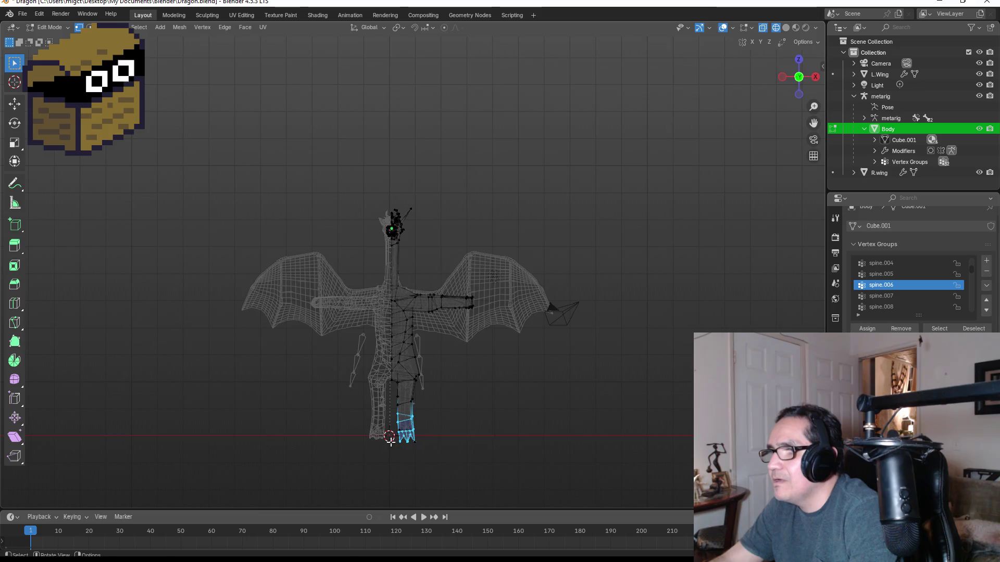
{"action": "left_click_drag", "start_coordinate": [390, 390], "coordinate": [432, 456]}
- Raise the selected leg vertices 0.40397 m along Z and check them from the side
{"action": "key", "text": "g"}
{"action": "key", "text": "z"}
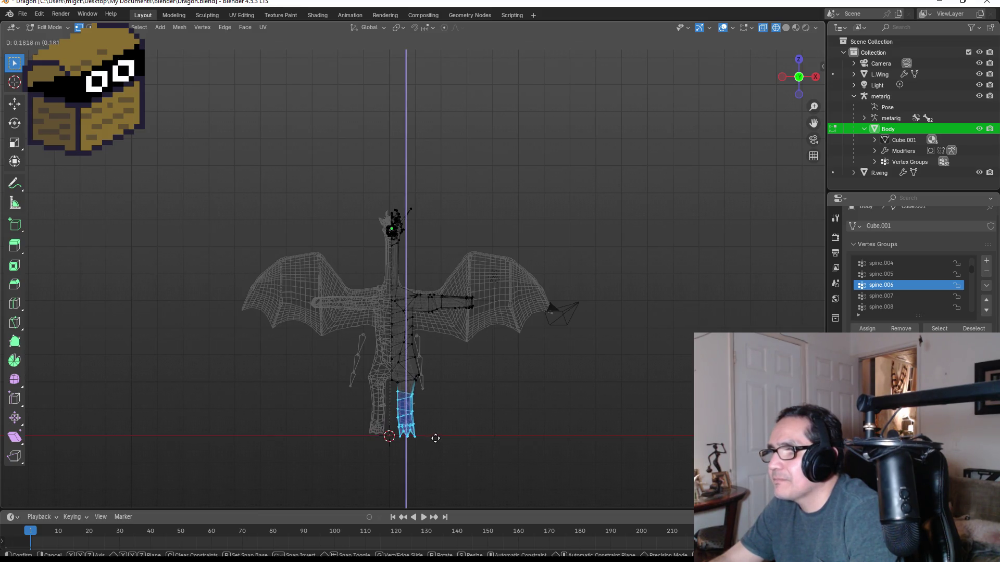
{"action": "left_click", "coordinate": [438, 433]}
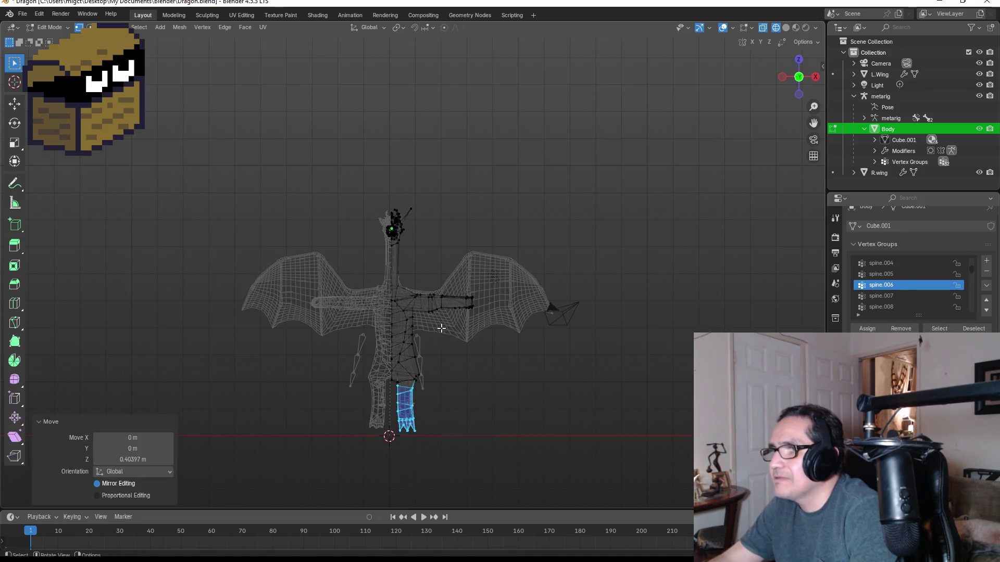
{"action": "scroll", "coordinate": [494, 295], "scroll_direction": "up", "scroll_amount": 4}
{"action": "mouse_move", "coordinate": [518, 344]}
{"action": "middle_mouse_down"}
{"action": "mouse_move", "coordinate": [478, 359]}
{"action": "mouse_move", "coordinate": [417, 359]}
{"action": "middle_mouse_up"}
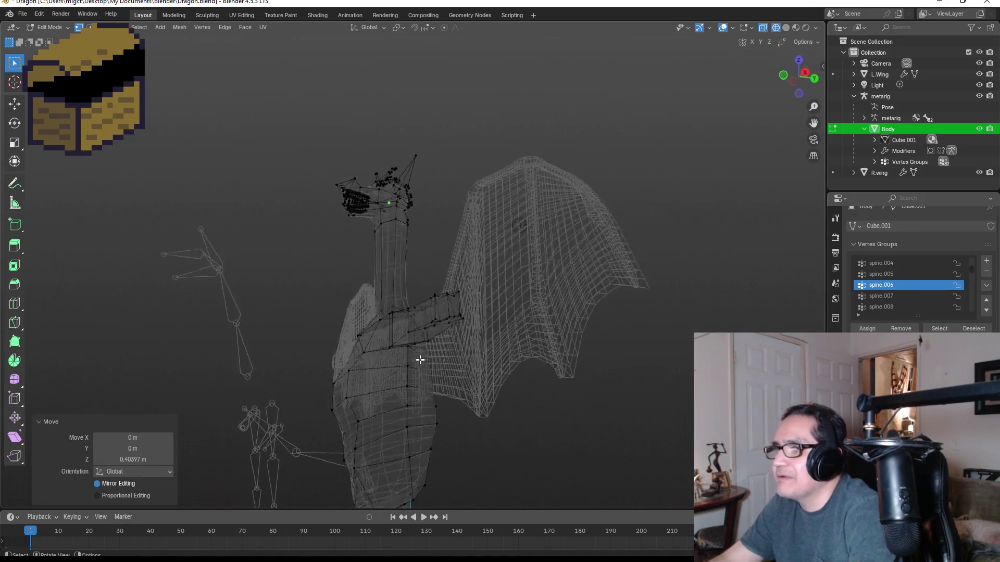
{"action": "key", "text": "KP_1"}
- Return to Object Mode and switch the viewport to red Material Preview shading
{"action": "key", "text": "Tab"}
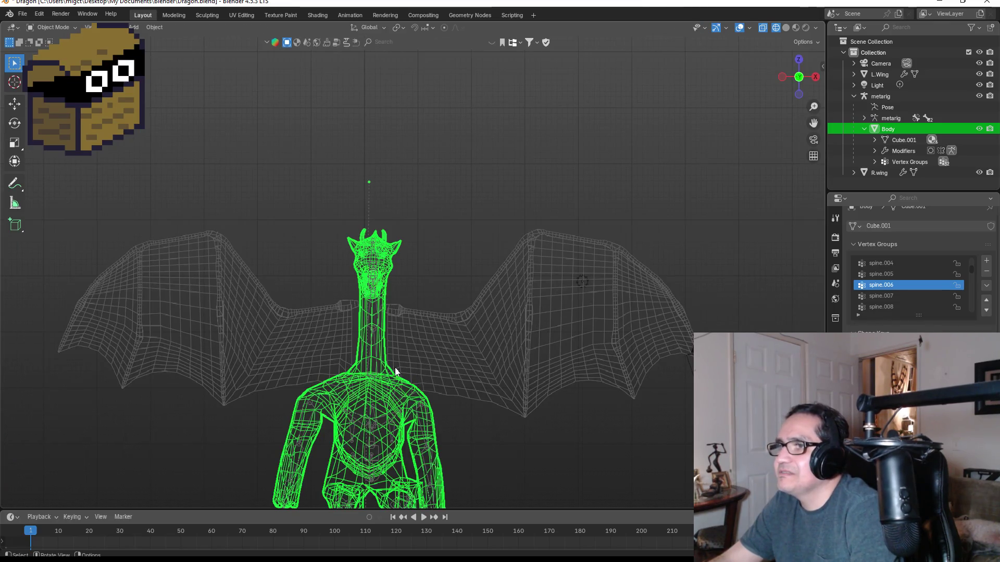
{"action": "scroll", "coordinate": [440, 343], "scroll_direction": "down", "scroll_amount": 3}
{"action": "left_click", "coordinate": [50, 30]}
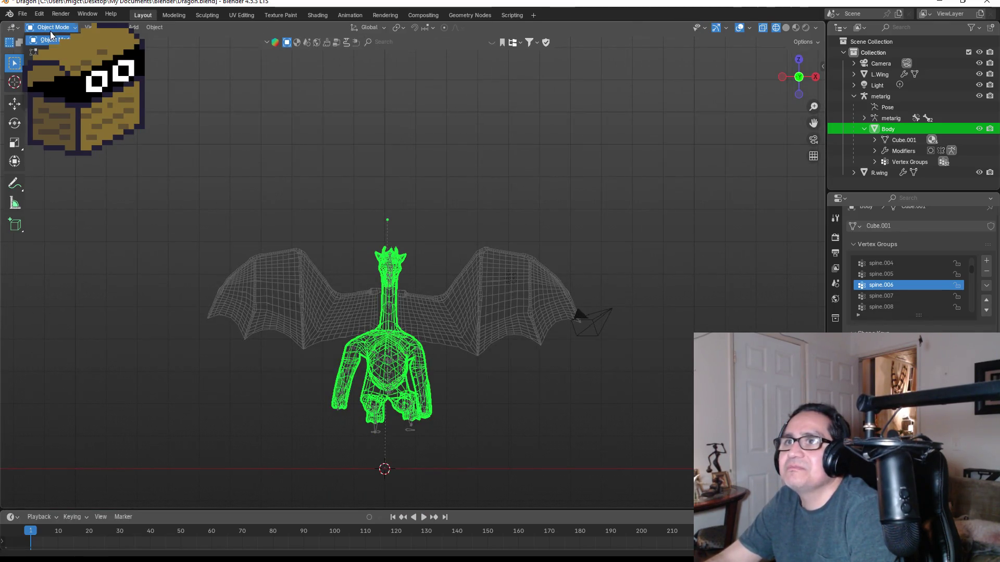
{"action": "left_click", "coordinate": [380, 114]}
{"action": "key", "text": "z"}
{"action": "left_click", "coordinate": [380, 125]}
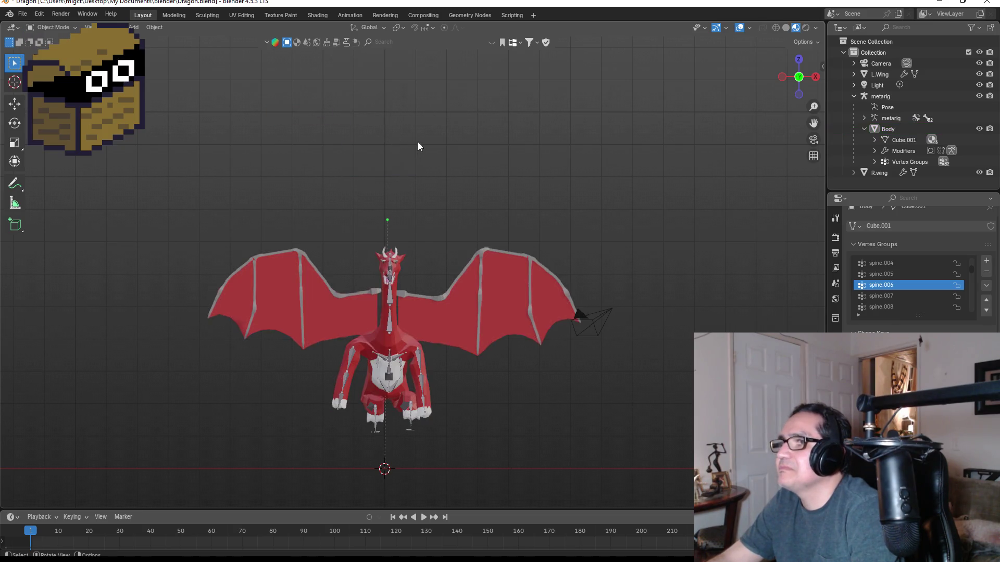
{"action": "mouse_move", "coordinate": [527, 228]}
{"action": "middle_mouse_down"}
{"action": "mouse_move", "coordinate": [383, 204]}
{"action": "mouse_move", "coordinate": [374, 216]}
{"action": "mouse_move", "coordinate": [409, 222]}
{"action": "mouse_move", "coordinate": [433, 387]}
{"action": "middle_mouse_up"}
{"action": "mouse_move", "coordinate": [367, 363]}
{"action": "middle_mouse_down"}
{"action": "mouse_move", "coordinate": [458, 335]}
{"action": "mouse_move", "coordinate": [437, 375]}
{"action": "mouse_move", "coordinate": [469, 363]}
{"action": "middle_mouse_up"}
- Select the dragon's rig and put it in Pose Mode
{"action": "left_click", "coordinate": [346, 374]}
{"action": "key", "text": "g"}
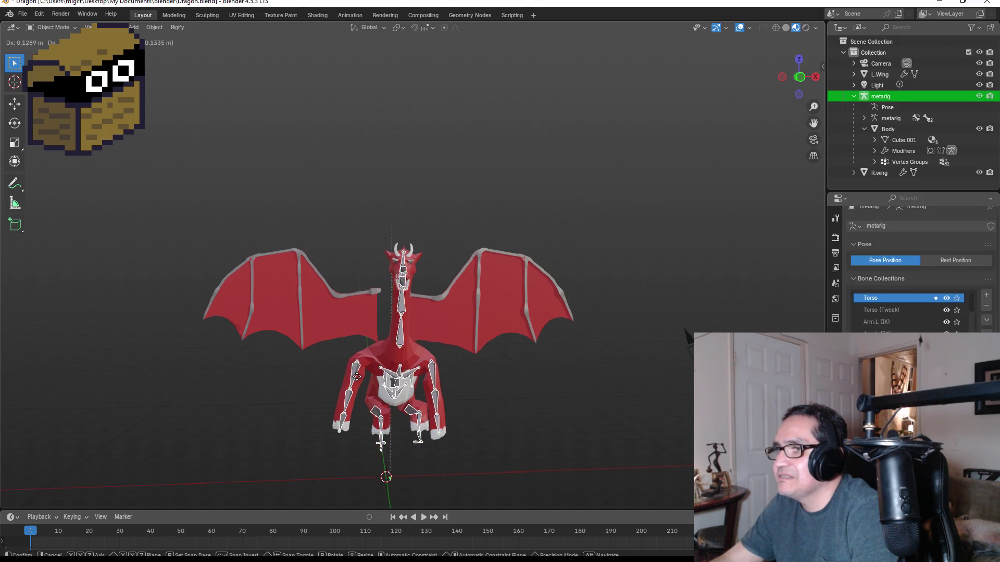
{"action": "right_click", "coordinate": [420, 385]}
{"action": "key", "text": "Tab"}
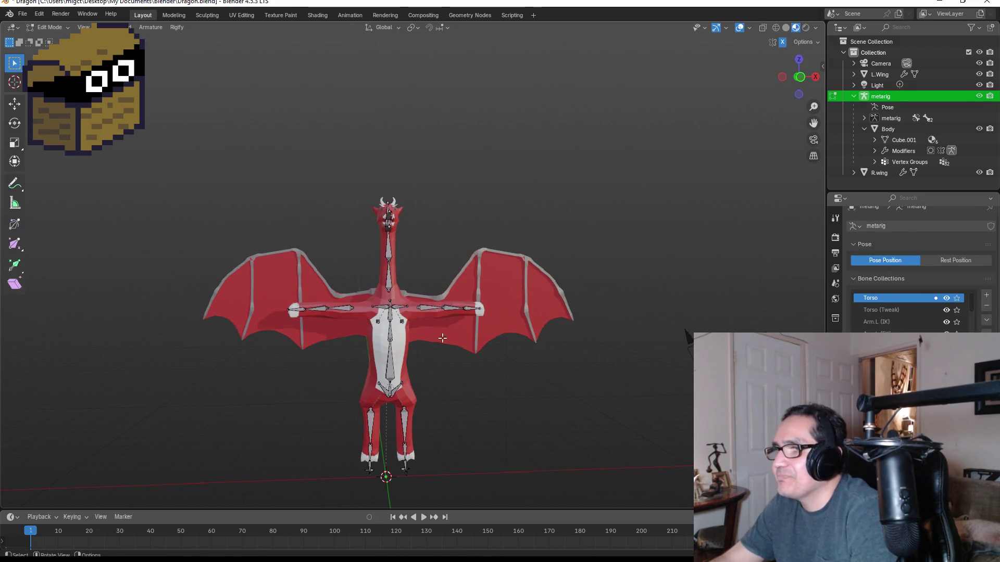
{"action": "left_click", "coordinate": [50, 27]}
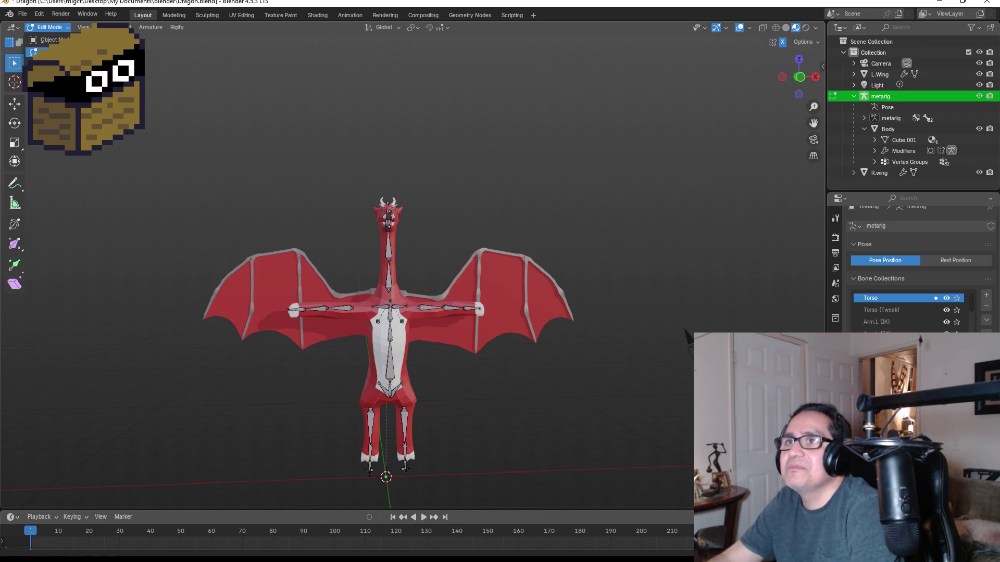
{"action": "left_click", "coordinate": [50, 63]}
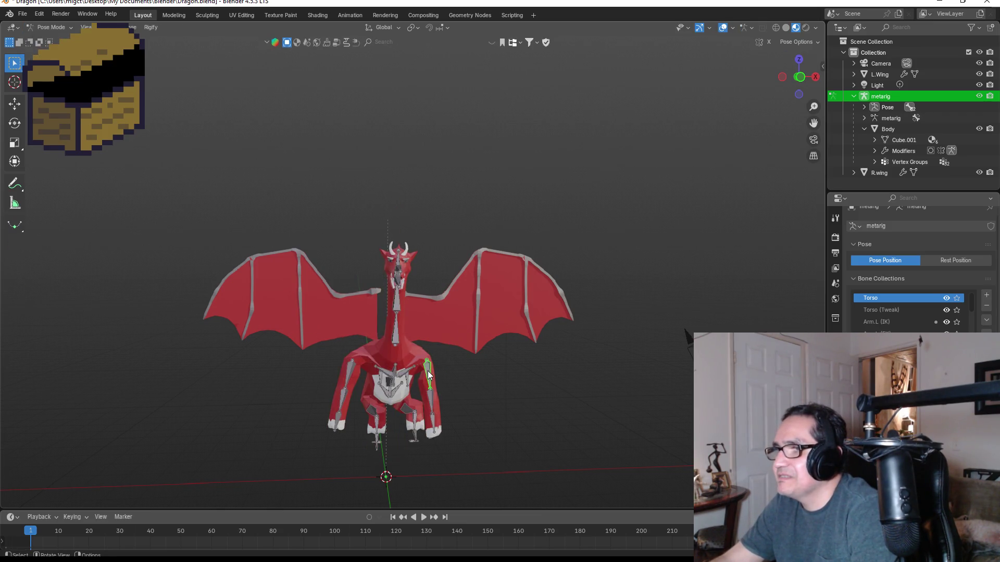
- Rotate both arm bones, and rotate the chest bone -10.5°
{"action": "key", "text": "r"}
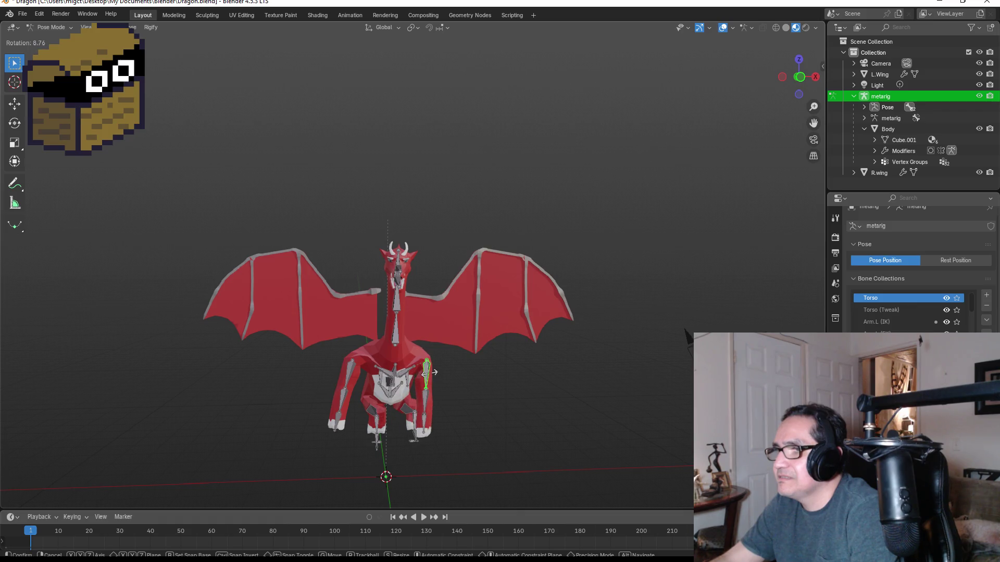
{"action": "left_click", "coordinate": [433, 372]}
{"action": "left_click", "coordinate": [351, 373]}
{"action": "key", "text": "r"}
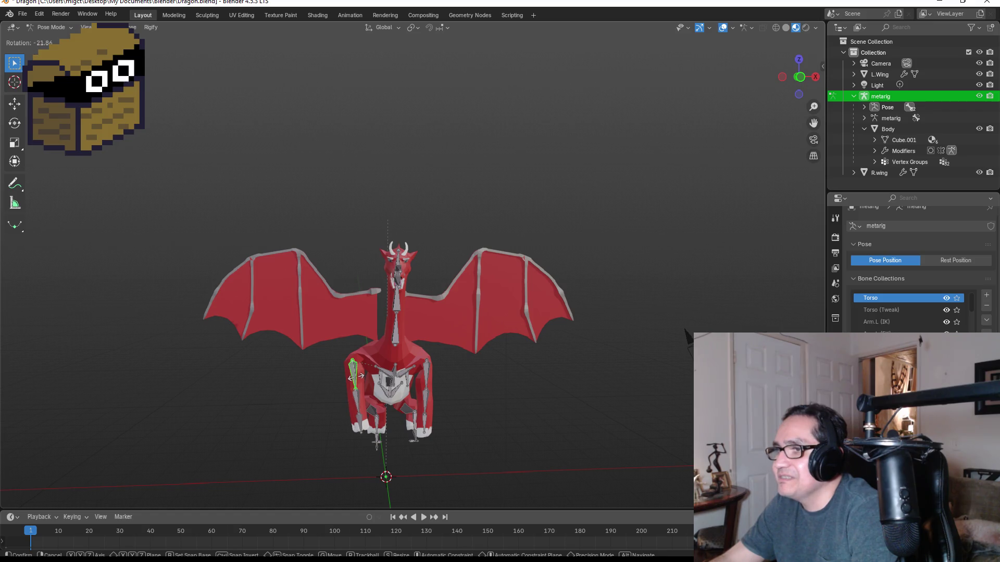
{"action": "left_click", "coordinate": [355, 377]}
{"action": "left_click", "coordinate": [386, 371]}
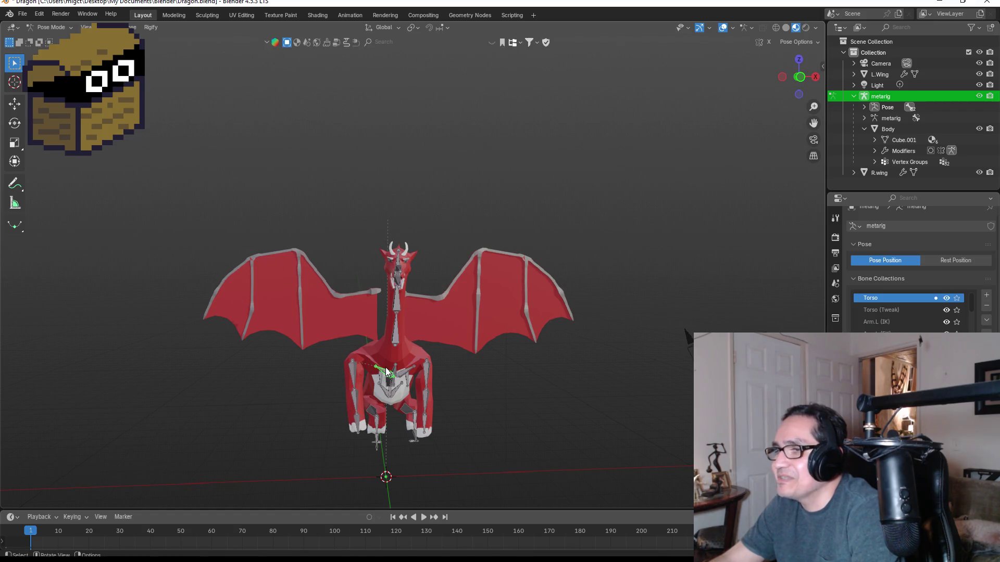
{"action": "key", "text": "r"}
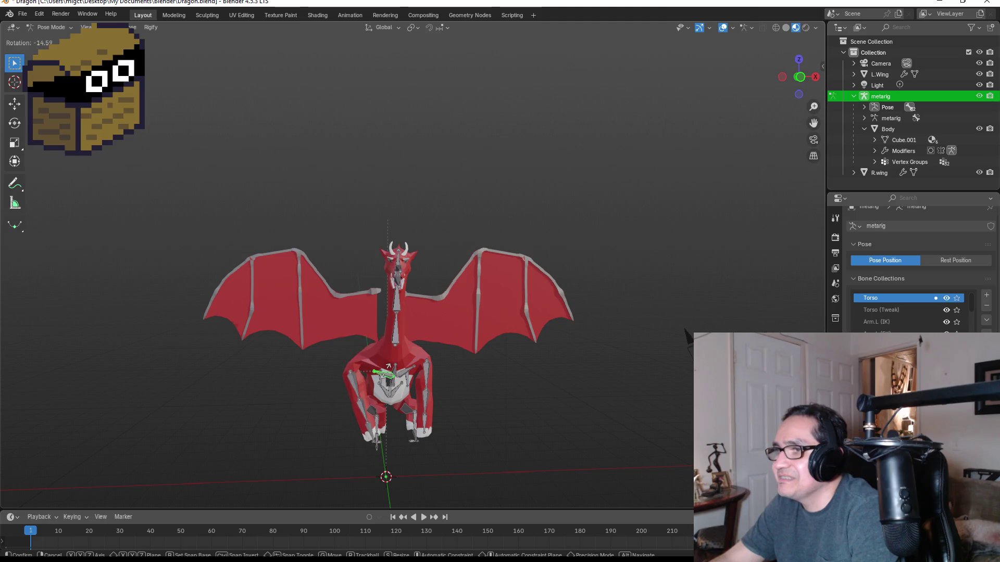
{"action": "left_click", "coordinate": [382, 389]}
- Move the left arm bone and rotate it 20°, then rotate the right arm bones
{"action": "left_click", "coordinate": [357, 386]}
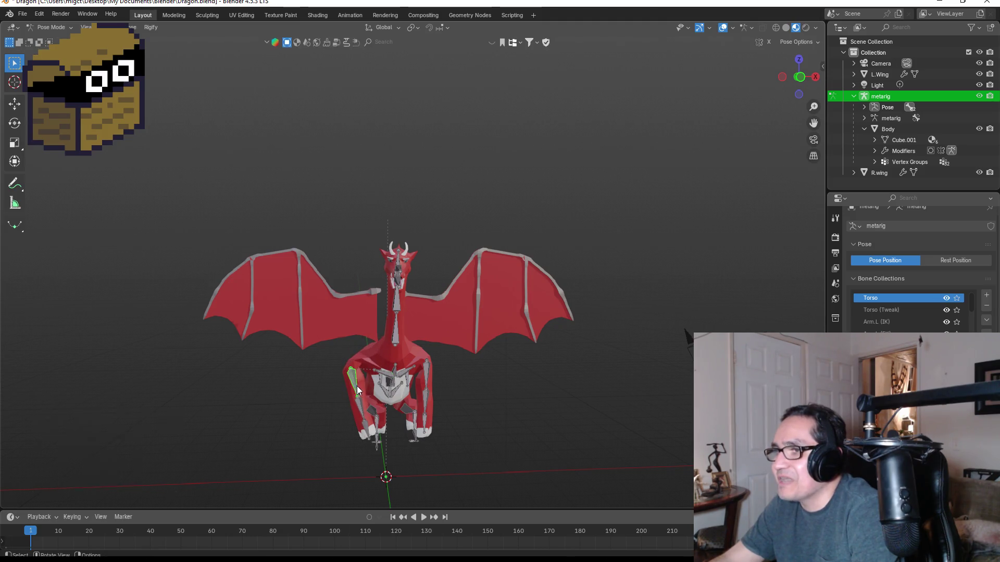
{"action": "key", "text": "g"}
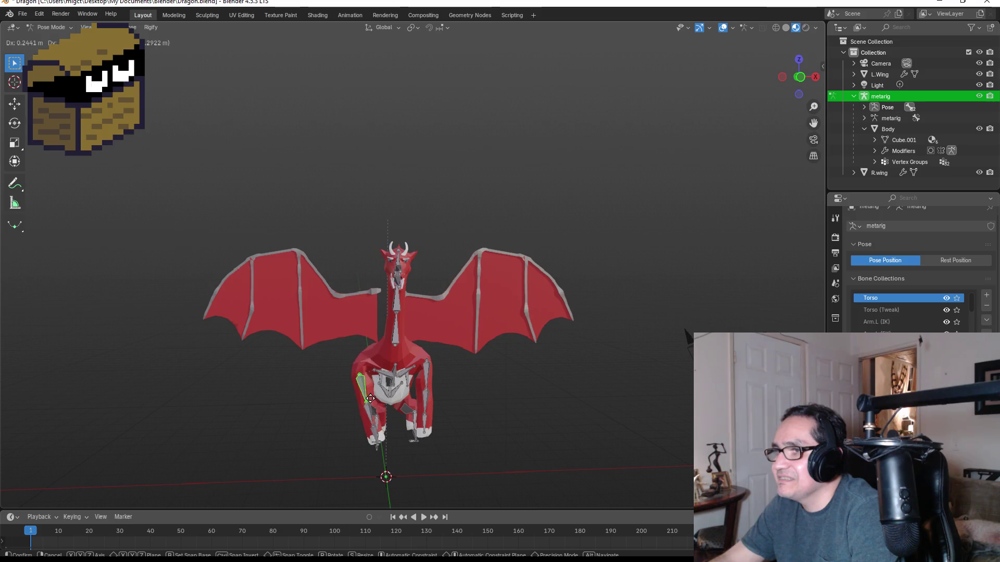
{"action": "left_click", "coordinate": [370, 398]}
{"action": "key", "text": "r"}
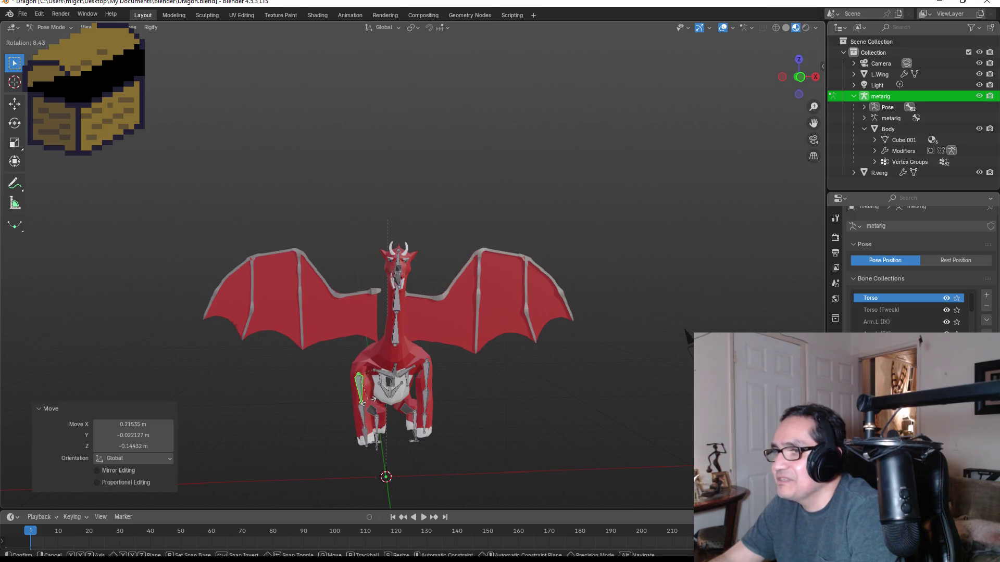
{"action": "left_click", "coordinate": [417, 392]}
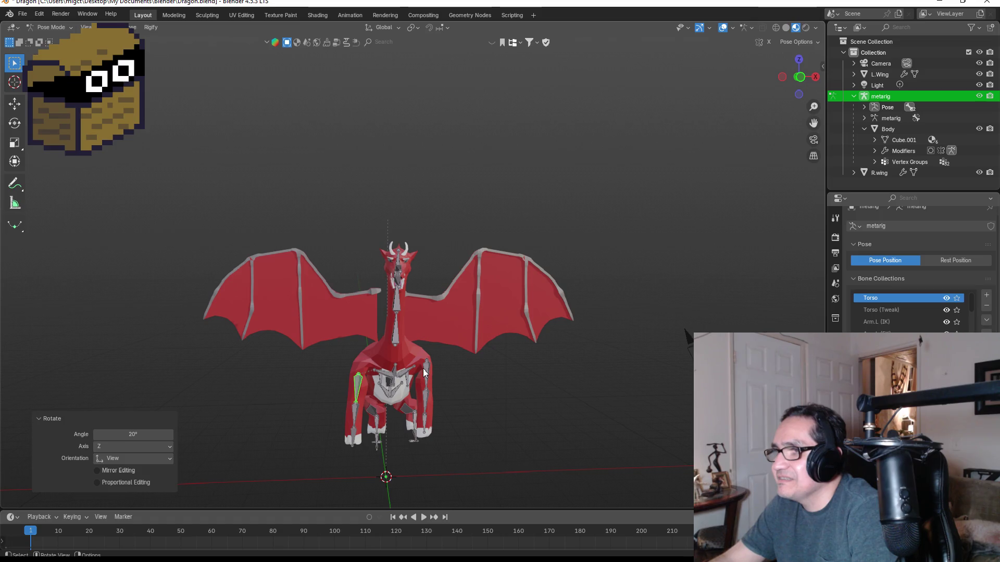
{"action": "left_click", "coordinate": [424, 372]}
{"action": "key", "text": "r"}
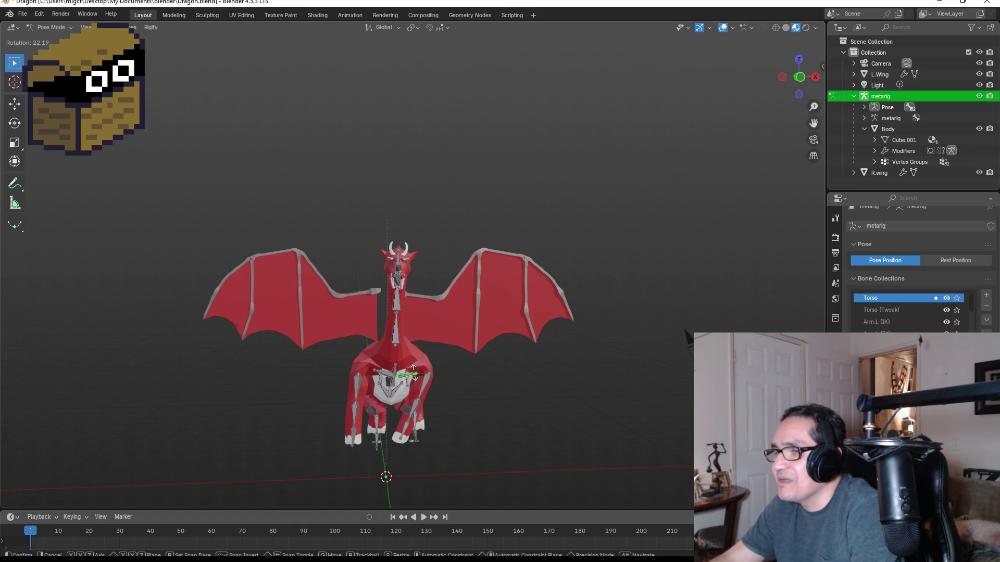
{"action": "left_click", "coordinate": [414, 373]}
{"action": "left_click", "coordinate": [424, 387]}
{"action": "key", "text": "g"}
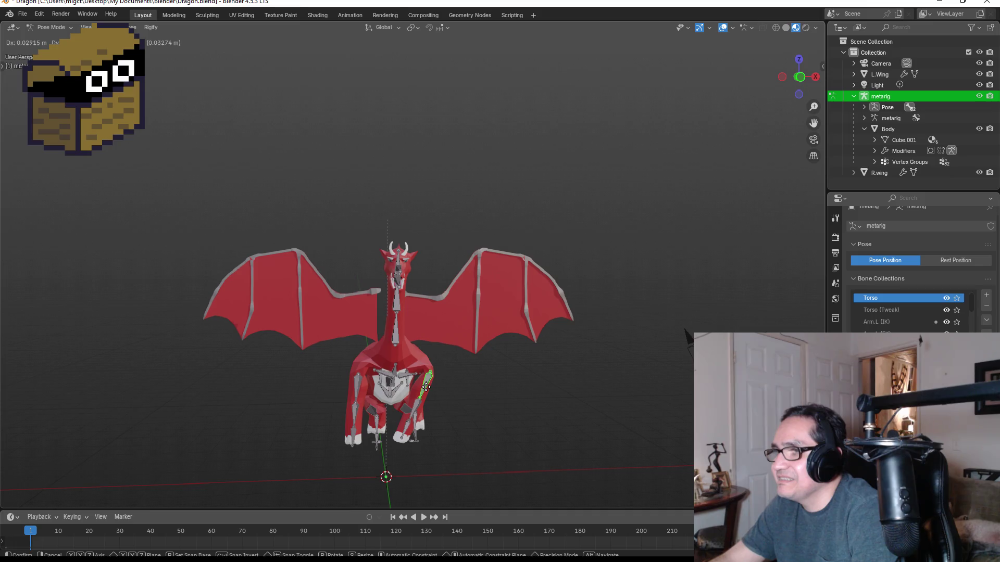
{"action": "key", "text": "r"}
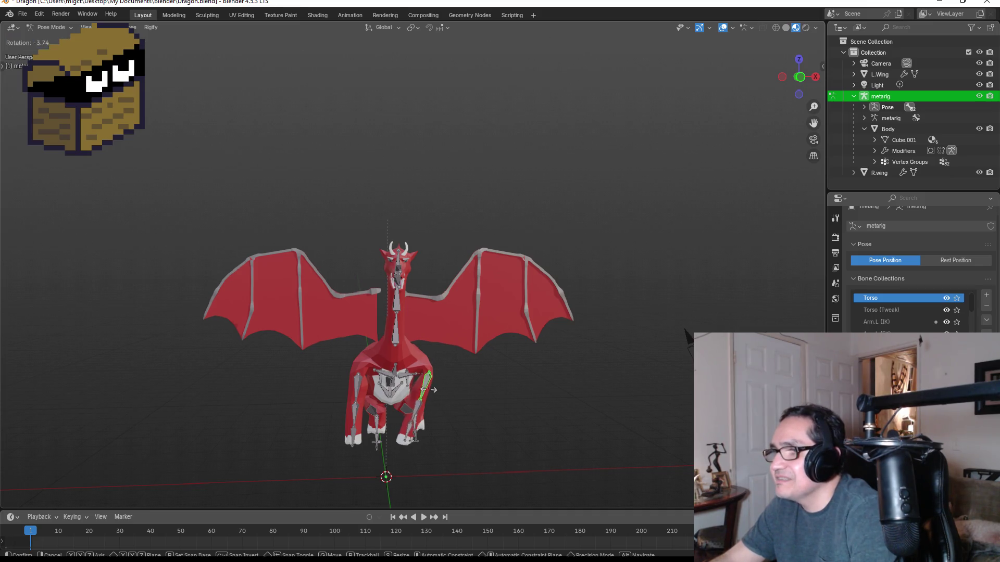
{"action": "left_click", "coordinate": [440, 386]}
- Rotate the jaw bone and the upper snout bone from a three-quarter view
{"action": "mouse_move", "coordinate": [445, 393]}
{"action": "middle_mouse_down"}
{"action": "mouse_move", "coordinate": [514, 398]}
{"action": "mouse_move", "coordinate": [423, 397]}
{"action": "mouse_move", "coordinate": [514, 395]}
{"action": "middle_mouse_up"}
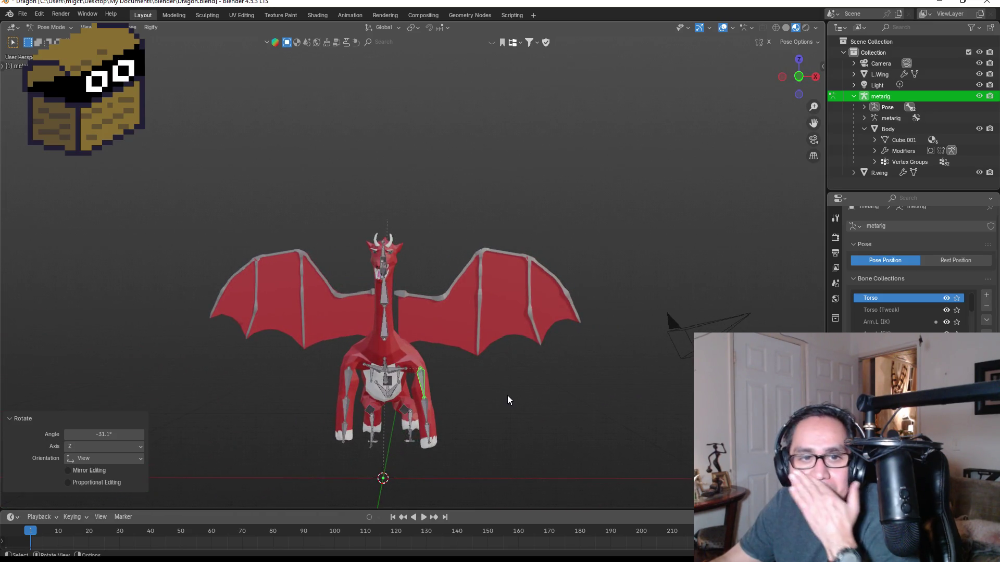
{"action": "scroll", "coordinate": [389, 362], "scroll_direction": "up", "scroll_amount": 4}
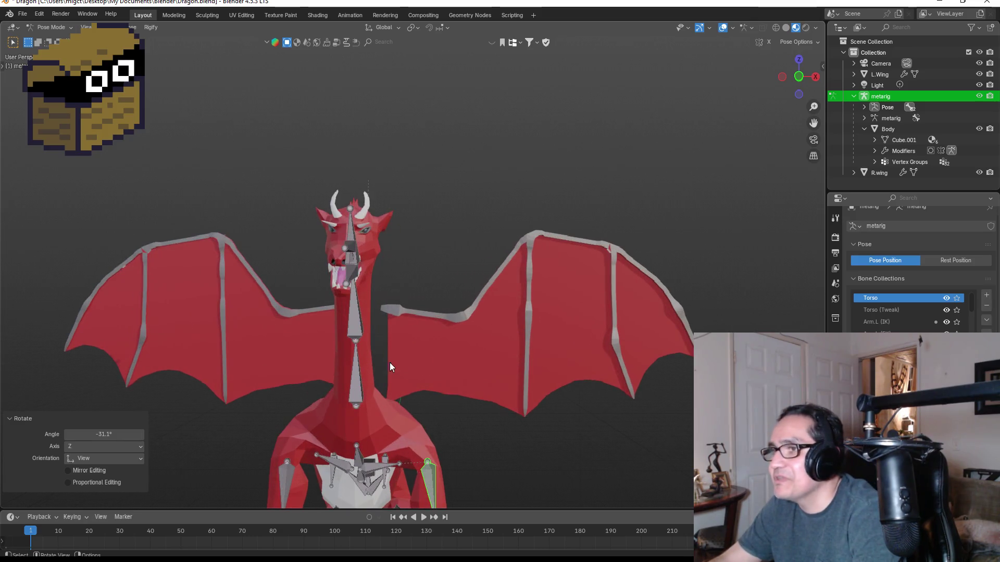
{"action": "left_click", "coordinate": [348, 319]}
{"action": "mouse_move", "coordinate": [364, 316]}
{"action": "middle_mouse_down"}
{"action": "mouse_move", "coordinate": [368, 307]}
{"action": "mouse_move", "coordinate": [273, 305]}
{"action": "middle_mouse_up"}
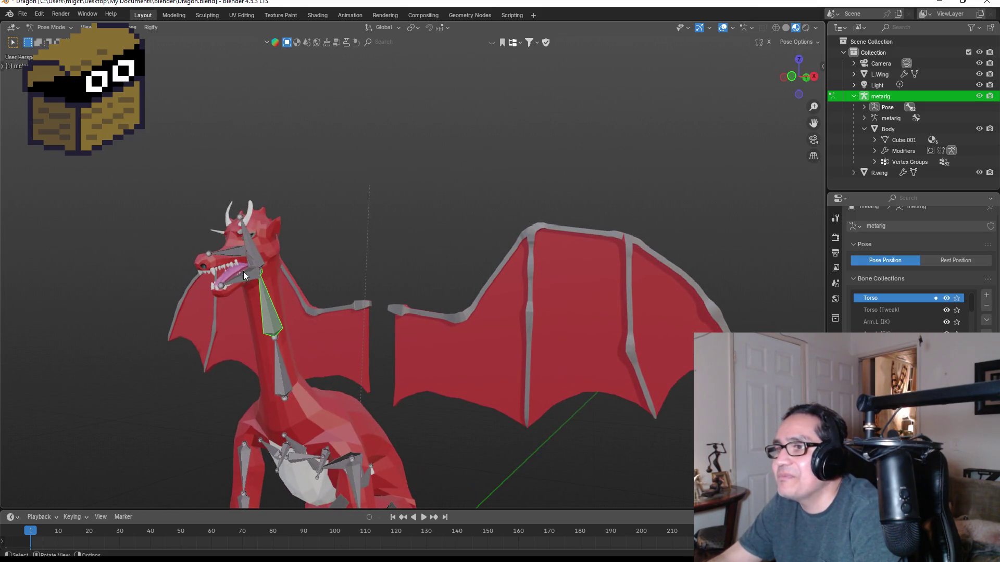
{"action": "key", "text": "r"}
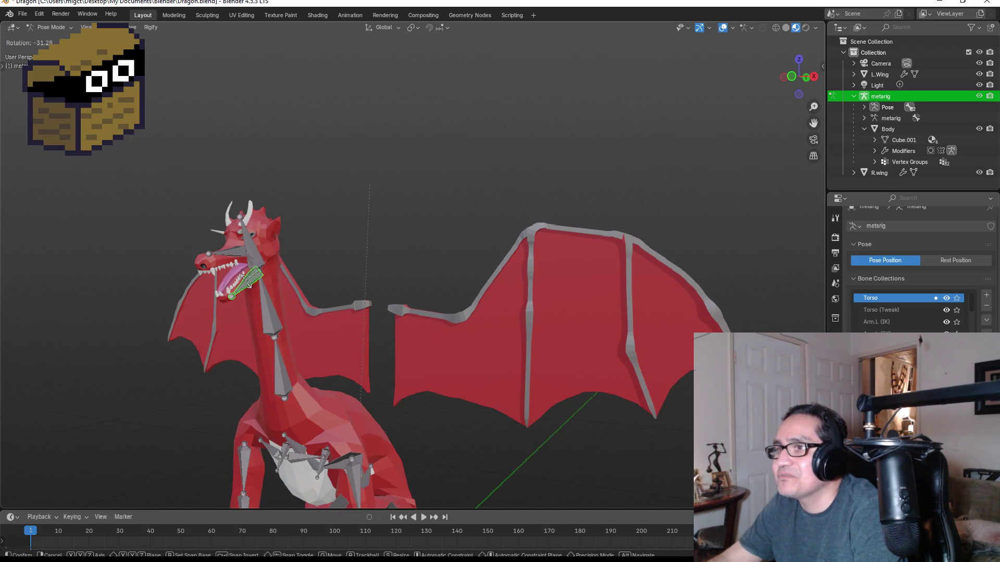
{"action": "left_click", "coordinate": [244, 285]}
{"action": "left_click", "coordinate": [231, 257]}
{"action": "key", "text": "r"}
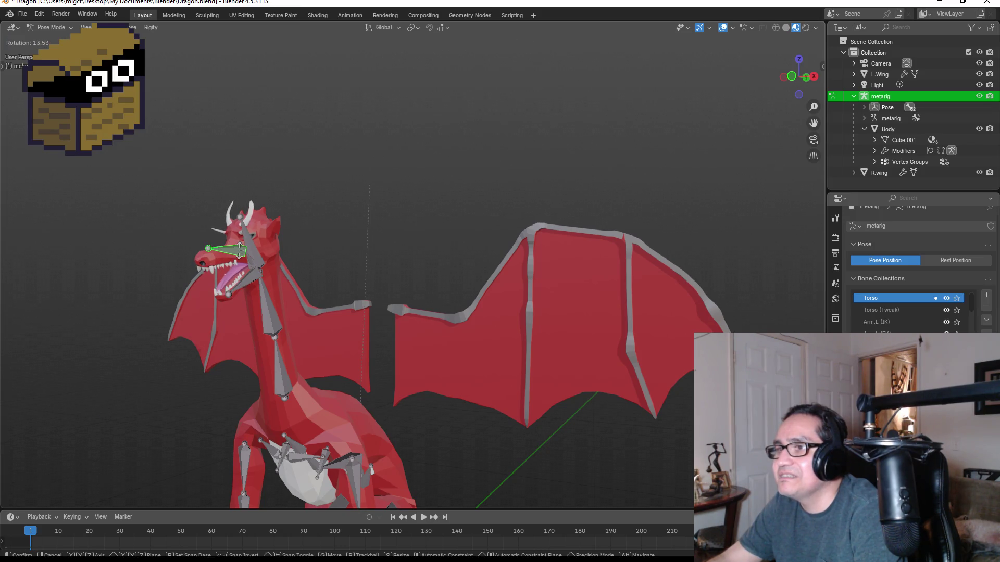
{"action": "left_click", "coordinate": [363, 279]}
- Rotate the dragon's head bone in the front orthographic view
{"action": "middle_click_drag", "start_coordinate": [363, 279], "coordinate": [368, 278]}
{"action": "mouse_move", "coordinate": [444, 294]}
{"action": "middle_mouse_down"}
{"action": "mouse_move", "coordinate": [451, 270]}
{"action": "mouse_move", "coordinate": [357, 269]}
{"action": "mouse_move", "coordinate": [397, 268]}
{"action": "middle_mouse_up"}
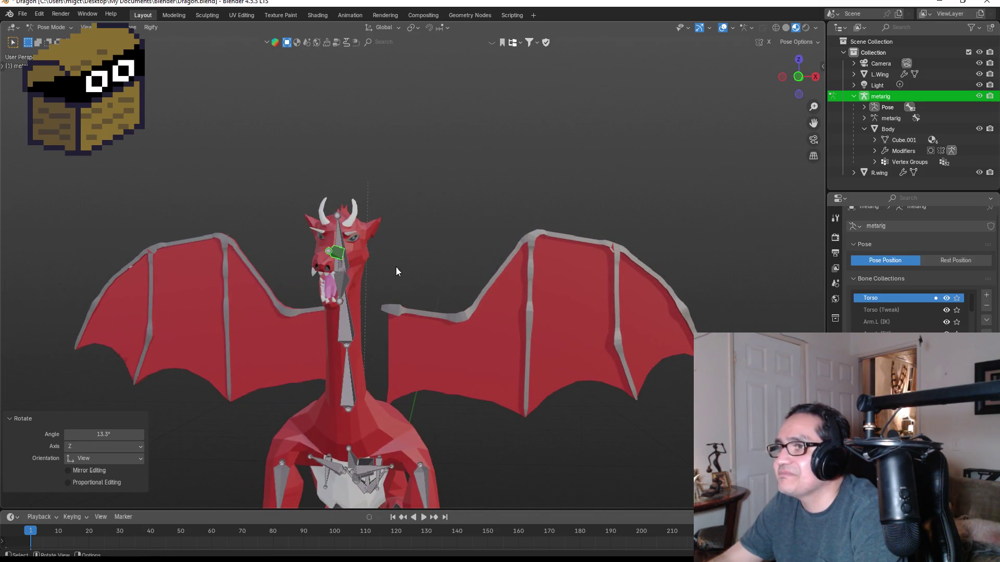
{"action": "left_click", "coordinate": [341, 242]}
{"action": "mouse_move", "coordinate": [399, 214]}
{"action": "middle_mouse_down"}
{"action": "mouse_move", "coordinate": [430, 236]}
{"action": "mouse_move", "coordinate": [436, 266]}
{"action": "middle_mouse_up"}
{"action": "key", "text": "KP_1"}
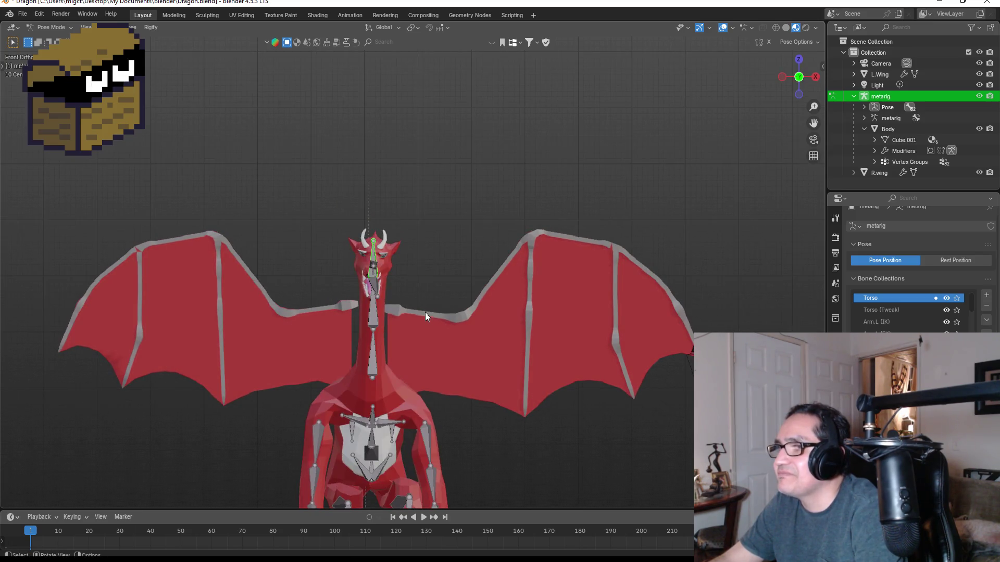
{"action": "key", "text": "r"}
{"action": "left_click", "coordinate": [406, 275]}
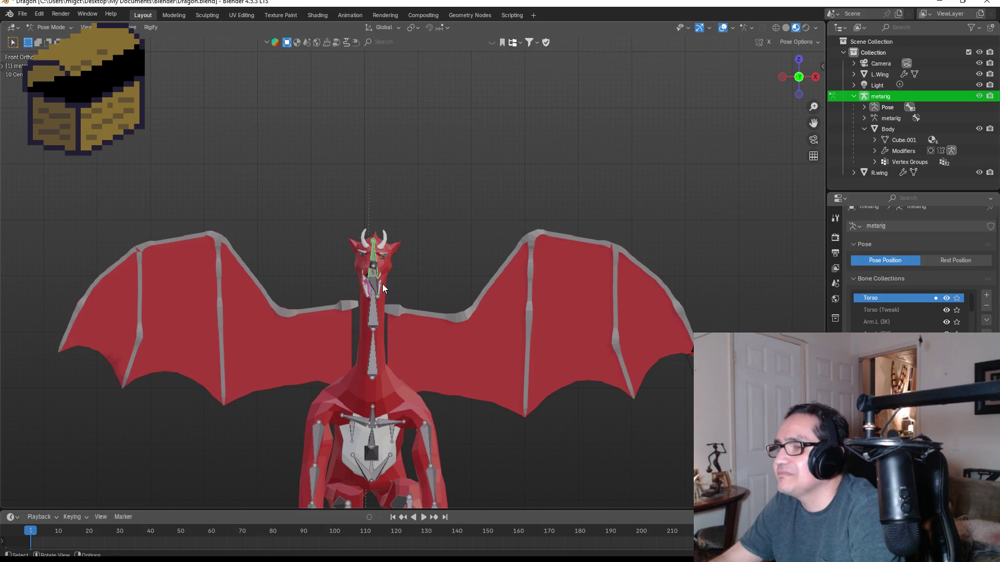
- In right side view, rotate the small jaw bone to -29.3°, then to -15.2°
{"action": "left_click", "coordinate": [389, 300]}
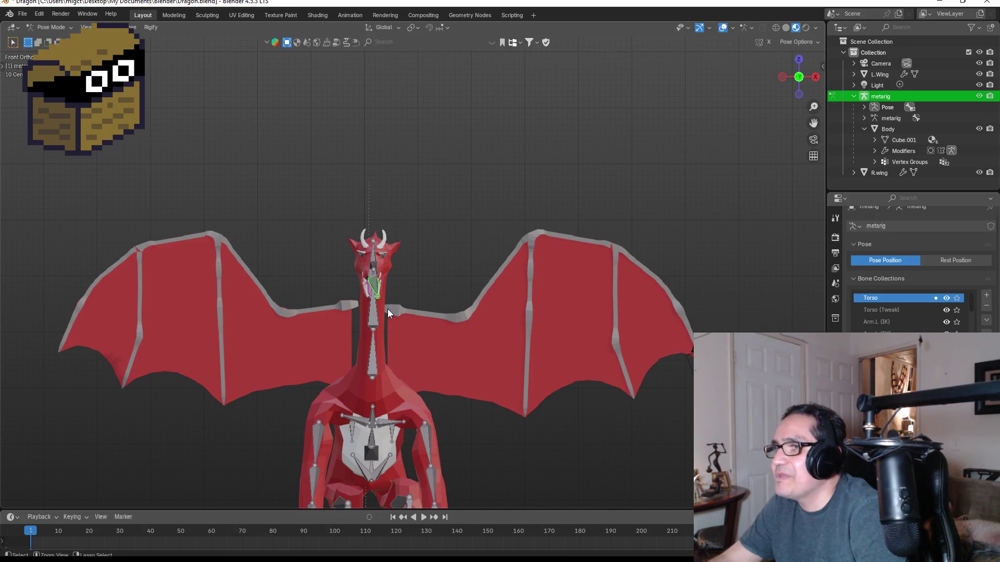
{"action": "key", "text": "KP_3"}
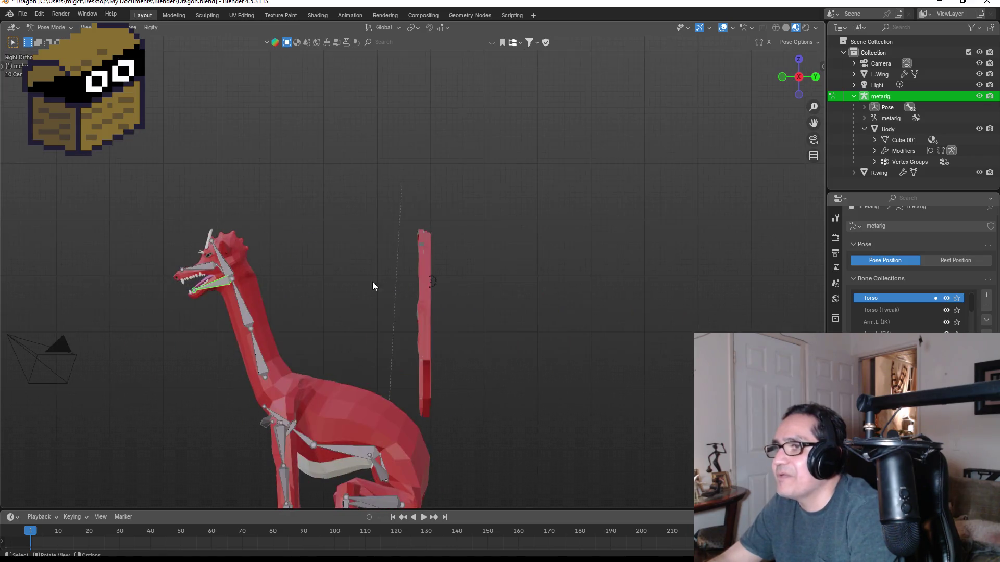
{"action": "scroll", "coordinate": [200, 280], "scroll_direction": "up", "scroll_amount": 2}
{"action": "key", "text": "r"}
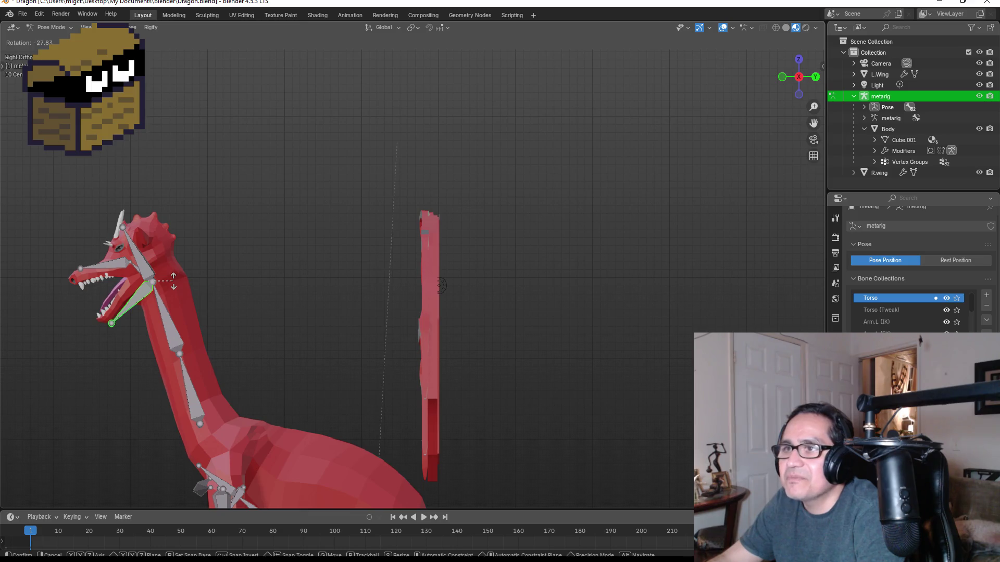
{"action": "left_click", "coordinate": [177, 285]}
{"action": "key", "text": "r"}
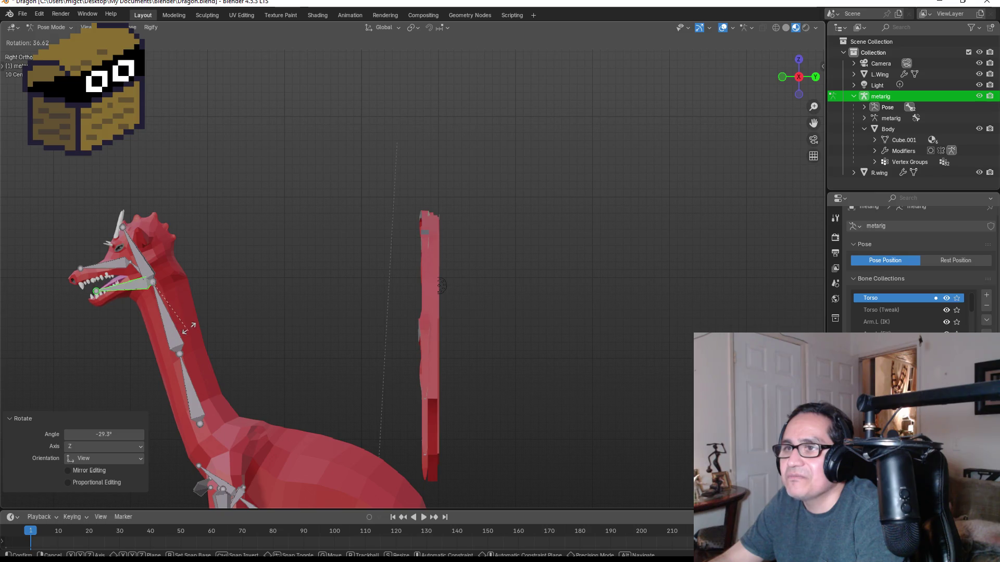
{"action": "left_click", "coordinate": [188, 281]}
{"action": "middle_click_drag", "start_coordinate": [217, 292], "coordinate": [368, 298]}
{"action": "key", "text": "KP_1"}
{"action": "scroll", "coordinate": [411, 365], "scroll_direction": "down", "scroll_amount": 3}
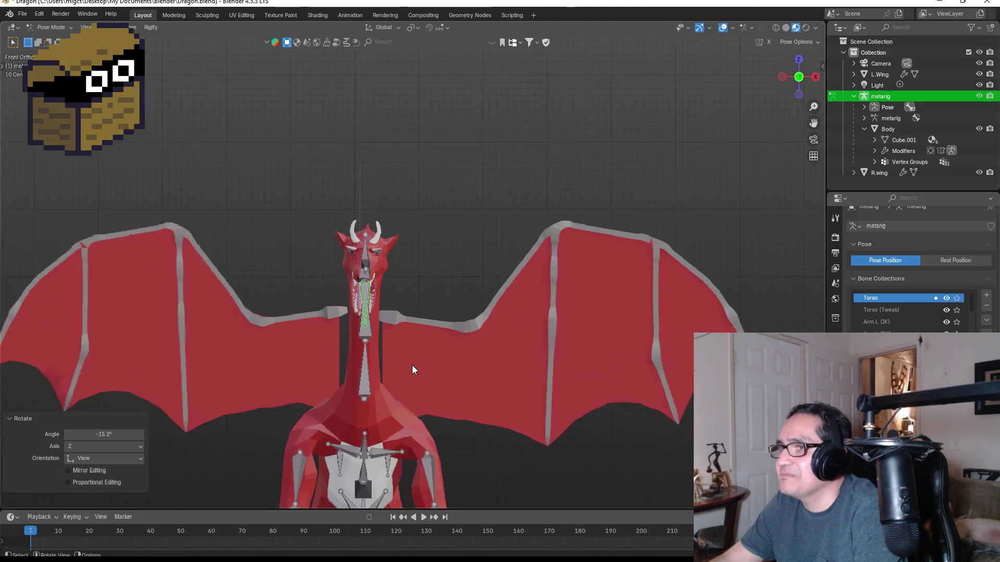
{"action": "middle_click_drag", "start_coordinate": [451, 414], "coordinate": [374, 391]}
{"action": "left_click", "coordinate": [375, 416]}
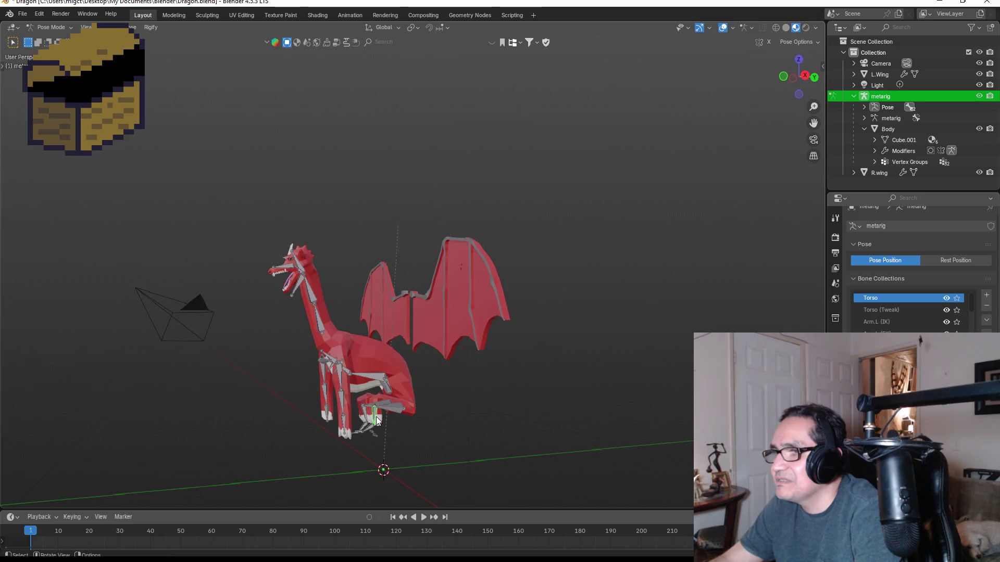
- Rotate the first foot bone 68.2°, then -90.7° from the other side
{"action": "key", "text": "r"}
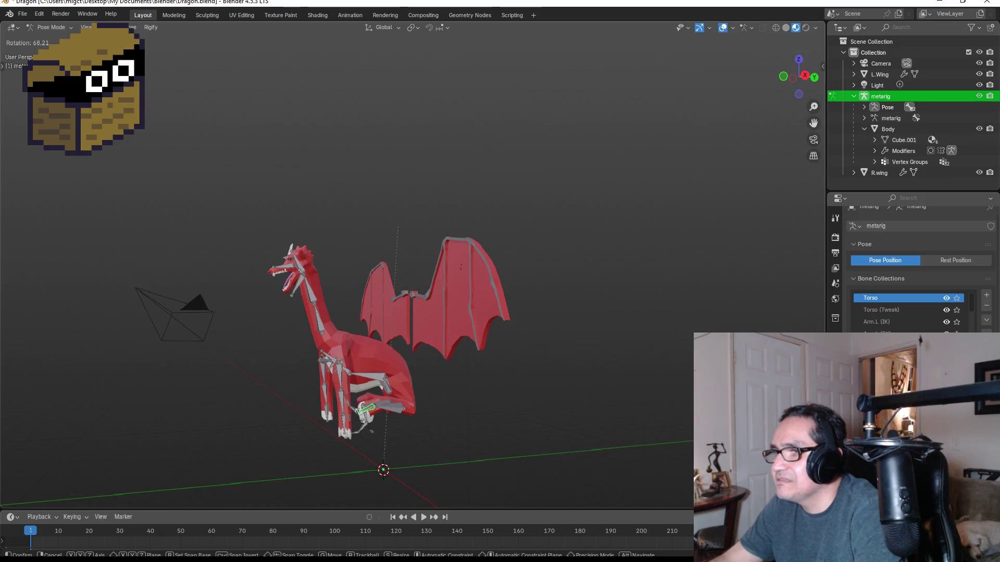
{"action": "left_click", "coordinate": [361, 415]}
{"action": "mouse_move", "coordinate": [360, 416]}
{"action": "middle_mouse_down"}
{"action": "mouse_move", "coordinate": [424, 397]}
{"action": "mouse_move", "coordinate": [604, 404]}
{"action": "mouse_move", "coordinate": [454, 427]}
{"action": "middle_mouse_up"}
{"action": "key", "text": "r"}
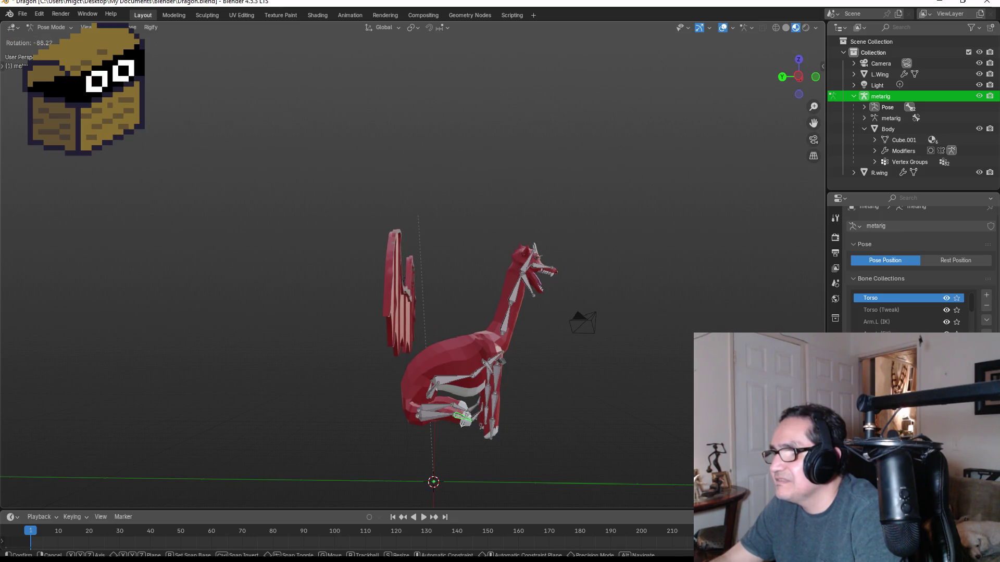
{"action": "left_click", "coordinate": [517, 414]}
{"action": "mouse_move", "coordinate": [517, 414]}
{"action": "middle_mouse_down"}
{"action": "mouse_move", "coordinate": [502, 389]}
{"action": "mouse_move", "coordinate": [328, 395]}
{"action": "middle_mouse_up"}
{"action": "mouse_move", "coordinate": [354, 429]}
{"action": "middle_mouse_down"}
{"action": "mouse_move", "coordinate": [358, 401]}
{"action": "mouse_move", "coordinate": [451, 392]}
{"action": "middle_mouse_up"}
{"action": "left_click", "coordinate": [439, 373]}
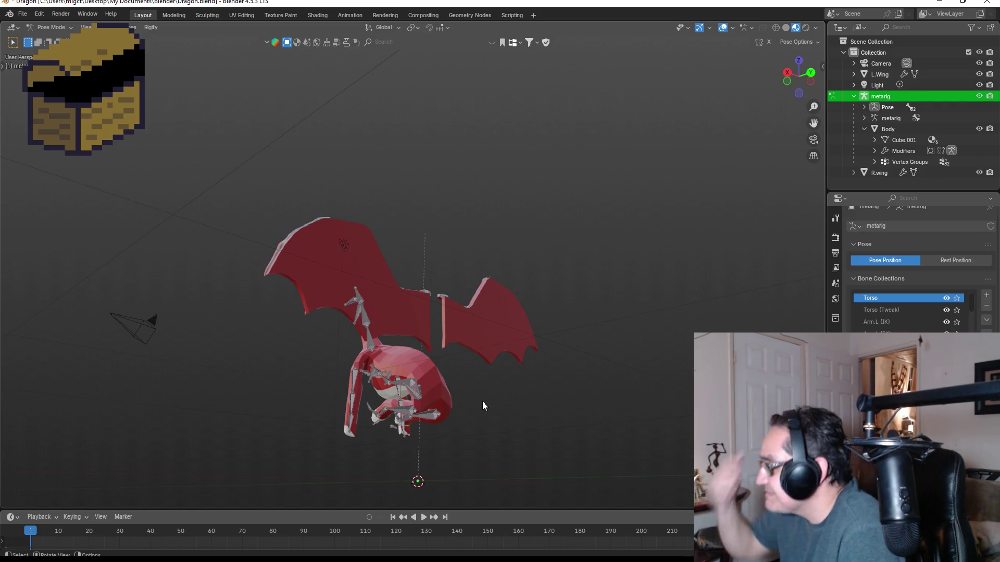
- Select and rotate the front foot bone, viewing it from the right side
{"action": "scroll", "coordinate": [401, 421], "scroll_direction": "up", "scroll_amount": 1}
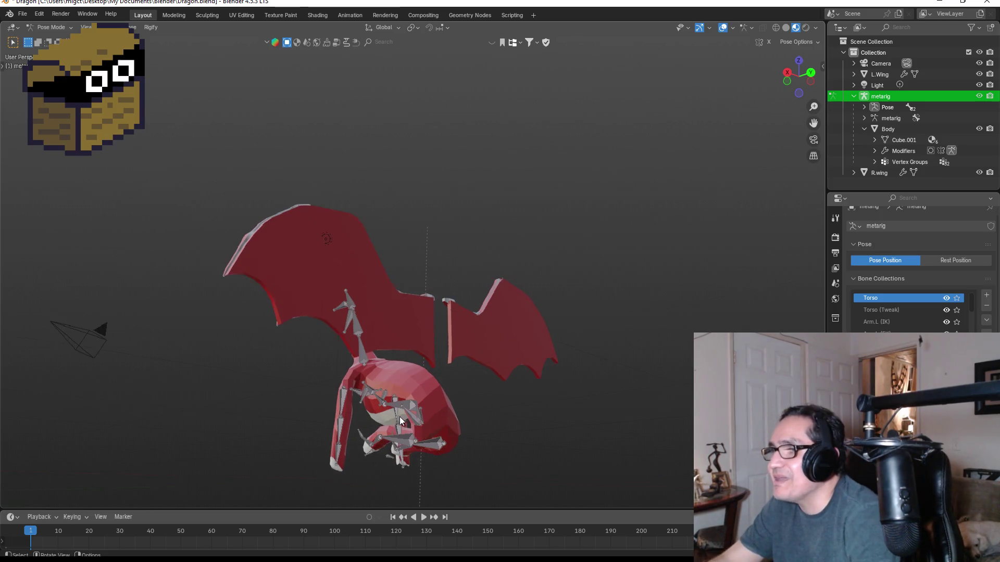
{"action": "mouse_move", "coordinate": [370, 407]}
{"action": "middle_mouse_down"}
{"action": "mouse_move", "coordinate": [423, 408]}
{"action": "mouse_move", "coordinate": [318, 451]}
{"action": "middle_mouse_up"}
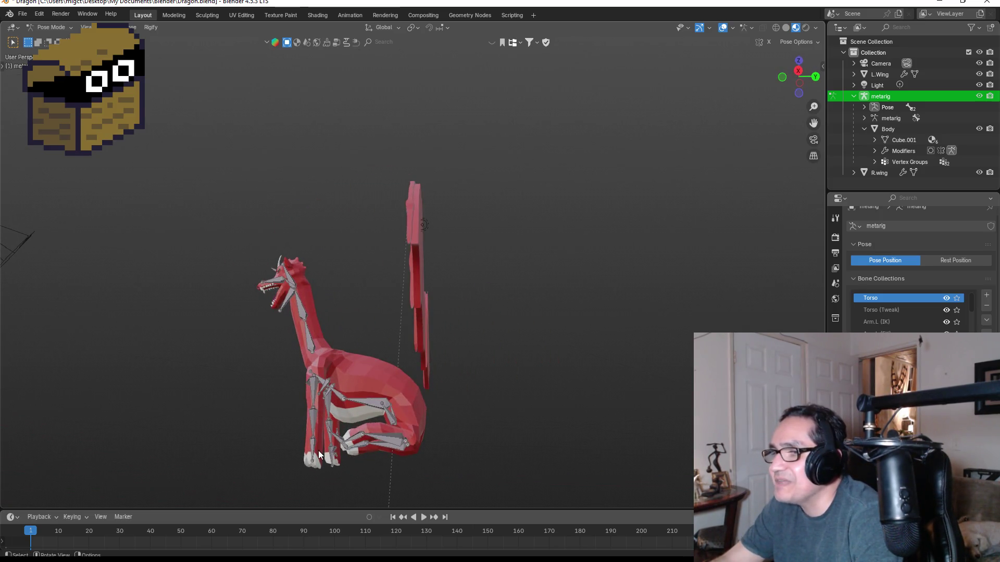
{"action": "left_click", "coordinate": [311, 448]}
{"action": "key", "text": "r"}
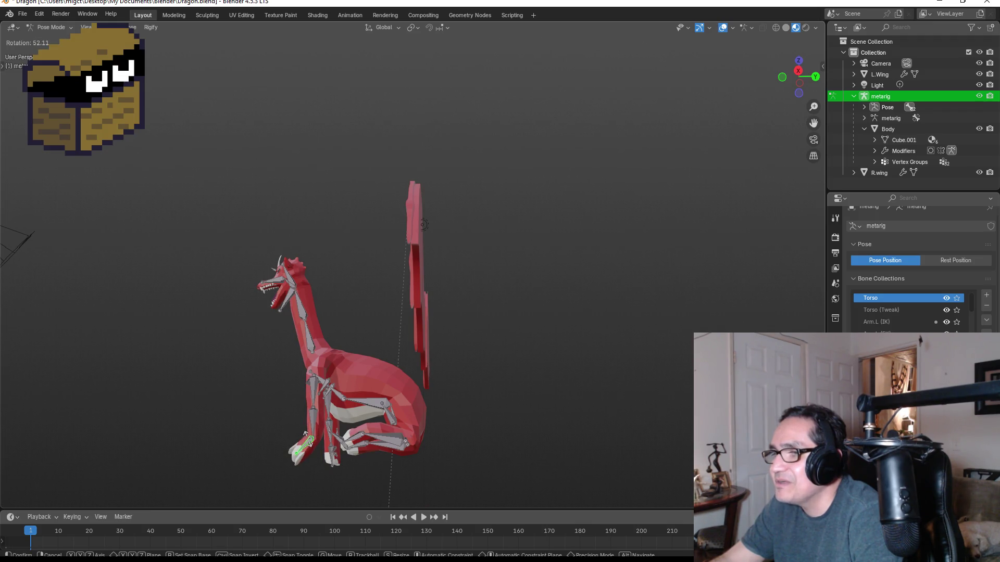
{"action": "left_click", "coordinate": [305, 433]}
{"action": "mouse_move", "coordinate": [306, 434]}
{"action": "middle_mouse_down"}
{"action": "mouse_move", "coordinate": [448, 438]}
{"action": "mouse_move", "coordinate": [427, 442]}
{"action": "middle_mouse_up"}
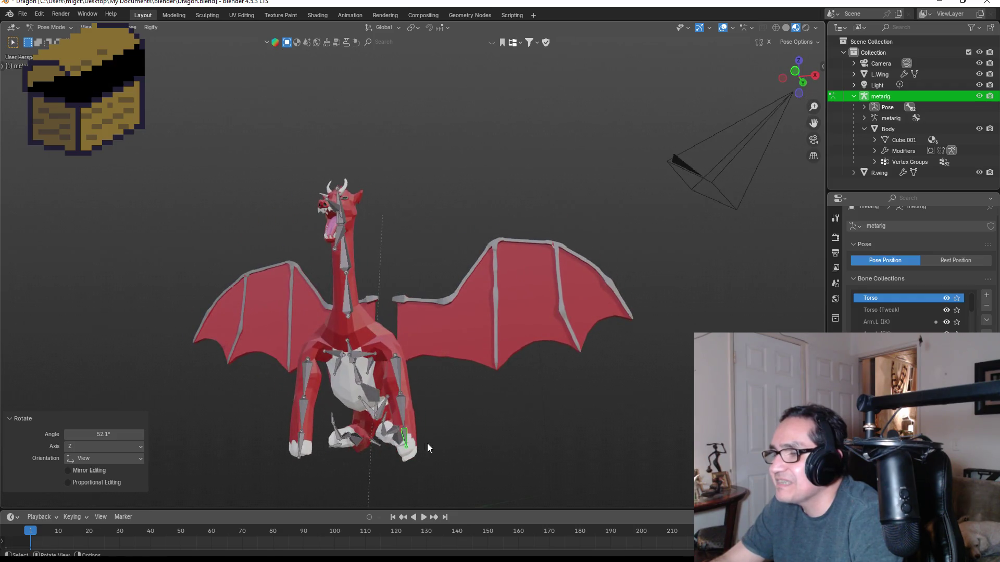
{"action": "key", "text": "KP_3"}
- Undo the bad foot rotation and rotate the front foot bone 80.6° to lie flat
{"action": "key", "text": "r"}
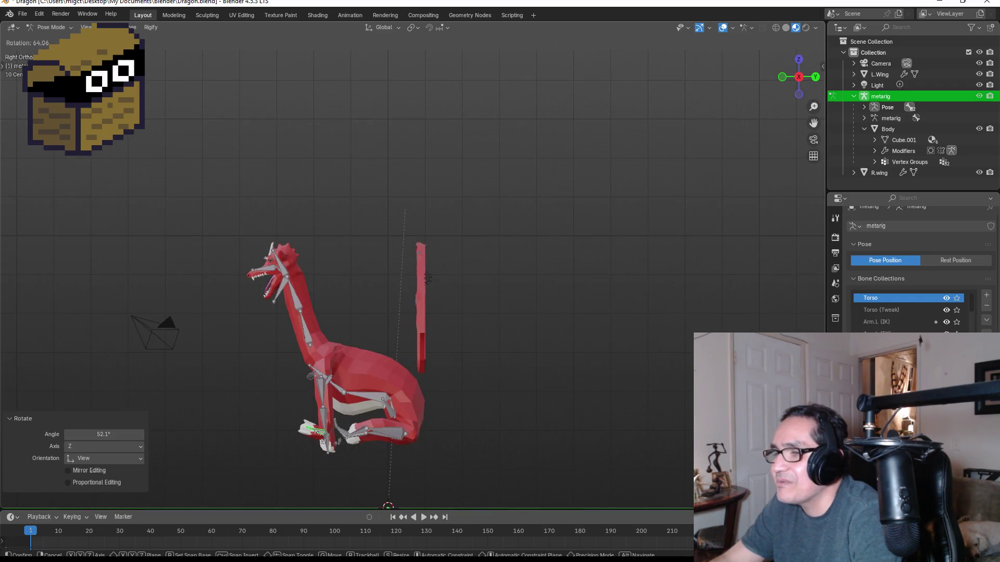
{"action": "right_click", "coordinate": [333, 445]}
{"action": "key", "text": "ctrl+z"}
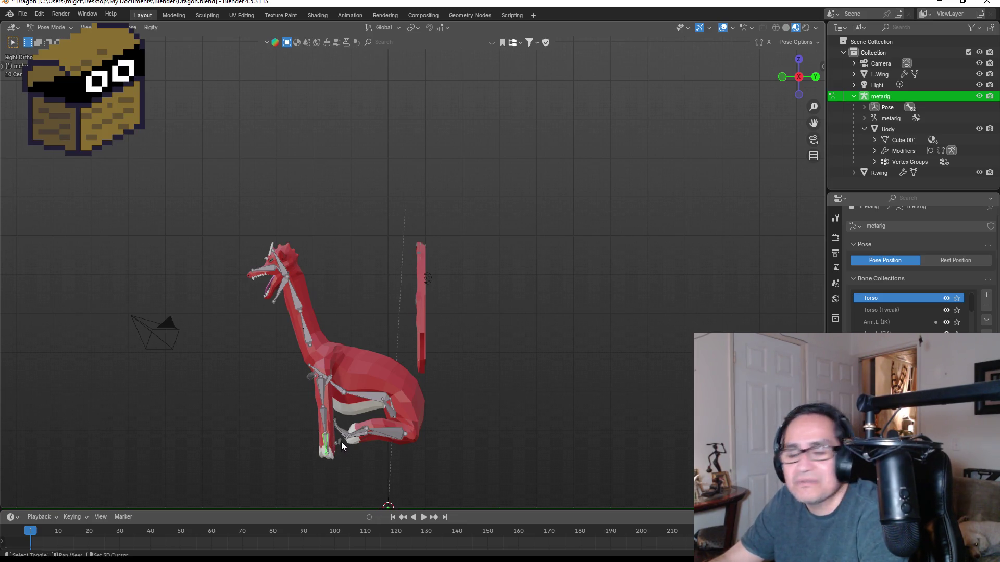
{"action": "scroll", "coordinate": [342, 441], "scroll_direction": "up", "scroll_amount": 4}
{"action": "key", "text": "r"}
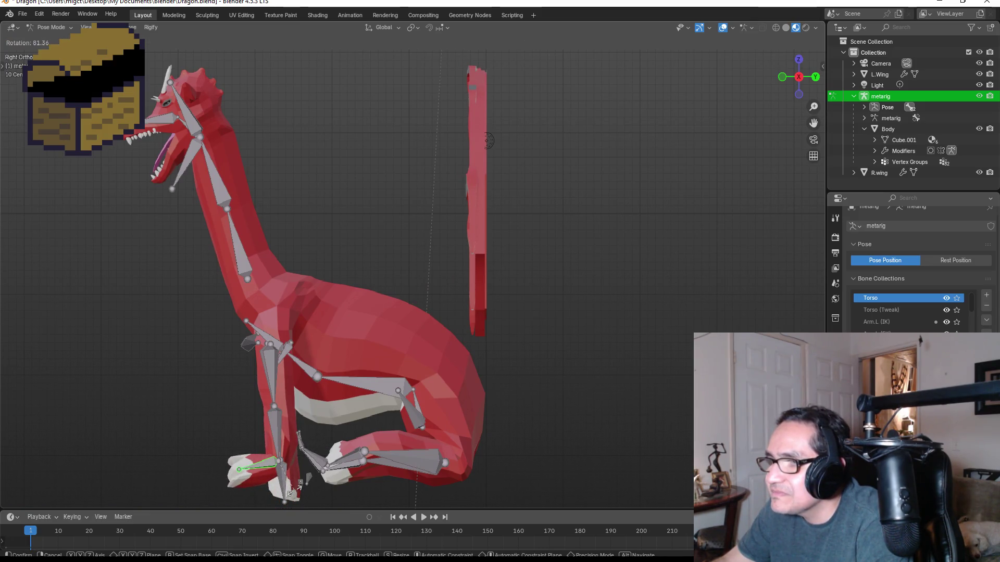
{"action": "left_click", "coordinate": [295, 489]}
{"action": "mouse_move", "coordinate": [295, 489]}
{"action": "middle_mouse_down"}
{"action": "mouse_move", "coordinate": [333, 449]}
{"action": "mouse_move", "coordinate": [586, 430]}
{"action": "mouse_move", "coordinate": [679, 497]}
{"action": "mouse_move", "coordinate": [619, 477]}
{"action": "mouse_move", "coordinate": [604, 452]}
{"action": "middle_mouse_up"}
{"action": "left_click", "coordinate": [532, 401]}
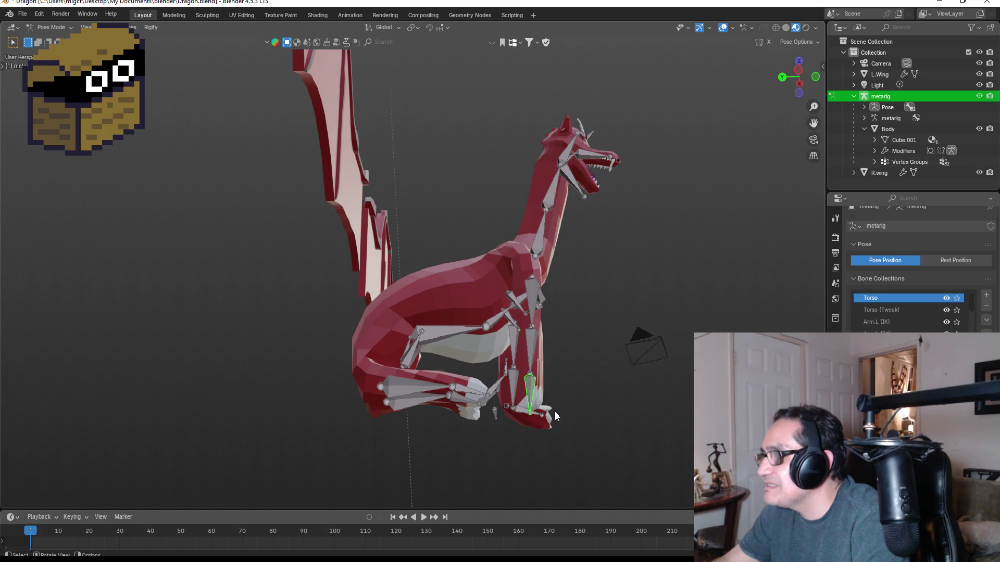
- Rotate the foot bone toward horizontal and move the upper leg bone into place
{"action": "key", "text": "r"}
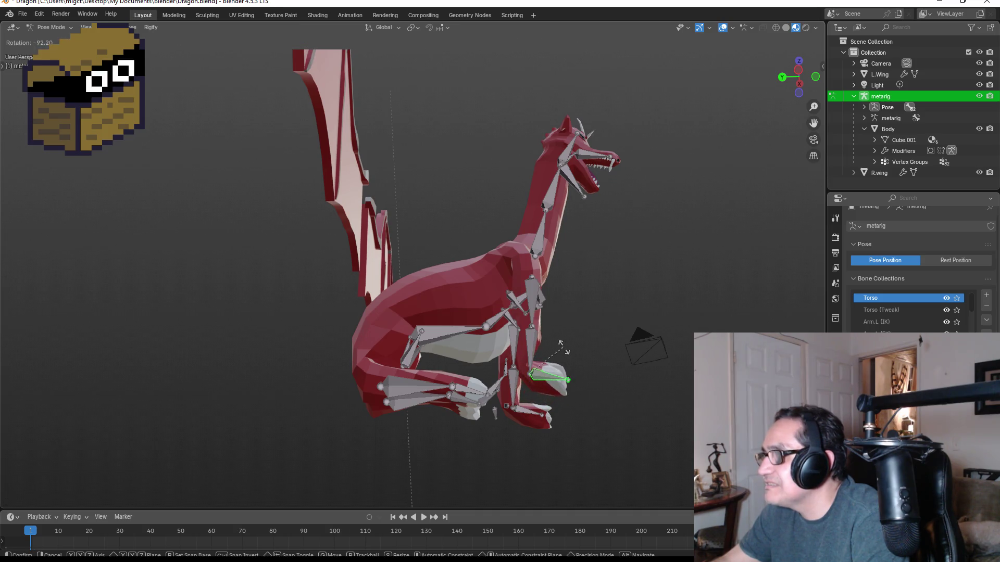
{"action": "left_click", "coordinate": [564, 347]}
{"action": "left_click", "coordinate": [531, 281]}
{"action": "key", "text": "g"}
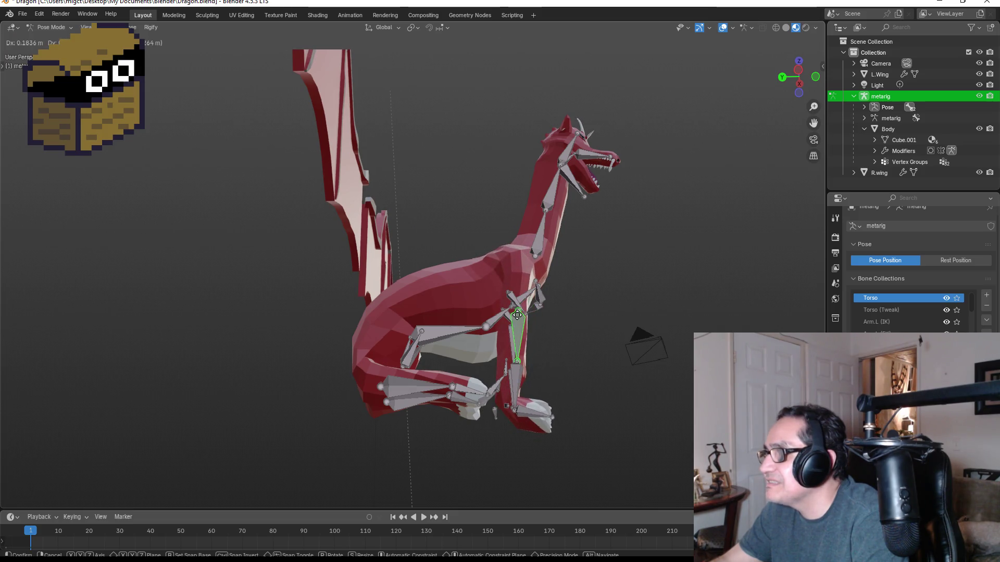
{"action": "left_click", "coordinate": [517, 315]}
- Rotate and reposition the other front leg bone
{"action": "mouse_move", "coordinate": [598, 333]}
{"action": "middle_mouse_down"}
{"action": "mouse_move", "coordinate": [473, 342]}
{"action": "mouse_move", "coordinate": [461, 388]}
{"action": "middle_mouse_up"}
{"action": "left_click", "coordinate": [423, 374]}
{"action": "key", "text": "r"}
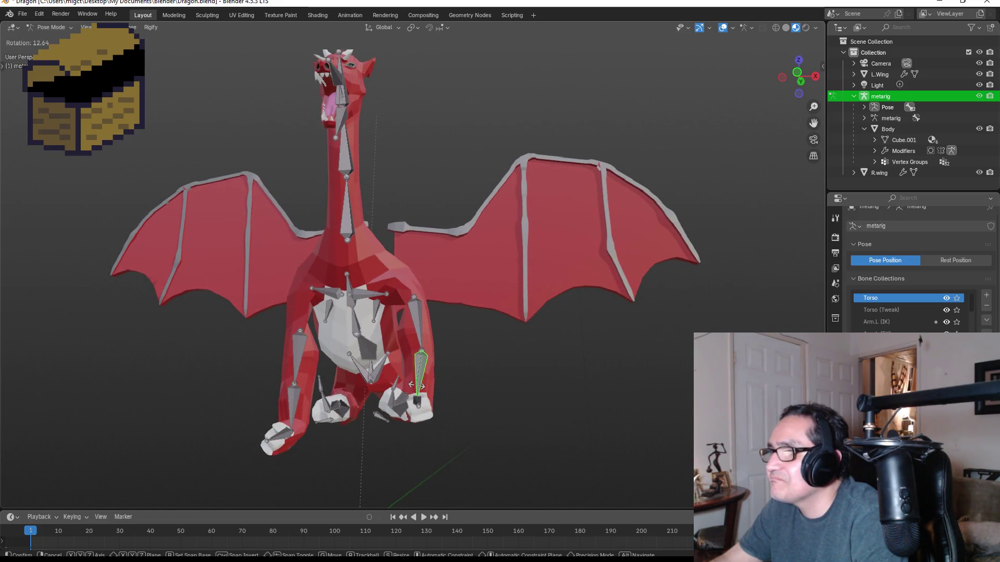
{"action": "left_click", "coordinate": [427, 384]}
{"action": "key", "text": "g"}
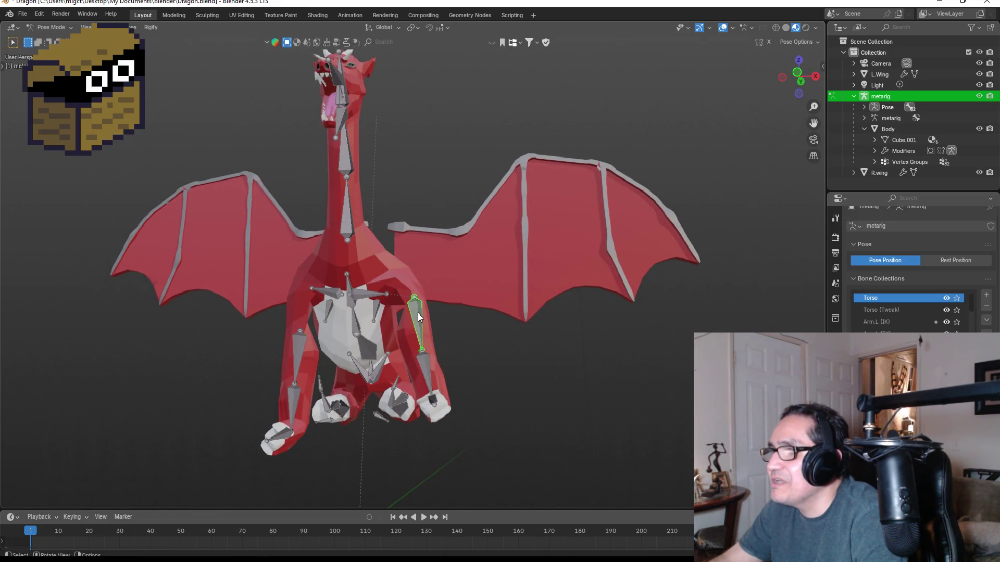
{"action": "left_click", "coordinate": [412, 328]}
- Rotate the two front foot bones to -63.7° and 55.6°
{"action": "mouse_move", "coordinate": [491, 413]}
{"action": "middle_mouse_down"}
{"action": "mouse_move", "coordinate": [420, 412]}
{"action": "mouse_move", "coordinate": [334, 435]}
{"action": "mouse_move", "coordinate": [407, 411]}
{"action": "mouse_move", "coordinate": [495, 452]}
{"action": "middle_mouse_up"}
{"action": "left_click", "coordinate": [324, 420]}
{"action": "key", "text": "r"}
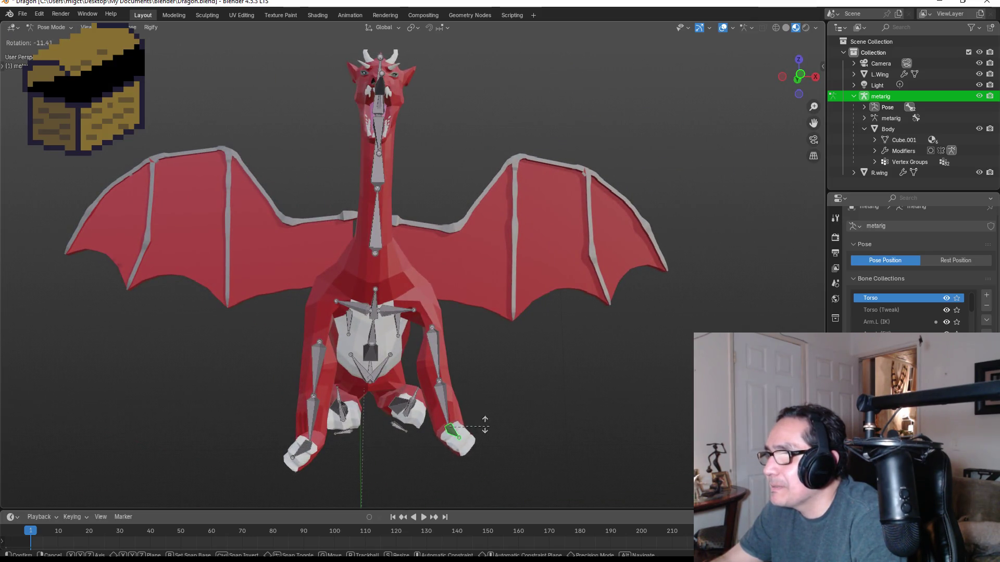
{"action": "left_click", "coordinate": [451, 423]}
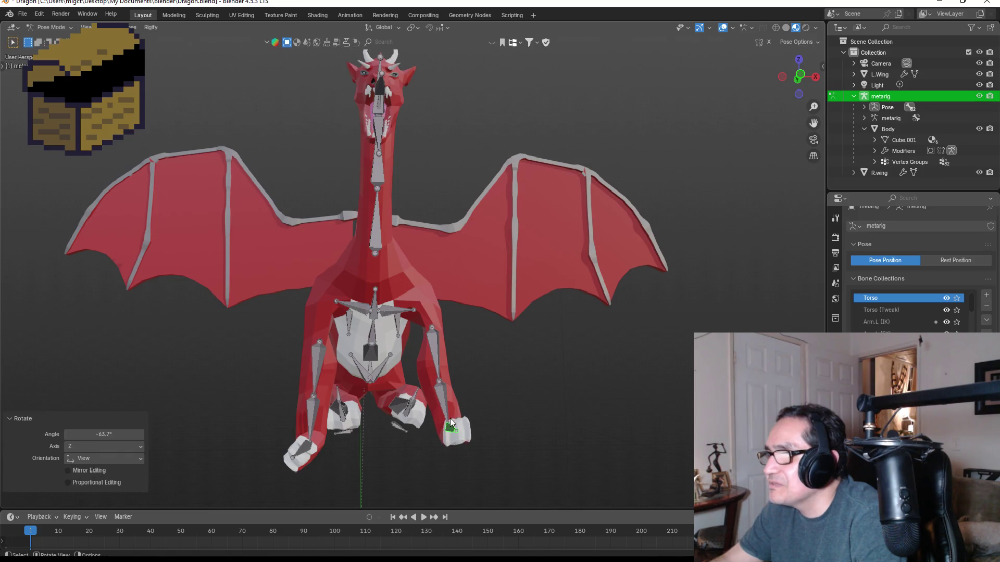
{"action": "left_click", "coordinate": [306, 441]}
{"action": "key", "text": "r"}
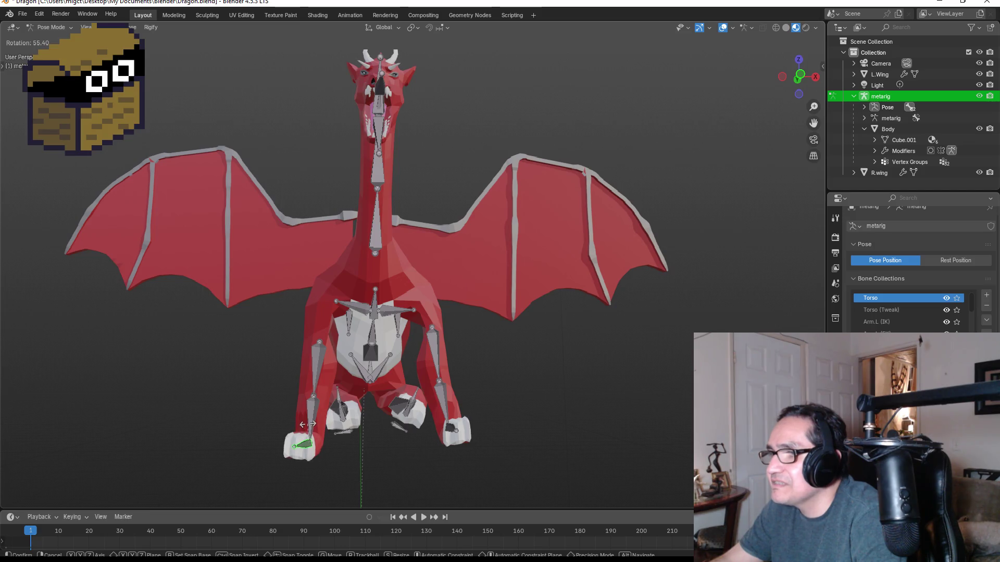
{"action": "left_click", "coordinate": [309, 424]}
- Hide the metarig's bones in the Outliner so only the posed dragon shows
{"action": "middle_click_drag", "start_coordinate": [571, 395], "coordinate": [551, 399]}
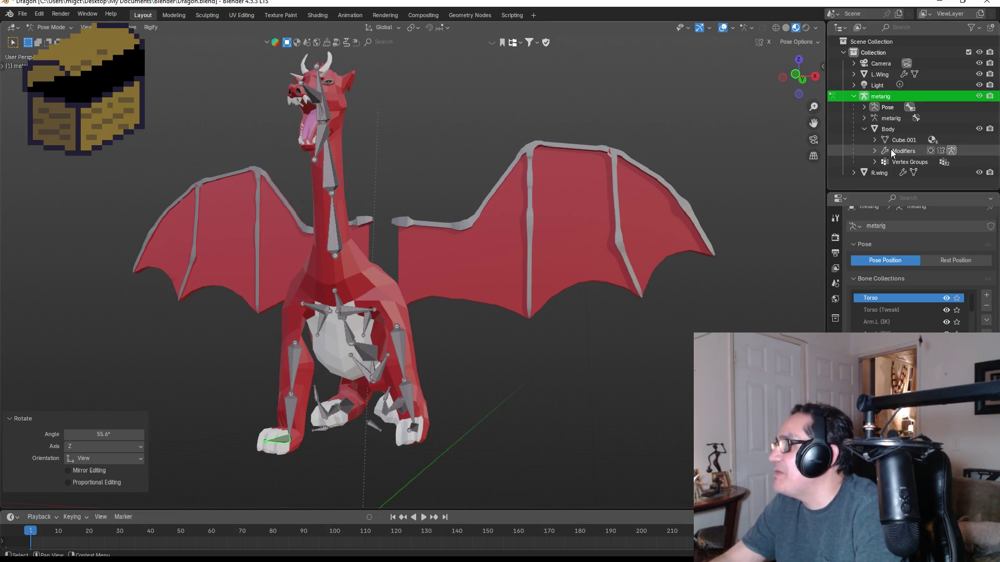
{"action": "left_click", "coordinate": [979, 98]}
{"action": "mouse_move", "coordinate": [580, 179]}
{"action": "middle_mouse_down"}
{"action": "mouse_move", "coordinate": [597, 167]}
{"action": "mouse_move", "coordinate": [630, 173]}
{"action": "mouse_move", "coordinate": [520, 188]}
{"action": "mouse_move", "coordinate": [625, 185]}
{"action": "mouse_move", "coordinate": [611, 220]}
{"action": "mouse_move", "coordinate": [519, 239]}
{"action": "middle_mouse_up"}
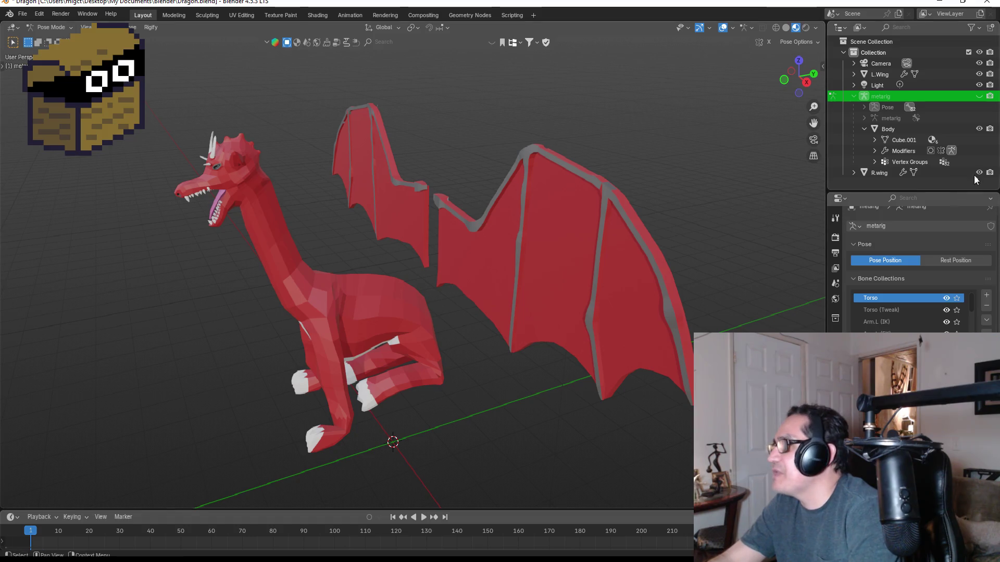
- Select the Body object, leave Pose Mode, and enter Edit Mode in front view
{"action": "left_click", "coordinate": [964, 117]}
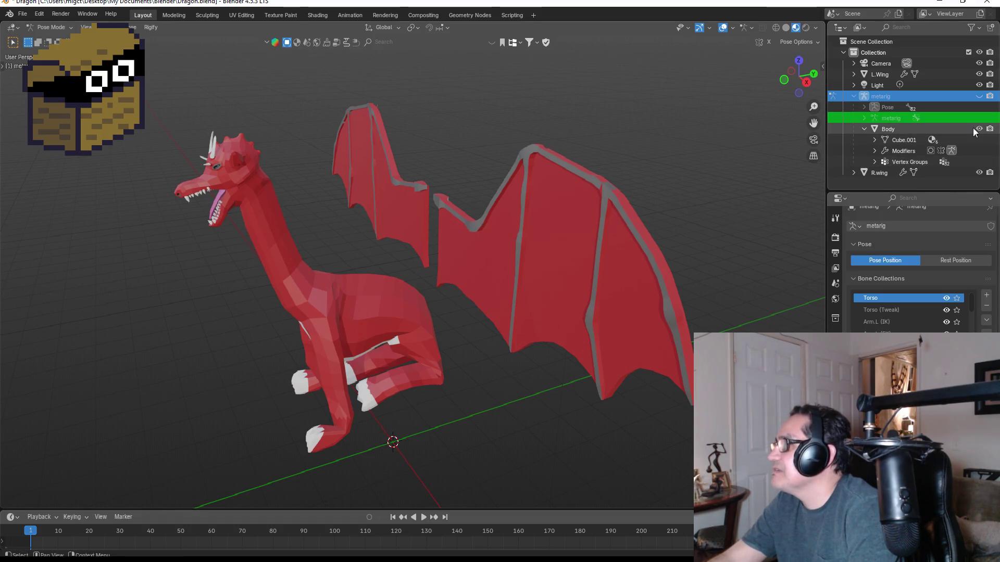
{"action": "left_click", "coordinate": [893, 129]}
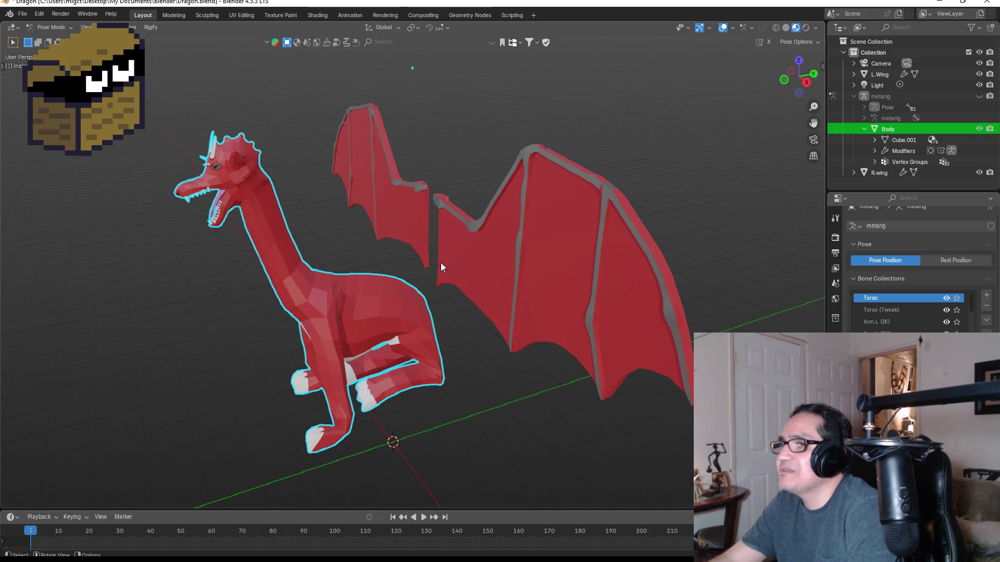
{"action": "key", "text": "ctrl+Tab"}
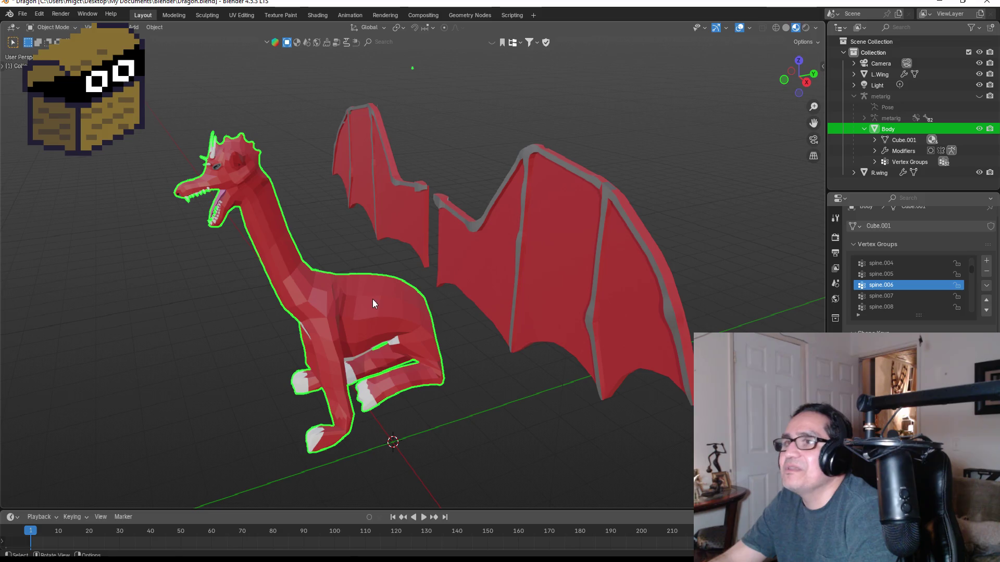
{"action": "key", "text": "Tab"}
{"action": "middle_click_drag", "start_coordinate": [485, 318], "coordinate": [517, 336]}
{"action": "key", "text": "KP_1"}
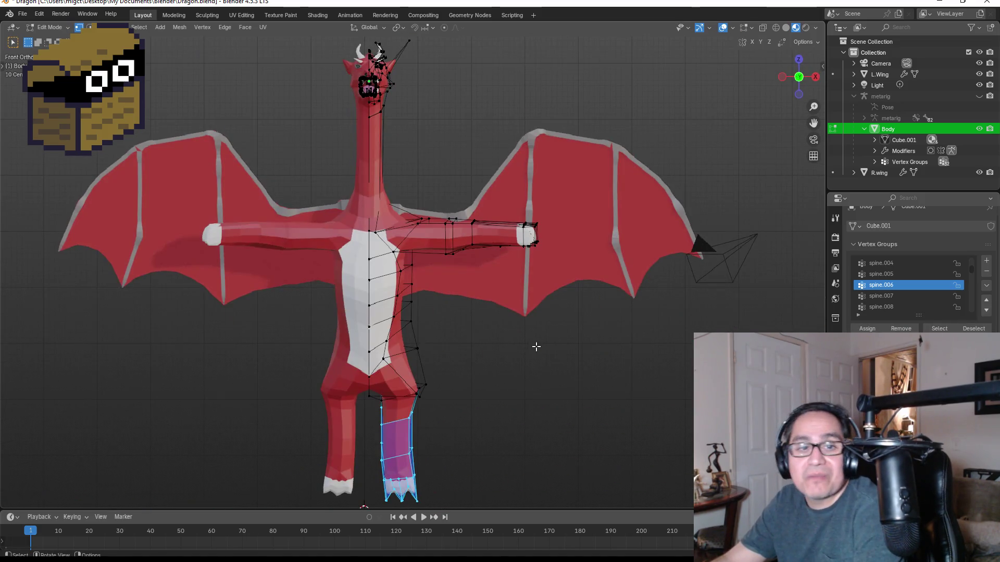
- Inset the selected leg faces, then clear the selection
{"action": "key", "text": "KP_3"}
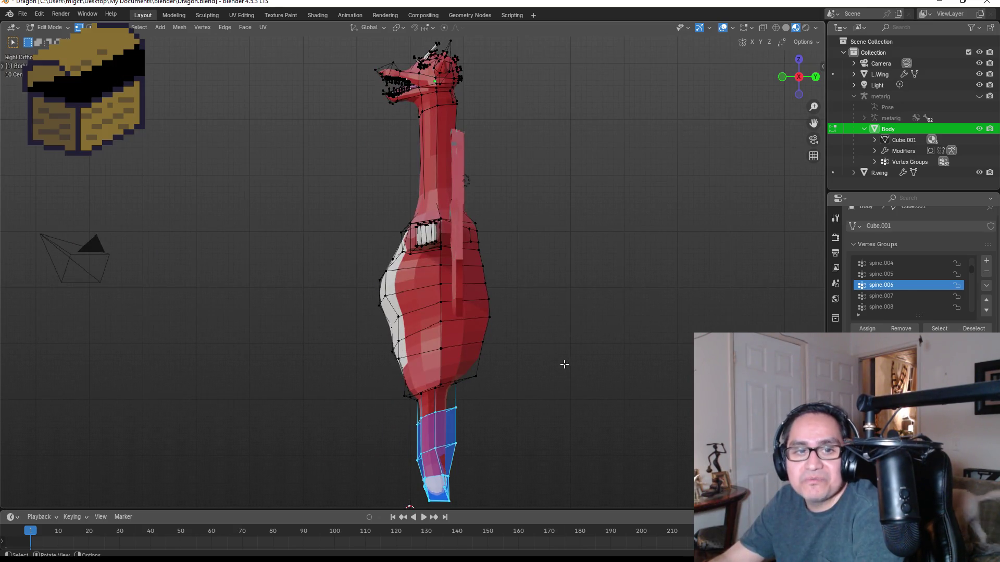
{"action": "mouse_move", "coordinate": [566, 348]}
{"action": "middle_mouse_down"}
{"action": "mouse_move", "coordinate": [520, 332]}
{"action": "mouse_move", "coordinate": [483, 343]}
{"action": "middle_mouse_up"}
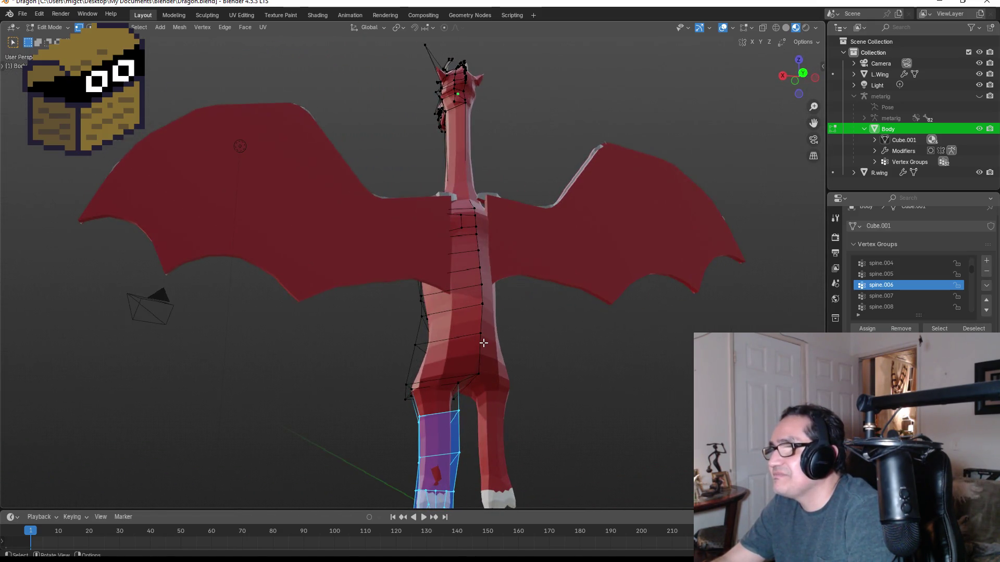
{"action": "key", "text": "i"}
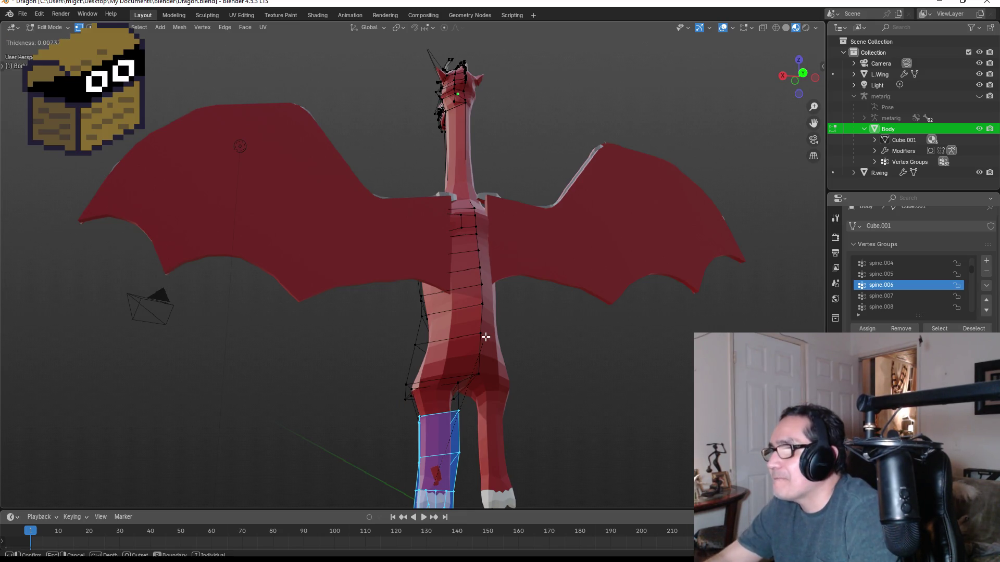
{"action": "left_click", "coordinate": [472, 344]}
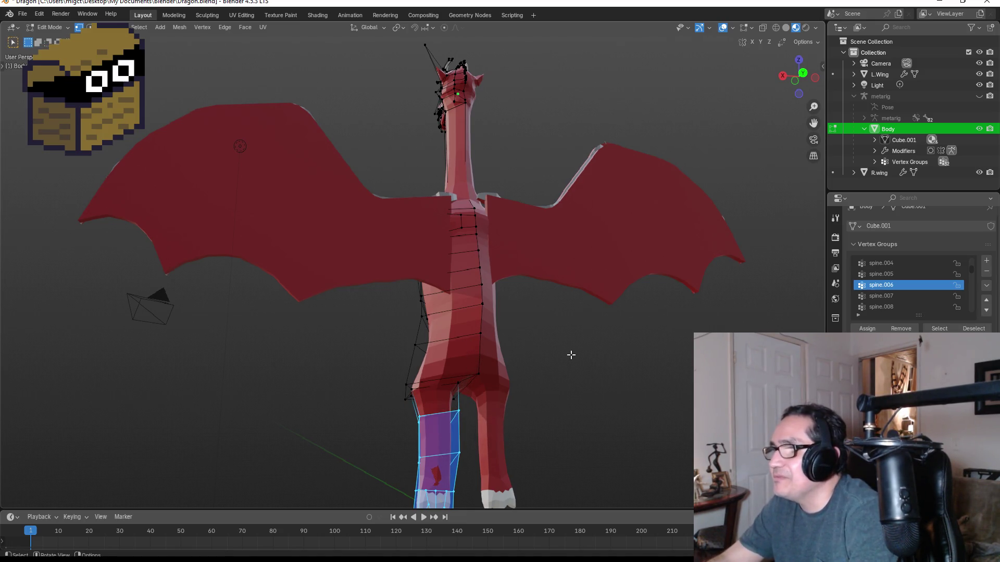
{"action": "left_click", "coordinate": [549, 358]}
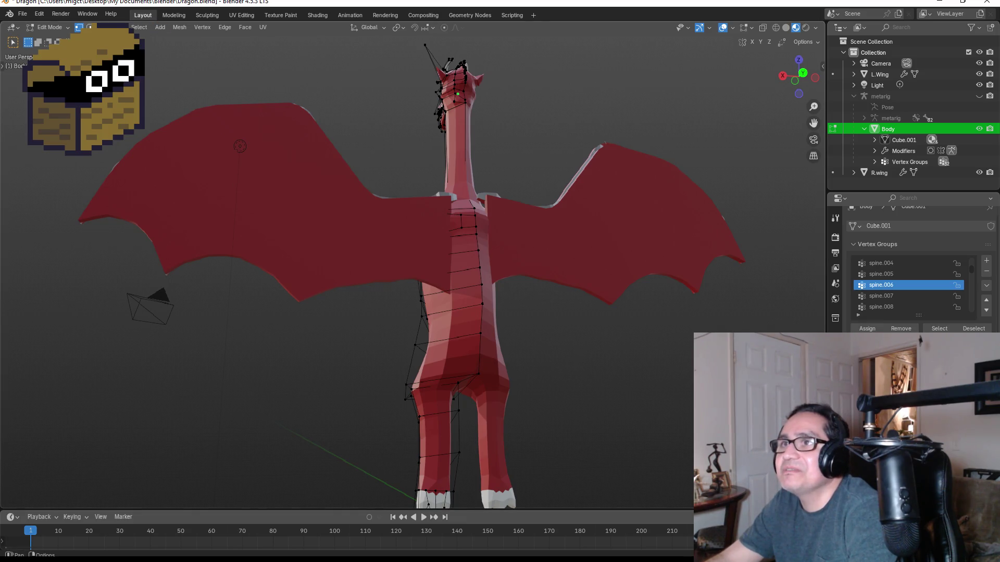
- In face select mode, inset a lower body face at about 0.2354 thickness
{"action": "key", "text": "2"}
{"action": "left_click", "coordinate": [464, 356]}
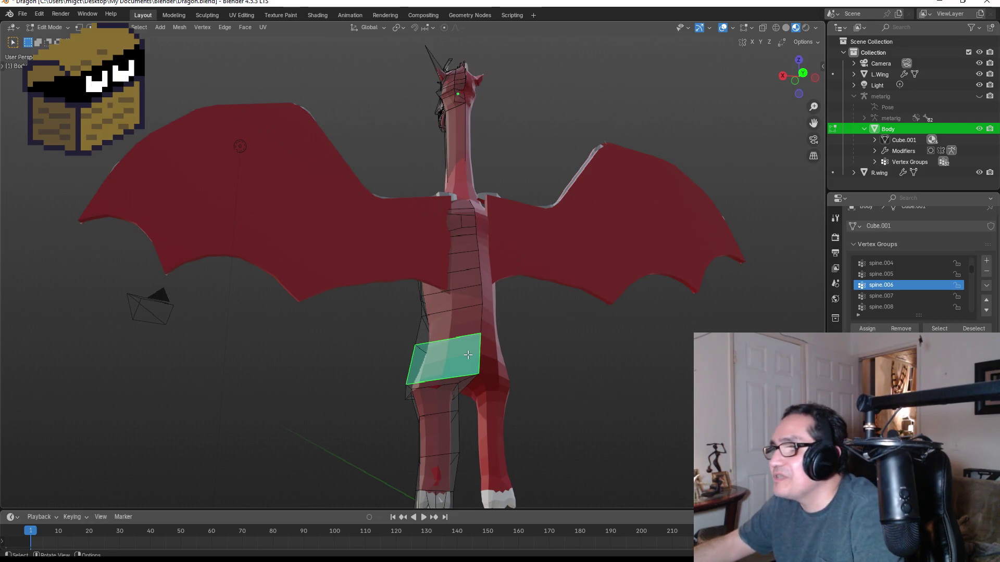
{"action": "key", "text": "i"}
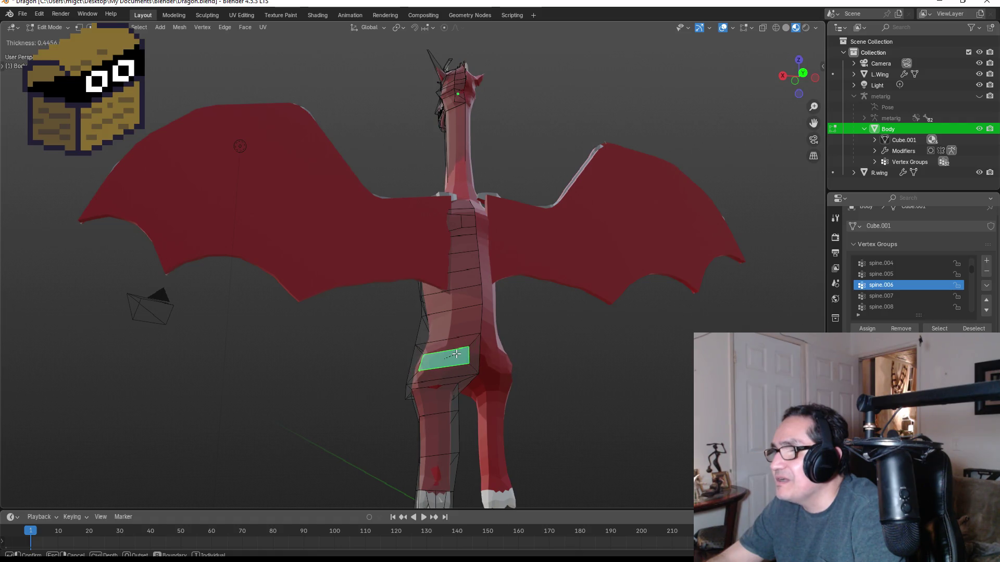
{"action": "key", "text": "Escape"}
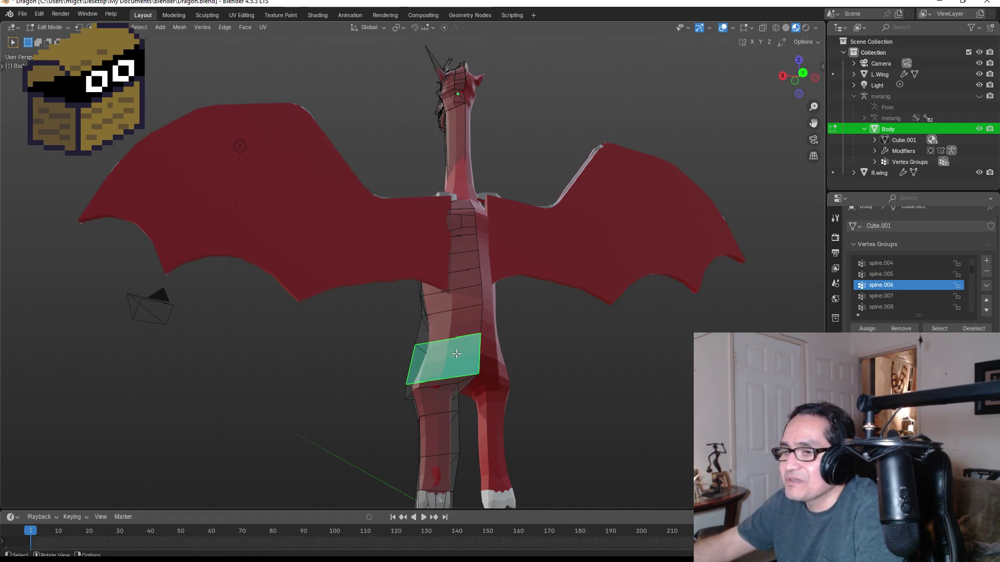
{"action": "key", "text": "i"}
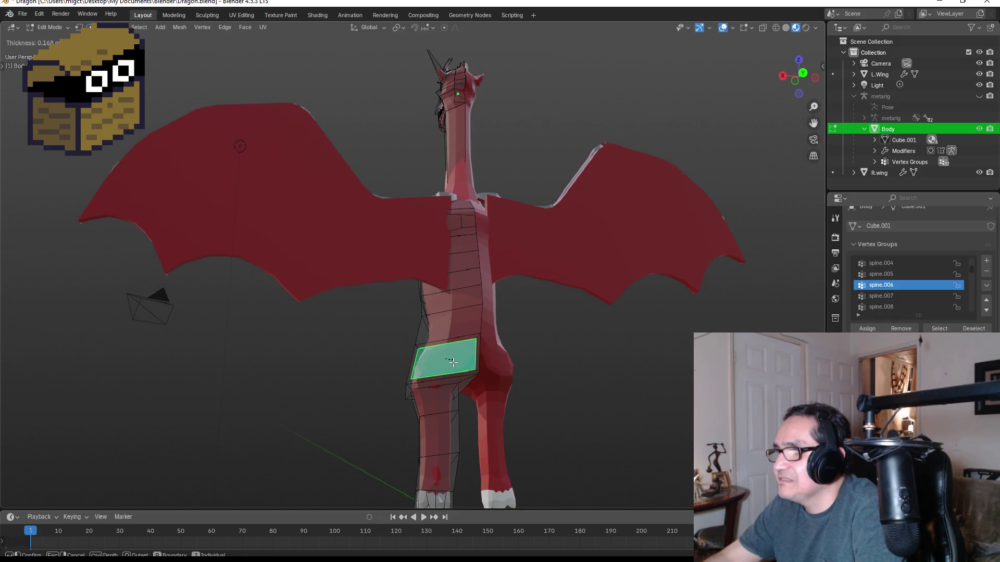
{"action": "key", "text": "0"}
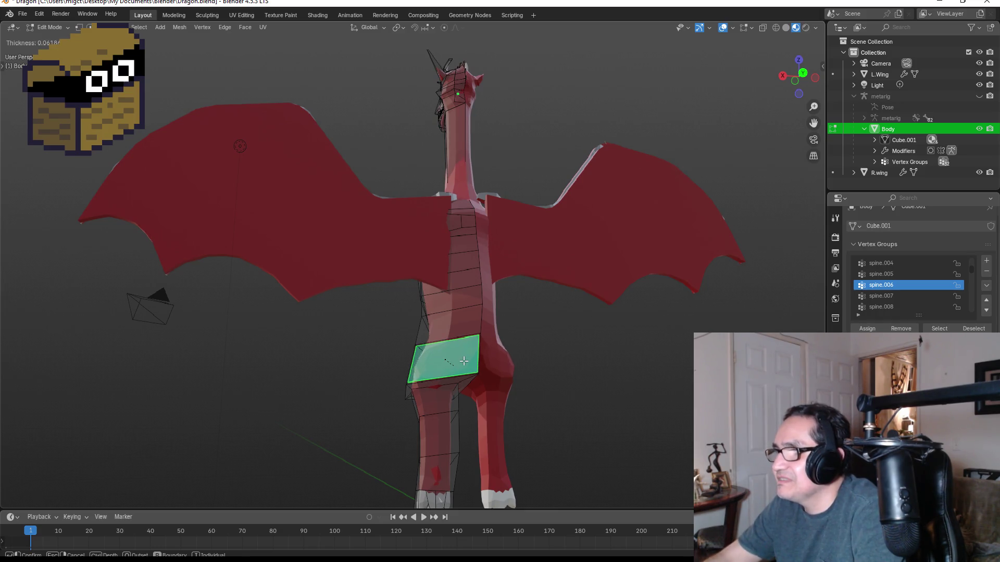
{"action": "key", "text": "BackSpace"}
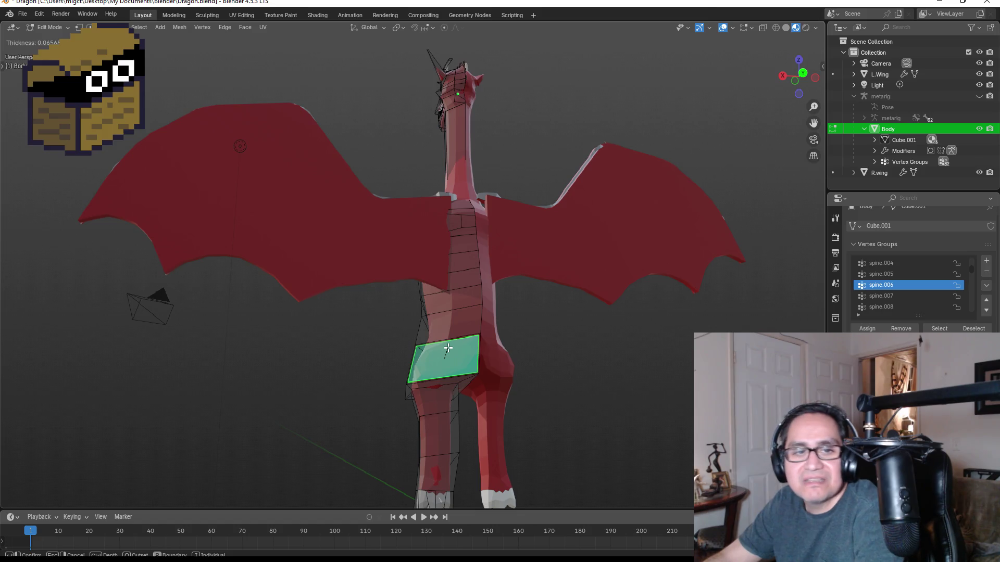
{"action": "type", "text": "0"}
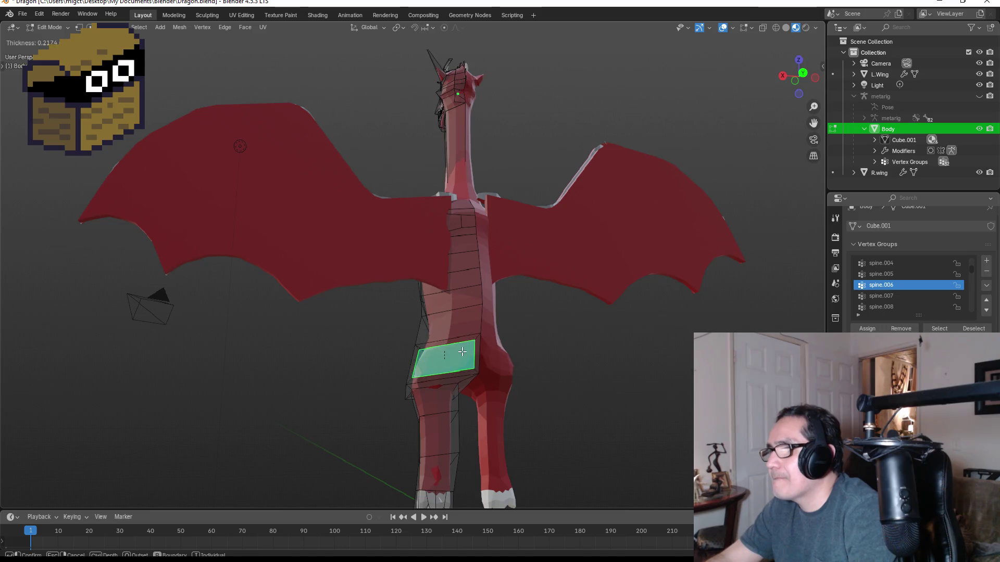
{"action": "key", "text": "BackSpace"}
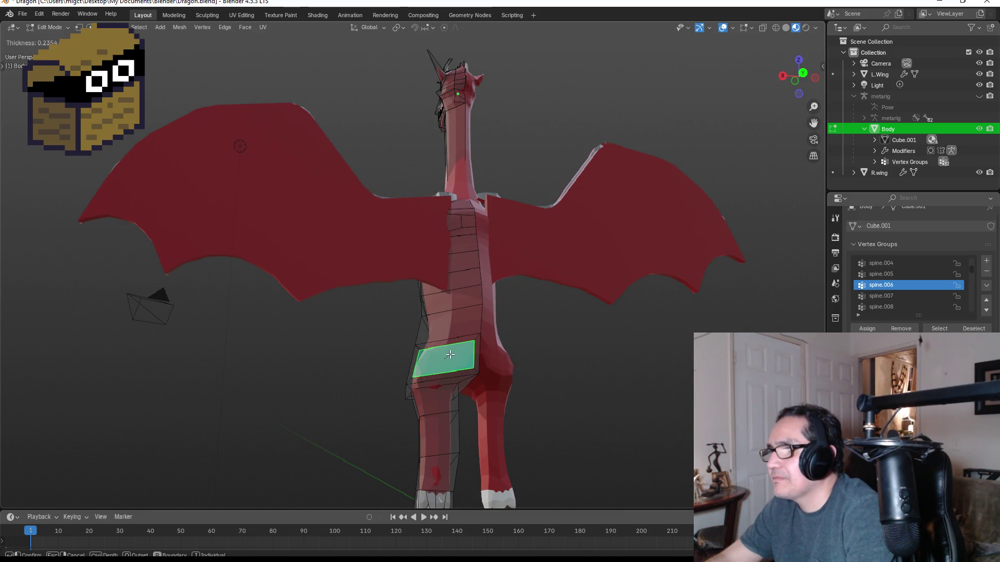
{"action": "left_click", "coordinate": [450, 354]}
- Undo that inset and redo it on the body face at 0.3806 m
{"action": "key", "text": "ctrl+z"}
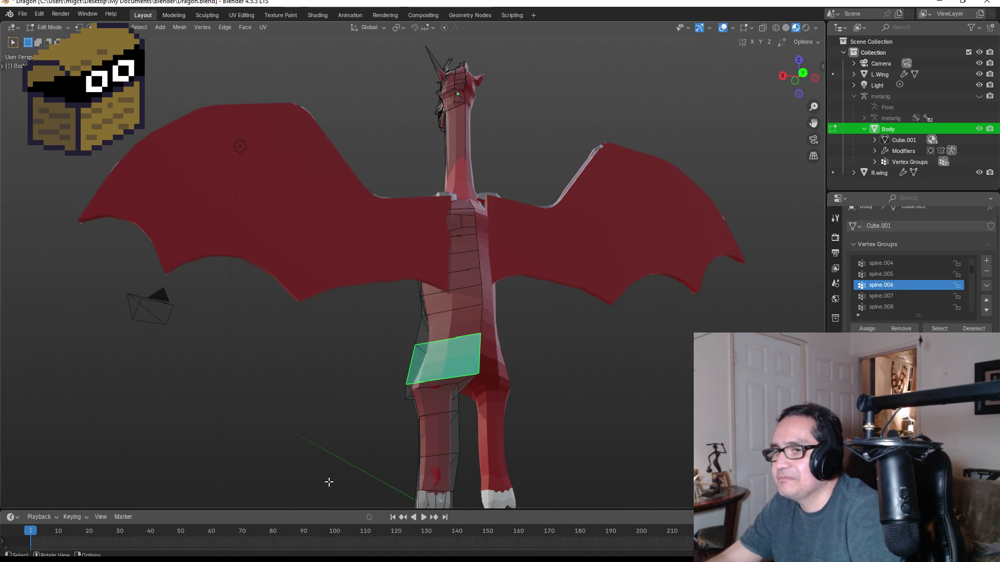
{"action": "key", "text": "i"}
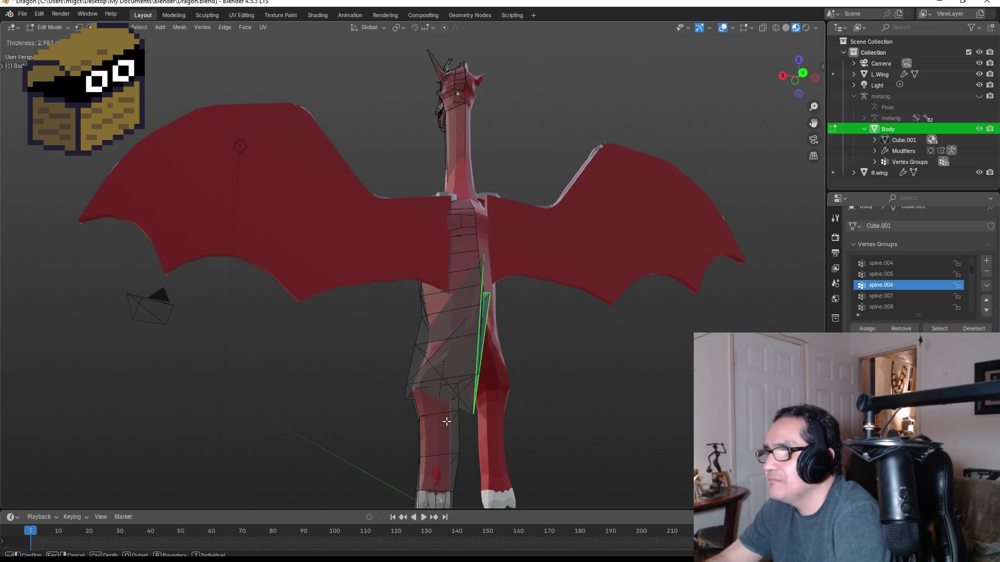
{"action": "left_click", "coordinate": [466, 462]}
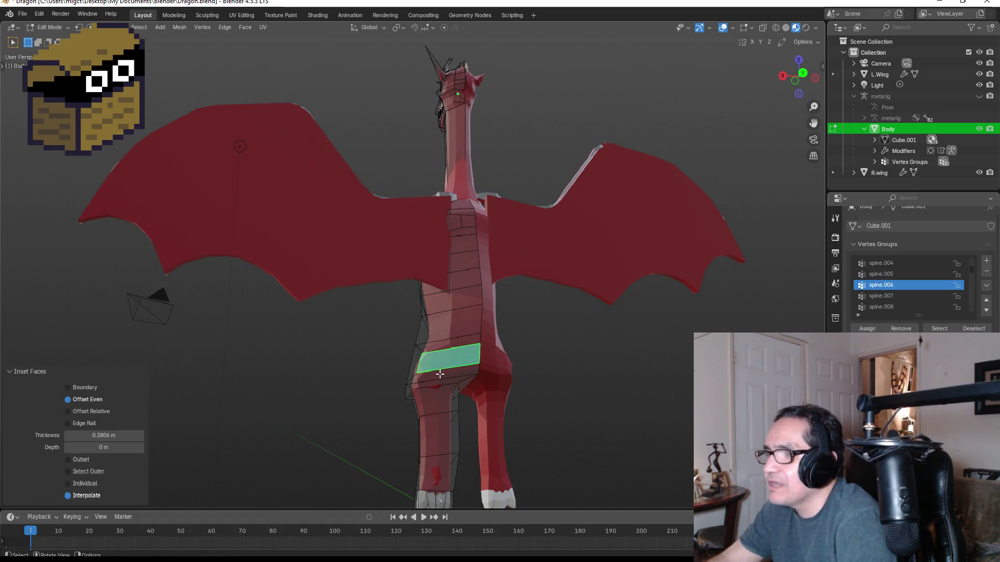
{"action": "middle_click_drag", "start_coordinate": [443, 369], "coordinate": [469, 405]}
{"action": "scroll", "coordinate": [469, 406], "scroll_direction": "up", "scroll_amount": 2}
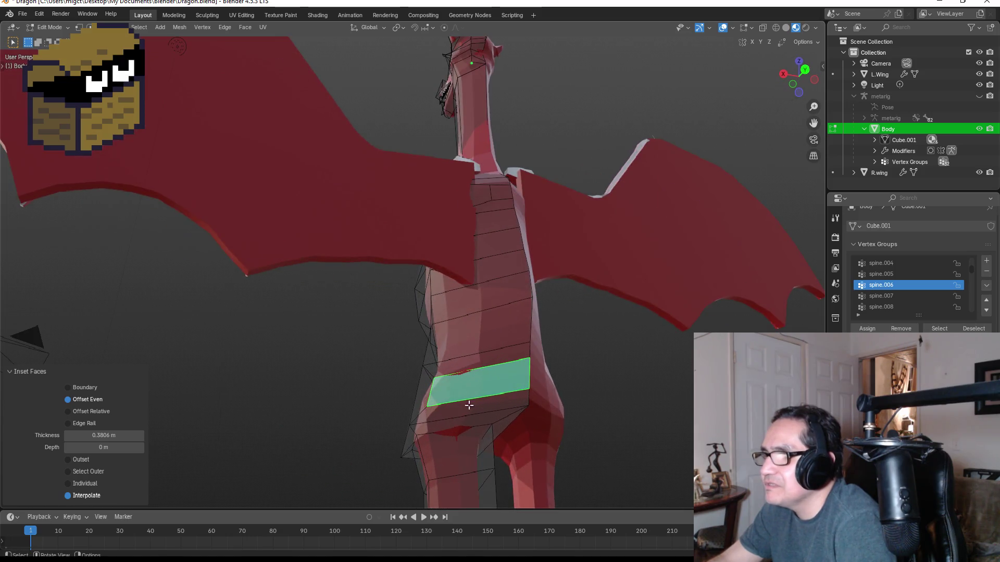
- In vertex select mode, move the inset face's left vertices to reshape it
{"action": "left_click", "coordinate": [79, 28]}
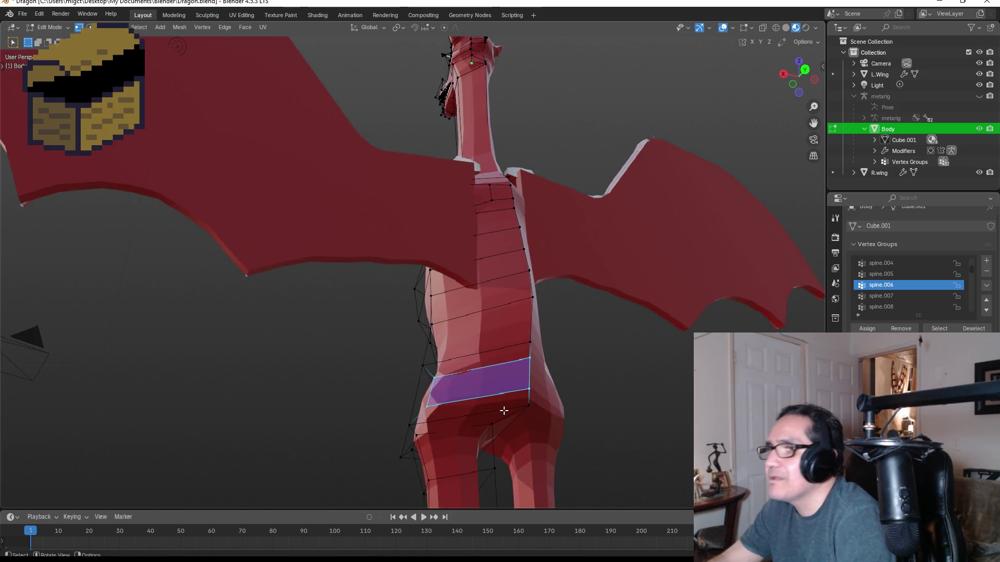
{"action": "left_click_drag", "start_coordinate": [425, 373], "coordinate": [447, 406]}
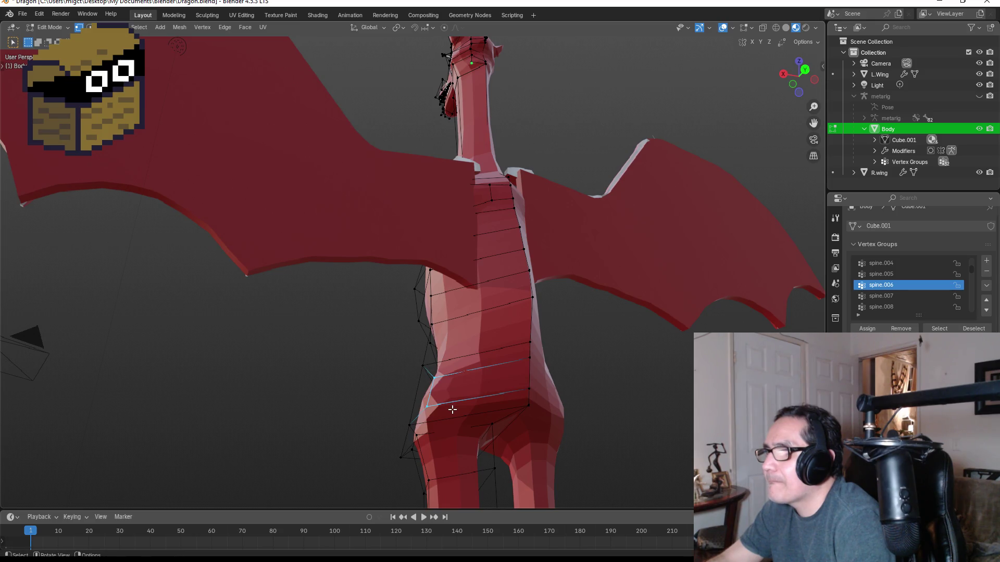
{"action": "key", "text": "g"}
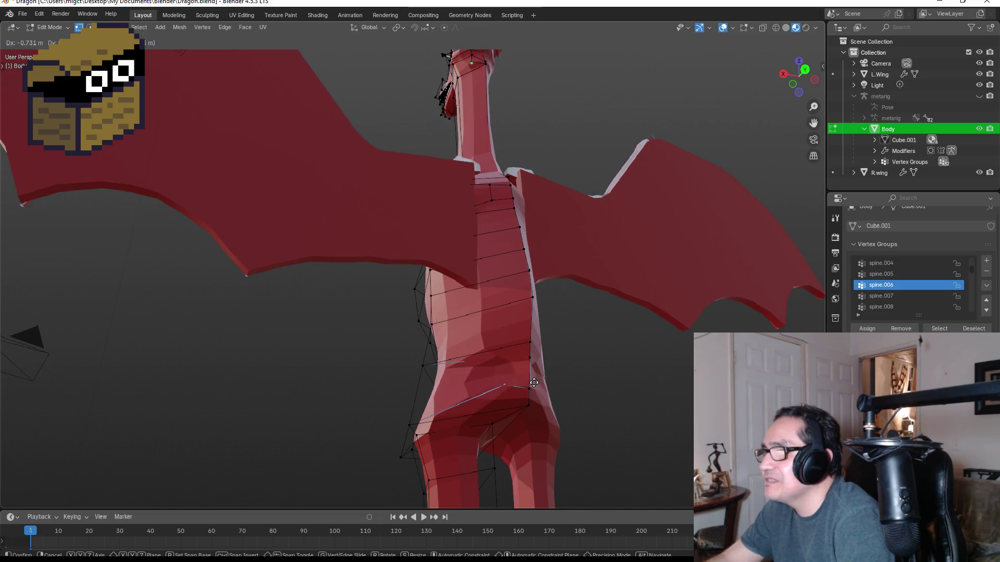
{"action": "left_click", "coordinate": [538, 385]}
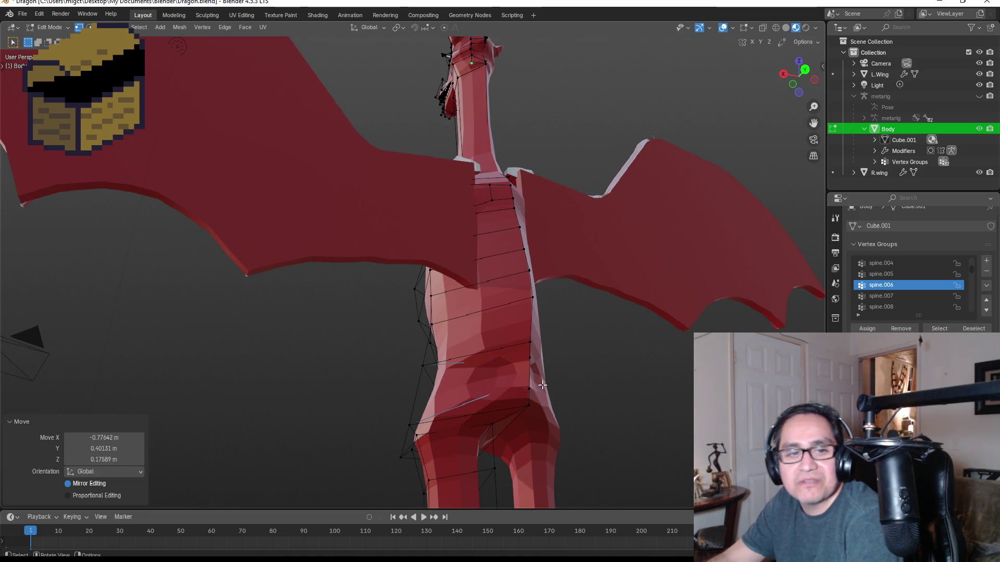
{"action": "middle_click_drag", "start_coordinate": [554, 375], "coordinate": [578, 375]}
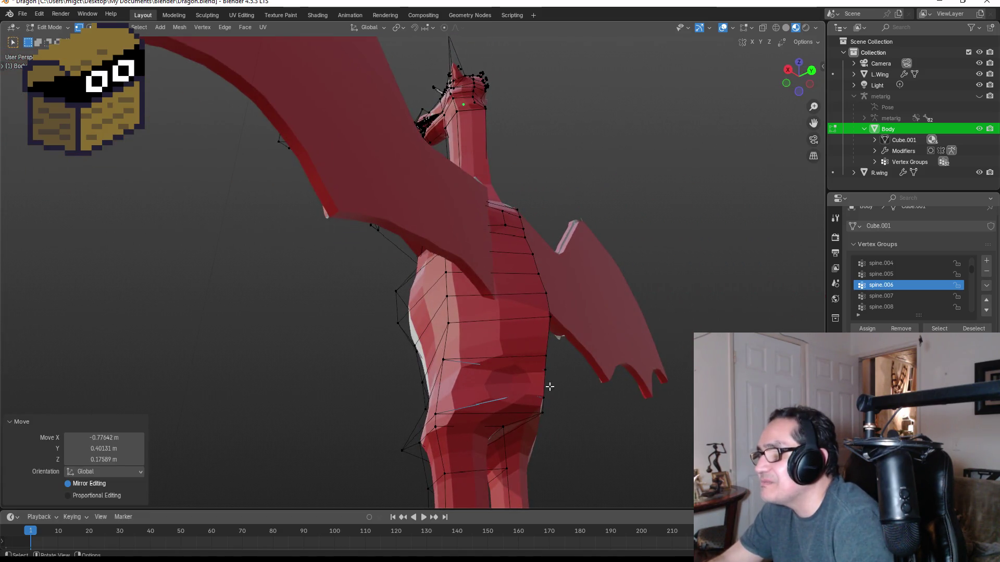
{"action": "key", "text": "KP_3"}
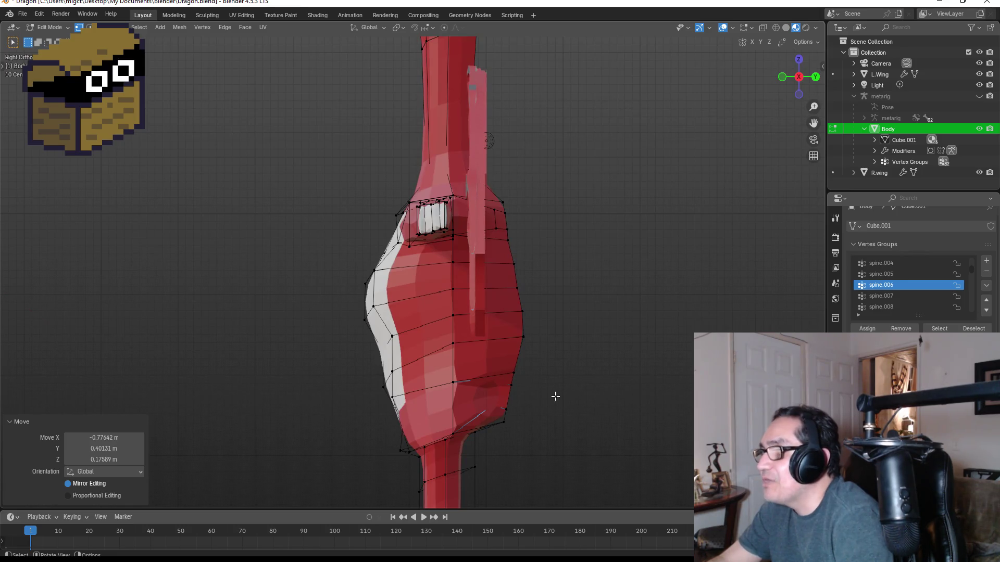
{"action": "key", "text": "g"}
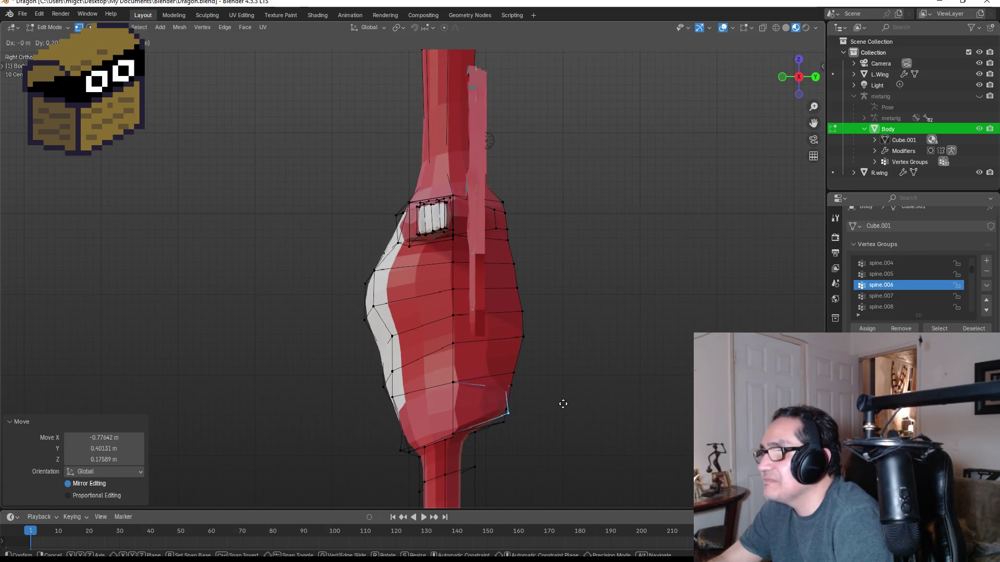
{"action": "left_click", "coordinate": [564, 404]}
- Switch to wireframe shading and nudge another selected body vertex
{"action": "mouse_move", "coordinate": [565, 404]}
{"action": "middle_mouse_down"}
{"action": "mouse_move", "coordinate": [526, 393]}
{"action": "mouse_move", "coordinate": [484, 398]}
{"action": "mouse_move", "coordinate": [456, 383]}
{"action": "middle_mouse_up"}
{"action": "mouse_move", "coordinate": [494, 386]}
{"action": "left_mouse_down"}
{"action": "mouse_move", "coordinate": [501, 400]}
{"action": "mouse_move", "coordinate": [513, 391]}
{"action": "left_mouse_up"}
{"action": "key", "text": "z"}
{"action": "left_click", "coordinate": [491, 392]}
{"action": "key", "text": "g"}
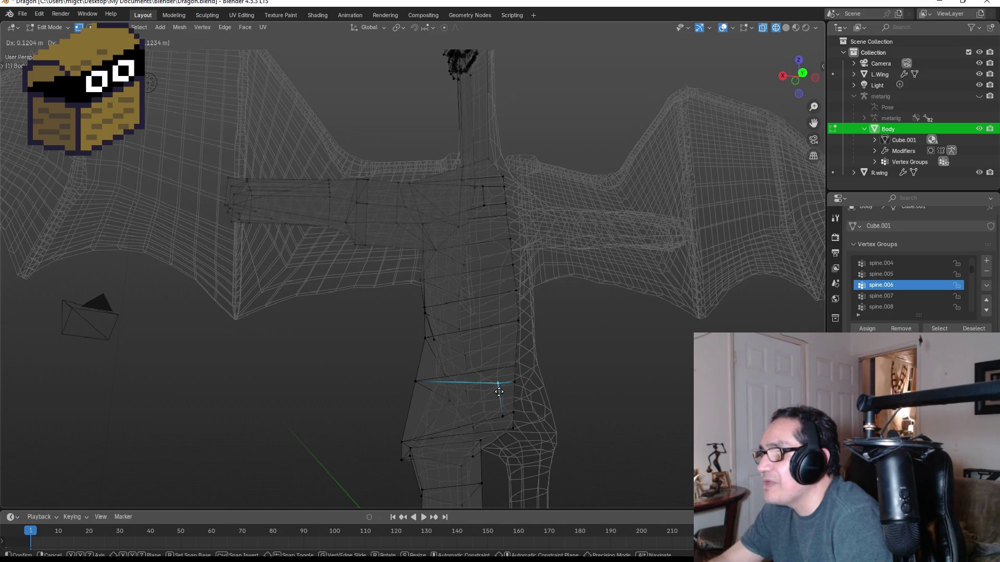
{"action": "left_click", "coordinate": [503, 392]}
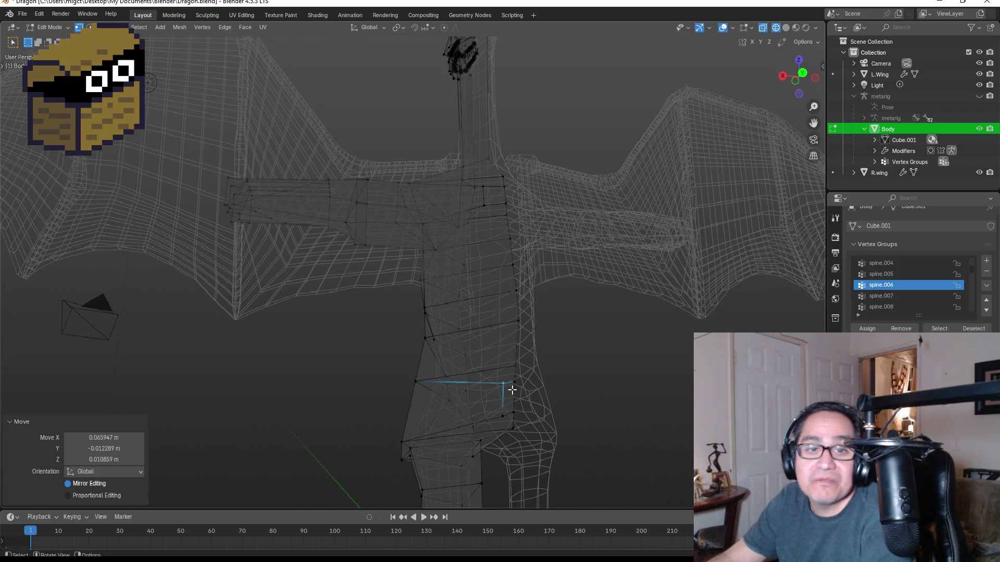
- Check the body in Object Mode, return to Edit Mode, and view from the right side
{"action": "key", "text": "Tab"}
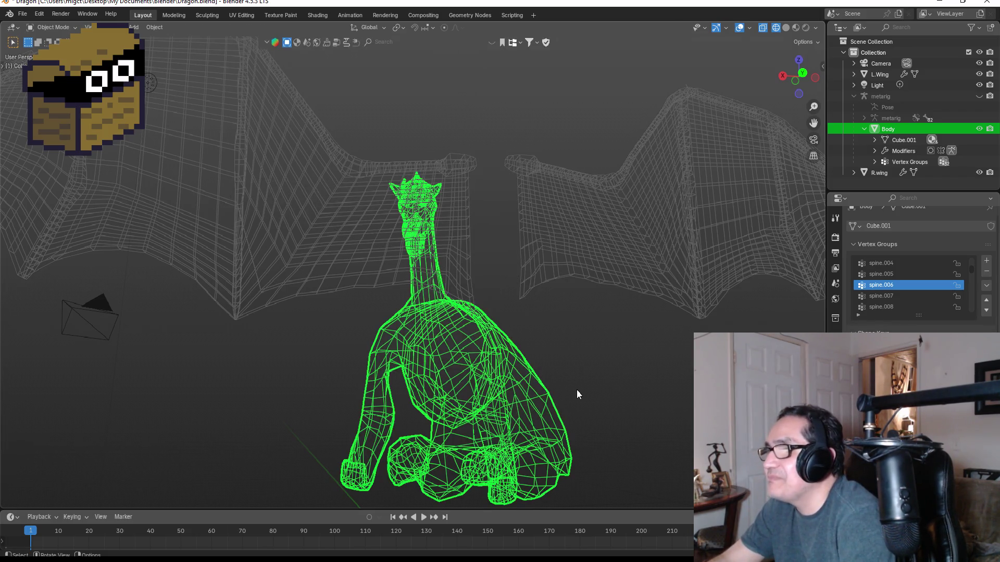
{"action": "key", "text": "Tab"}
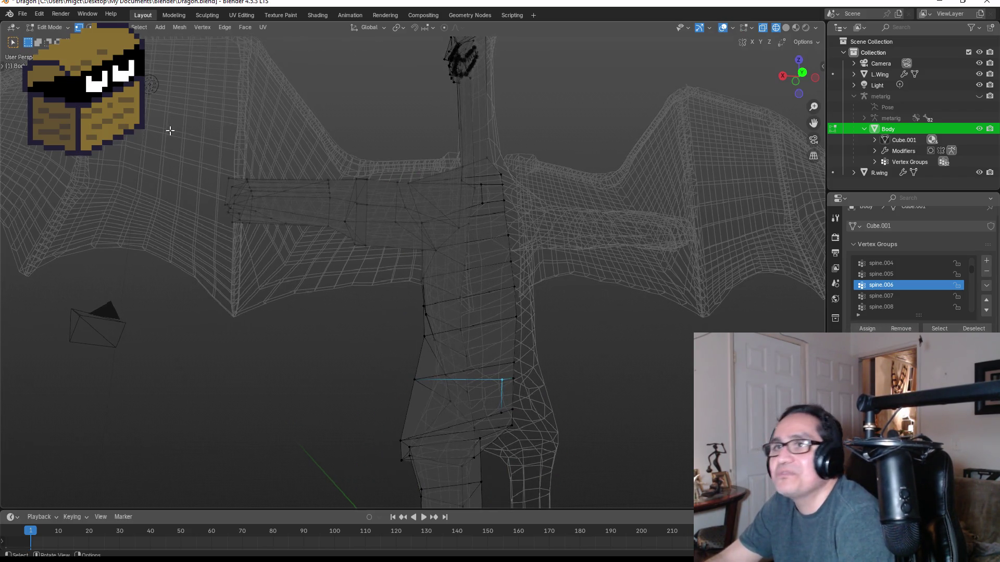
{"action": "left_click", "coordinate": [470, 404]}
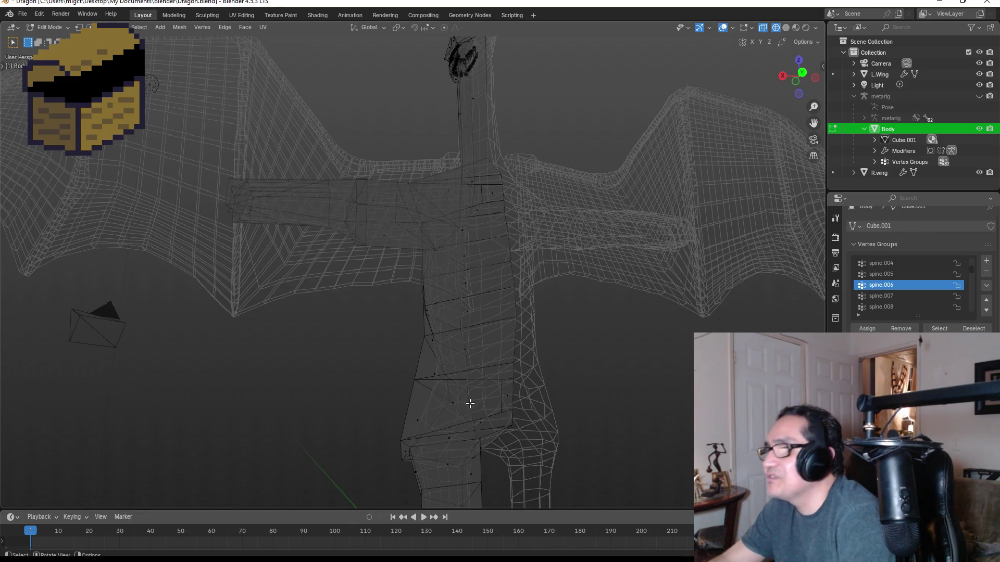
{"action": "key", "text": "KP_3"}
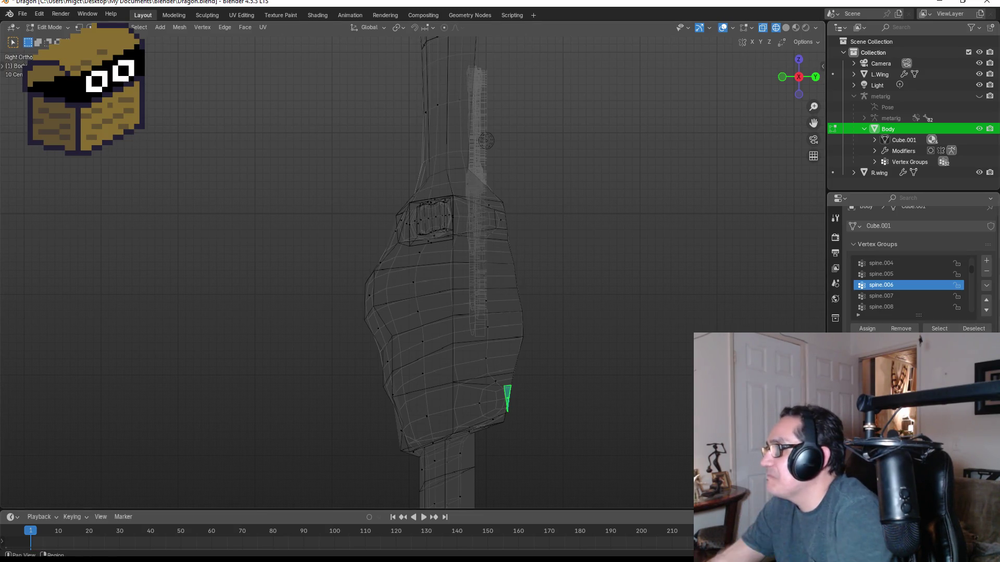
- Undo a too-long first extrusion of the limb face and switch to material preview
{"action": "left_click", "coordinate": [835, 350]}
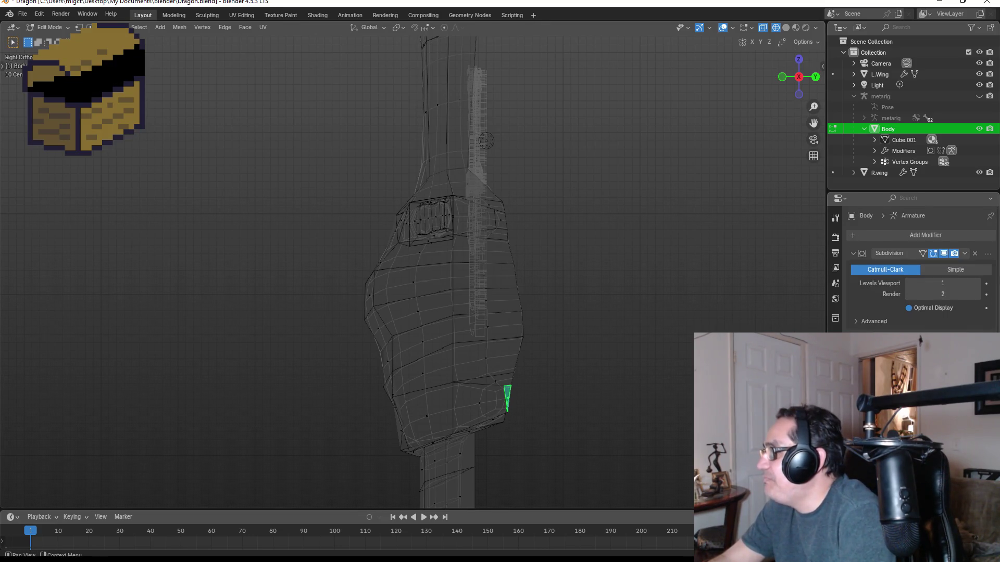
{"action": "key", "text": "e"}
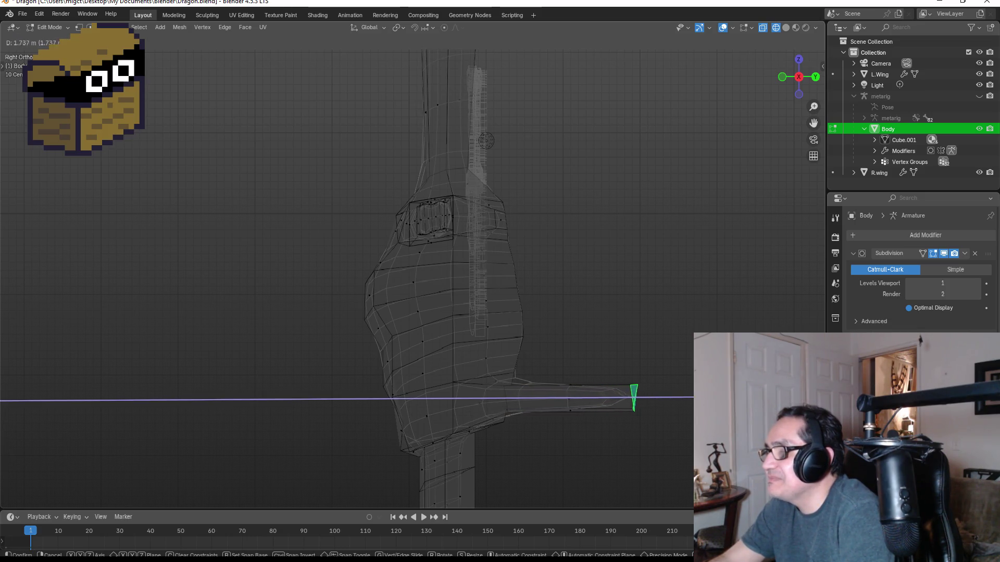
{"action": "left_click", "coordinate": [682, 399]}
{"action": "mouse_move", "coordinate": [682, 399]}
{"action": "middle_mouse_down"}
{"action": "mouse_move", "coordinate": [648, 356]}
{"action": "mouse_move", "coordinate": [591, 364]}
{"action": "mouse_move", "coordinate": [649, 376]}
{"action": "mouse_move", "coordinate": [657, 401]}
{"action": "middle_mouse_up"}
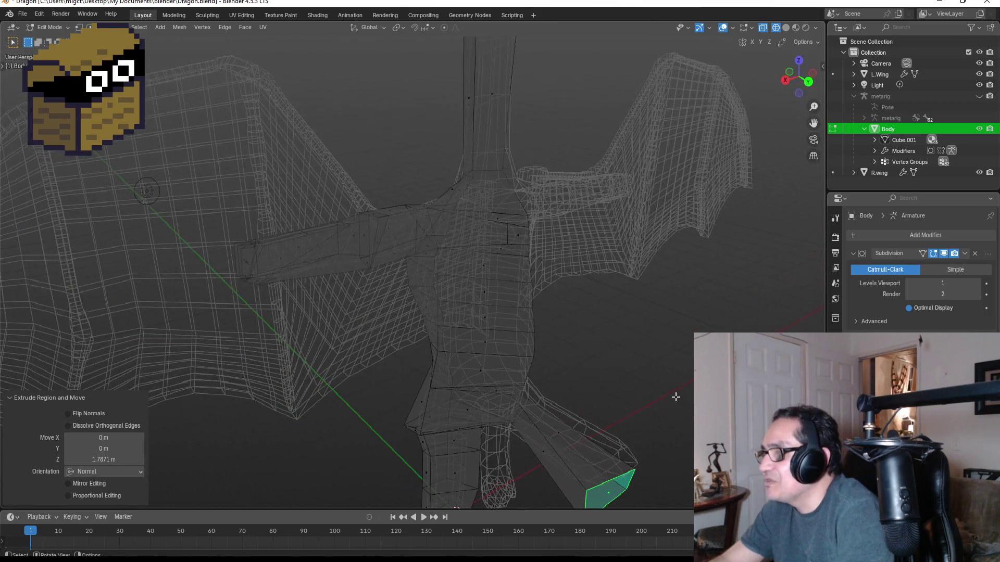
{"action": "key", "text": "ctrl+z"}
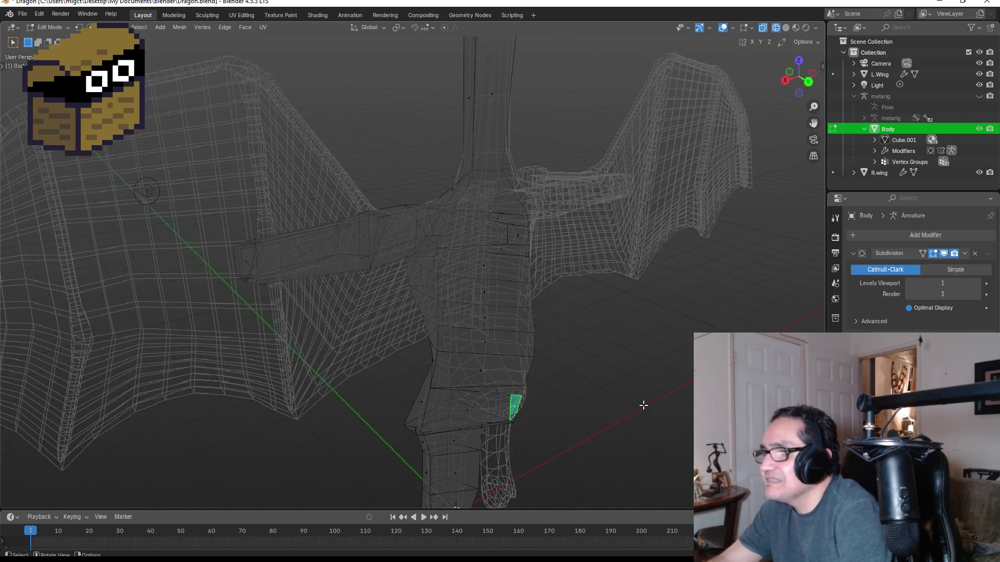
{"action": "key", "text": "z"}
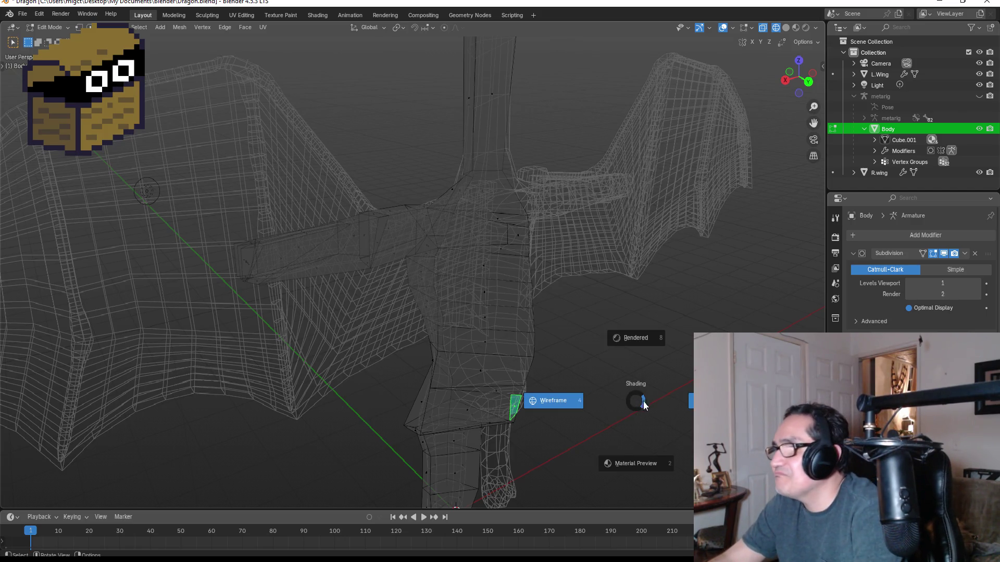
{"action": "left_click", "coordinate": [657, 456]}
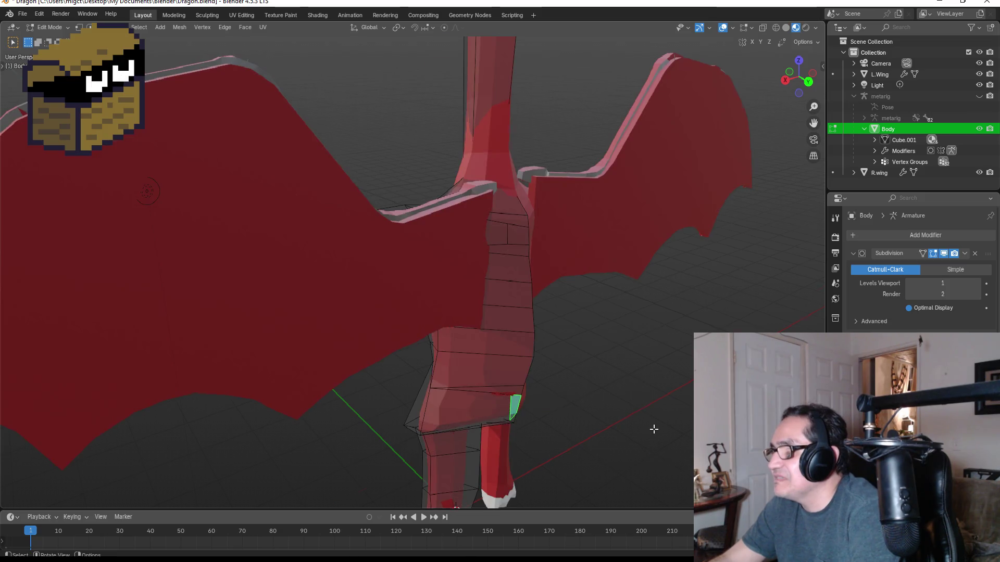
{"action": "scroll", "coordinate": [654, 429], "scroll_direction": "down", "scroll_amount": 4}
- Extrude a short first limb segment and shrink its end face in solid shading
{"action": "key", "text": "e"}
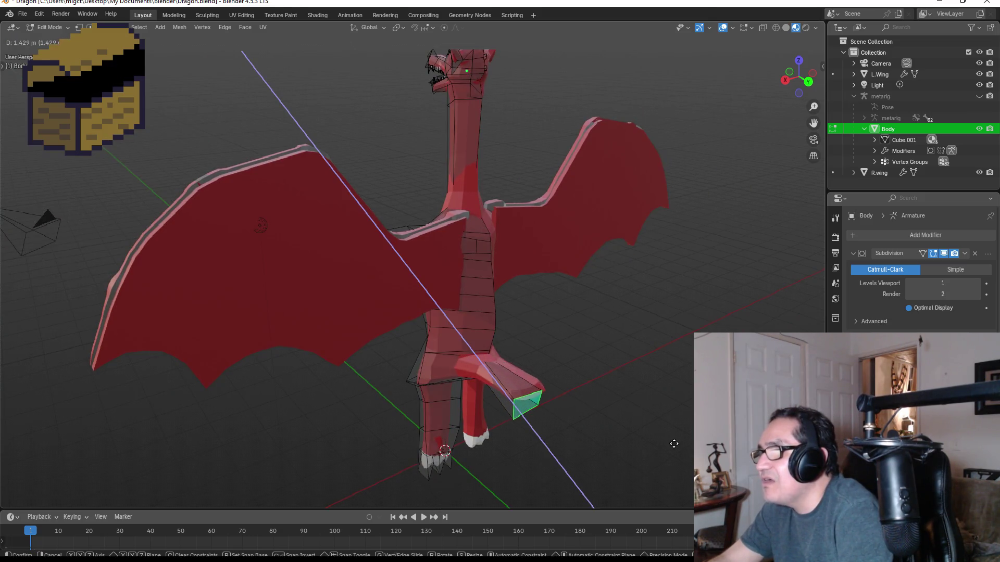
{"action": "left_click", "coordinate": [632, 417]}
{"action": "scroll", "coordinate": [594, 406], "scroll_direction": "up", "scroll_amount": 4}
{"action": "key", "text": "z"}
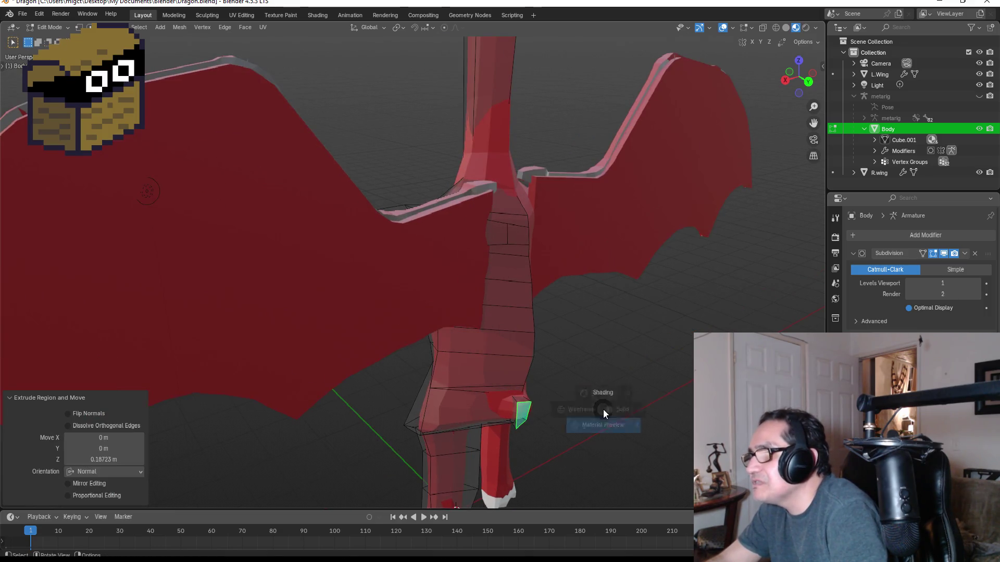
{"action": "left_click", "coordinate": [611, 407]}
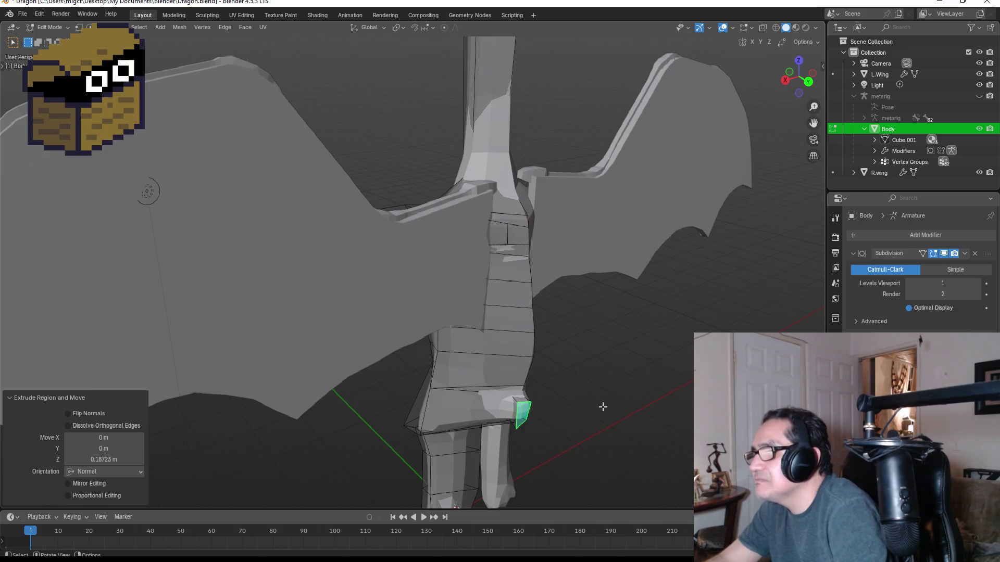
{"action": "key", "text": "s"}
{"action": "left_click", "coordinate": [575, 410]}
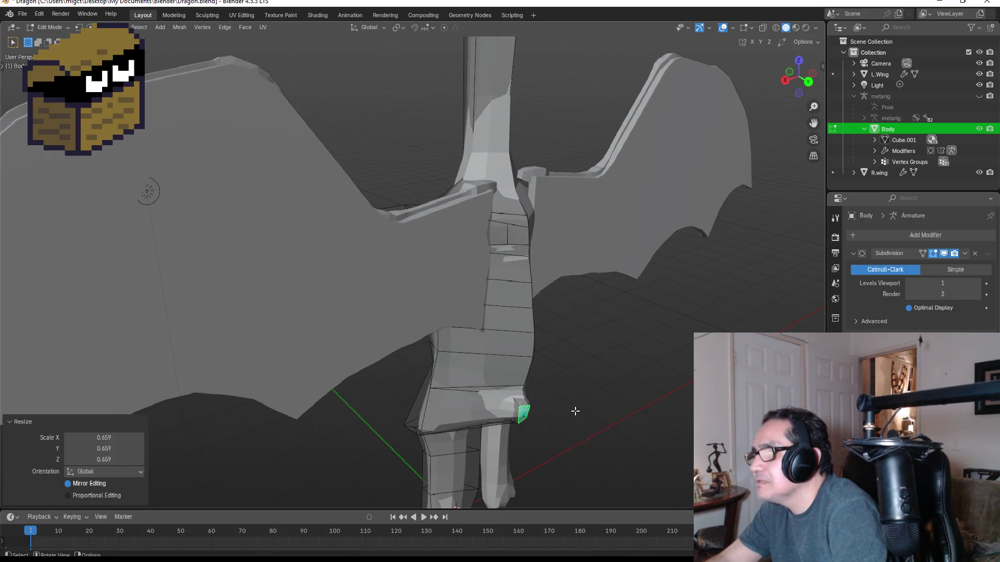
- Extrude a second limb segment and narrow its end face
{"action": "key", "text": "e"}
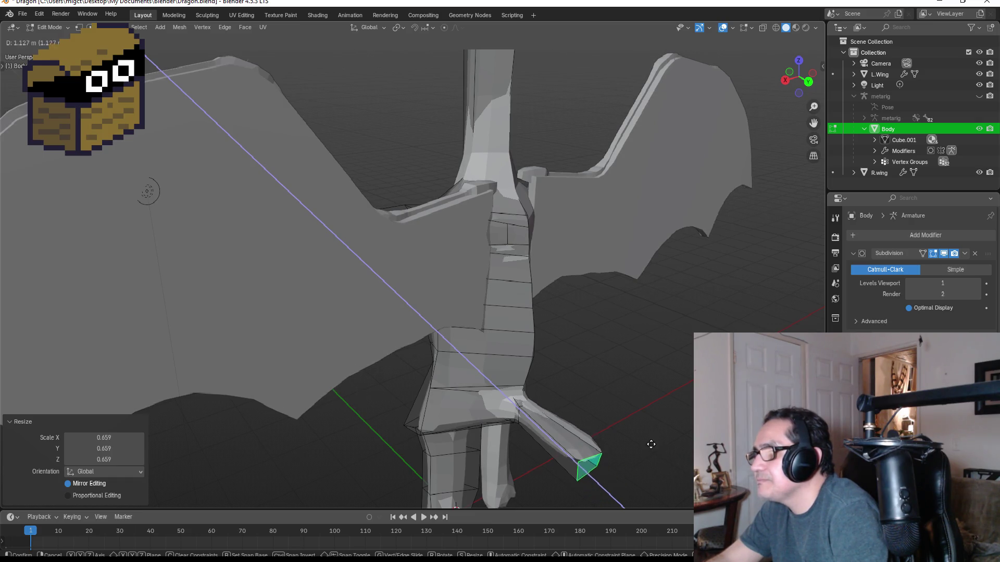
{"action": "left_click", "coordinate": [644, 442]}
{"action": "key", "text": "z"}
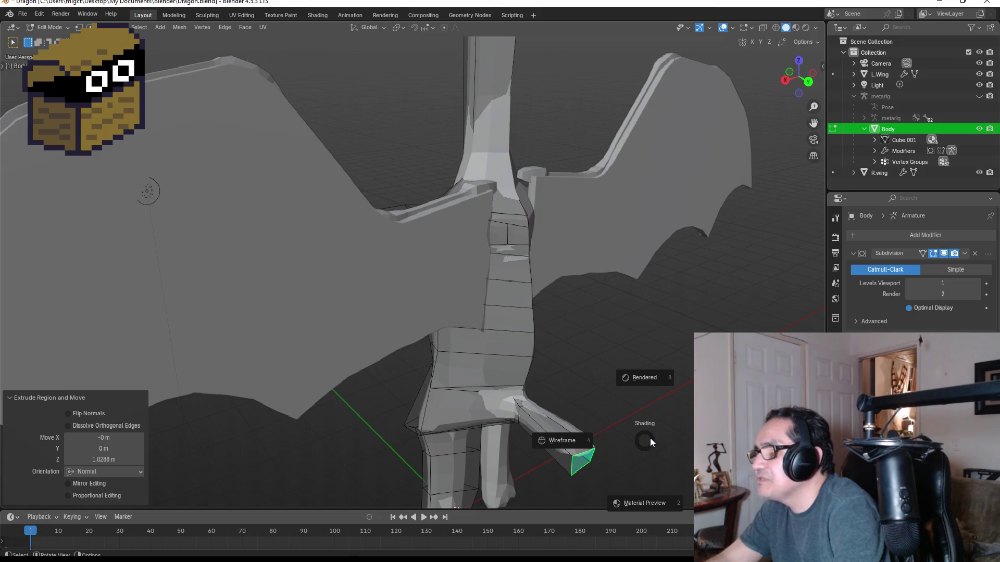
{"action": "key", "text": "Escape"}
{"action": "key", "text": "s"}
{"action": "left_click", "coordinate": [631, 441]}
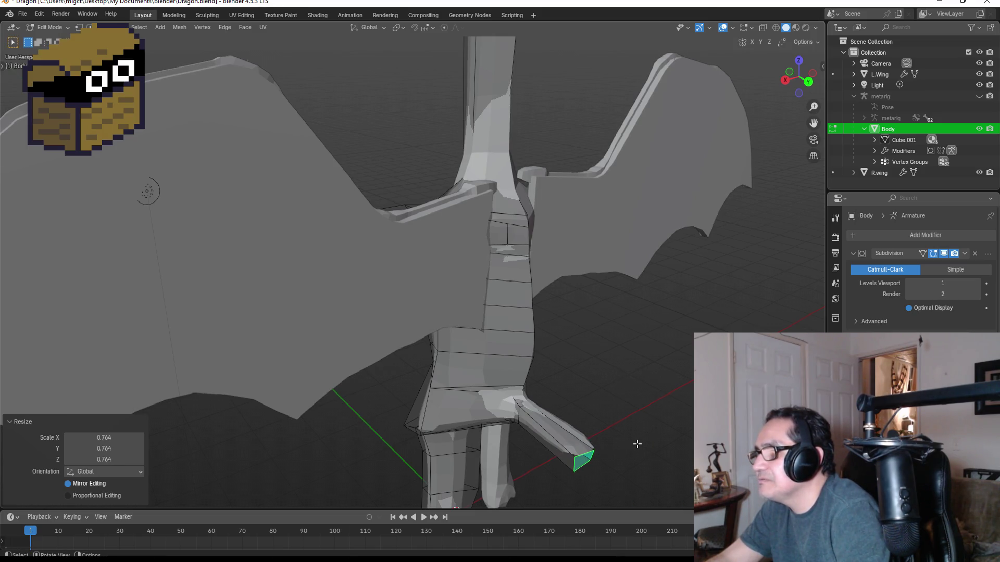
- Extrude a third segment, shrink the limb tip, and push it further out
{"action": "key", "text": "e"}
{"action": "left_click", "coordinate": [646, 443]}
{"action": "mouse_move", "coordinate": [646, 443]}
{"action": "middle_mouse_down"}
{"action": "mouse_move", "coordinate": [565, 438]}
{"action": "mouse_move", "coordinate": [526, 450]}
{"action": "middle_mouse_up"}
{"action": "scroll", "coordinate": [525, 450], "scroll_direction": "down", "scroll_amount": 5}
{"action": "key", "text": "s"}
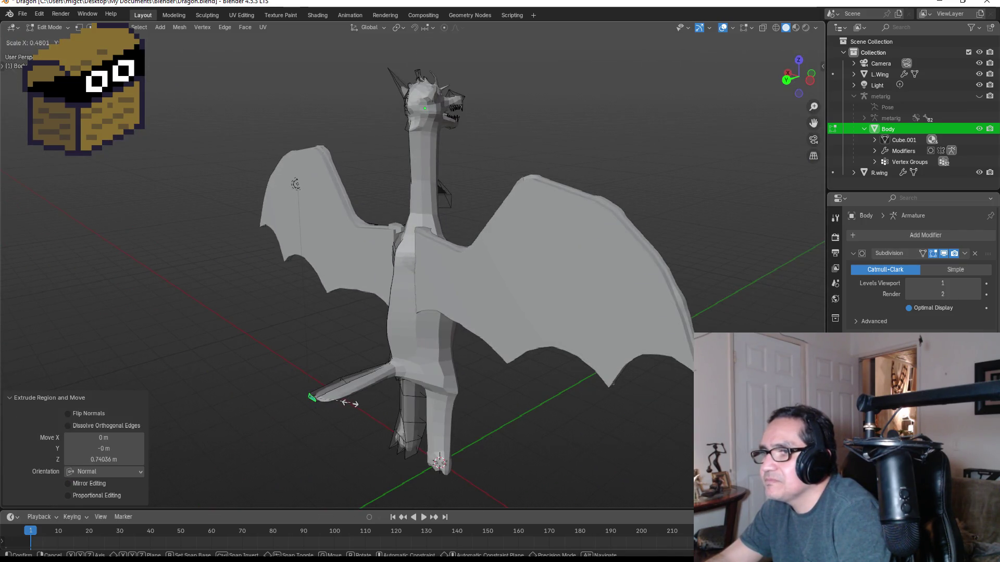
{"action": "left_click", "coordinate": [349, 402]}
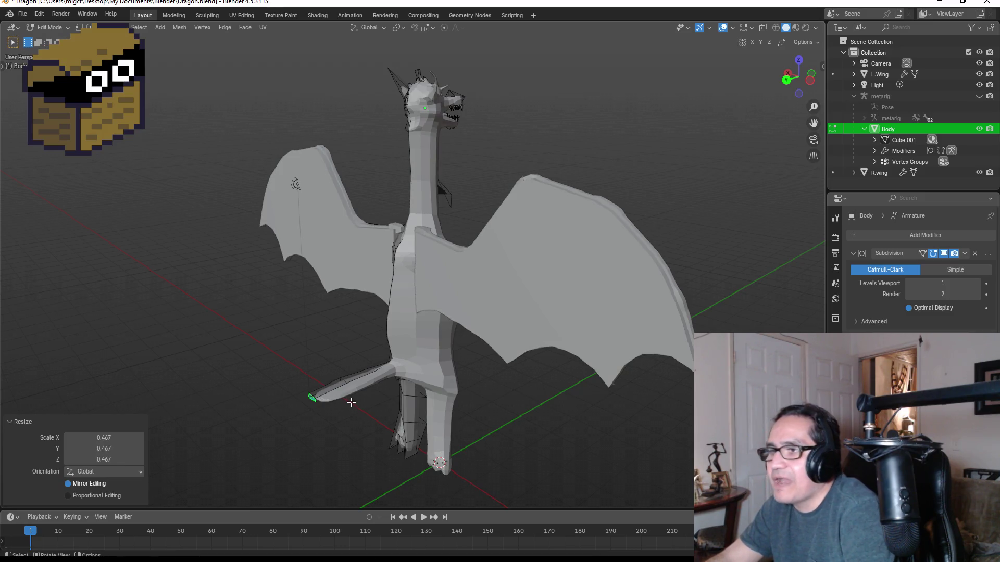
{"action": "key", "text": "g"}
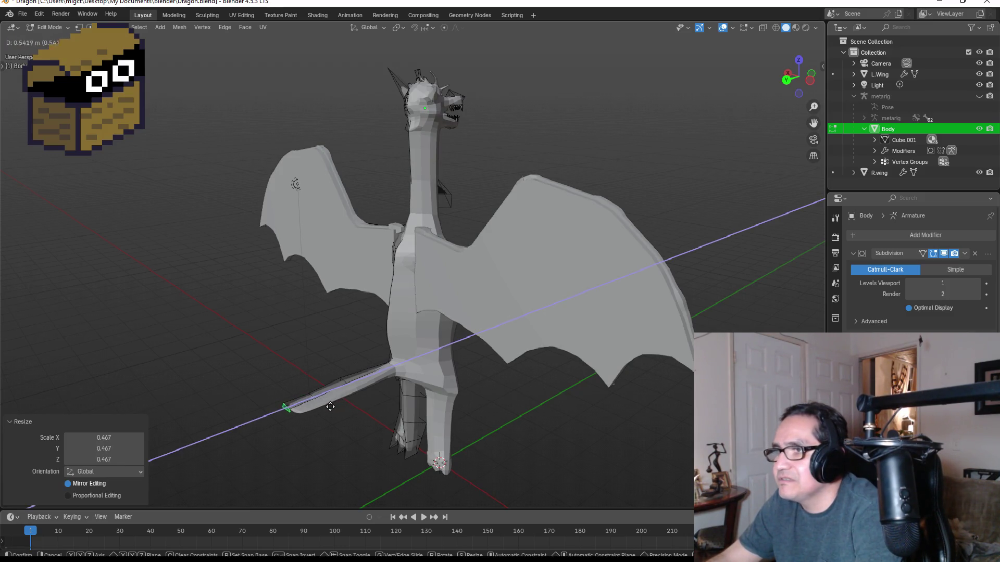
{"action": "left_click", "coordinate": [304, 410]}
- Switch to vertex select mode and enable Proportional Editing
{"action": "middle_click_drag", "start_coordinate": [348, 397], "coordinate": [553, 382]}
{"action": "key", "text": "KP_1"}
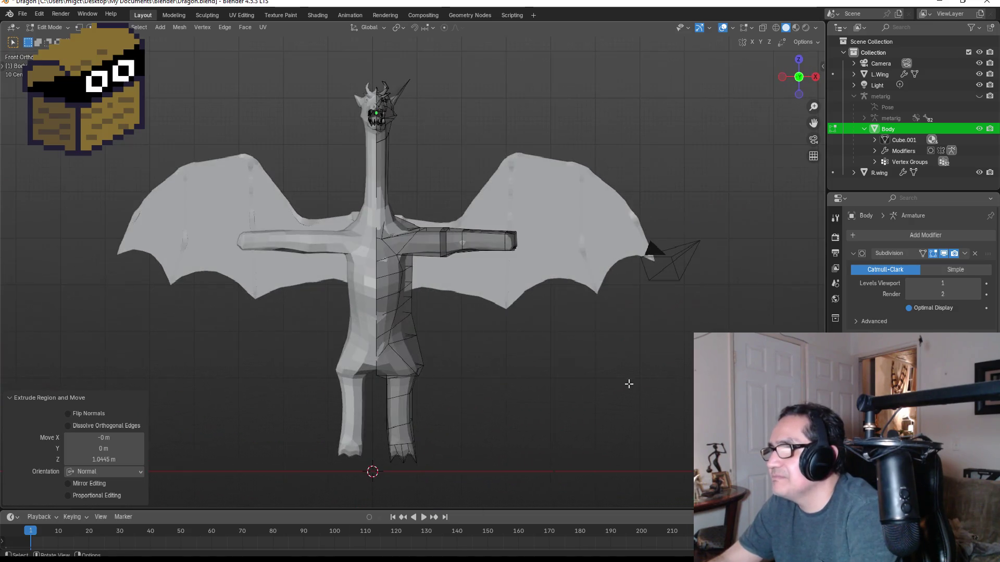
{"action": "key", "text": "KP_3"}
{"action": "scroll", "coordinate": [487, 141], "scroll_direction": "up", "scroll_amount": 4}
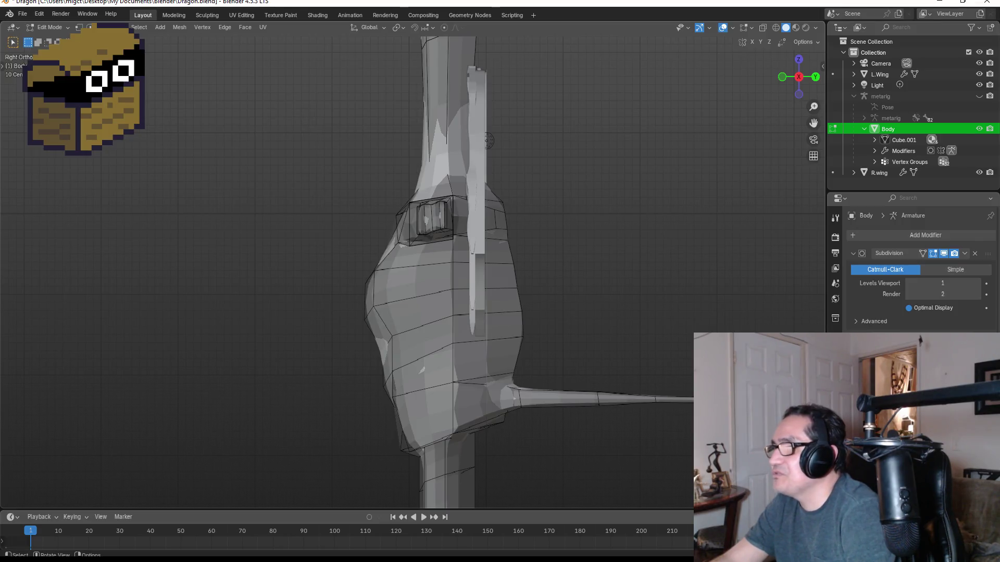
{"action": "middle_click_drag", "start_coordinate": [487, 141], "coordinate": [458, 334]}
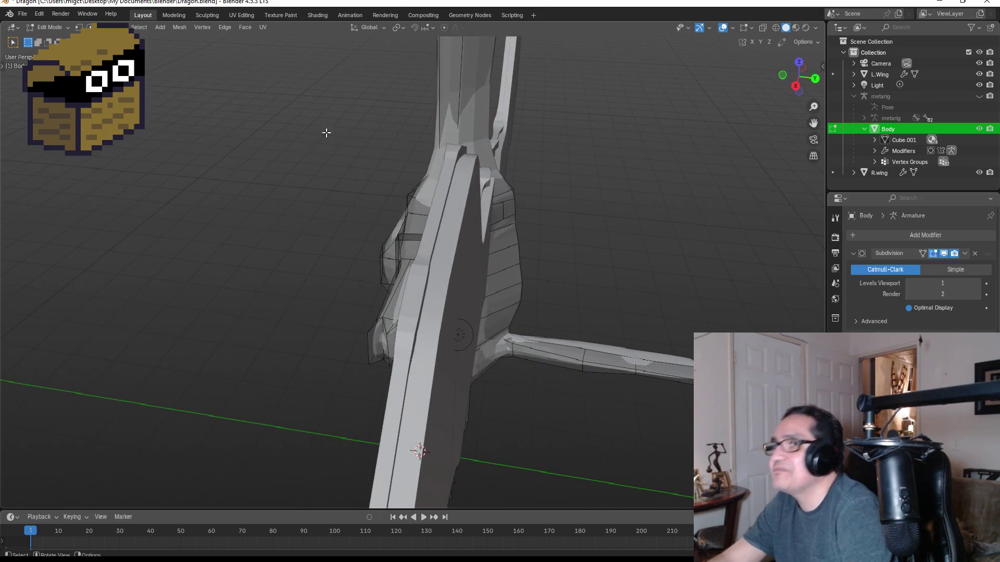
{"action": "key", "text": "1"}
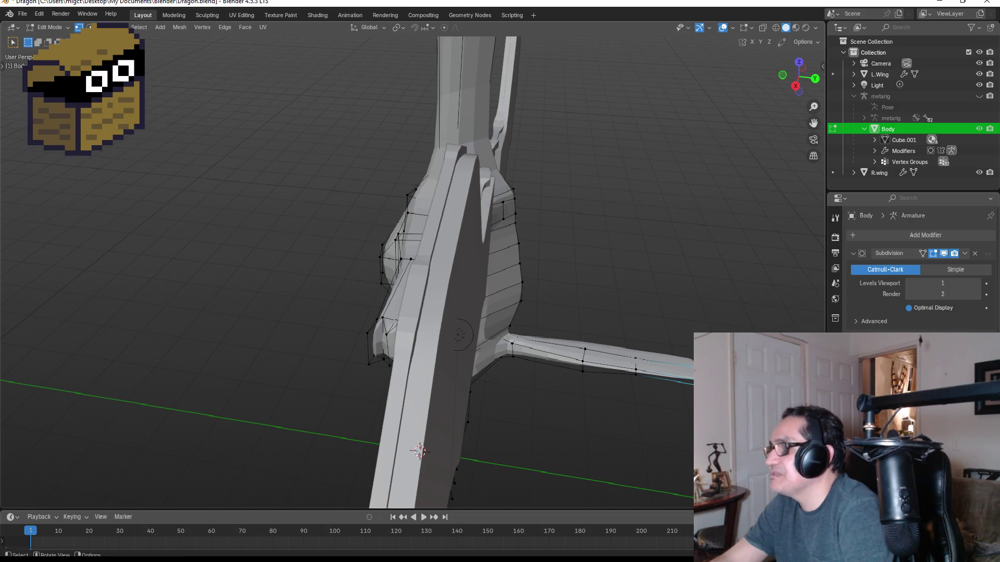
{"action": "left_click", "coordinate": [443, 27]}
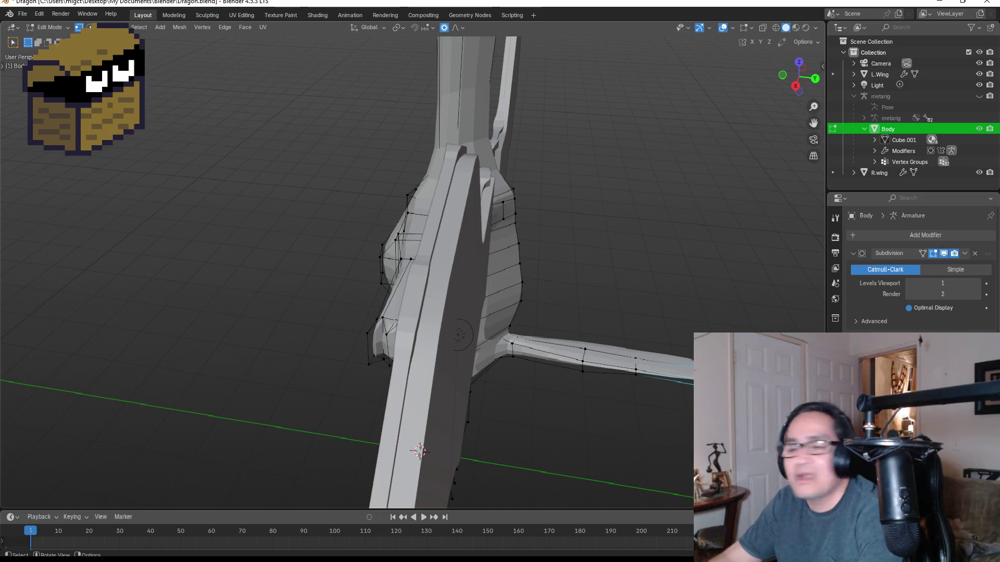
- Scale the limb tip by -0.346 with proportional size 0.424
{"action": "key", "text": "s"}
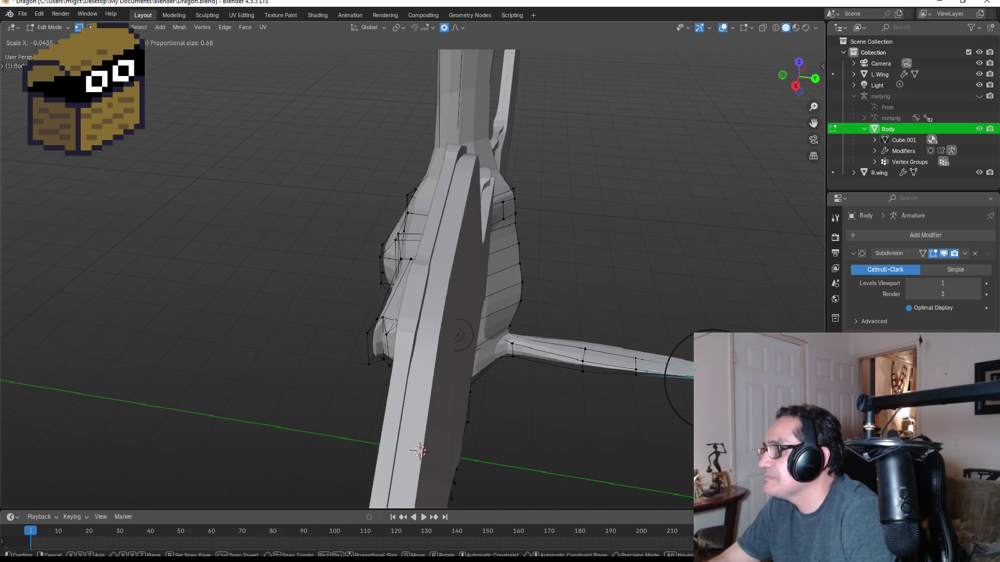
{"action": "scroll", "coordinate": [459, 335], "scroll_direction": "up", "scroll_amount": 1}
{"action": "scroll", "coordinate": [459, 335], "scroll_direction": "up", "scroll_amount": 2}
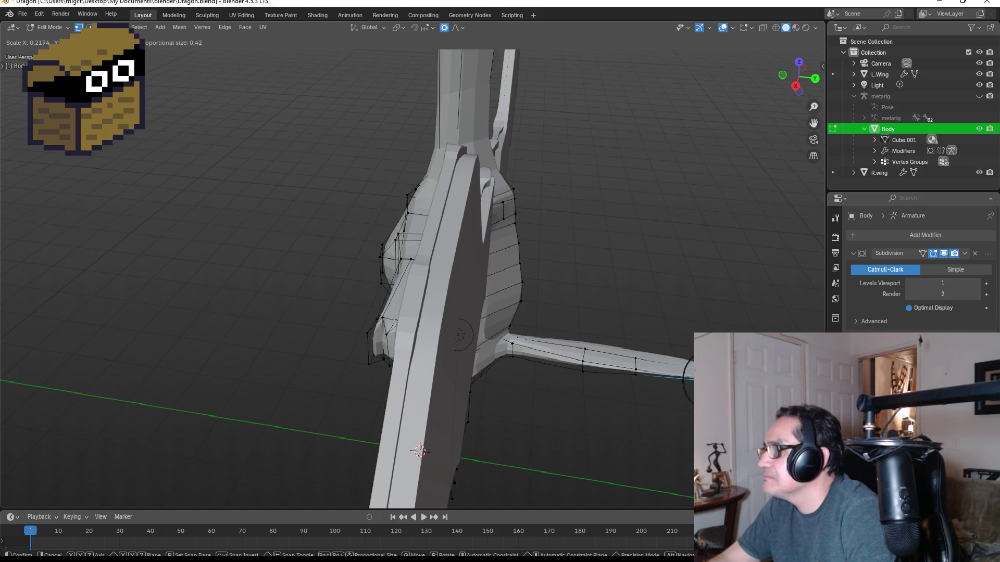
{"action": "left_click", "coordinate": [460, 335]}
{"action": "key", "text": "KP_1"}
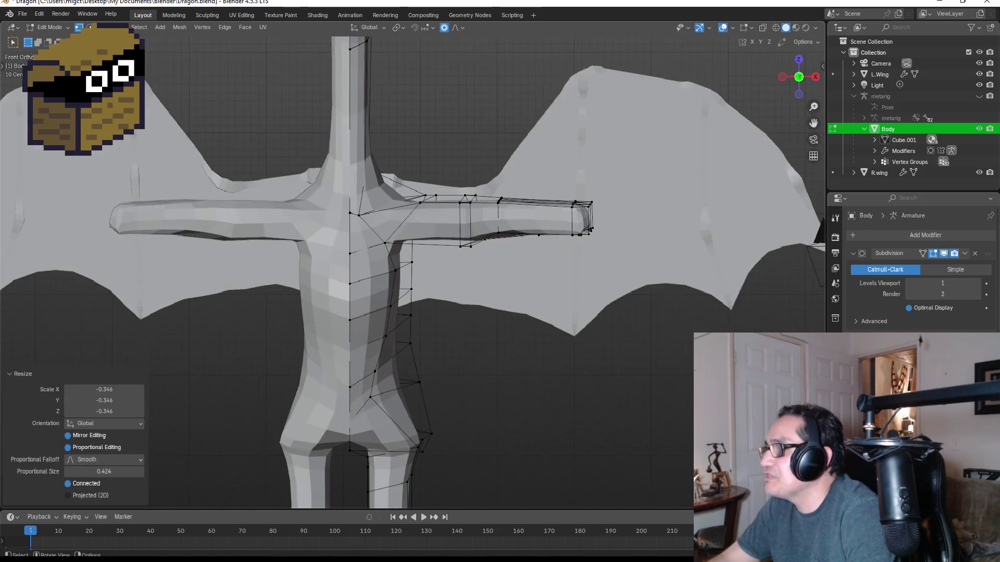
- Proportionally scale the arm tip to sharpen it
{"action": "key", "text": "KP_3"}
{"action": "middle_click_drag", "start_coordinate": [771, 300], "coordinate": [583, 286]}
{"action": "scroll", "coordinate": [583, 285], "scroll_direction": "down", "scroll_amount": 3}
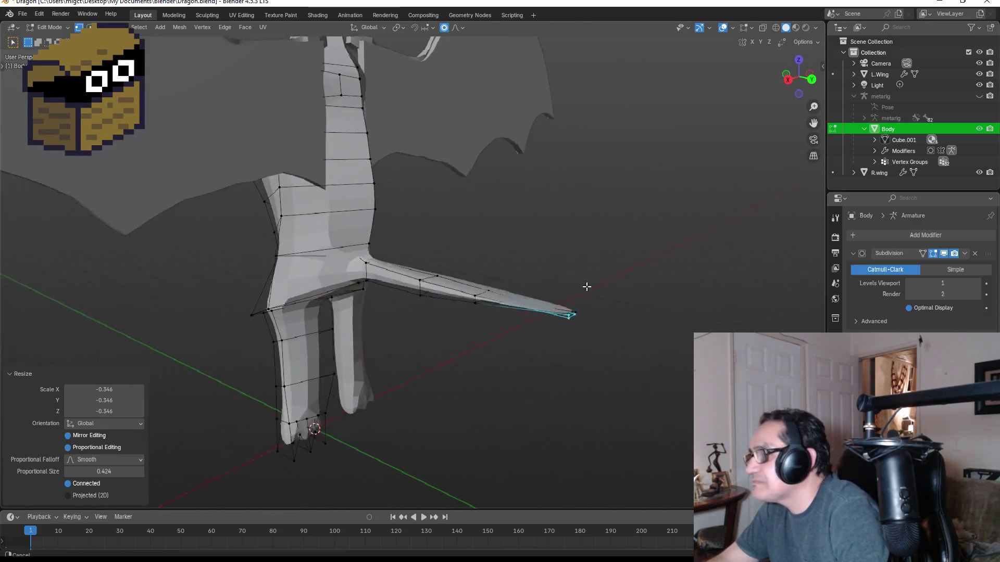
{"action": "scroll", "coordinate": [545, 285], "scroll_direction": "up", "scroll_amount": 2}
{"action": "scroll", "coordinate": [546, 285], "scroll_direction": "up", "scroll_amount": 3}
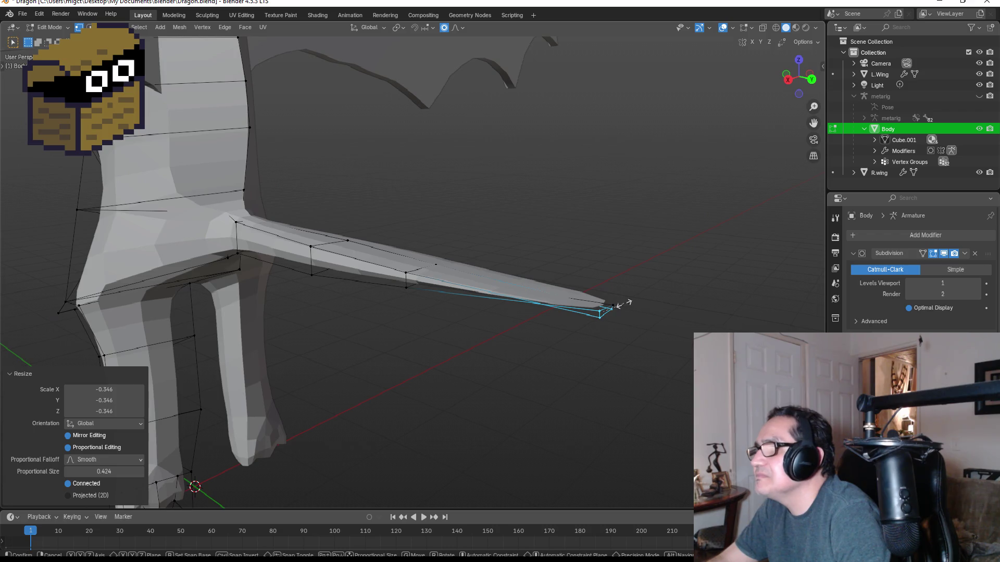
{"action": "key", "text": "s"}
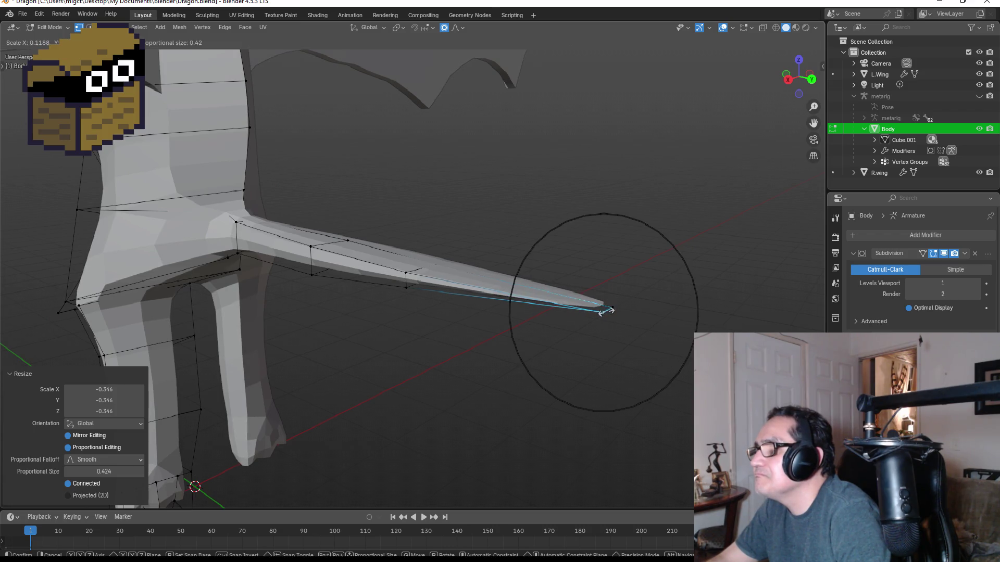
{"action": "left_click", "coordinate": [594, 312]}
- Select the vertices near the arm tip and scale them thinner
{"action": "mouse_move", "coordinate": [555, 312]}
{"action": "middle_mouse_down"}
{"action": "mouse_move", "coordinate": [527, 270]}
{"action": "mouse_move", "coordinate": [507, 311]}
{"action": "middle_mouse_up"}
{"action": "left_click_drag", "start_coordinate": [505, 346], "coordinate": [571, 372]}
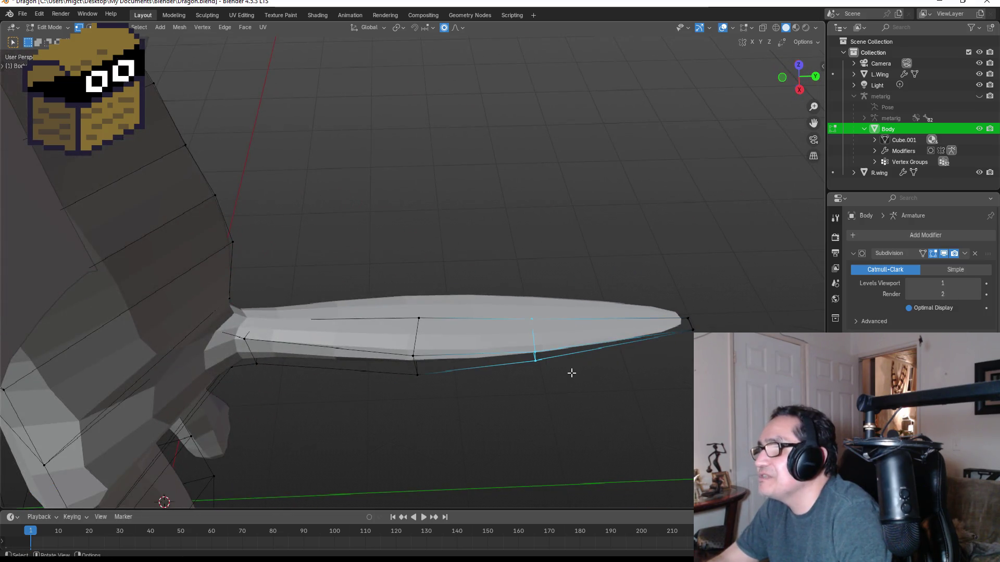
{"action": "mouse_move", "coordinate": [564, 369]}
{"action": "middle_mouse_down"}
{"action": "mouse_move", "coordinate": [534, 276]}
{"action": "mouse_move", "coordinate": [471, 219]}
{"action": "middle_mouse_up"}
{"action": "left_click_drag", "start_coordinate": [474, 174], "coordinate": [485, 184]}
{"action": "mouse_move", "coordinate": [484, 183]}
{"action": "middle_mouse_down"}
{"action": "mouse_move", "coordinate": [529, 226]}
{"action": "mouse_move", "coordinate": [544, 306]}
{"action": "middle_mouse_up"}
{"action": "key", "text": "s"}
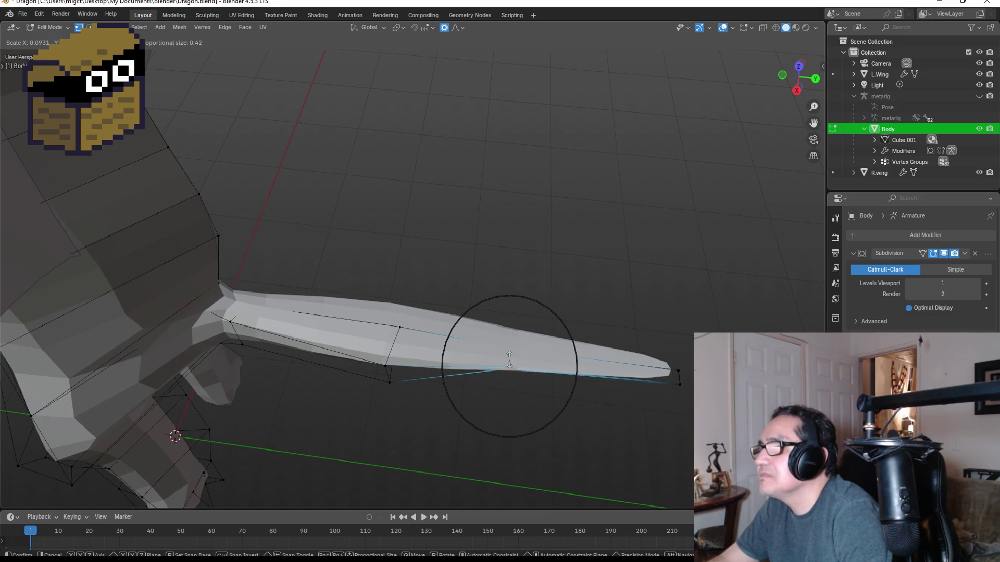
{"action": "left_click", "coordinate": [509, 359]}
- Select the limb's lower edge vertices and scale them proportionally
{"action": "left_click_drag", "start_coordinate": [348, 357], "coordinate": [424, 407]}
{"action": "mouse_move", "coordinate": [420, 389]}
{"action": "middle_mouse_down"}
{"action": "mouse_move", "coordinate": [413, 309]}
{"action": "mouse_move", "coordinate": [362, 242]}
{"action": "middle_mouse_up"}
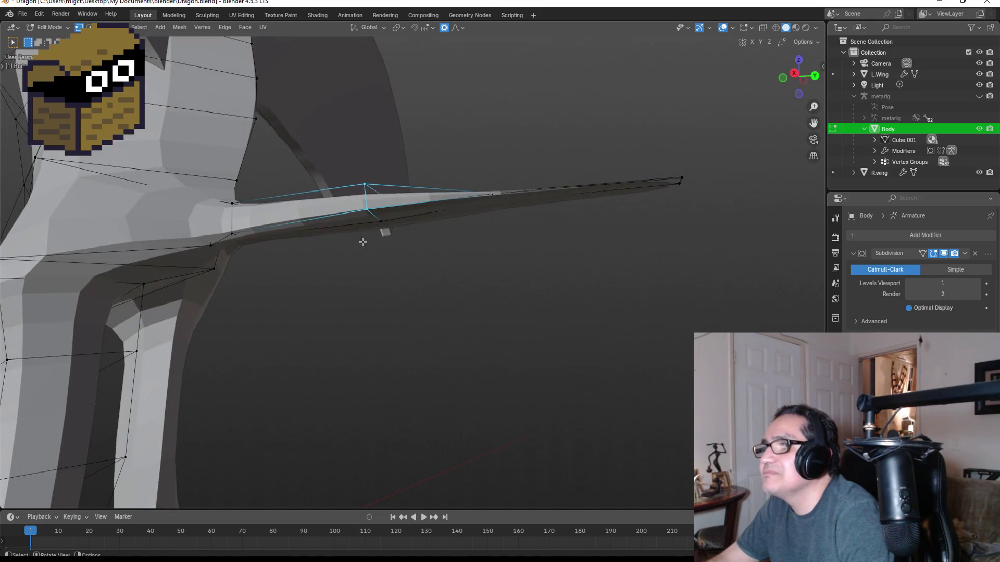
{"action": "mouse_move", "coordinate": [384, 160]}
{"action": "middle_mouse_down"}
{"action": "mouse_move", "coordinate": [411, 244]}
{"action": "mouse_move", "coordinate": [329, 205]}
{"action": "mouse_move", "coordinate": [436, 289]}
{"action": "mouse_move", "coordinate": [393, 337]}
{"action": "middle_mouse_up"}
{"action": "key", "text": "s"}
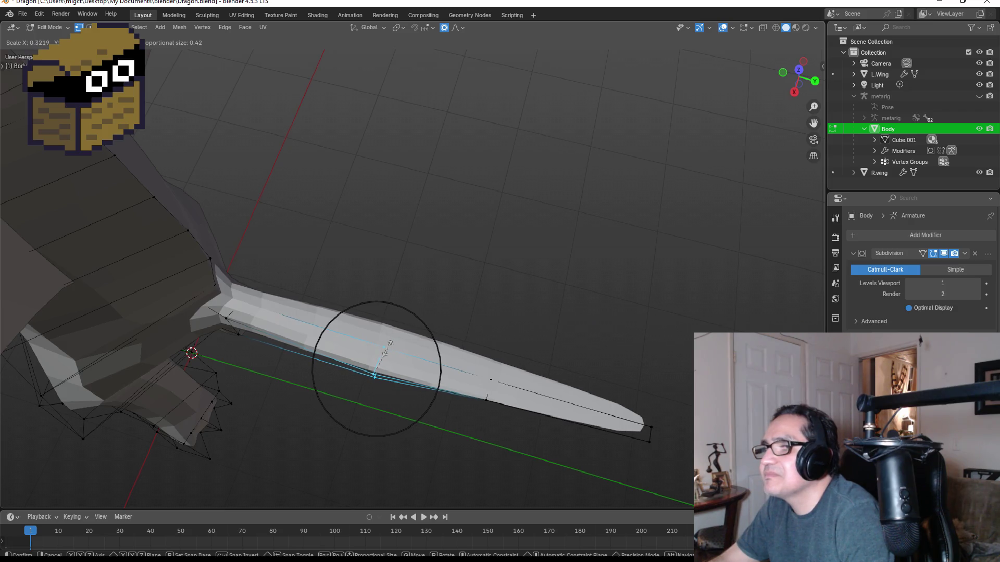
{"action": "left_click", "coordinate": [388, 347]}
- Scale an edge loop partway along the limb by 7.714 on the Z axis
{"action": "mouse_move", "coordinate": [388, 346]}
{"action": "middle_mouse_down"}
{"action": "mouse_move", "coordinate": [471, 290]}
{"action": "mouse_move", "coordinate": [445, 228]}
{"action": "mouse_move", "coordinate": [436, 234]}
{"action": "mouse_move", "coordinate": [509, 246]}
{"action": "mouse_move", "coordinate": [551, 301]}
{"action": "mouse_move", "coordinate": [529, 299]}
{"action": "middle_mouse_up"}
{"action": "left_click", "coordinate": [532, 298]}
{"action": "key", "text": "s"}
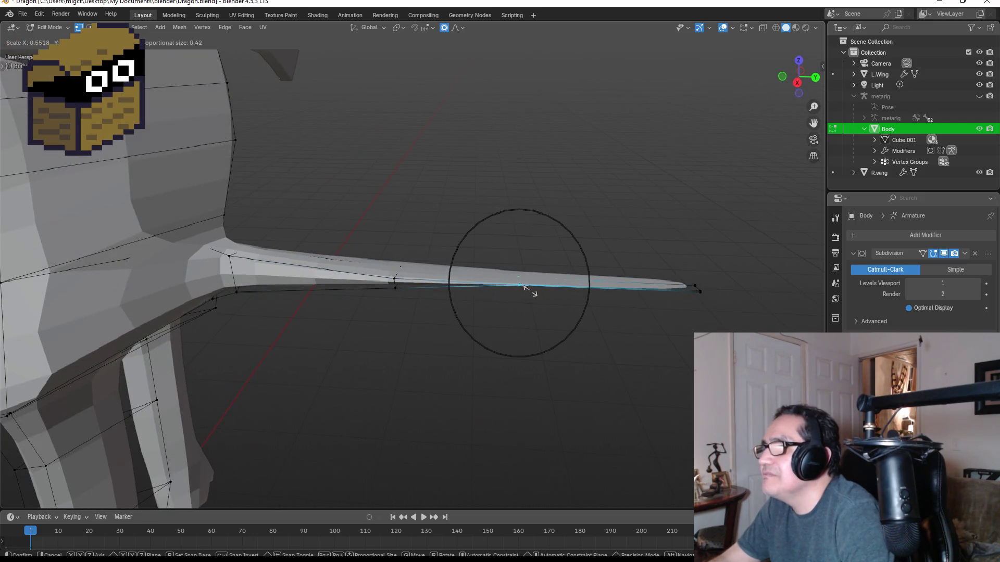
{"action": "key", "text": "x"}
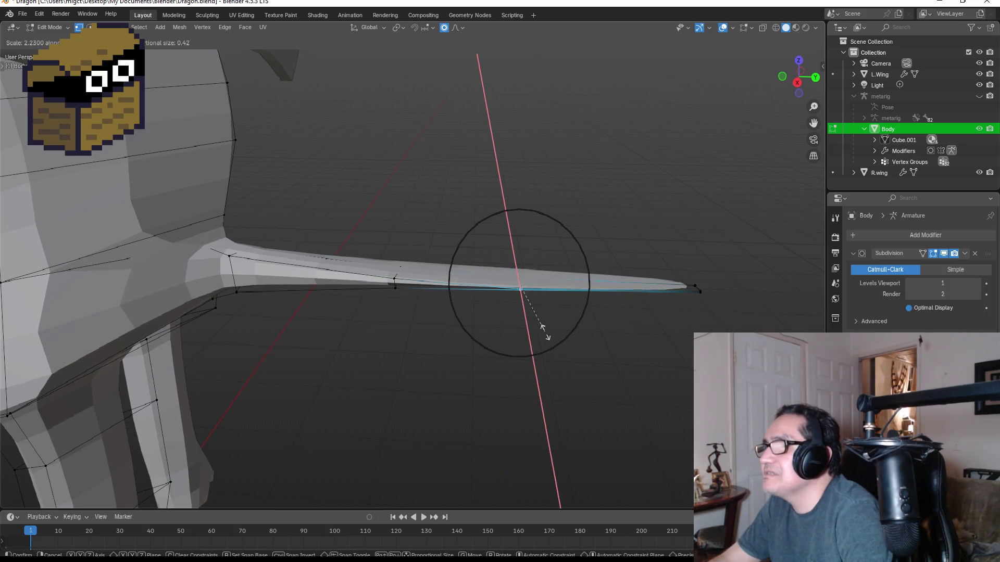
{"action": "key", "text": "z"}
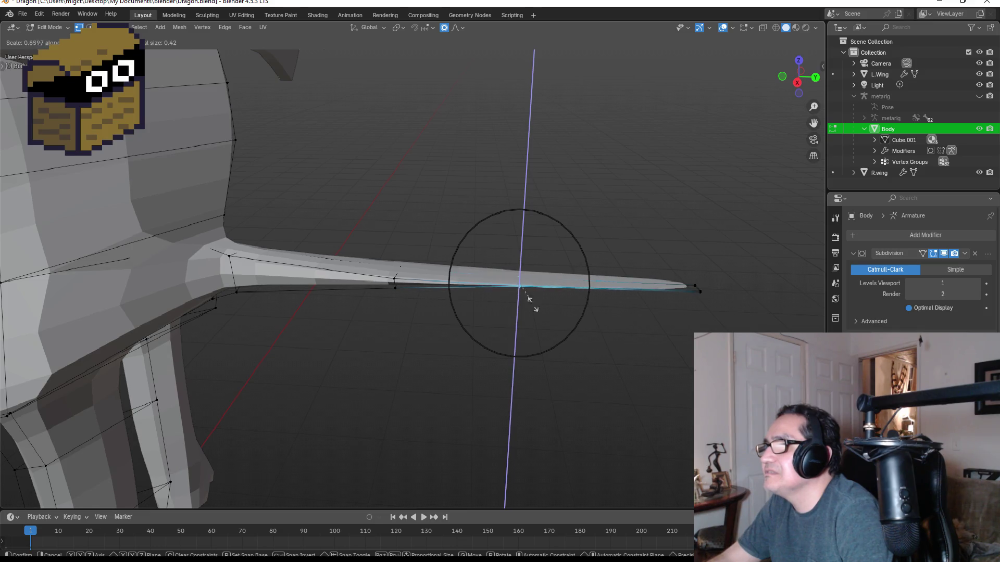
{"action": "left_click", "coordinate": [578, 467]}
- Undo the flattening Z-axis scale and return to the front orthographic view
{"action": "mouse_move", "coordinate": [645, 348]}
{"action": "middle_mouse_down"}
{"action": "mouse_move", "coordinate": [656, 401]}
{"action": "mouse_move", "coordinate": [660, 368]}
{"action": "mouse_move", "coordinate": [684, 359]}
{"action": "middle_mouse_up"}
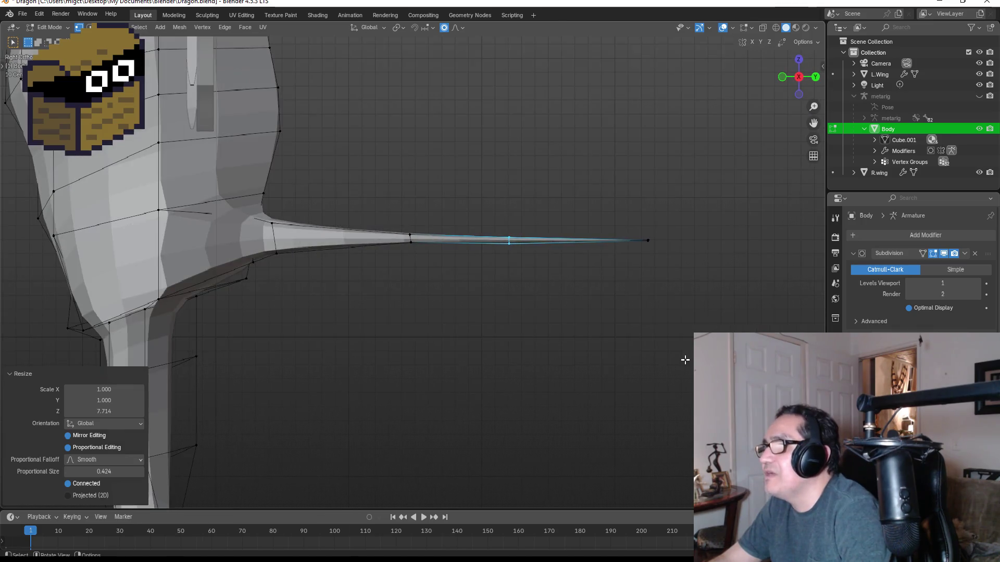
{"action": "middle_click_drag", "start_coordinate": [602, 166], "coordinate": [596, 216]}
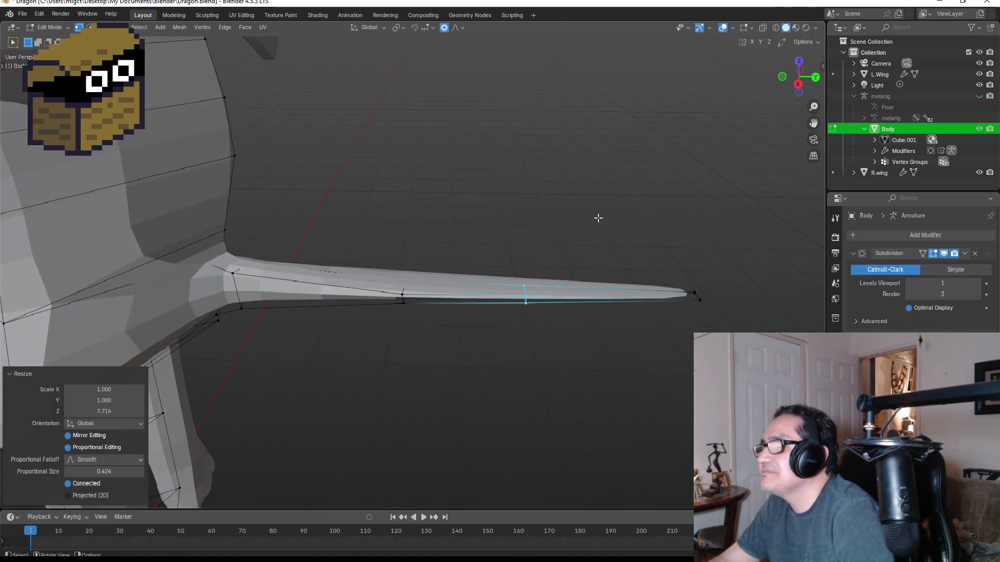
{"action": "key", "text": "ctrl+z"}
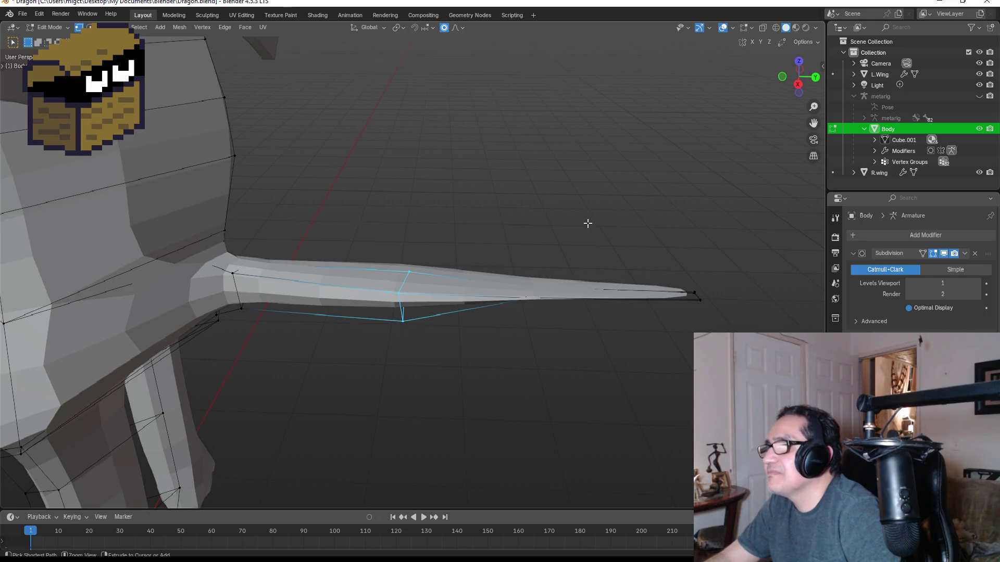
{"action": "key", "text": "ctrl+z"}
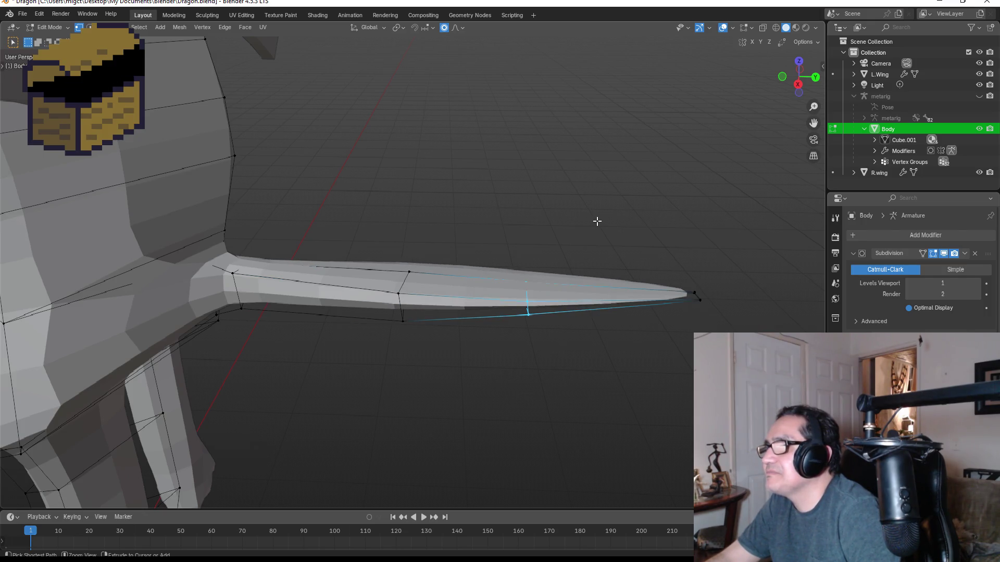
{"action": "mouse_move", "coordinate": [644, 235]}
{"action": "middle_mouse_down"}
{"action": "mouse_move", "coordinate": [644, 203]}
{"action": "mouse_move", "coordinate": [610, 207]}
{"action": "mouse_move", "coordinate": [601, 323]}
{"action": "middle_mouse_up"}
{"action": "key", "text": "KP_1"}
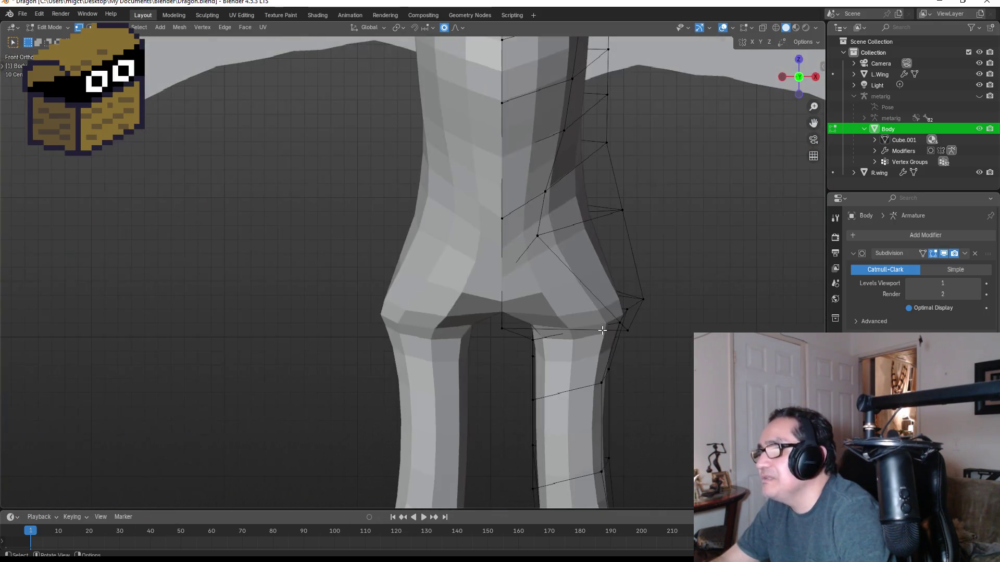
- Switch to Top view and narrow the selected limb vertices along the X axis
{"action": "left_click", "coordinate": [718, 166]}
{"action": "key", "text": "grave"}
{"action": "left_click", "coordinate": [603, 127]}
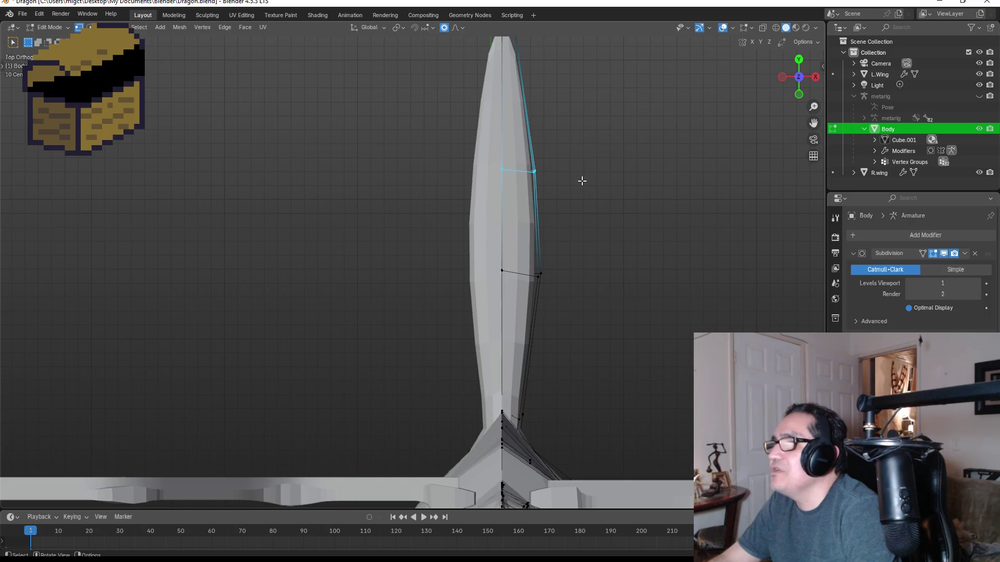
{"action": "key", "text": "s"}
{"action": "key", "text": "y"}
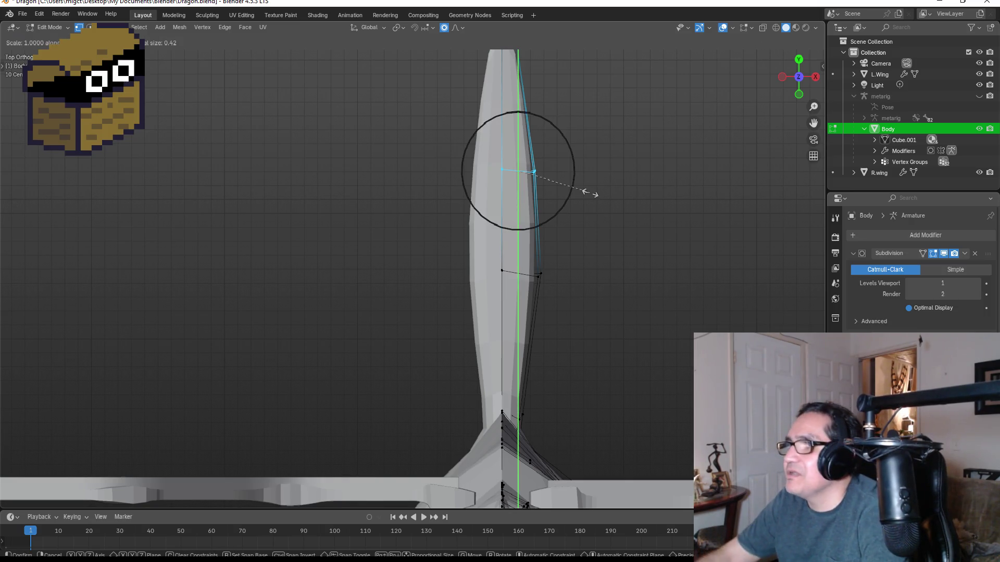
{"action": "key", "text": "x"}
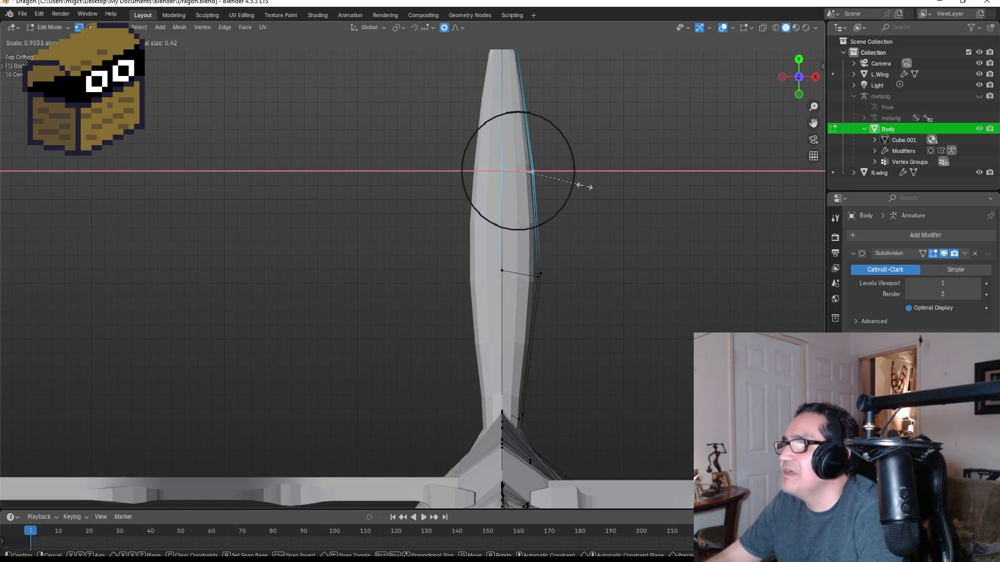
{"action": "left_click", "coordinate": [537, 170]}
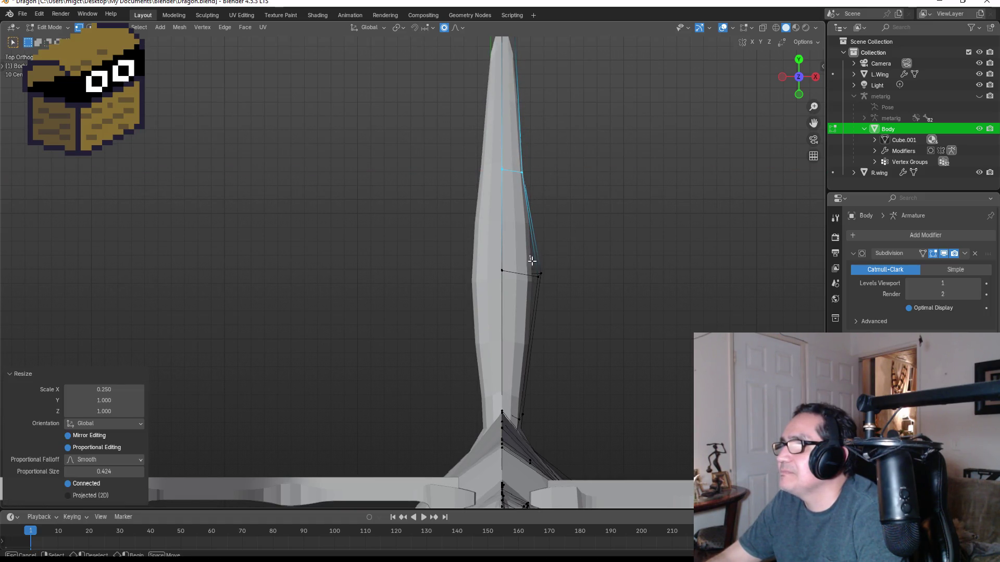
- Scale a vertex lower down the limb to 0.429 along X
{"action": "left_click", "coordinate": [543, 274]}
{"action": "key", "text": "s"}
{"action": "key", "text": "x"}
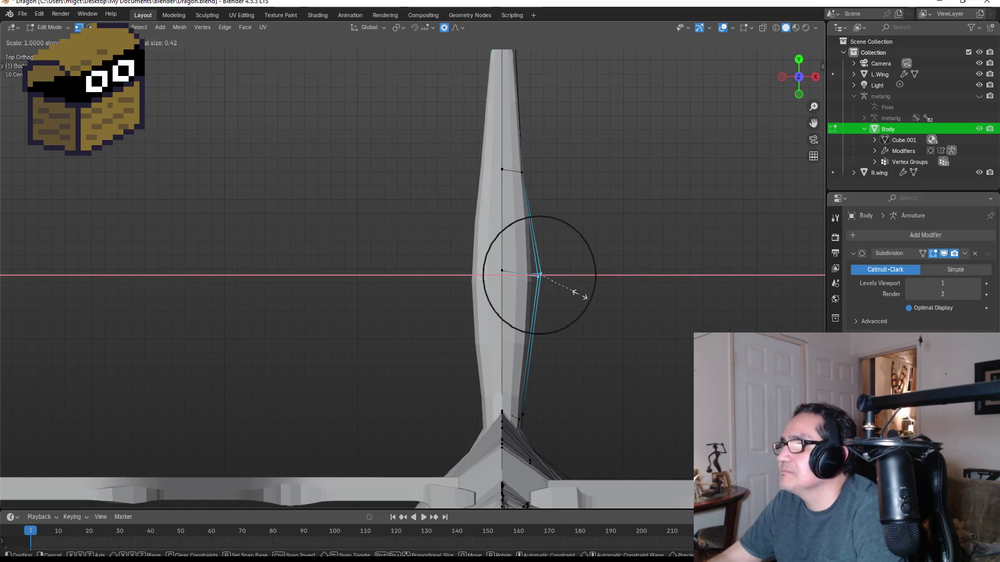
{"action": "left_click", "coordinate": [557, 280]}
- Select the vertices at the limb tip and frame them in Top view
{"action": "mouse_move", "coordinate": [658, 220]}
{"action": "middle_mouse_down"}
{"action": "mouse_move", "coordinate": [596, 167]}
{"action": "mouse_move", "coordinate": [558, 161]}
{"action": "mouse_move", "coordinate": [499, 129]}
{"action": "mouse_move", "coordinate": [609, 264]}
{"action": "middle_mouse_up"}
{"action": "left_click_drag", "start_coordinate": [569, 384], "coordinate": [626, 430]}
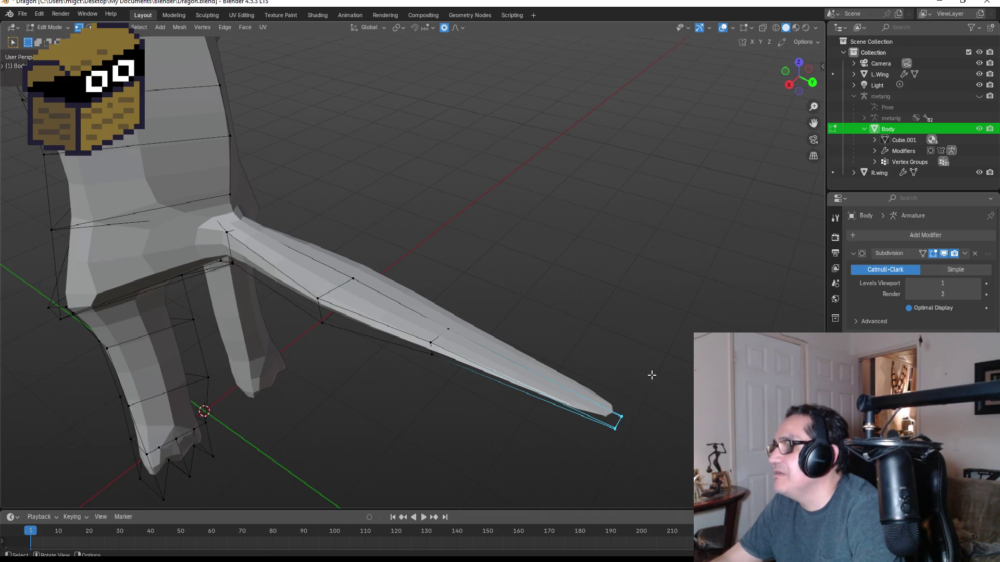
{"action": "middle_click_drag", "start_coordinate": [598, 312], "coordinate": [621, 295]}
{"action": "mouse_move", "coordinate": [634, 185]}
{"action": "middle_mouse_down"}
{"action": "mouse_move", "coordinate": [653, 162]}
{"action": "mouse_move", "coordinate": [660, 260]}
{"action": "mouse_move", "coordinate": [699, 163]}
{"action": "middle_mouse_up"}
{"action": "left_click", "coordinate": [789, 64]}
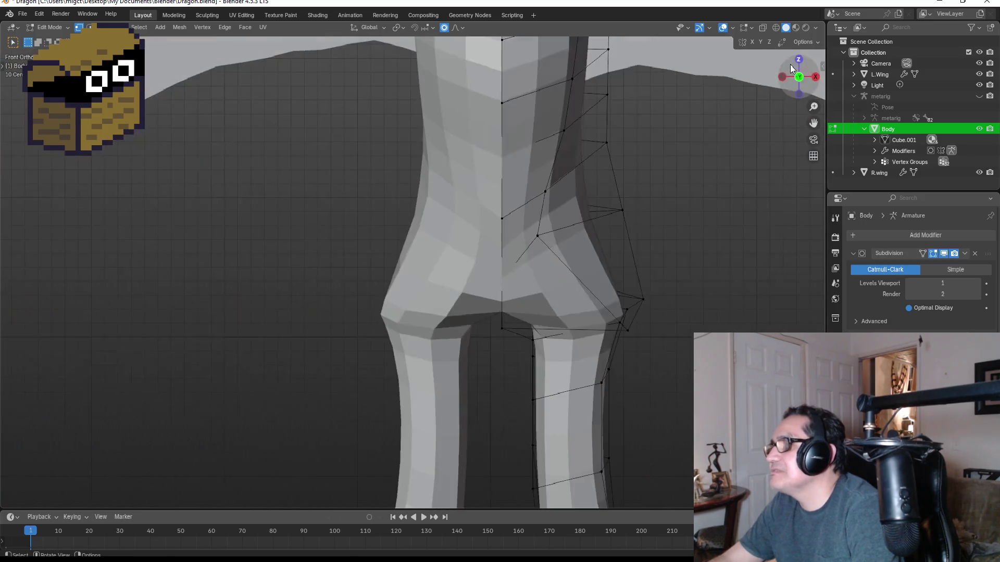
{"action": "left_click", "coordinate": [800, 59]}
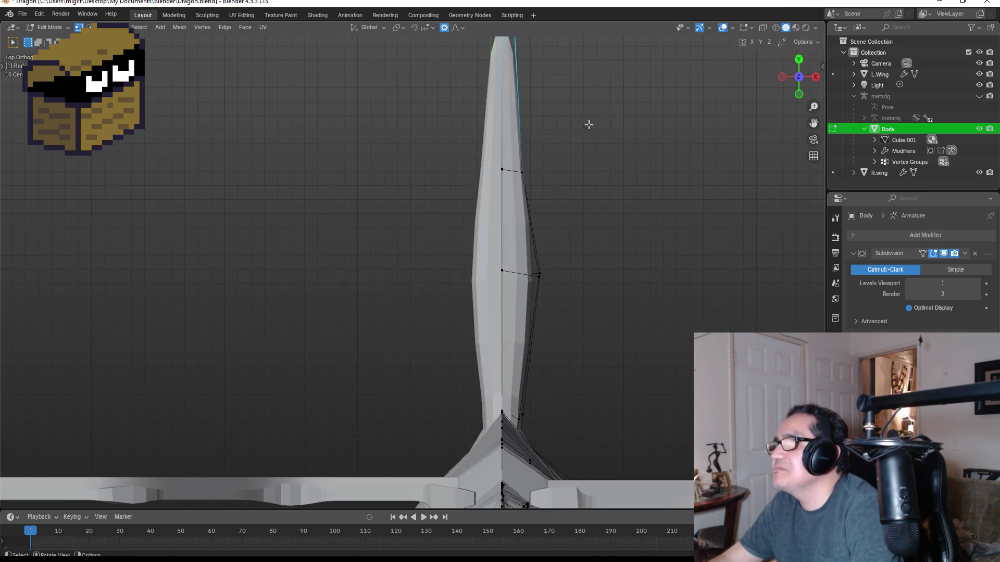
{"action": "middle_click_drag", "start_coordinate": [588, 124], "coordinate": [558, 269], "text": "shift"}
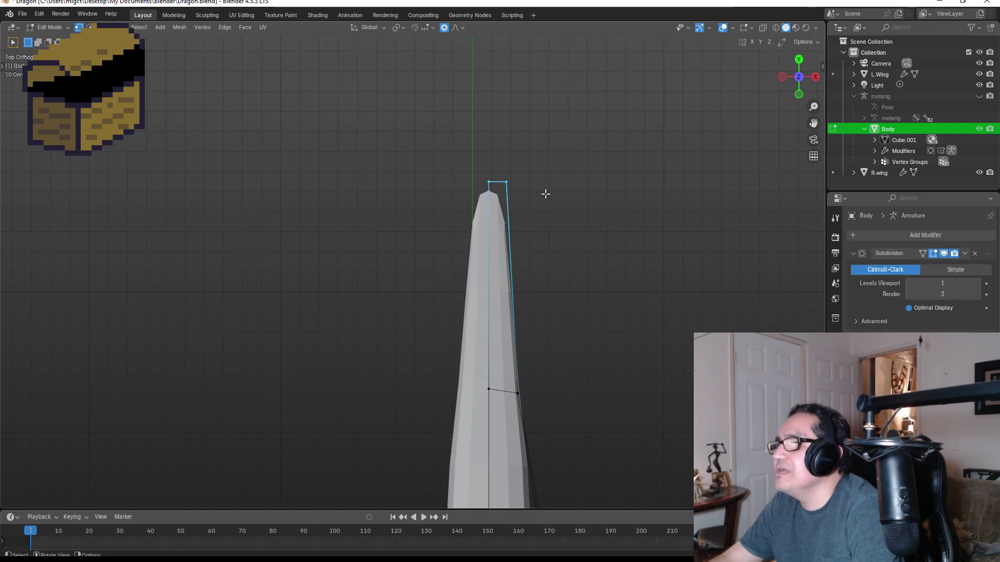
- Pinch the limb tip to a point with a -0.095 X scale, then return to Object Mode
{"action": "key", "text": "s"}
{"action": "key", "text": "x"}
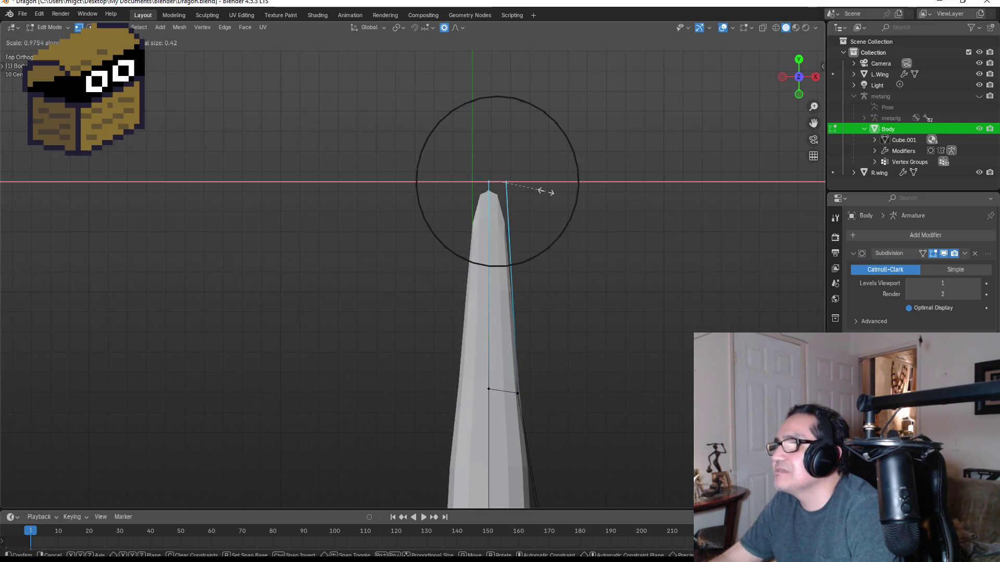
{"action": "left_click", "coordinate": [492, 177]}
{"action": "mouse_move", "coordinate": [605, 264]}
{"action": "middle_mouse_down"}
{"action": "mouse_move", "coordinate": [510, 189]}
{"action": "mouse_move", "coordinate": [462, 177]}
{"action": "mouse_move", "coordinate": [672, 219]}
{"action": "mouse_move", "coordinate": [573, 248]}
{"action": "middle_mouse_up"}
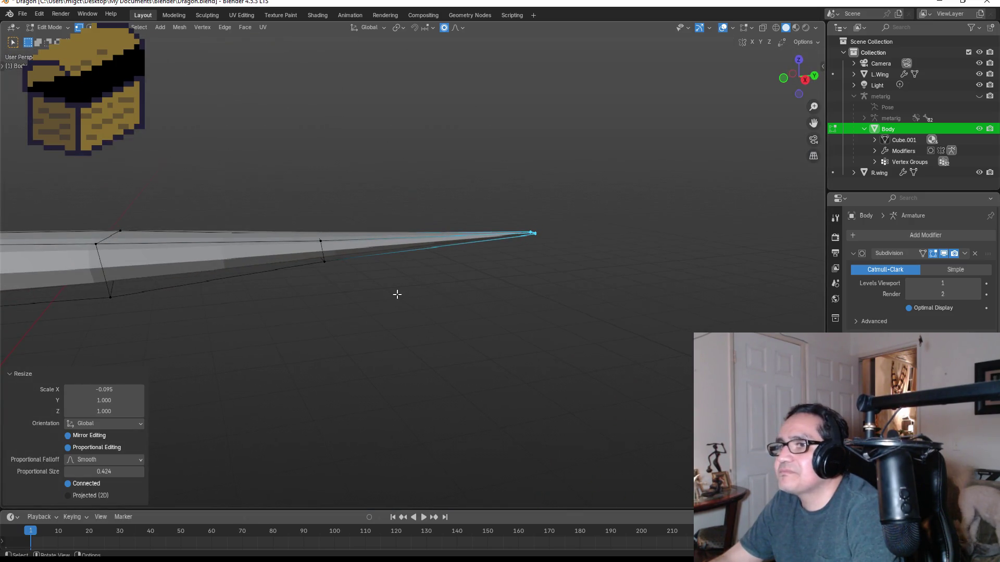
{"action": "key", "text": "Tab"}
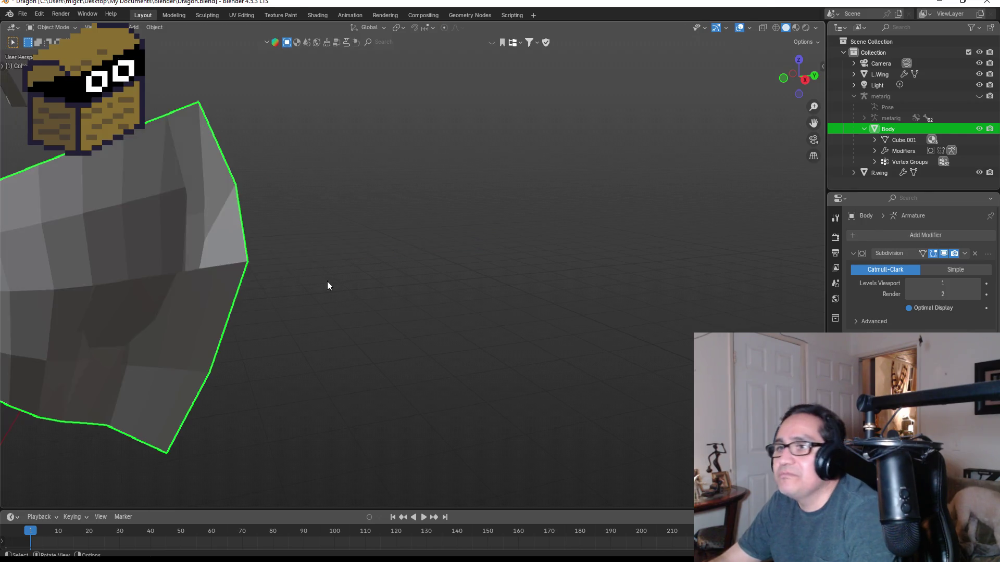
- Zoom out to view the whole dragon with its pointed limb, toggling Edit Mode on and off
{"action": "scroll", "coordinate": [323, 286], "scroll_direction": "down", "scroll_amount": 4}
{"action": "mouse_move", "coordinate": [316, 289]}
{"action": "middle_mouse_down"}
{"action": "mouse_move", "coordinate": [317, 276]}
{"action": "mouse_move", "coordinate": [306, 281]}
{"action": "mouse_move", "coordinate": [316, 275]}
{"action": "middle_mouse_up"}
{"action": "key", "text": "Tab"}
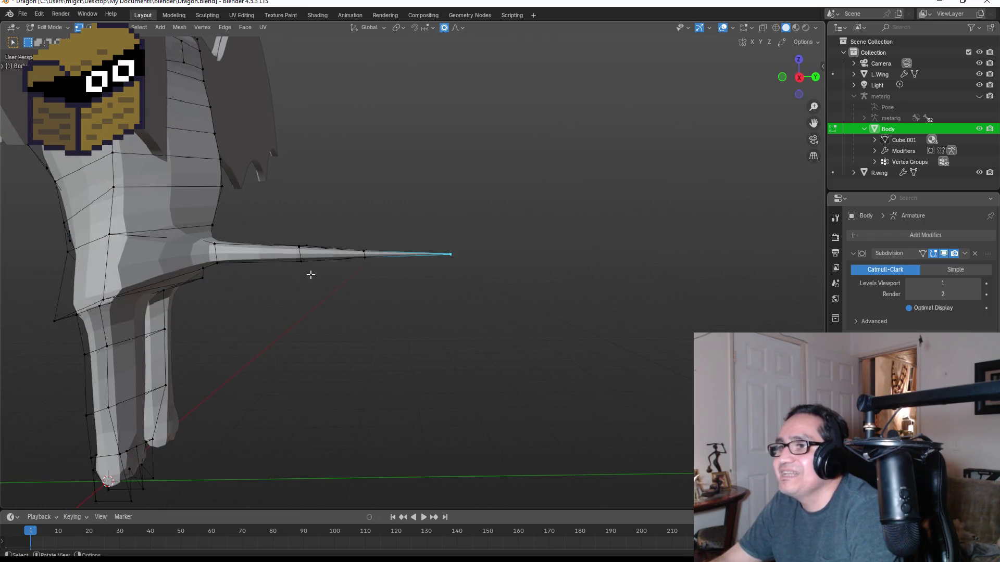
{"action": "key", "text": "Tab"}
{"action": "scroll", "coordinate": [311, 275], "scroll_direction": "down", "scroll_amount": 5}
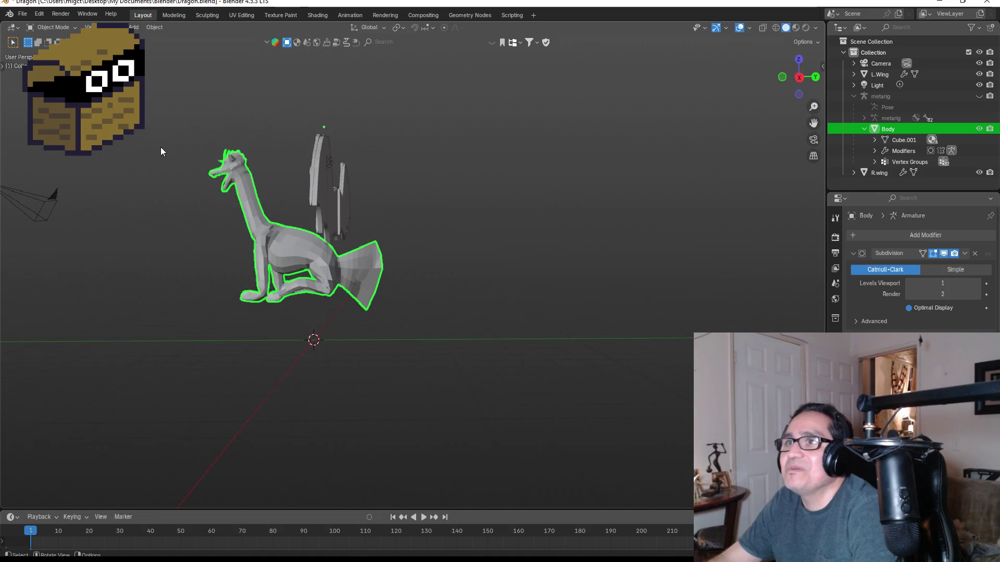
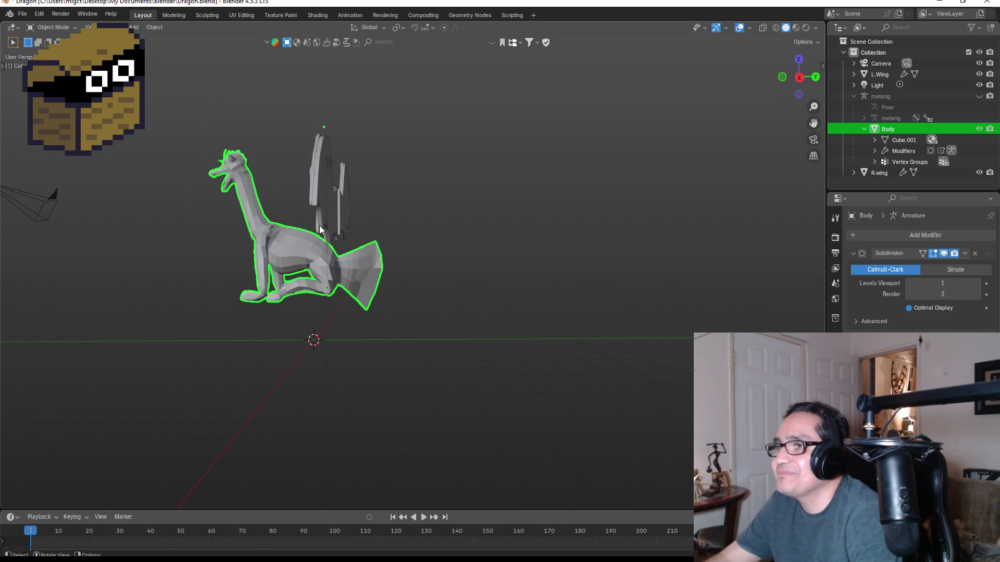
- Put the Body mesh into Edit Mode and unhide the metarig bones, keeping Body active
{"action": "scroll", "coordinate": [371, 318], "scroll_direction": "up", "scroll_amount": 4}
{"action": "key", "text": "Tab"}
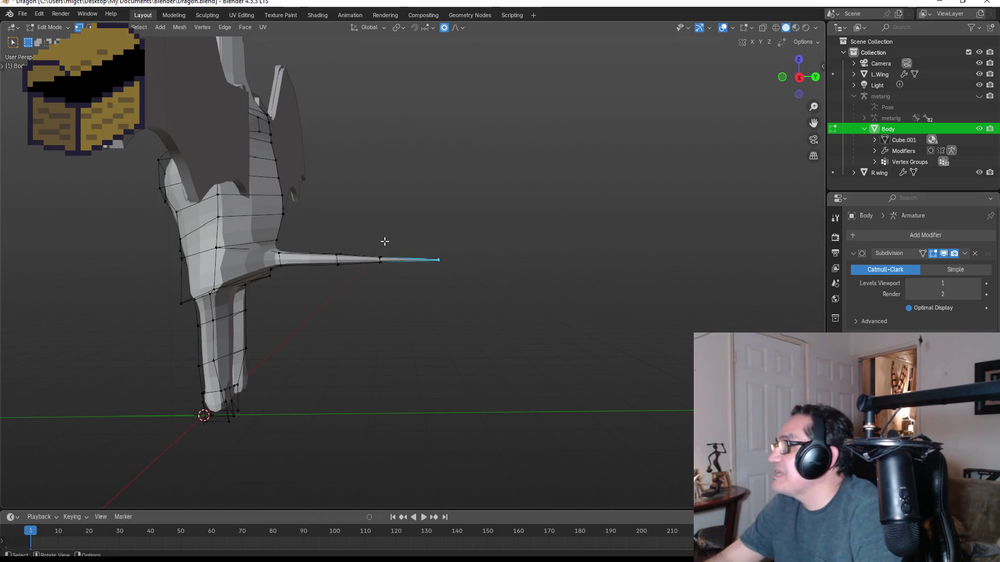
{"action": "left_click", "coordinate": [903, 100]}
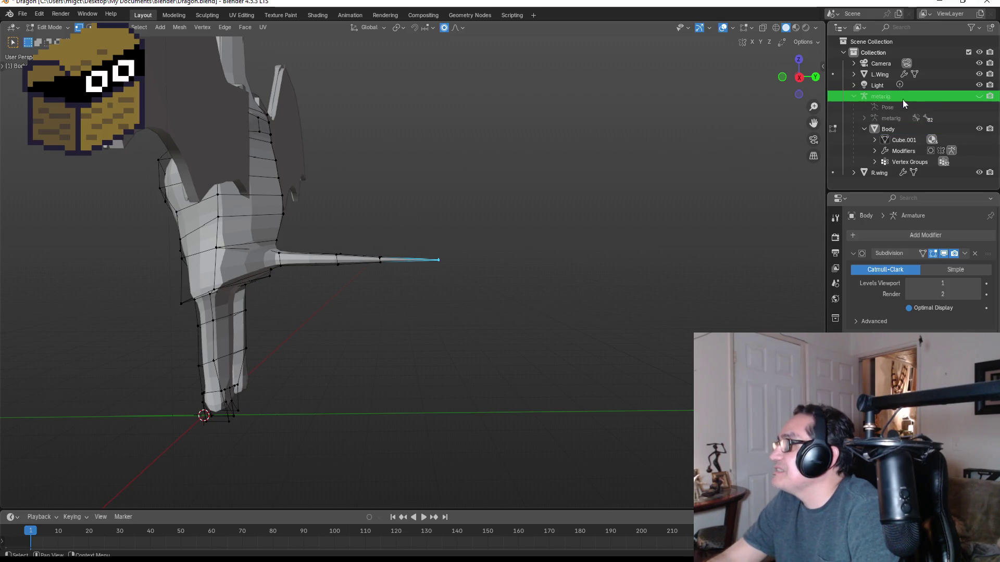
{"action": "left_click", "coordinate": [979, 97]}
{"action": "left_click", "coordinate": [890, 130]}
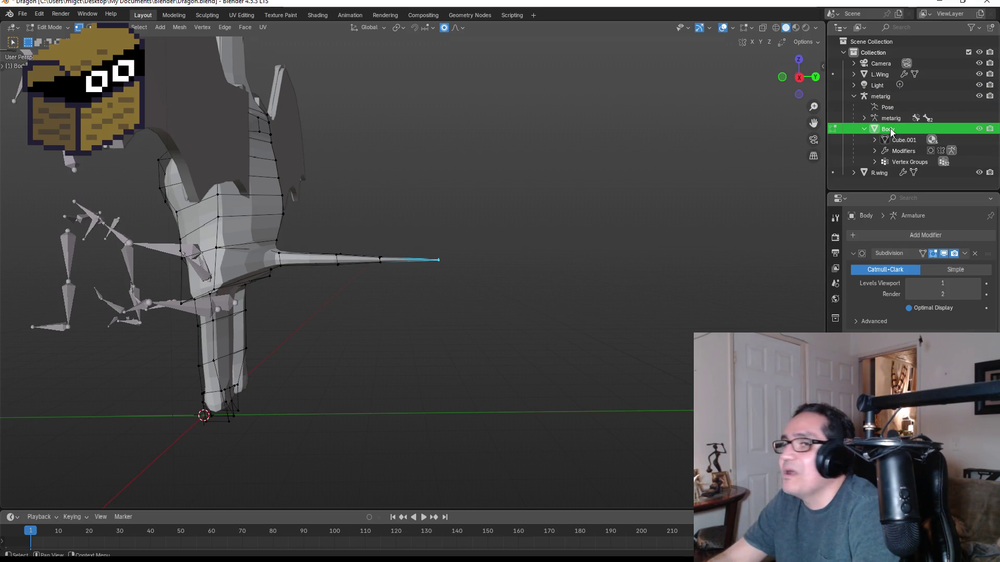
- Orbit and zoom from front and side views onto the long wing spike and tail
{"action": "scroll", "coordinate": [392, 168], "scroll_direction": "down", "scroll_amount": 5}
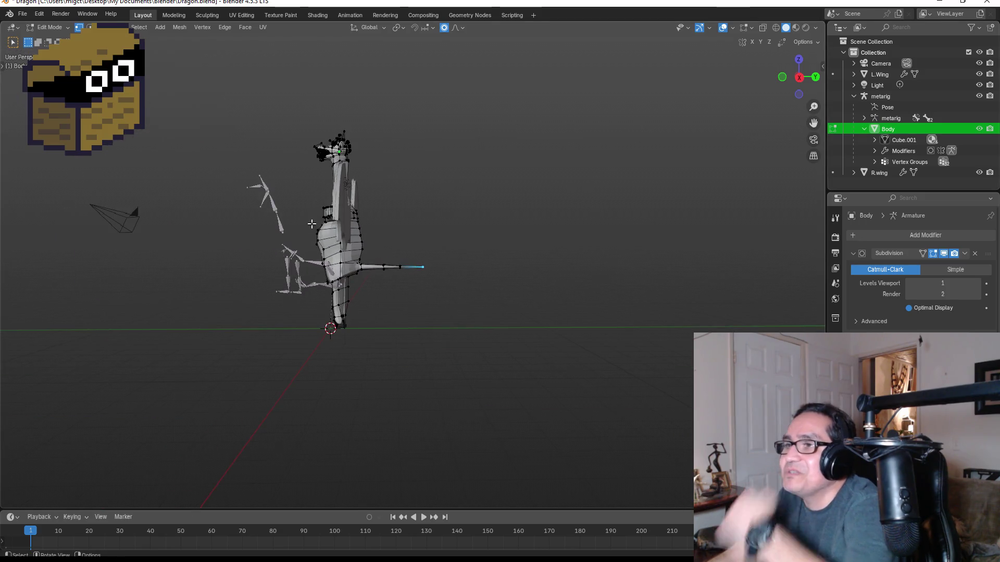
{"action": "scroll", "coordinate": [311, 224], "scroll_direction": "up", "scroll_amount": 4}
{"action": "mouse_move", "coordinate": [367, 198]}
{"action": "middle_mouse_down"}
{"action": "mouse_move", "coordinate": [413, 203]}
{"action": "mouse_move", "coordinate": [427, 229]}
{"action": "middle_mouse_up"}
{"action": "key", "text": "KP_1"}
{"action": "key", "text": "KP_3"}
{"action": "scroll", "coordinate": [390, 269], "scroll_direction": "up", "scroll_amount": 2}
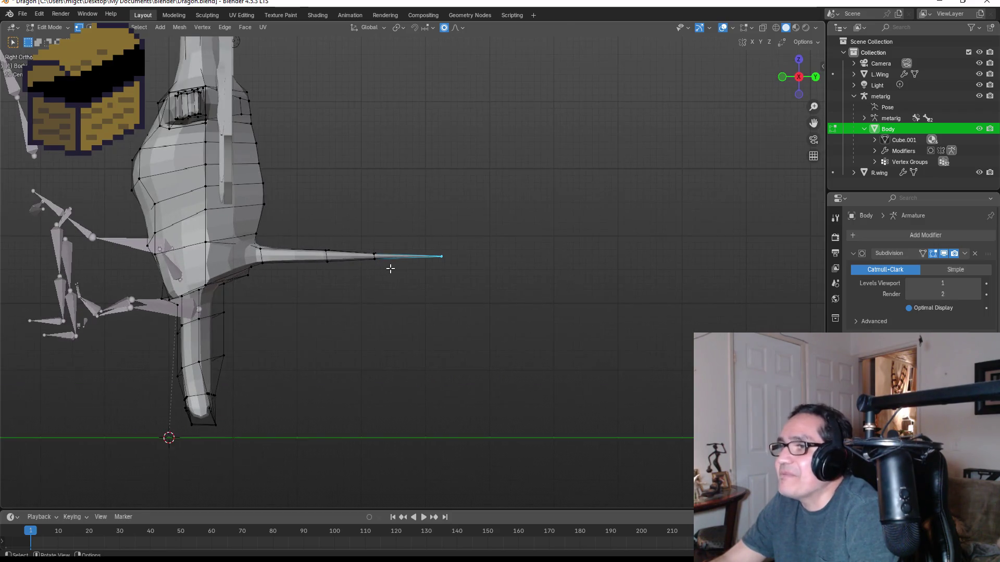
{"action": "mouse_move", "coordinate": [380, 205]}
{"action": "middle_mouse_down"}
{"action": "mouse_move", "coordinate": [362, 252]}
{"action": "mouse_move", "coordinate": [381, 281]}
{"action": "mouse_move", "coordinate": [351, 313]}
{"action": "mouse_move", "coordinate": [357, 326]}
{"action": "mouse_move", "coordinate": [357, 307]}
{"action": "middle_mouse_up"}
{"action": "scroll", "coordinate": [350, 250], "scroll_direction": "up", "scroll_amount": 3}
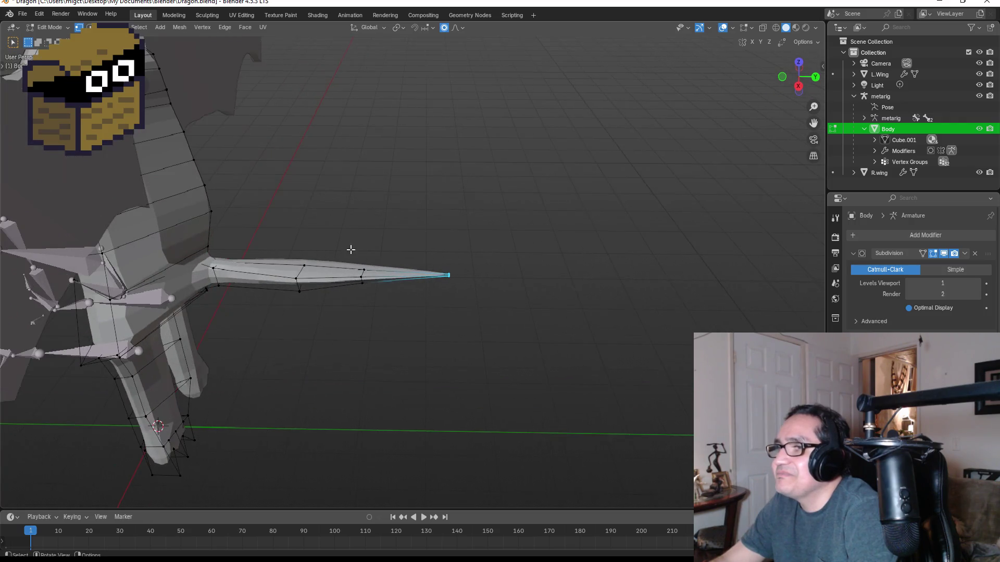
{"action": "mouse_move", "coordinate": [308, 274]}
{"action": "middle_mouse_down"}
{"action": "mouse_move", "coordinate": [297, 274]}
{"action": "mouse_move", "coordinate": [297, 192]}
{"action": "middle_mouse_up"}
- Reposition a vertex on the wing spike's upper edge, checking it from below
{"action": "left_click", "coordinate": [253, 197]}
{"action": "key", "text": "g"}
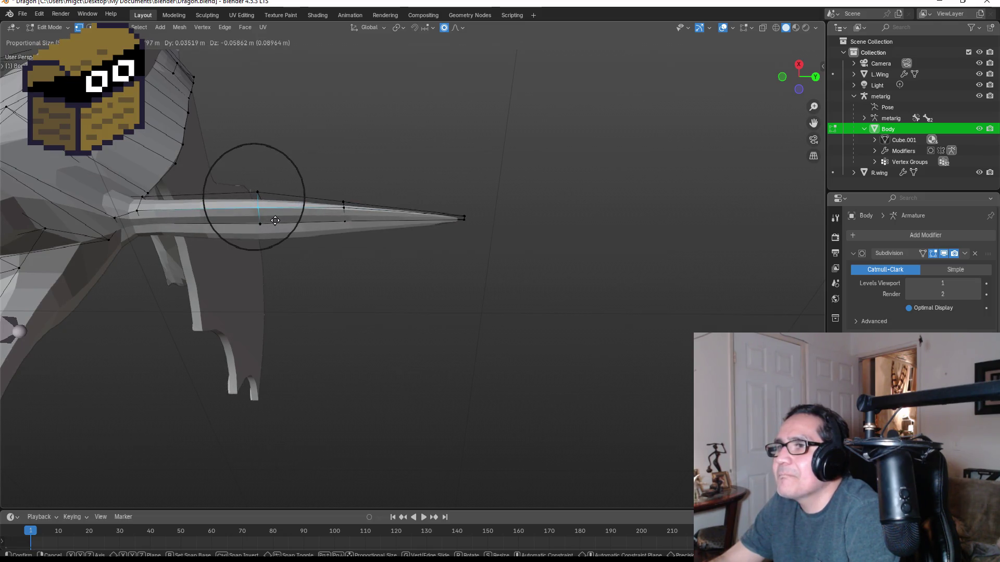
{"action": "left_click", "coordinate": [272, 222]}
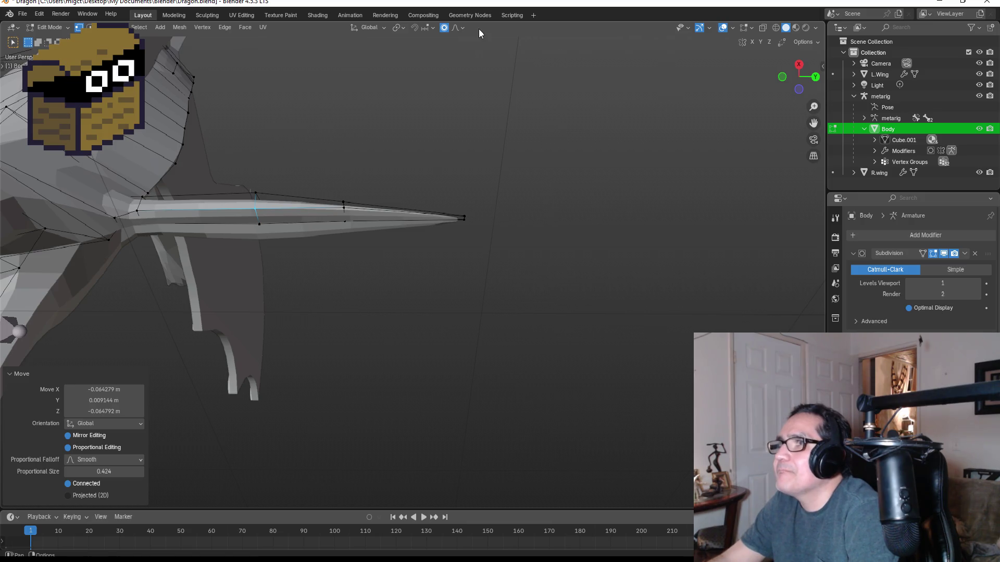
{"action": "mouse_move", "coordinate": [277, 142]}
{"action": "middle_mouse_down"}
{"action": "mouse_move", "coordinate": [315, 306]}
{"action": "mouse_move", "coordinate": [294, 323]}
{"action": "middle_mouse_up"}
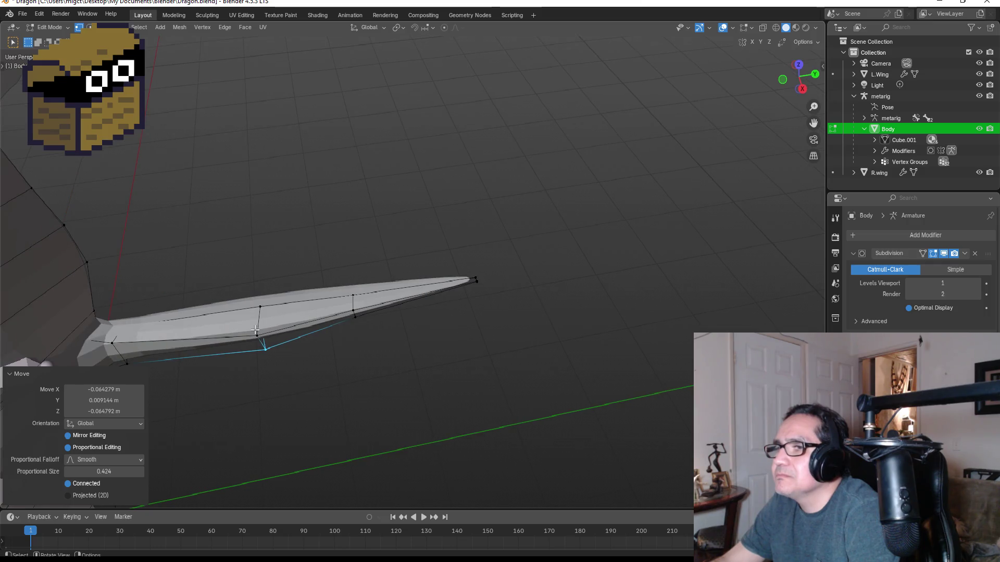
{"action": "key", "text": "g"}
{"action": "left_click", "coordinate": [271, 334]}
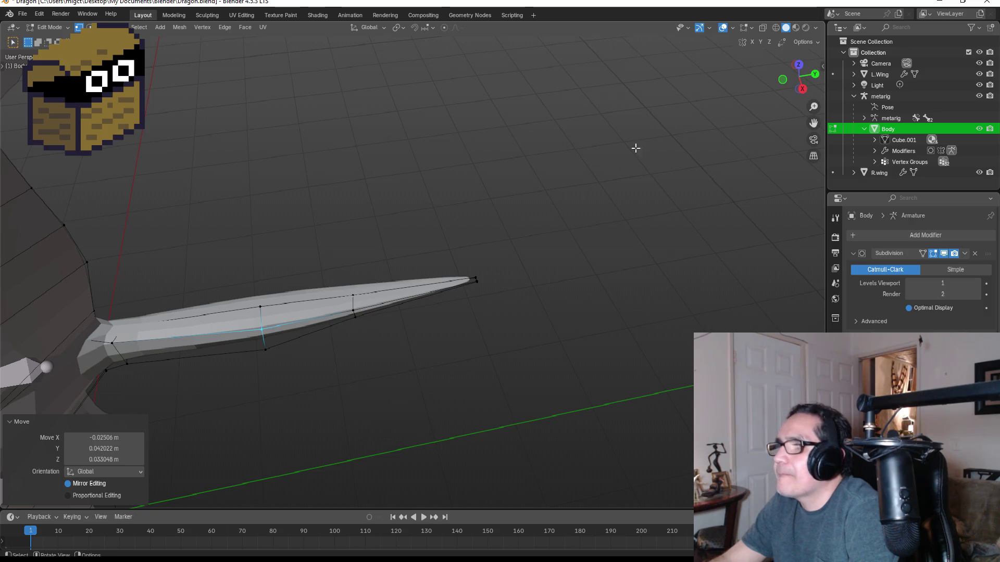
- From the top view, shift the selected spike edge sideways
{"action": "left_click", "coordinate": [798, 65]}
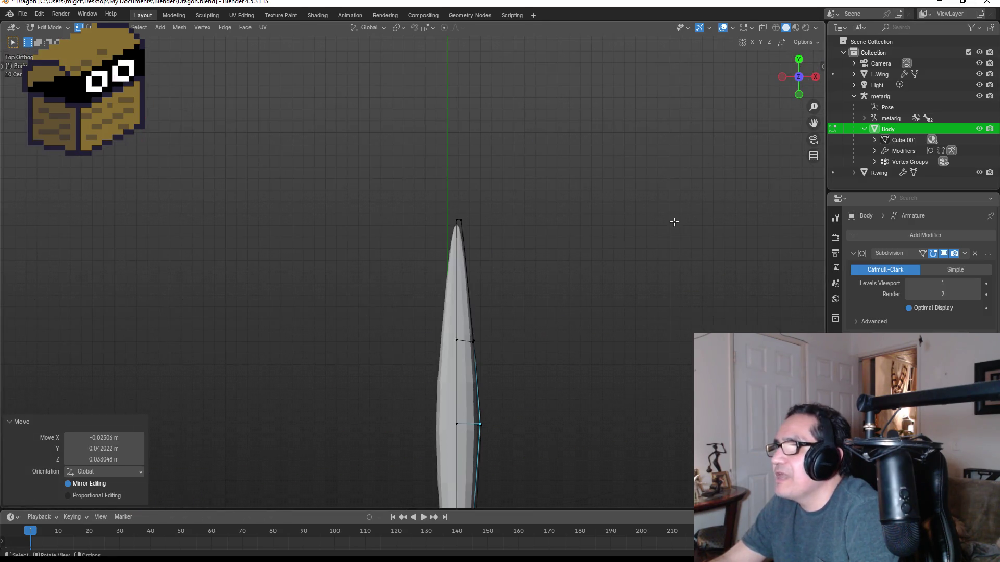
{"action": "key", "text": "g"}
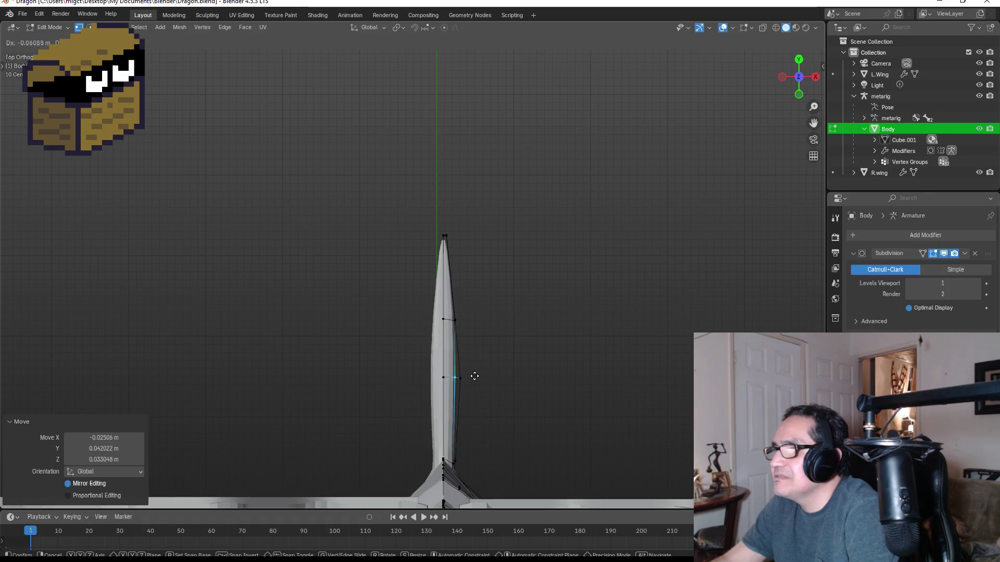
{"action": "left_click", "coordinate": [472, 377]}
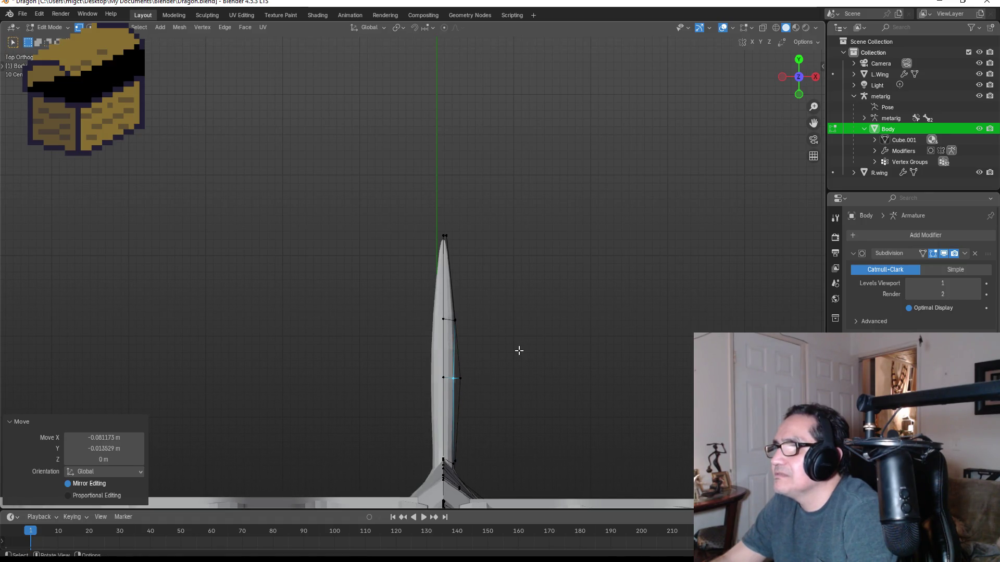
{"action": "key", "text": "KP_1"}
{"action": "key", "text": "KP_3"}
{"action": "scroll", "coordinate": [279, 234], "scroll_direction": "up", "scroll_amount": 3}
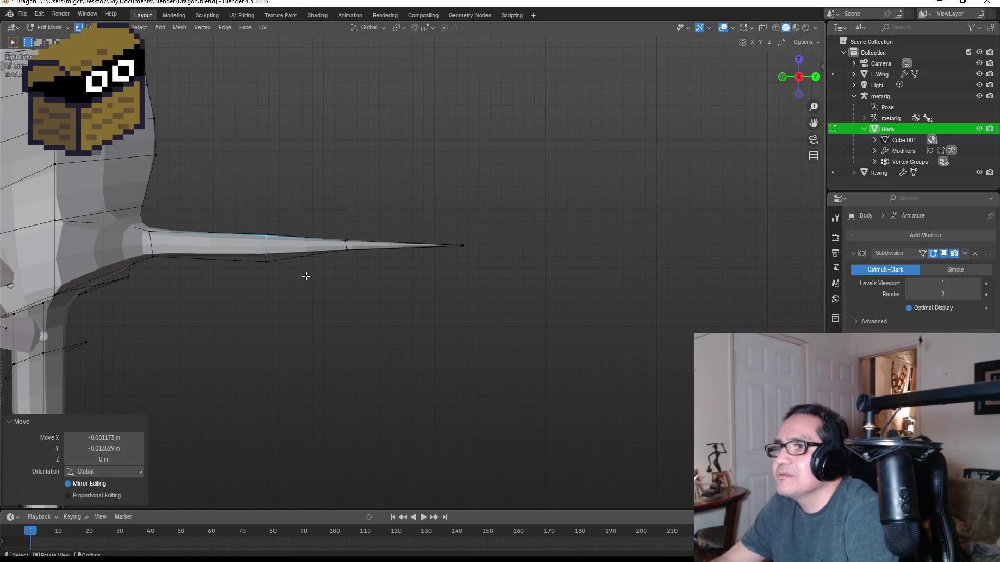
{"action": "mouse_move", "coordinate": [460, 262]}
{"action": "middle_mouse_down"}
{"action": "mouse_move", "coordinate": [473, 207]}
{"action": "mouse_move", "coordinate": [431, 234]}
{"action": "mouse_move", "coordinate": [444, 235]}
{"action": "mouse_move", "coordinate": [468, 163]}
{"action": "mouse_move", "coordinate": [471, 111]}
{"action": "mouse_move", "coordinate": [349, 256]}
{"action": "middle_mouse_up"}
- Move another vertex on the spike's edge, then deselect and switch to see-through wireframe shading
{"action": "left_click_drag", "start_coordinate": [273, 280], "coordinate": [257, 270]}
{"action": "key", "text": "g"}
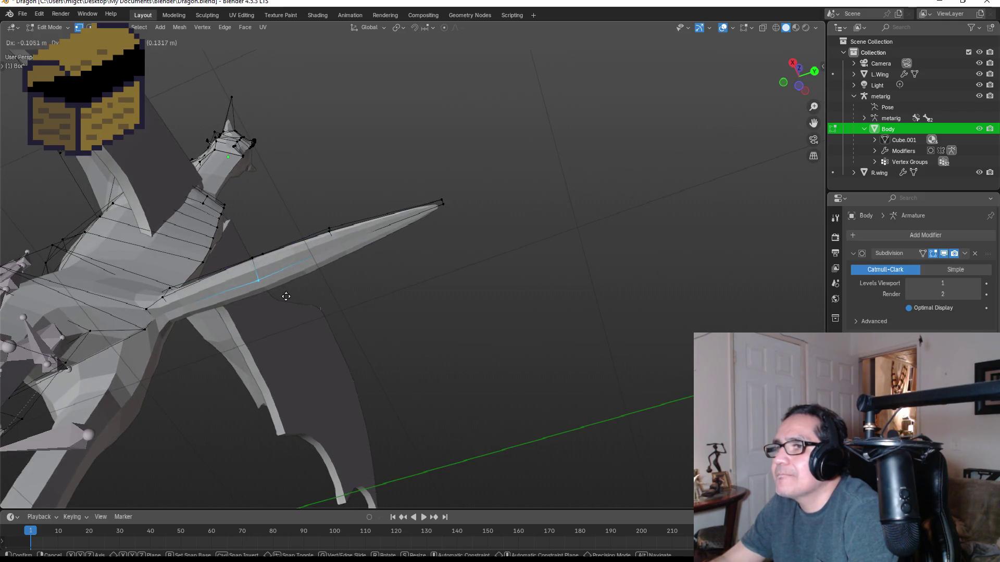
{"action": "left_click", "coordinate": [287, 299]}
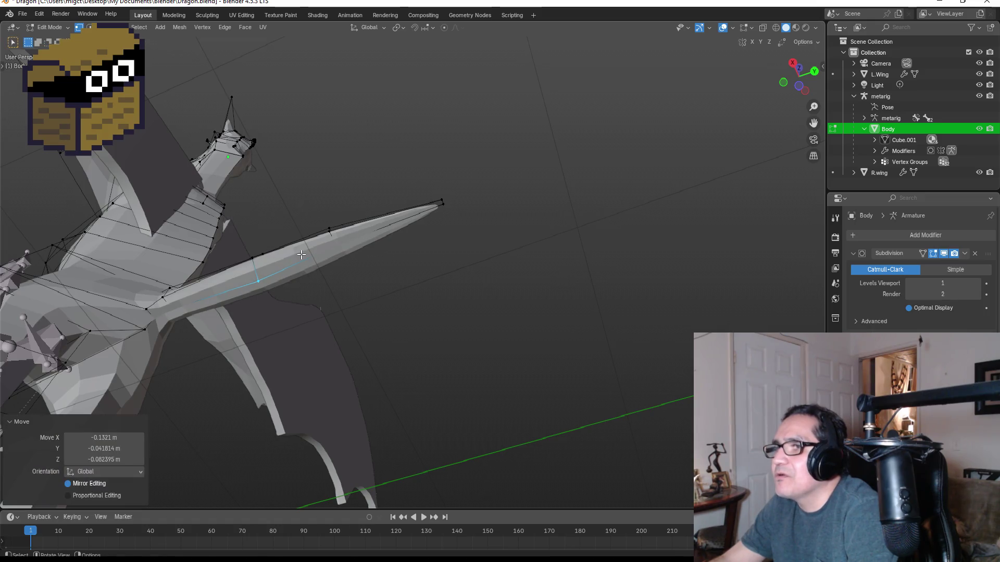
{"action": "left_click", "coordinate": [320, 262]}
{"action": "key", "text": "z"}
{"action": "left_click", "coordinate": [290, 257]}
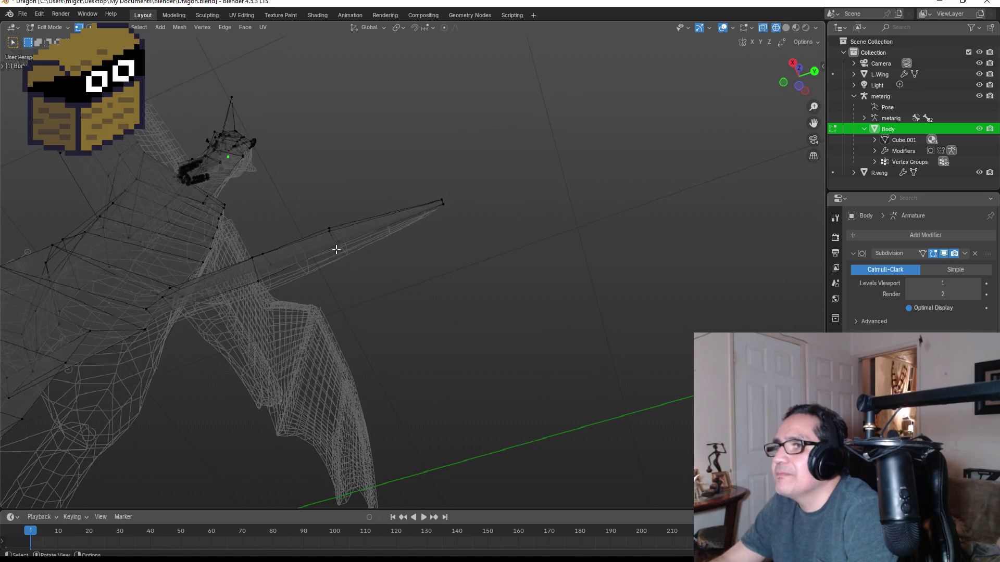
- Move a spike vertex and a longer spike edge, then show the dragon in Material Preview
{"action": "mouse_move", "coordinate": [336, 249]}
{"action": "left_mouse_down"}
{"action": "mouse_move", "coordinate": [352, 256]}
{"action": "mouse_move", "coordinate": [352, 270]}
{"action": "left_mouse_up"}
{"action": "mouse_move", "coordinate": [352, 270]}
{"action": "middle_mouse_down"}
{"action": "mouse_move", "coordinate": [435, 123]}
{"action": "mouse_move", "coordinate": [435, 201]}
{"action": "mouse_move", "coordinate": [404, 255]}
{"action": "middle_mouse_up"}
{"action": "left_click_drag", "start_coordinate": [333, 243], "coordinate": [353, 242]}
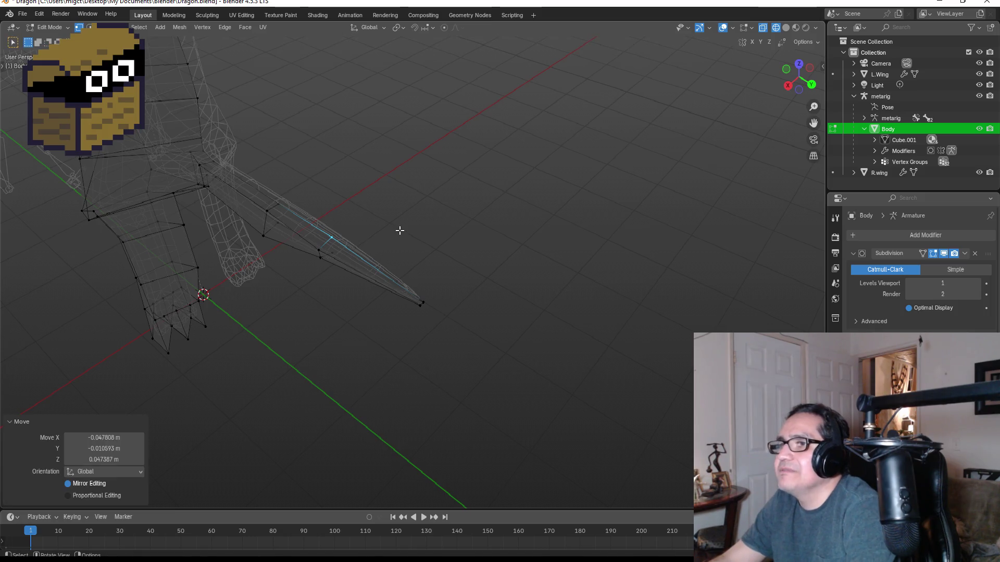
{"action": "key", "text": "z"}
{"action": "left_click", "coordinate": [409, 287]}
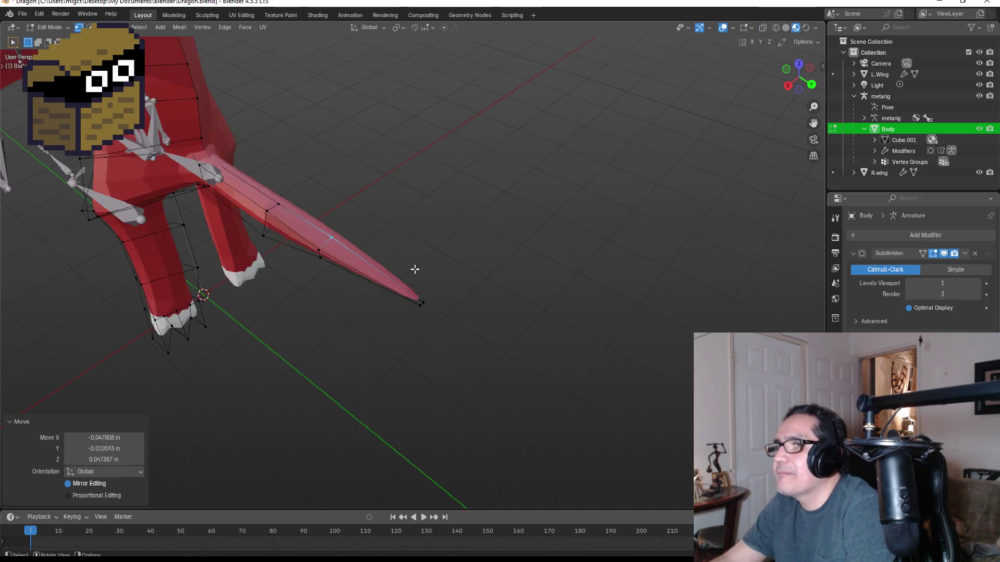
- Return to Object Mode with the view orbited onto the wing
{"action": "key", "text": "Tab"}
{"action": "mouse_move", "coordinate": [420, 228]}
{"action": "middle_mouse_down"}
{"action": "mouse_move", "coordinate": [460, 190]}
{"action": "mouse_move", "coordinate": [436, 129]}
{"action": "mouse_move", "coordinate": [432, 161]}
{"action": "mouse_move", "coordinate": [402, 176]}
{"action": "mouse_move", "coordinate": [519, 182]}
{"action": "middle_mouse_up"}
{"action": "scroll", "coordinate": [461, 190], "scroll_direction": "up", "scroll_amount": 3}
{"action": "scroll", "coordinate": [454, 197], "scroll_direction": "down", "scroll_amount": 5}
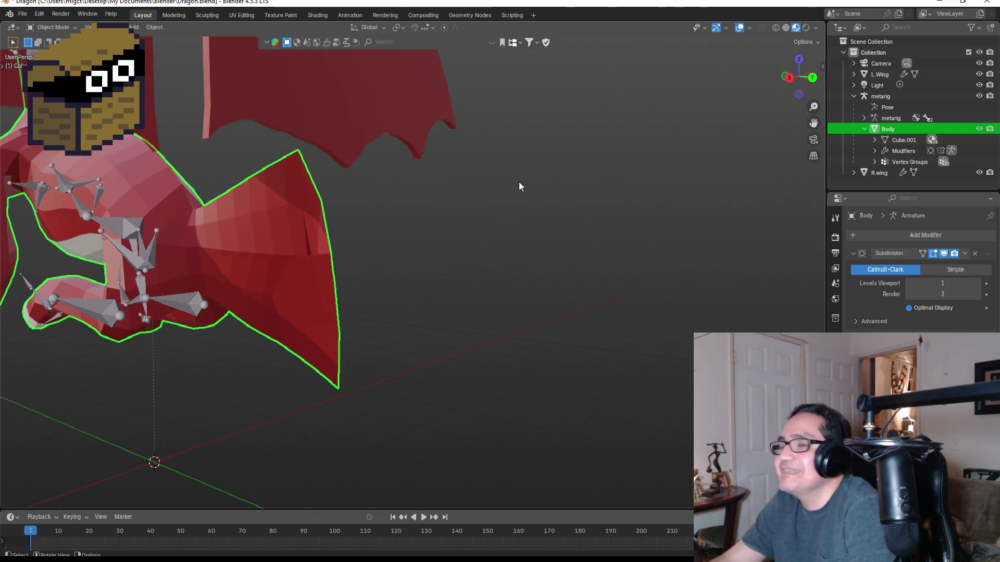
- Reselect the metarig then the Body mesh, and duplicate Body
{"action": "left_click", "coordinate": [888, 108]}
{"action": "left_click", "coordinate": [889, 129]}
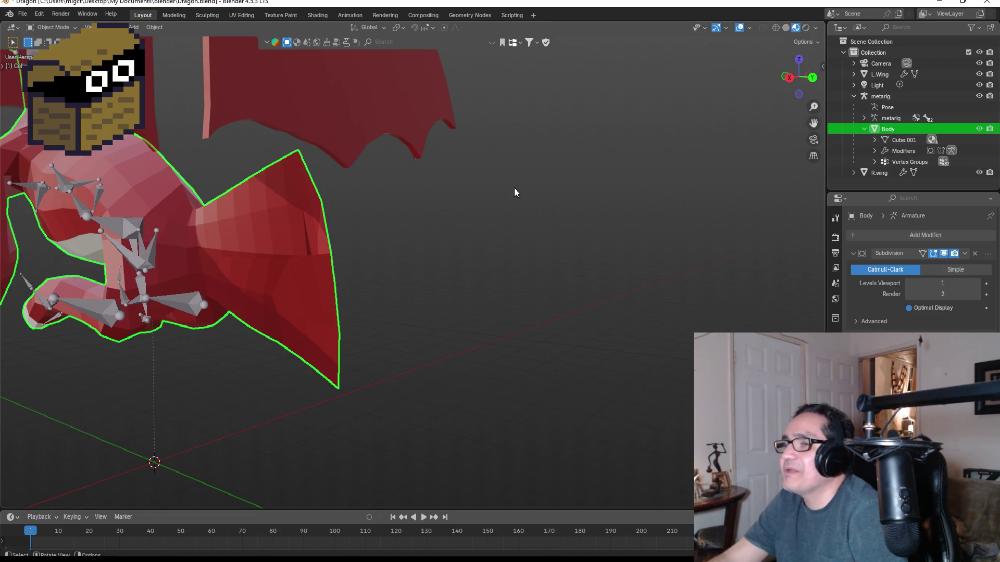
{"action": "scroll", "coordinate": [514, 193], "scroll_direction": "down", "scroll_amount": 2}
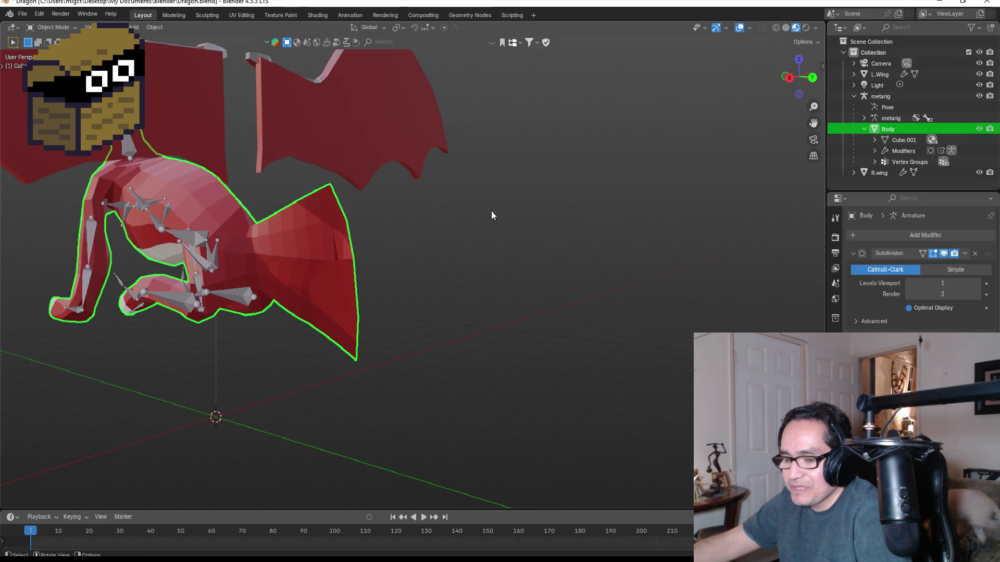
{"action": "key", "text": "shift+d"}
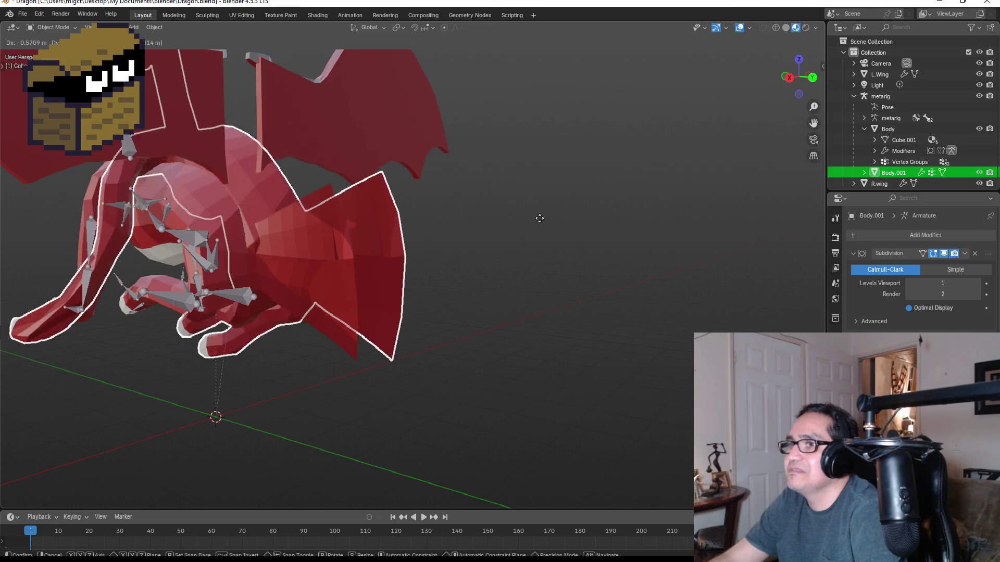
- Leave the Body.001 copy in place and parent it to the active object
{"action": "right_click", "coordinate": [412, 216]}
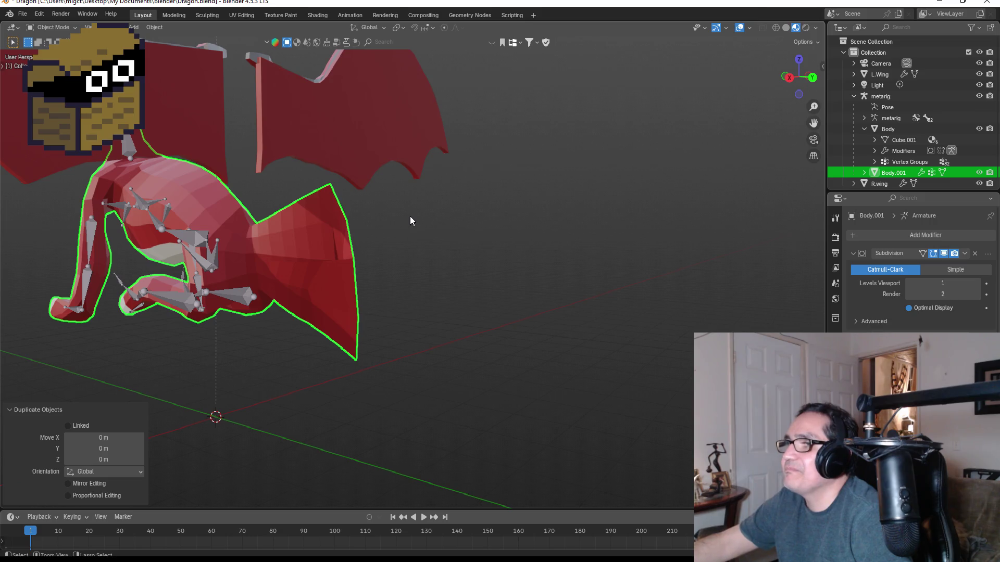
{"action": "key", "text": "ctrl+p"}
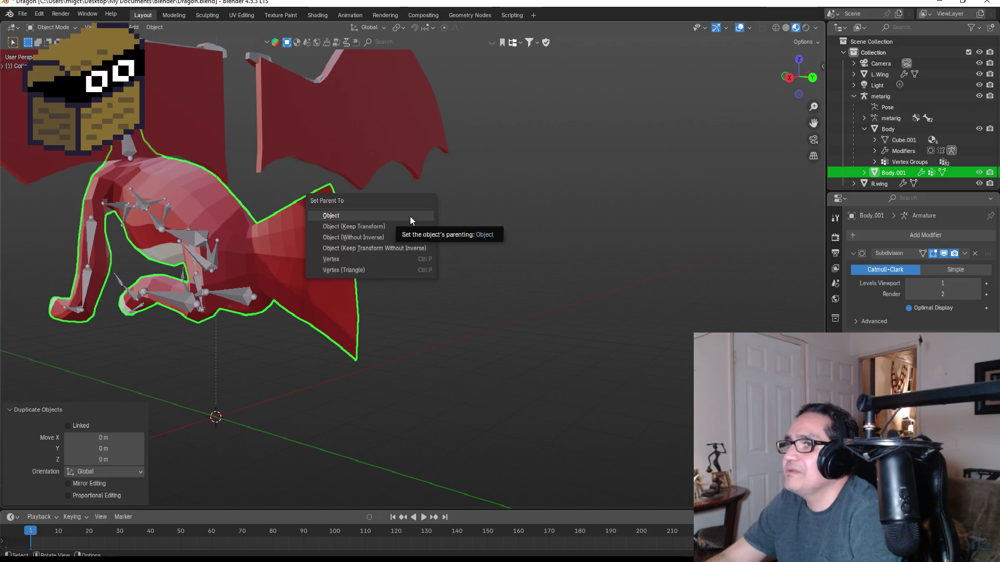
{"action": "left_click", "coordinate": [410, 217]}
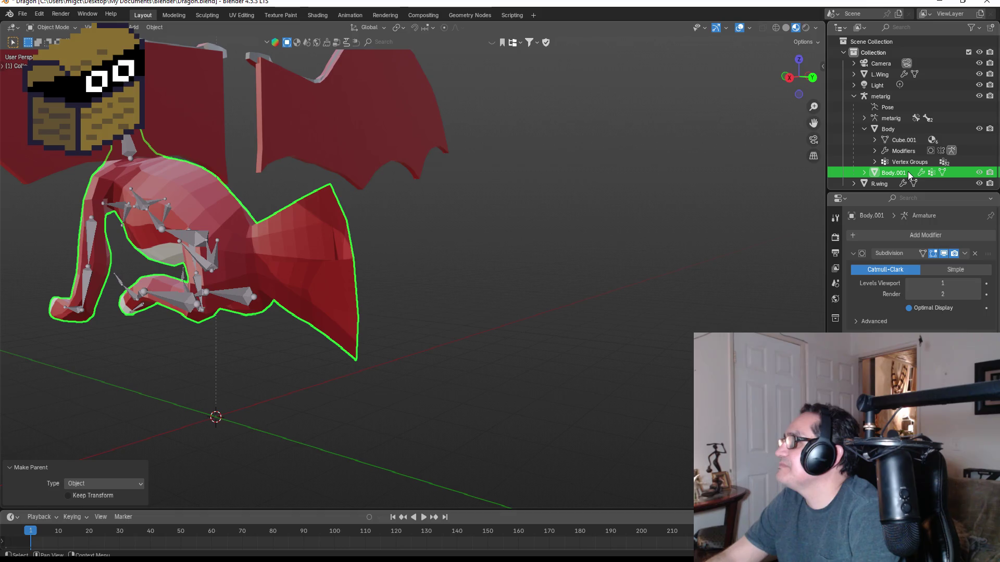
- Expand the metarig hierarchy, re-parent as Object, then delete the Body.001 copy
{"action": "left_click", "coordinate": [854, 96]}
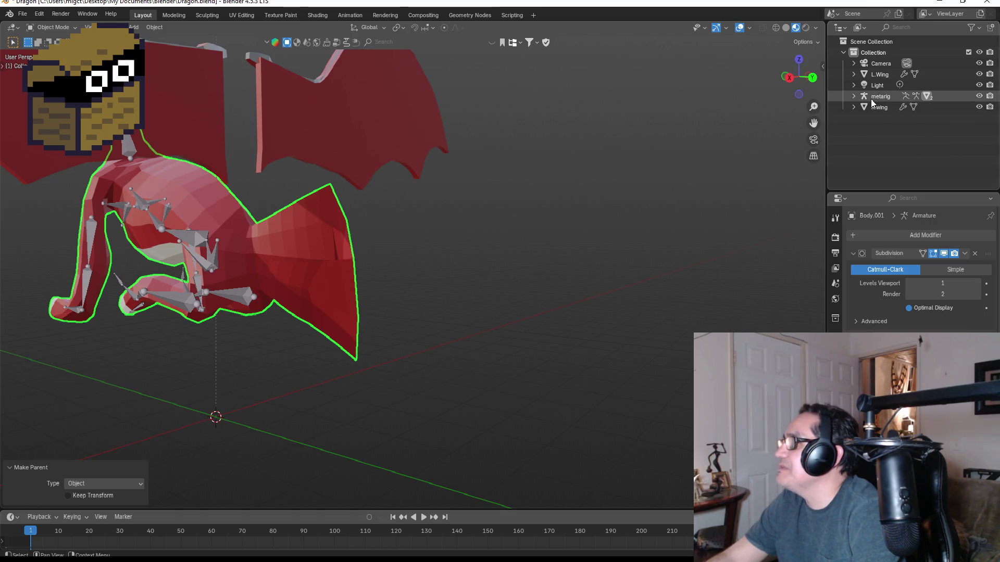
{"action": "left_click", "coordinate": [854, 97]}
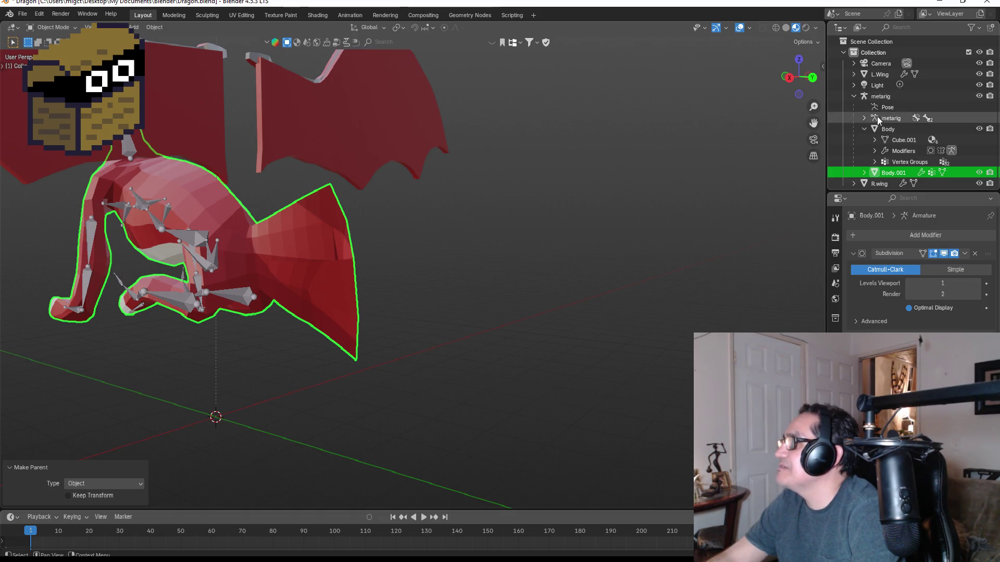
{"action": "left_click", "coordinate": [895, 172]}
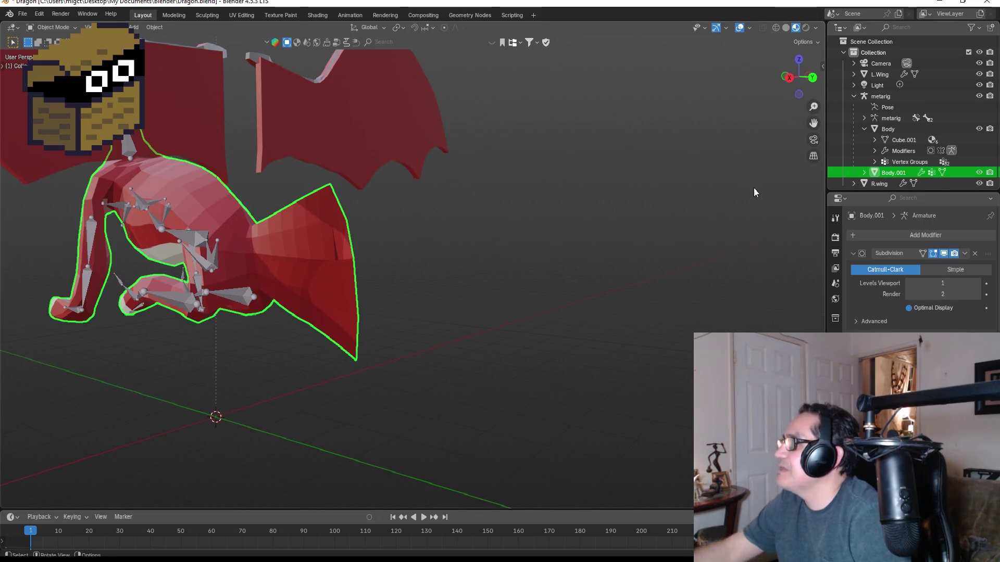
{"action": "key", "text": "ctrl+p"}
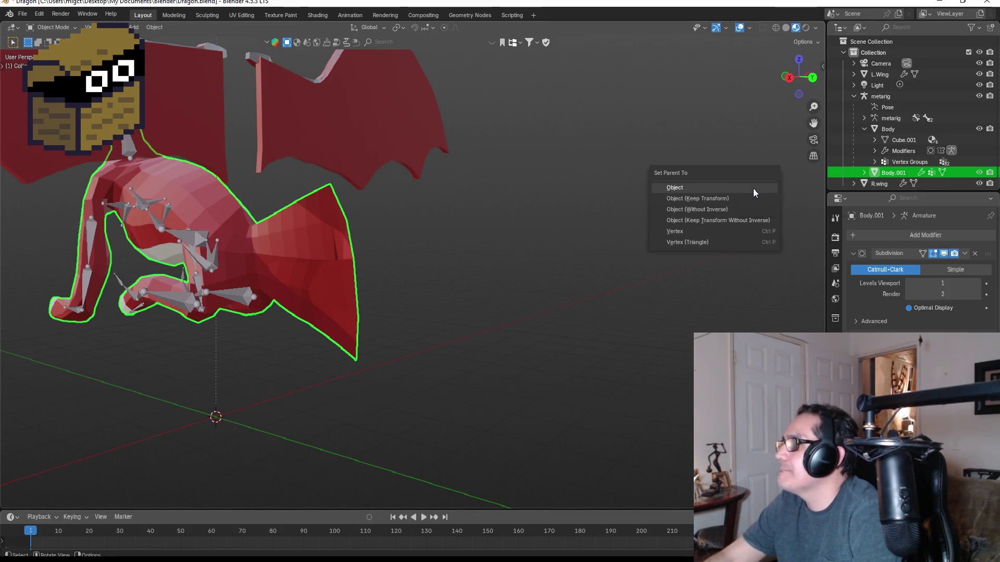
{"action": "left_click", "coordinate": [753, 189]}
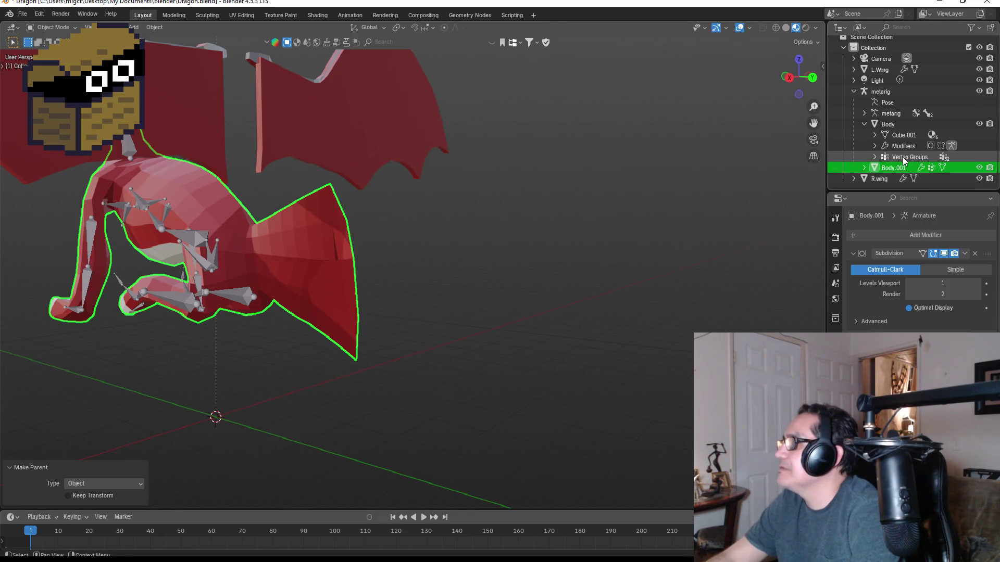
{"action": "key", "text": "Delete"}
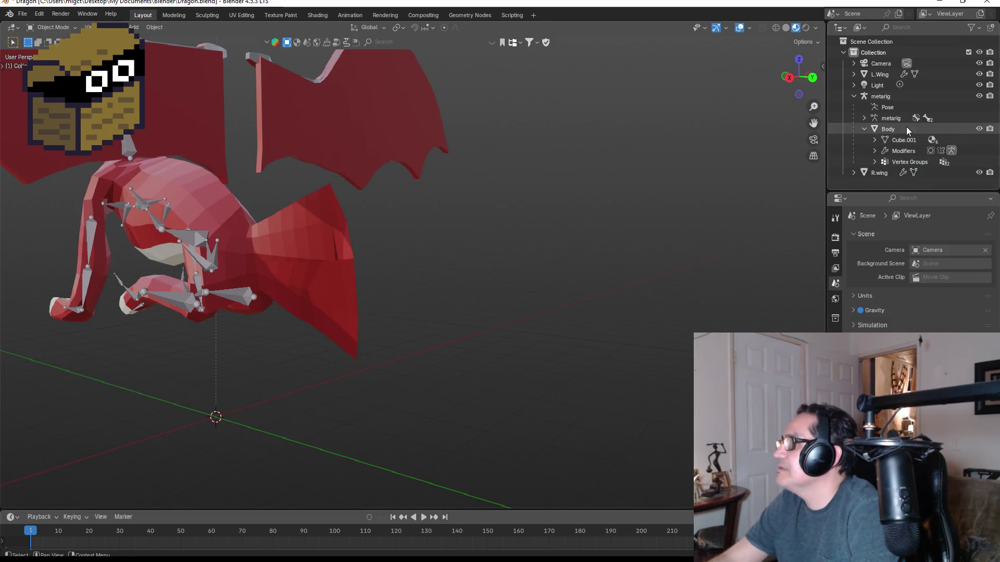
- Select Body and parent it to the metarig with Object parenting
{"action": "left_click", "coordinate": [899, 131]}
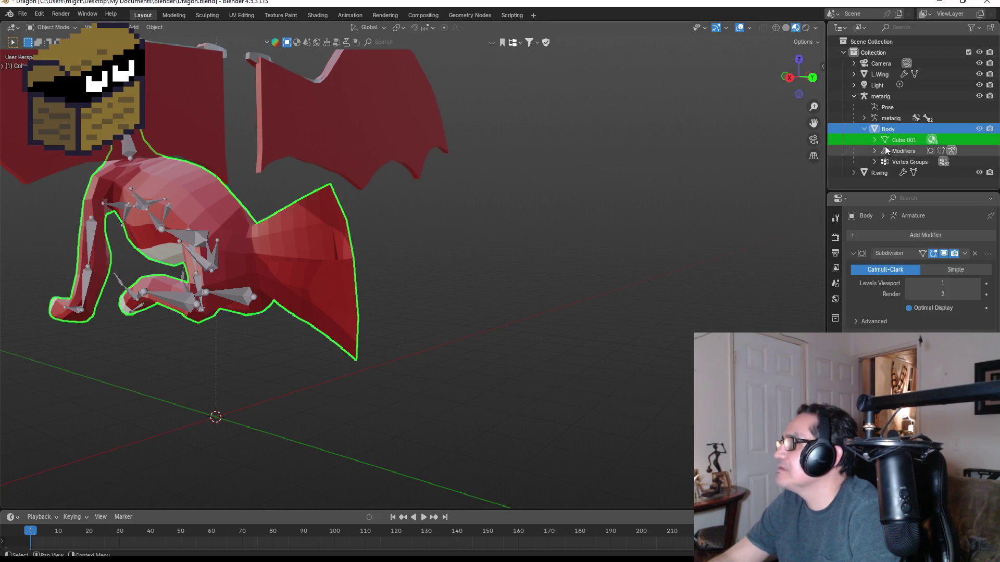
{"action": "left_click", "coordinate": [864, 129]}
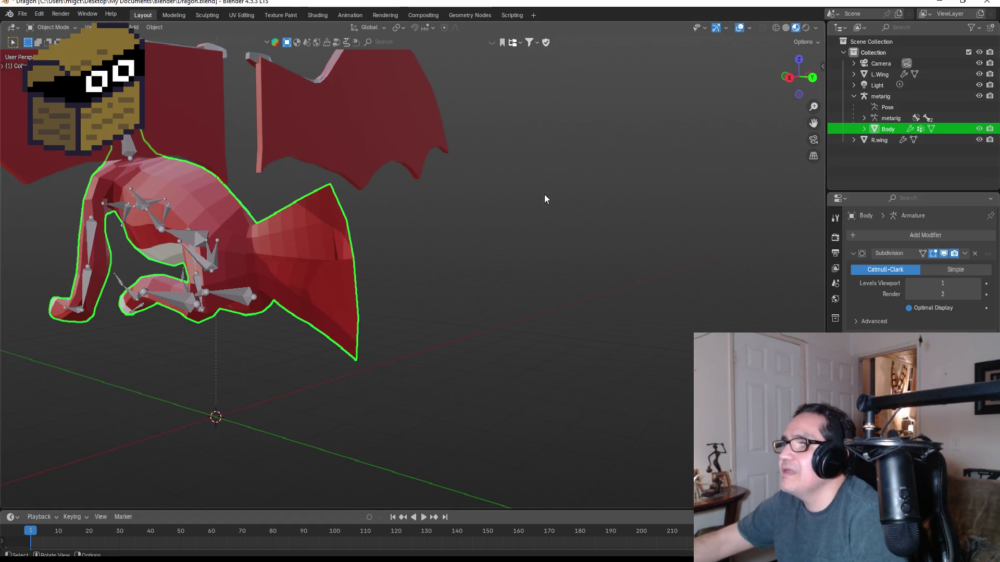
{"action": "scroll", "coordinate": [607, 190], "scroll_direction": "up", "scroll_amount": 2}
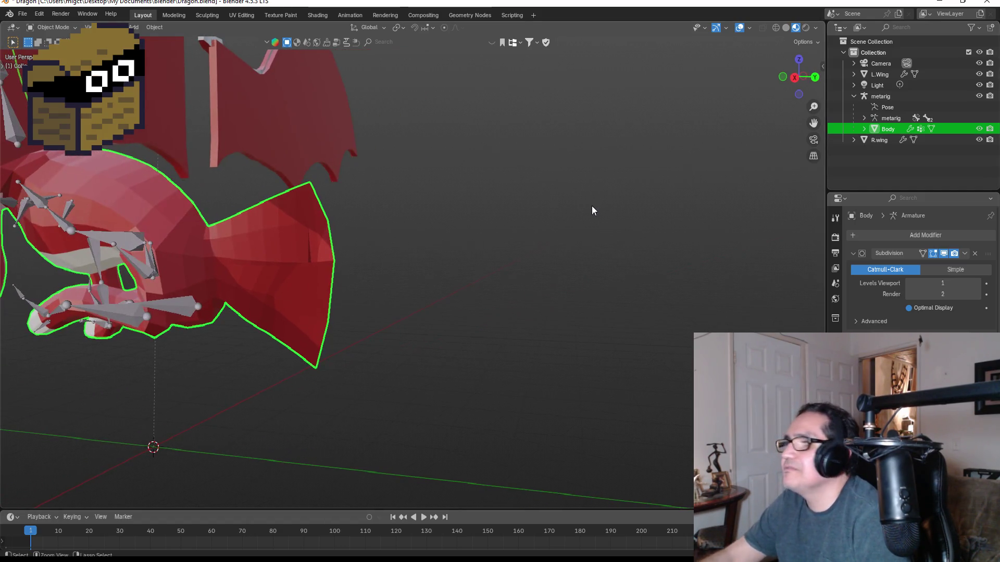
{"action": "key", "text": "ctrl+p"}
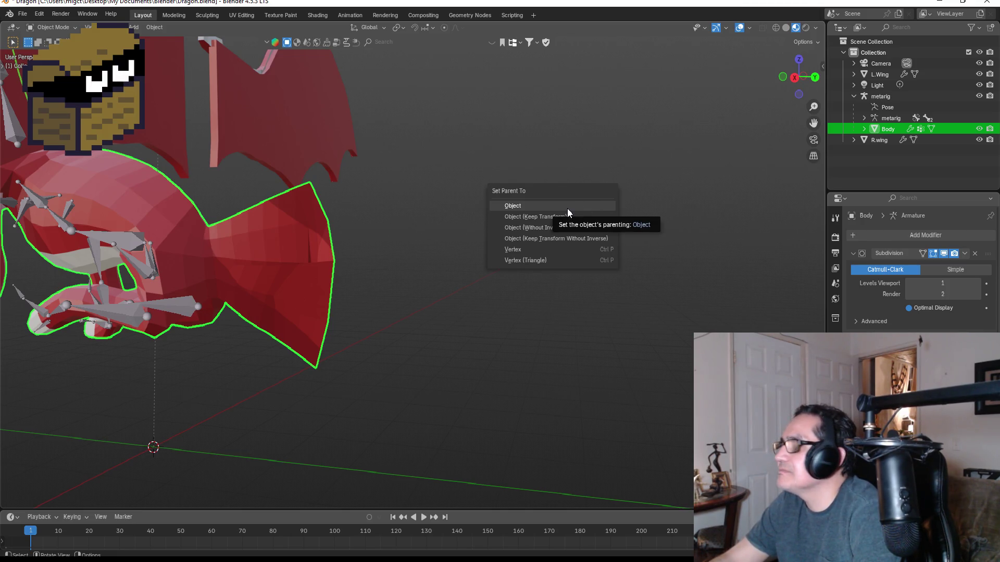
{"action": "left_click", "coordinate": [567, 208]}
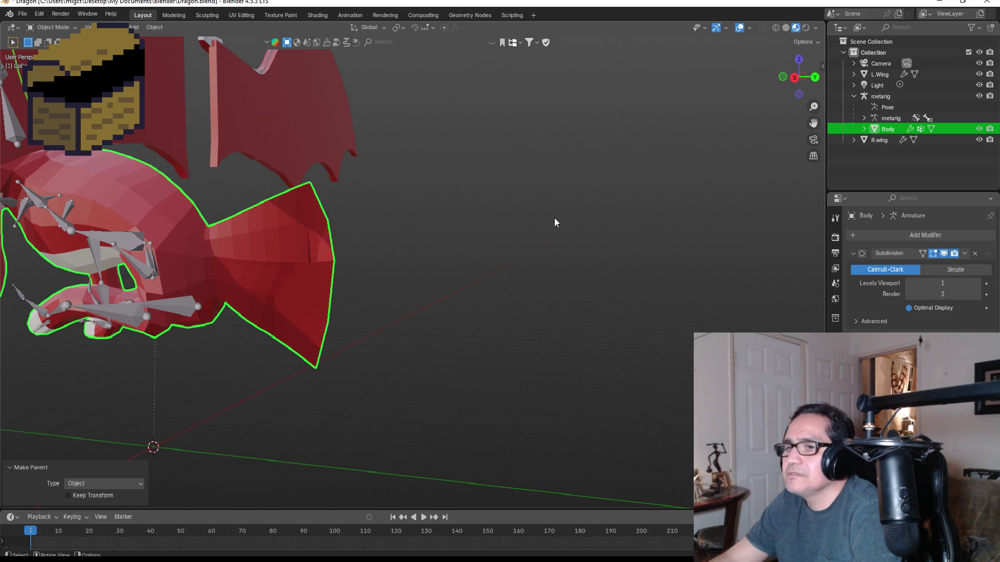
- Dismiss the reopened parenting menu and reselect the metarig, then Body
{"action": "key", "text": "ctrl+p"}
{"action": "left_click", "coordinate": [652, 176]}
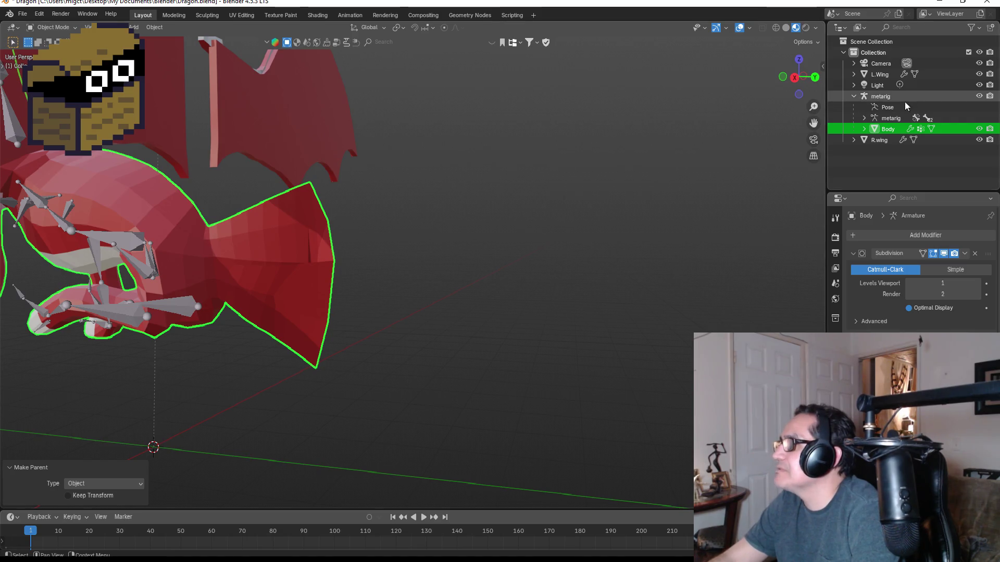
{"action": "left_click", "coordinate": [854, 96]}
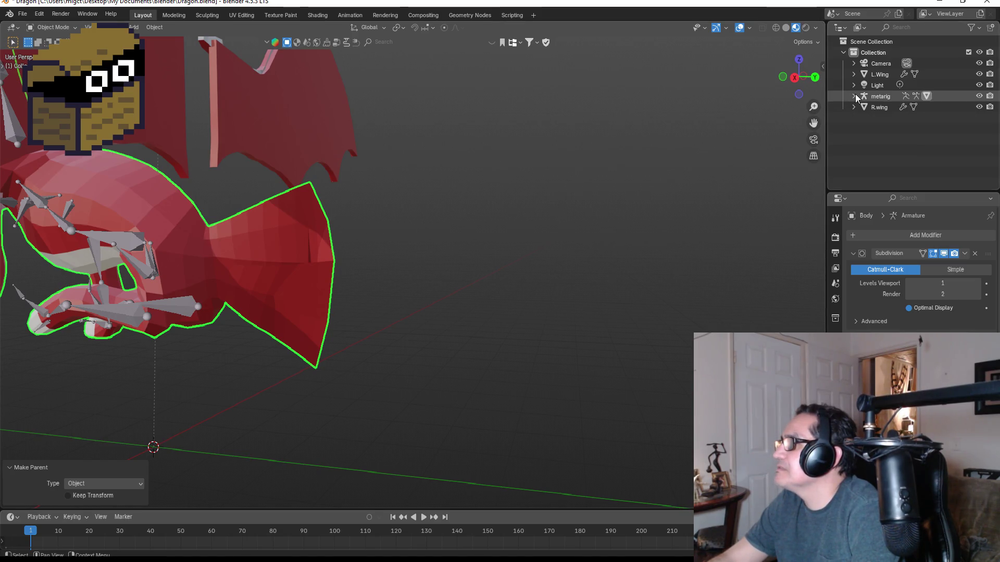
{"action": "left_click", "coordinate": [854, 96]}
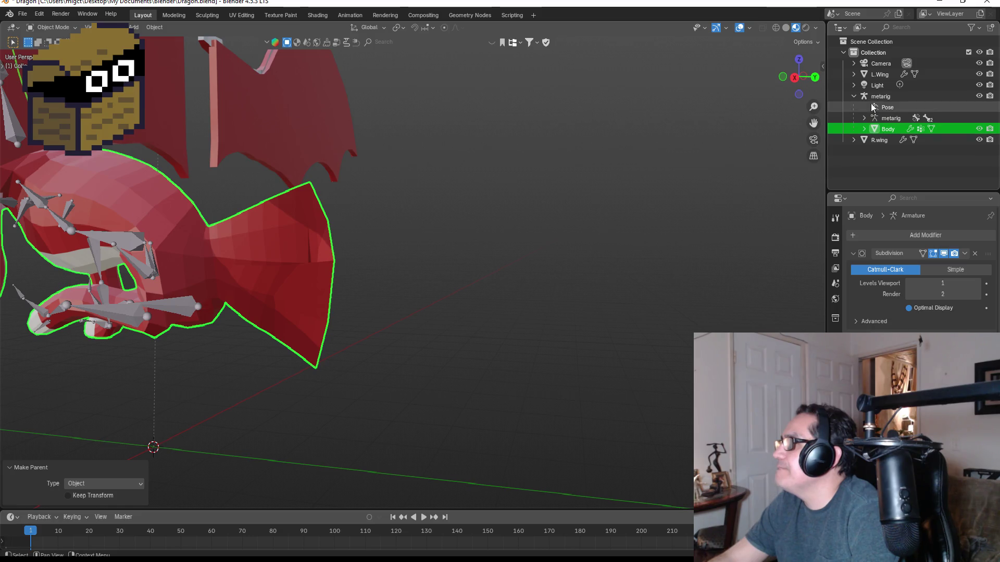
{"action": "left_click", "coordinate": [878, 95]}
{"action": "left_click", "coordinate": [889, 130]}
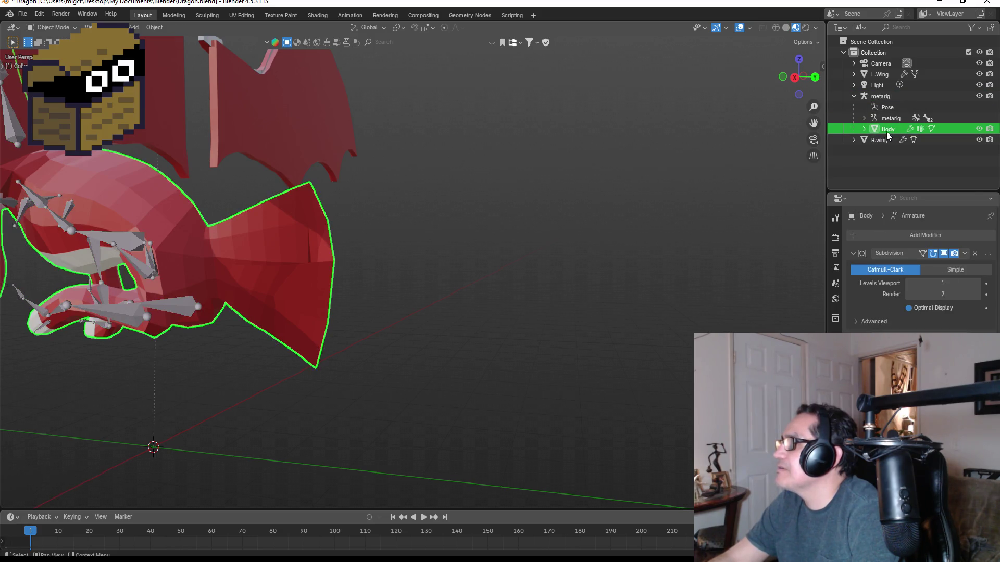
{"action": "mouse_move", "coordinate": [447, 179]}
{"action": "middle_mouse_down"}
{"action": "mouse_move", "coordinate": [445, 207]}
{"action": "mouse_move", "coordinate": [458, 208]}
{"action": "mouse_move", "coordinate": [426, 235]}
{"action": "mouse_move", "coordinate": [392, 223]}
{"action": "middle_mouse_up"}
- Select all Body geometry in Edit Mode after a failed Ctrl+P vertex-parent attempt
{"action": "key", "text": "Tab"}
{"action": "key", "text": "a"}
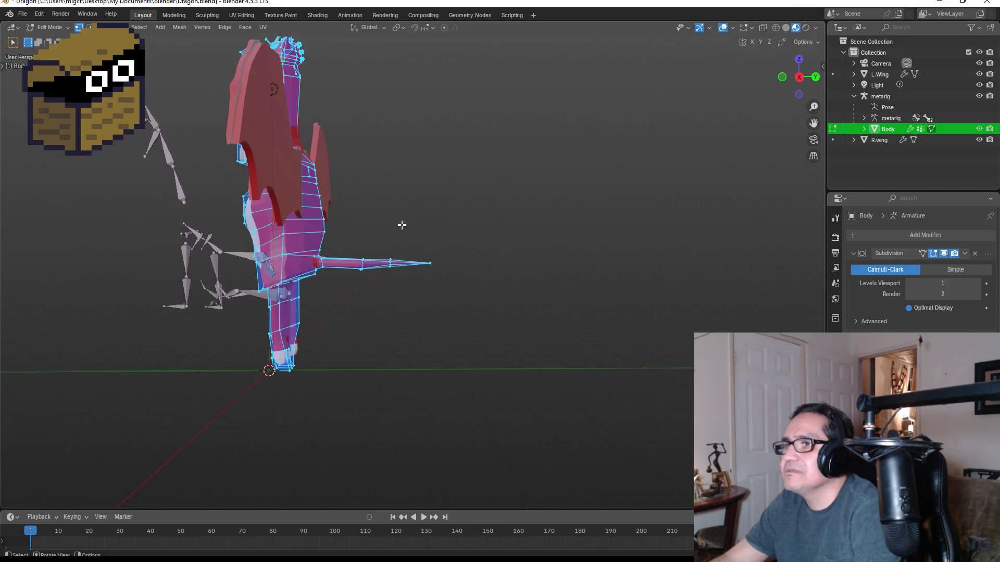
{"action": "key", "text": "ctrl+p"}
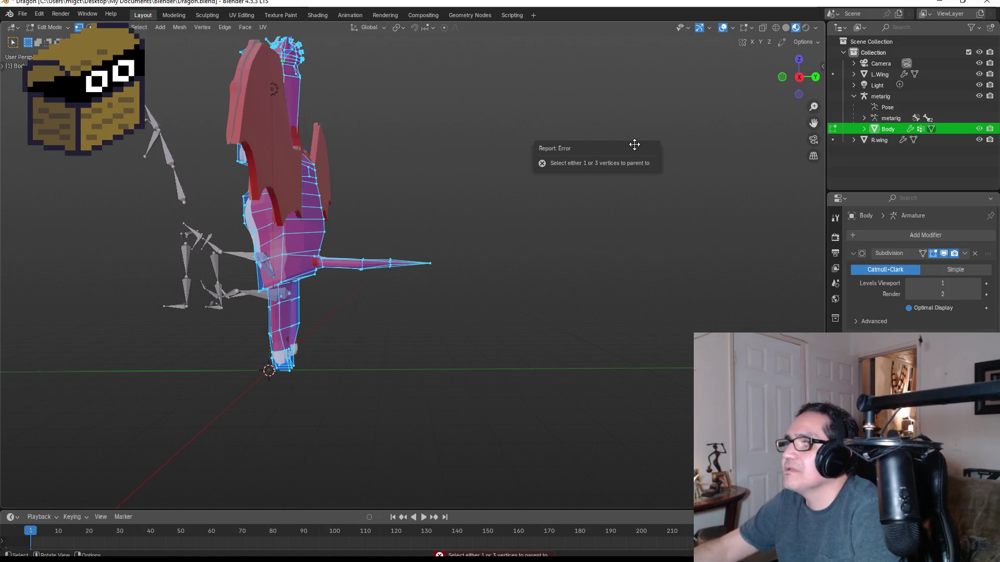
{"action": "key", "text": "alt+a"}
{"action": "key", "text": "a"}
- Separate the selection into Body.001 and open Body.001 in Edit Mode
{"action": "key", "text": "p"}
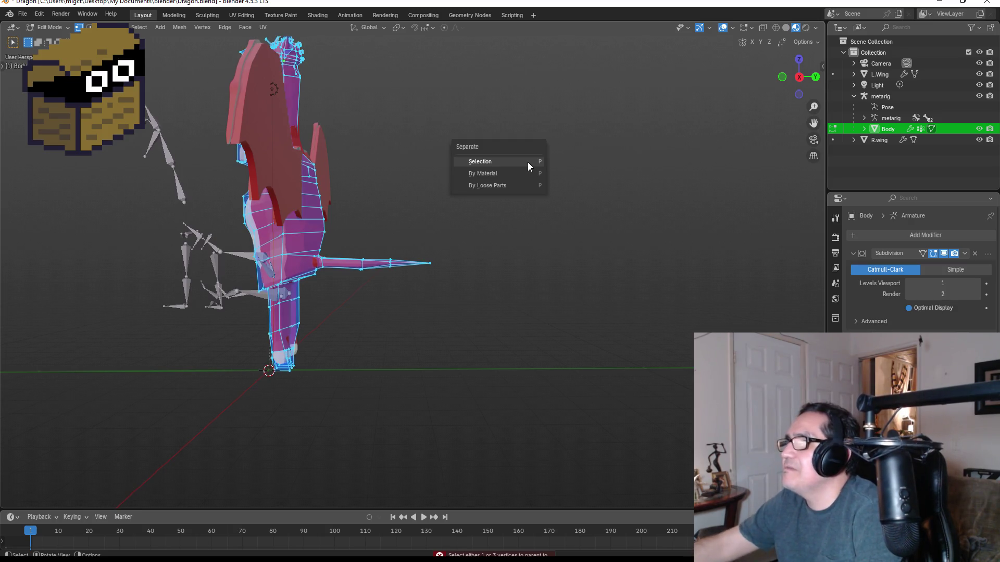
{"action": "left_click", "coordinate": [526, 163]}
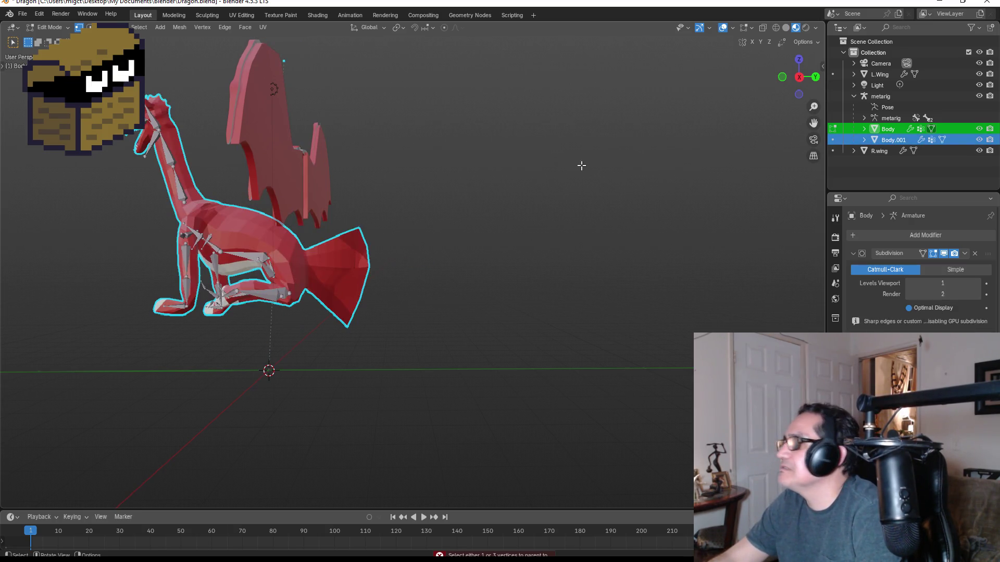
{"action": "left_click", "coordinate": [864, 128]}
{"action": "left_click", "coordinate": [860, 130]}
{"action": "left_click", "coordinate": [880, 140]}
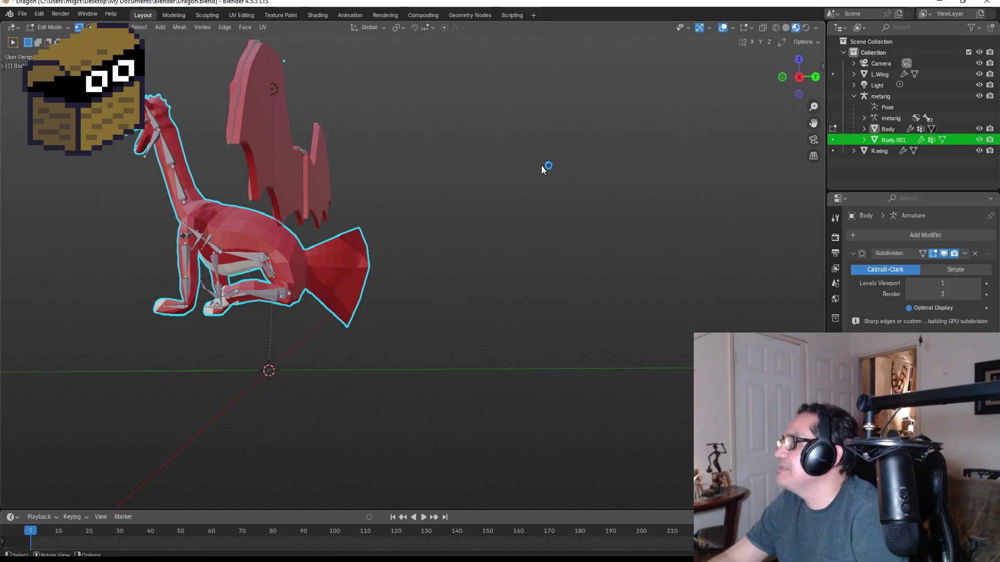
{"action": "key", "text": "Tab"}
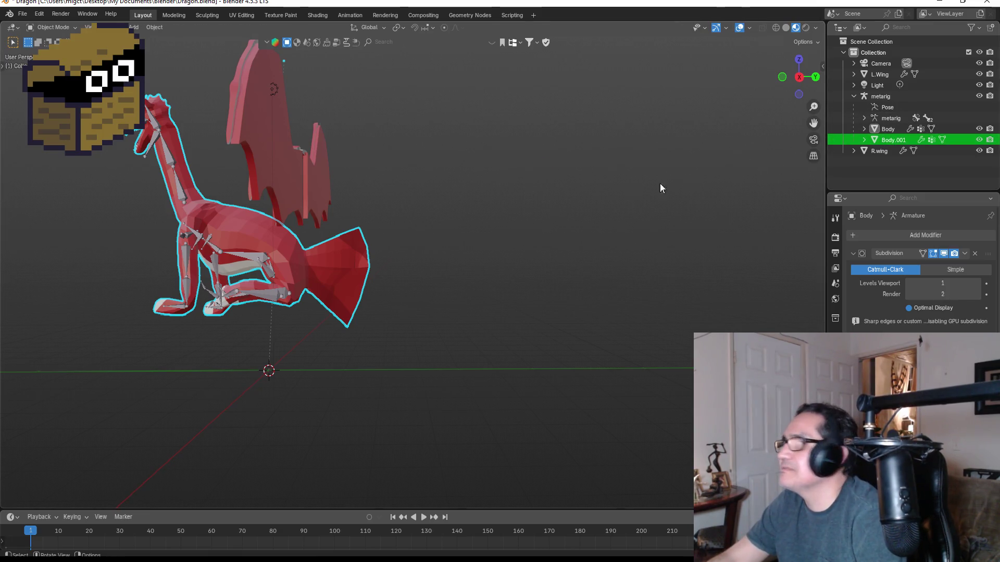
{"action": "left_click", "coordinate": [887, 141]}
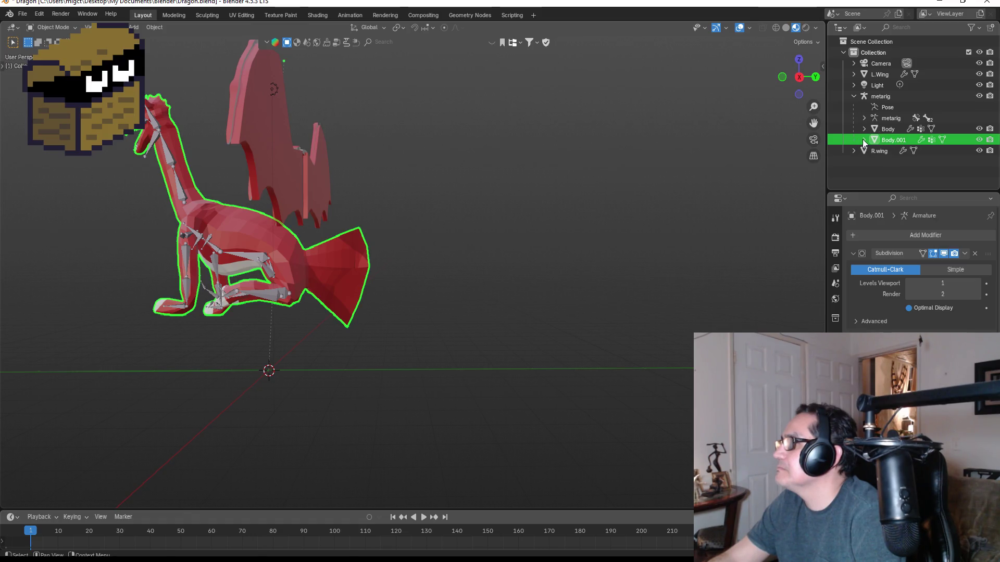
{"action": "key", "text": "Tab"}
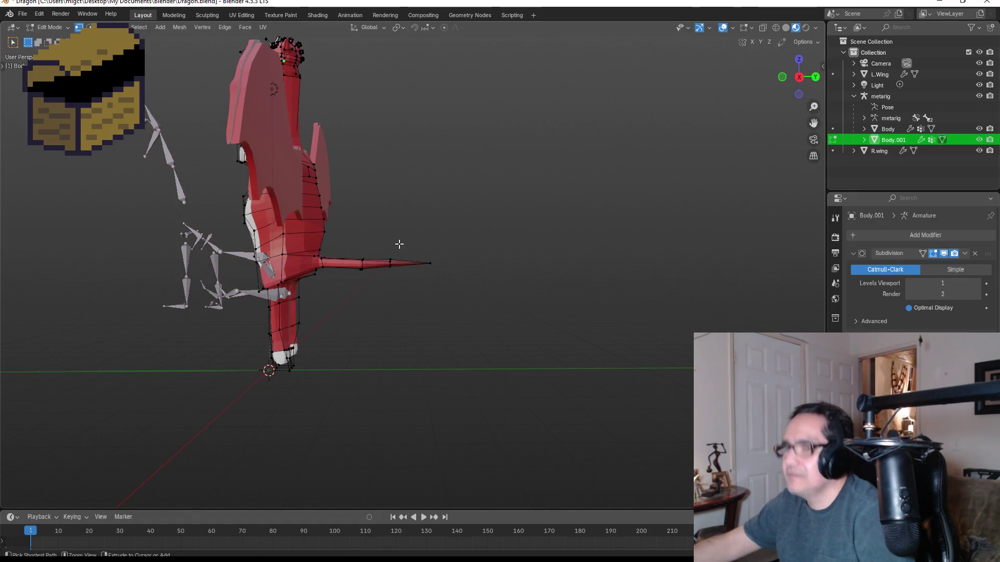
- Split Body.001's geometry off as Body.002, then delete both copies
{"action": "key", "text": "a"}
{"action": "key", "text": "p"}
{"action": "left_click", "coordinate": [401, 248]}
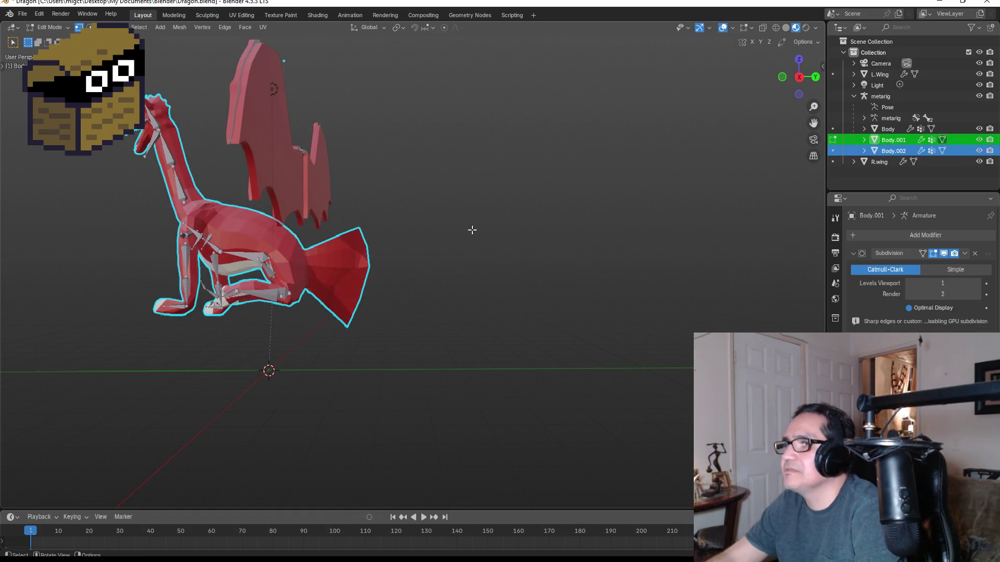
{"action": "left_click", "coordinate": [891, 149]}
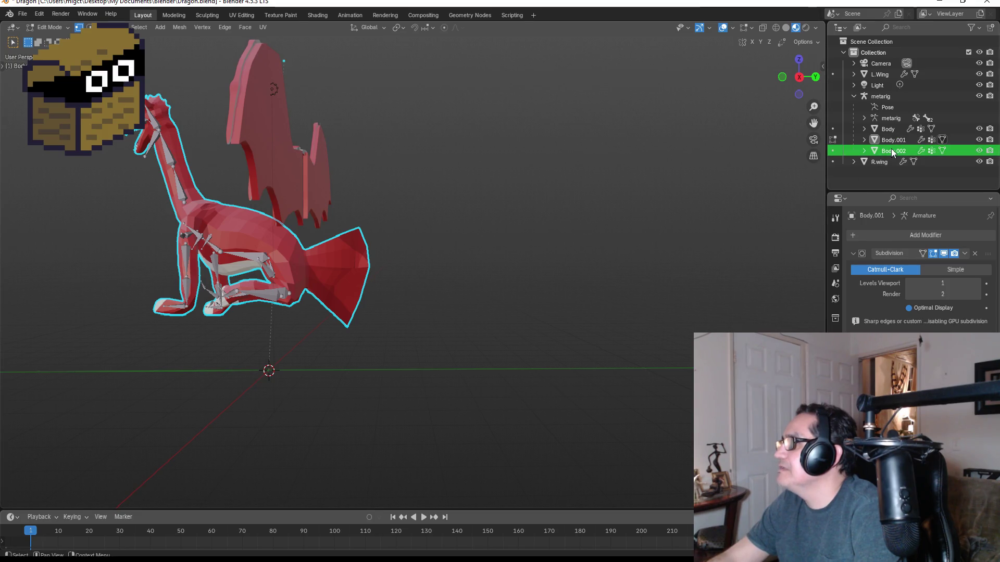
{"action": "key", "text": "Delete"}
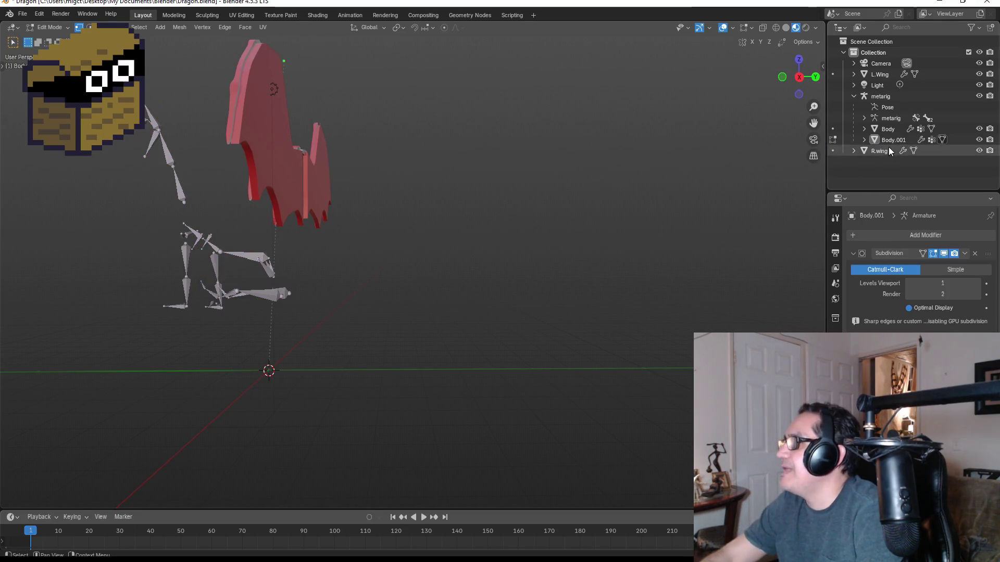
{"action": "left_click", "coordinate": [875, 143]}
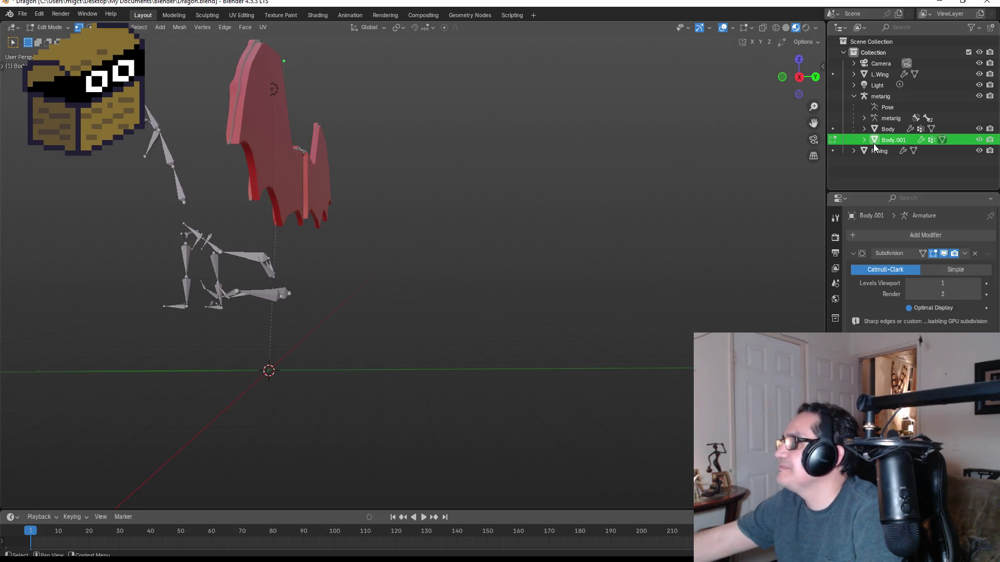
{"action": "key", "text": "Delete"}
- Undo three times back to the single Body mesh and reselect the metarig, then Body
{"action": "left_click", "coordinate": [883, 129]}
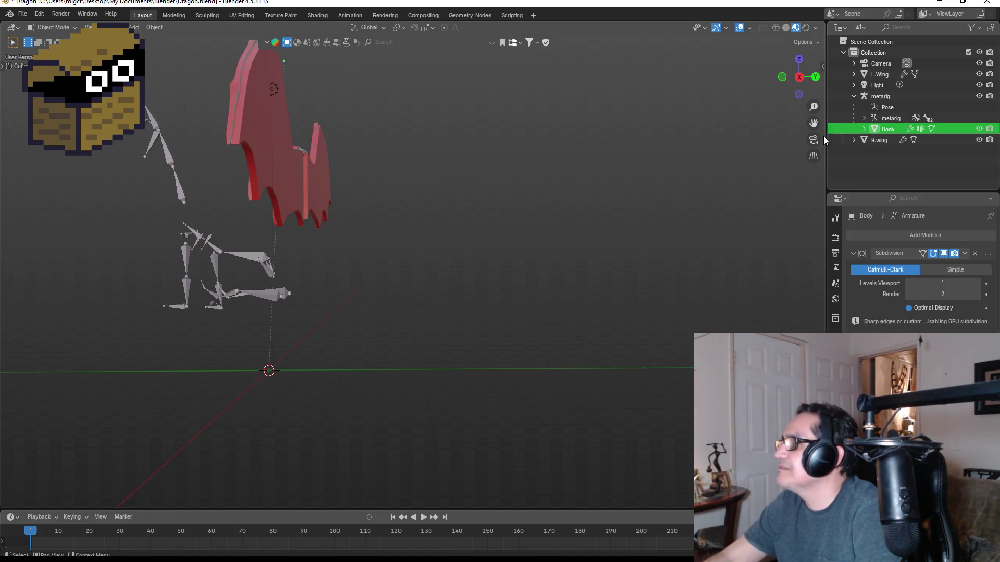
{"action": "key", "text": "ctrl+z"}
{"action": "key", "text": "ctrl+z"}
{"action": "key", "text": "ctrl+z"}
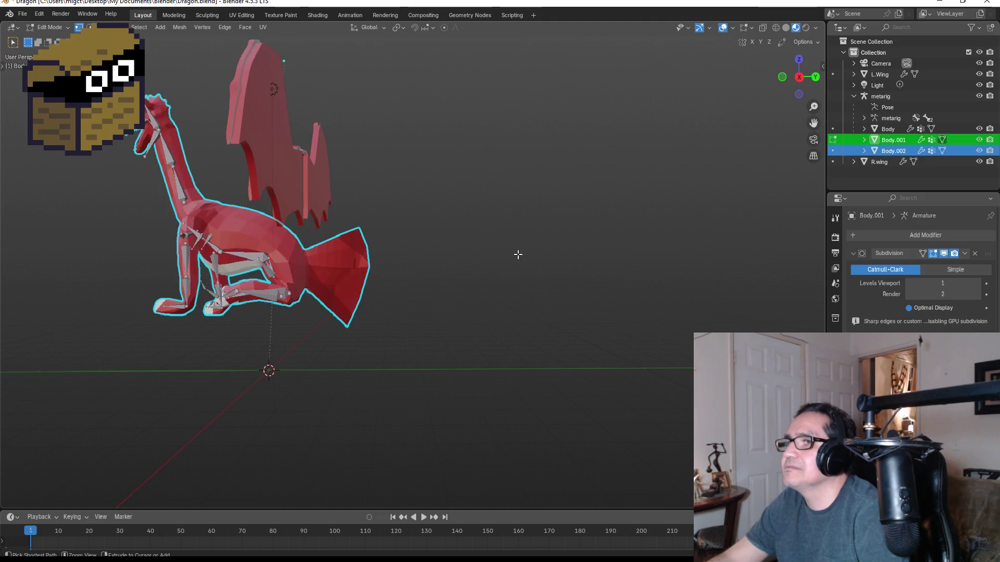
{"action": "key", "text": "ctrl+z"}
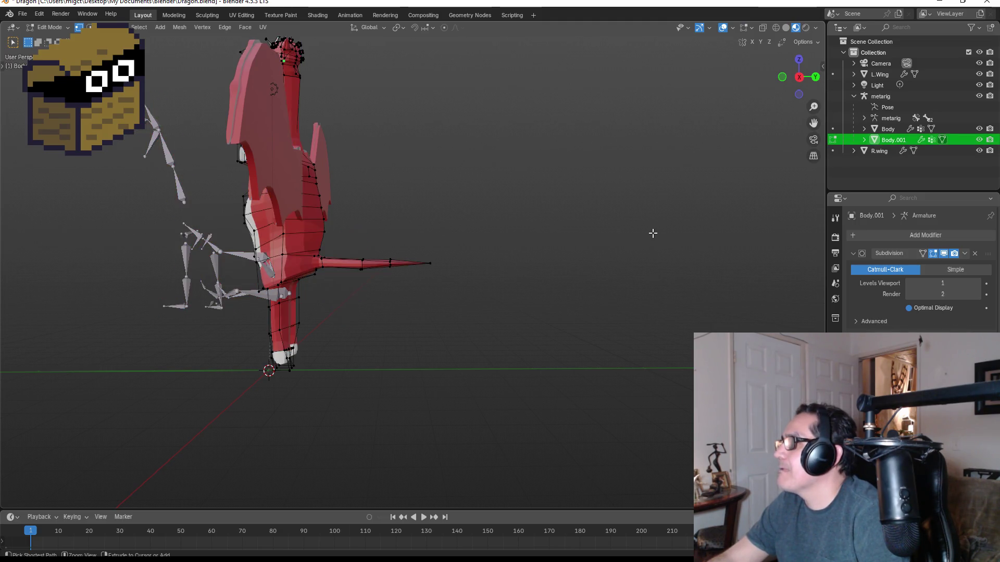
{"action": "key", "text": "ctrl+z"}
{"action": "key", "text": "ctrl+z"}
{"action": "key", "text": "ctrl+z"}
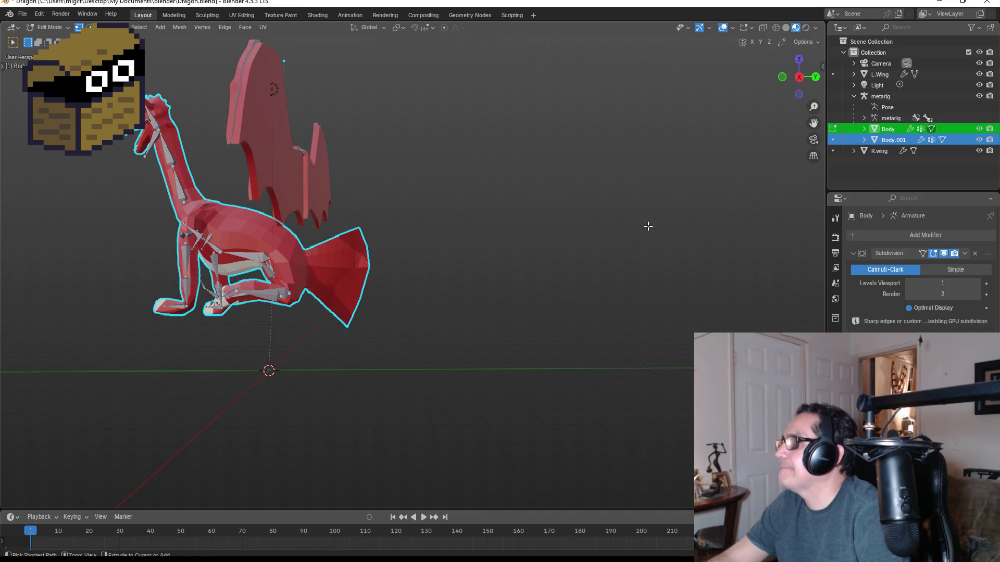
{"action": "left_click", "coordinate": [880, 96]}
{"action": "left_click", "coordinate": [883, 129]}
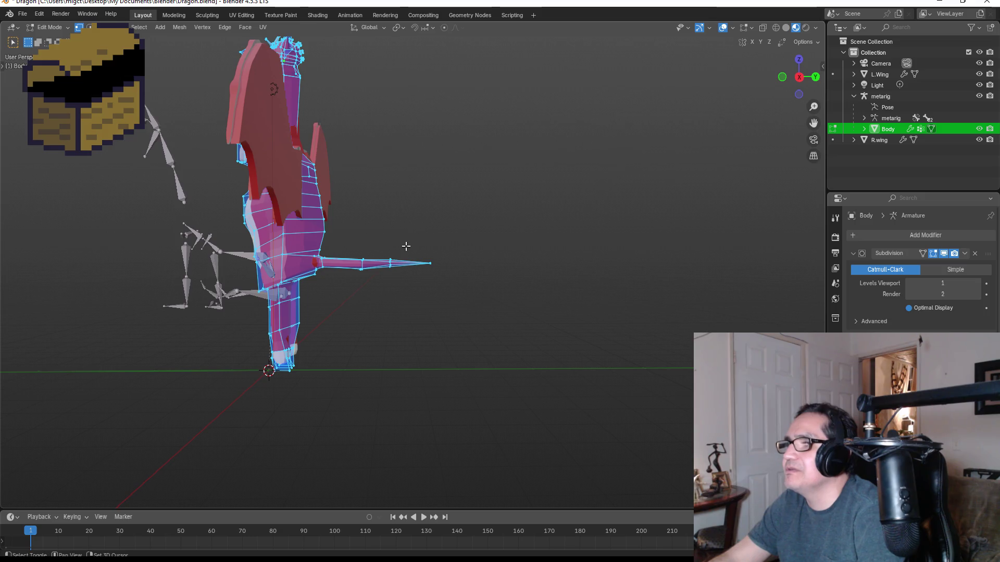
- Duplicate the Body geometry in place and separate it into its own object
{"action": "key", "text": "shift+d"}
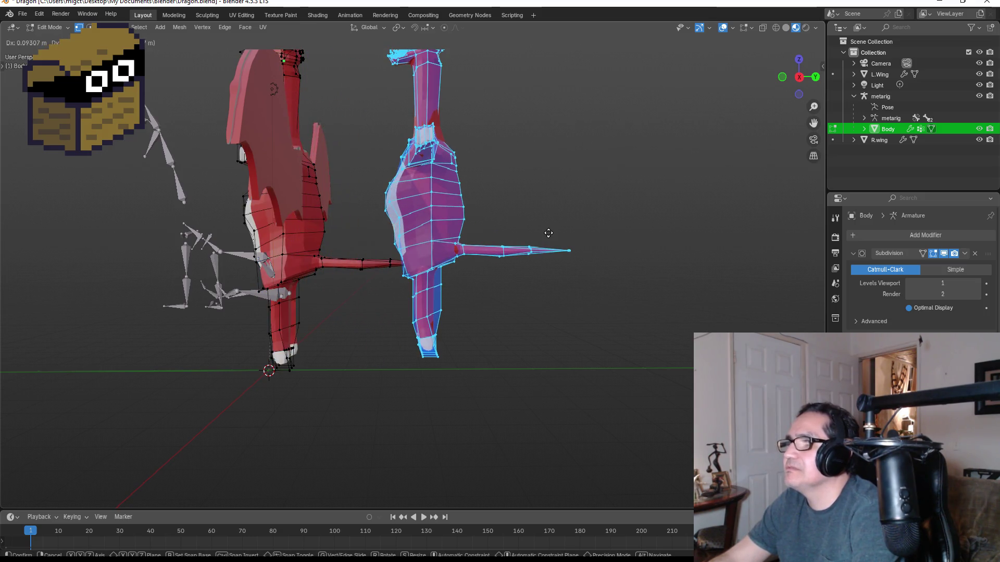
{"action": "right_click", "coordinate": [548, 232]}
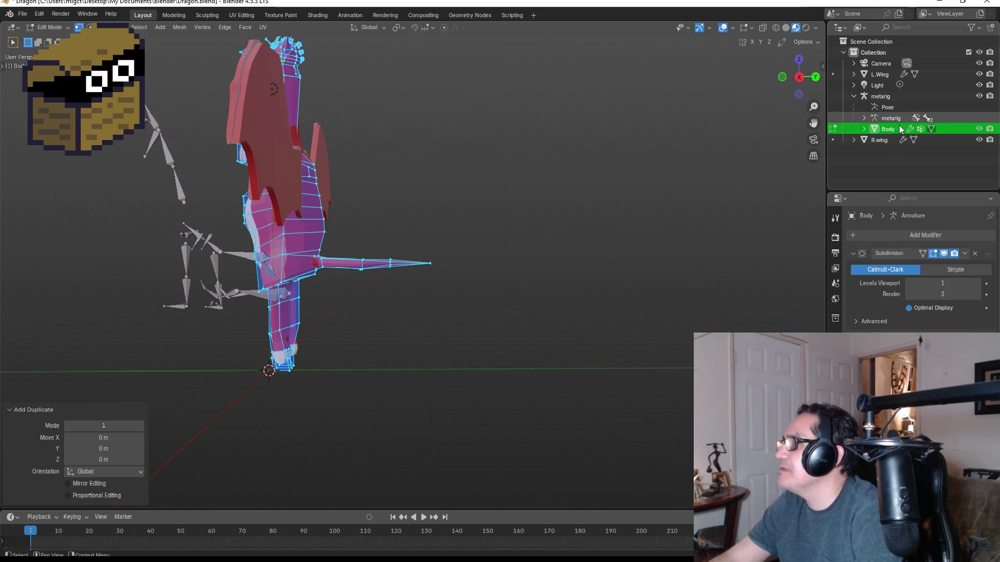
{"action": "left_click", "coordinate": [864, 129]}
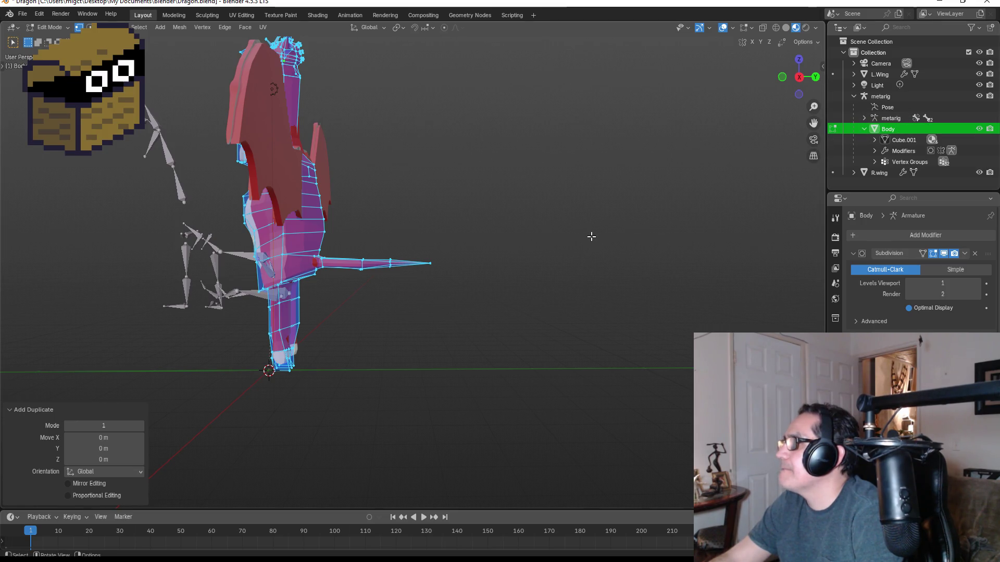
{"action": "key", "text": "p"}
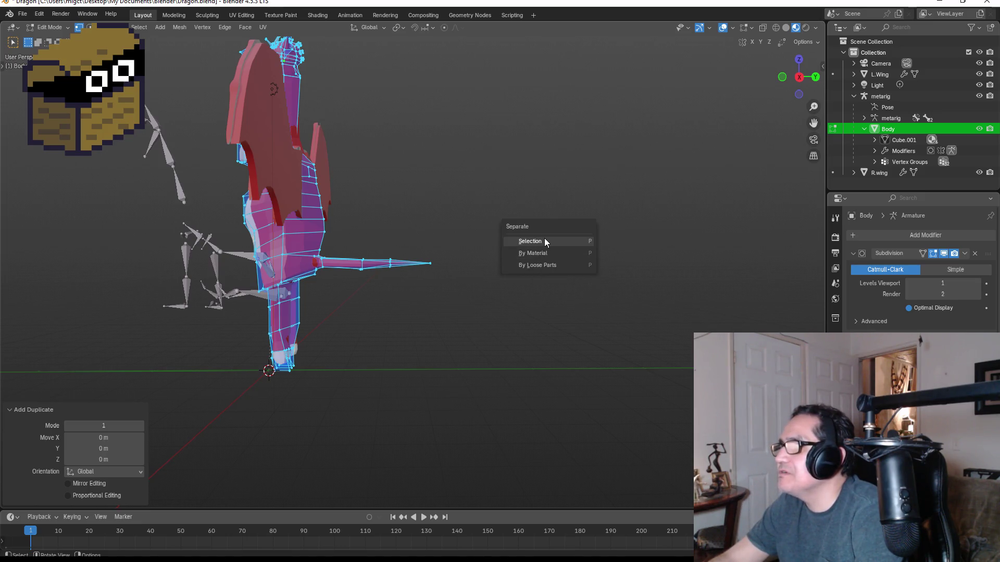
{"action": "left_click", "coordinate": [547, 241]}
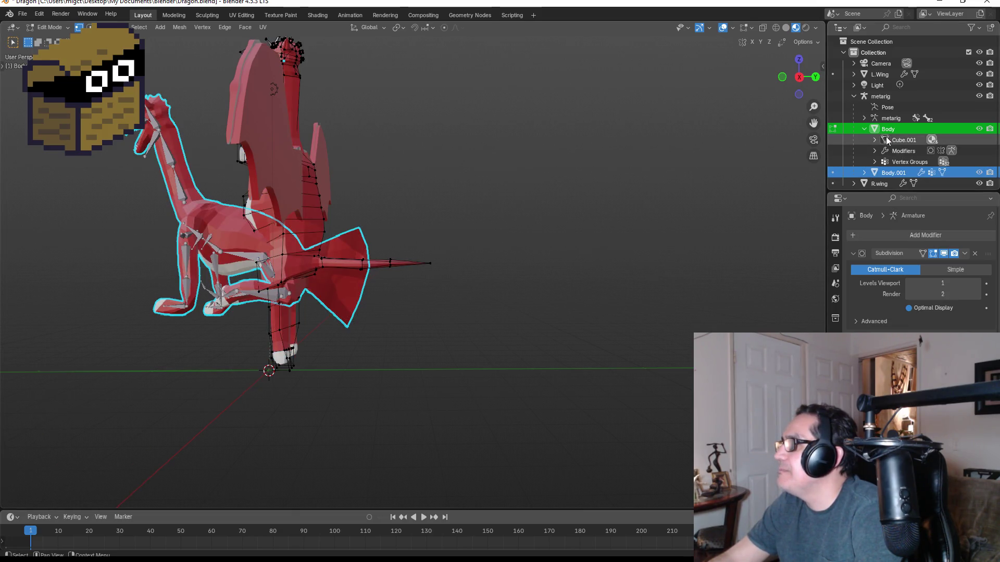
- Delete the old metarig and the separated Body.001 object
{"action": "left_click", "coordinate": [880, 107]}
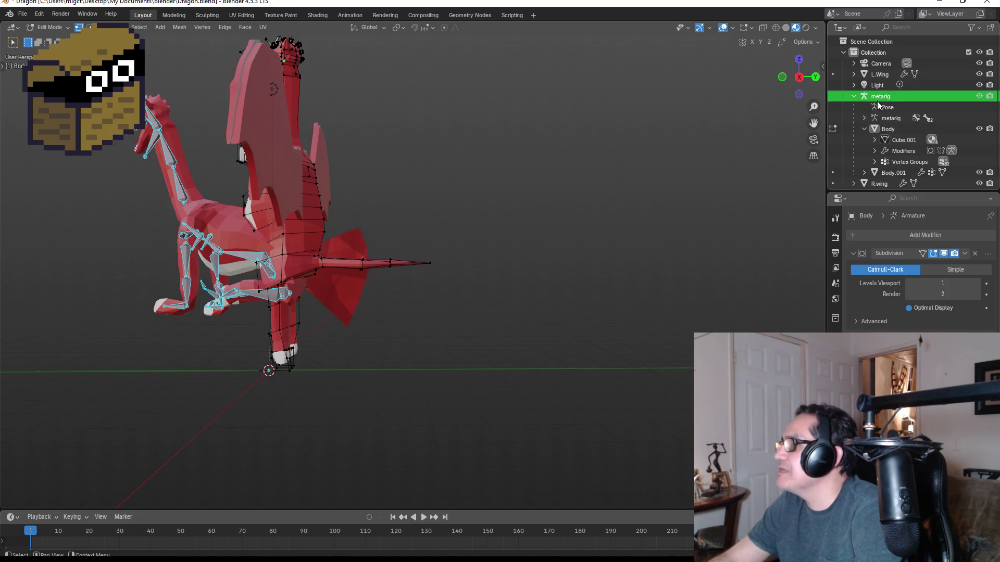
{"action": "key", "text": "Delete"}
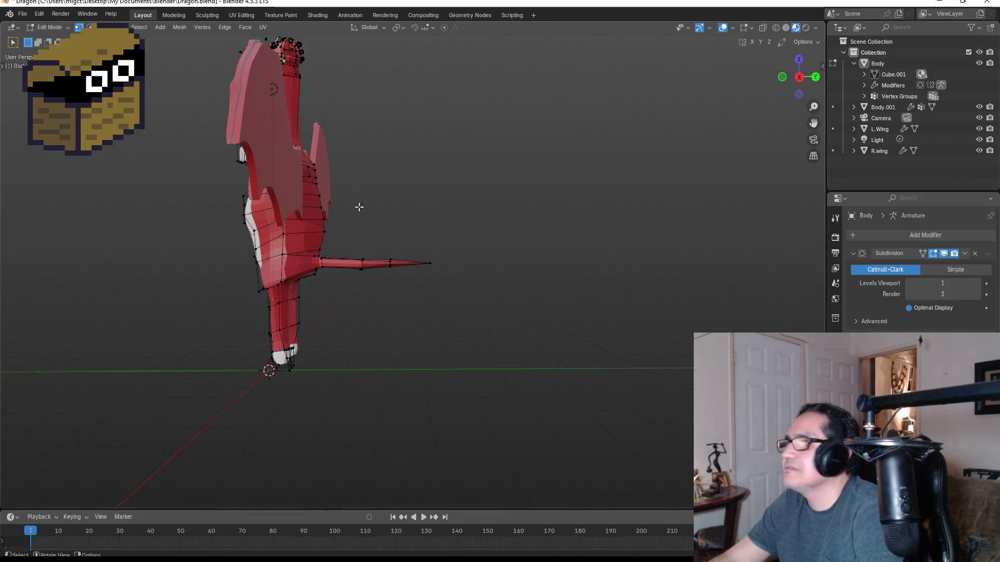
{"action": "mouse_move", "coordinate": [886, 107]}
{"action": "left_mouse_down"}
{"action": "mouse_move", "coordinate": [884, 65]}
{"action": "mouse_move", "coordinate": [875, 104]}
{"action": "left_mouse_up"}
{"action": "left_click", "coordinate": [879, 108]}
{"action": "key", "text": "Delete"}
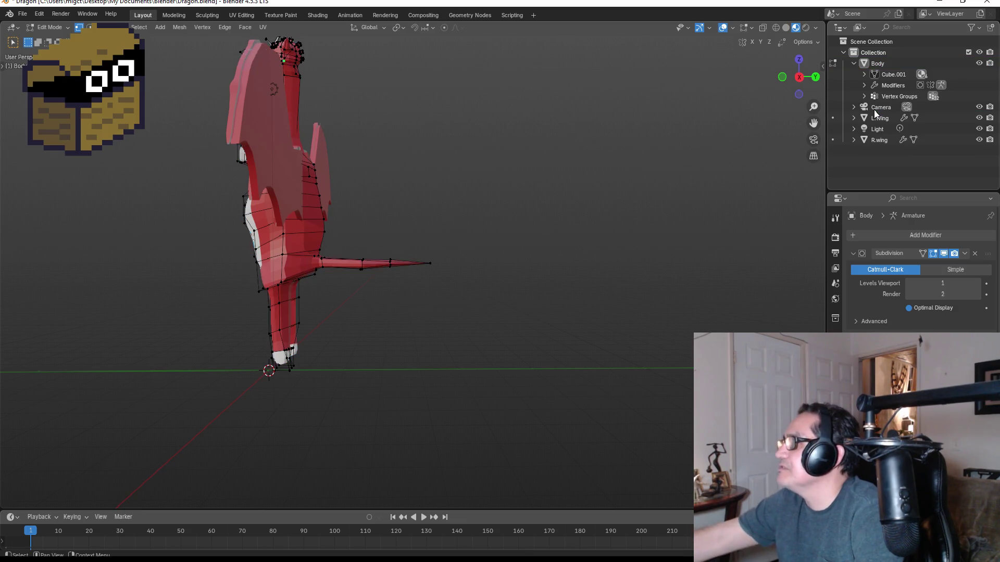
- Reselect Body, switch to the front view, and return to Object Mode
{"action": "left_click", "coordinate": [879, 64]}
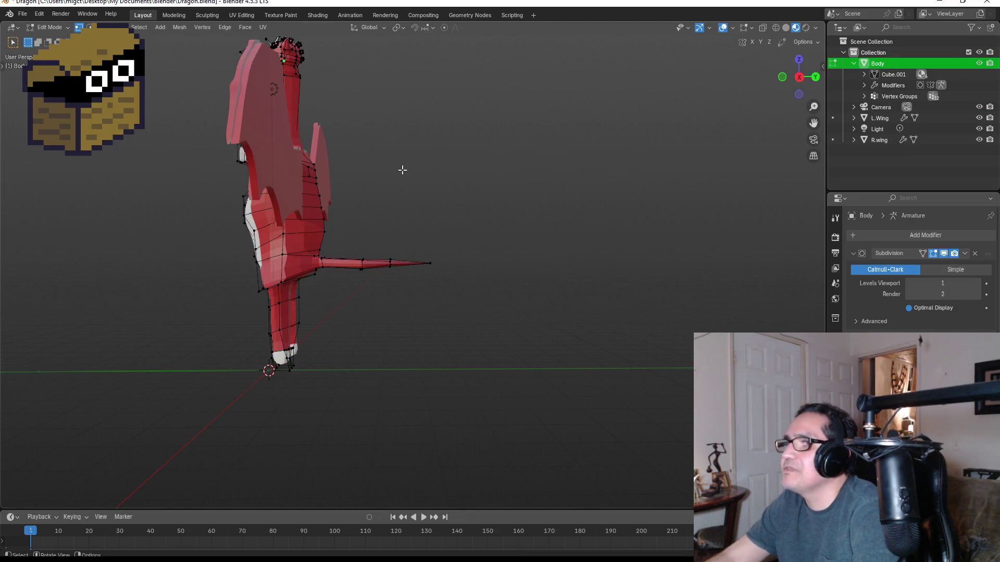
{"action": "key", "text": "KP_1"}
{"action": "key", "text": "Tab"}
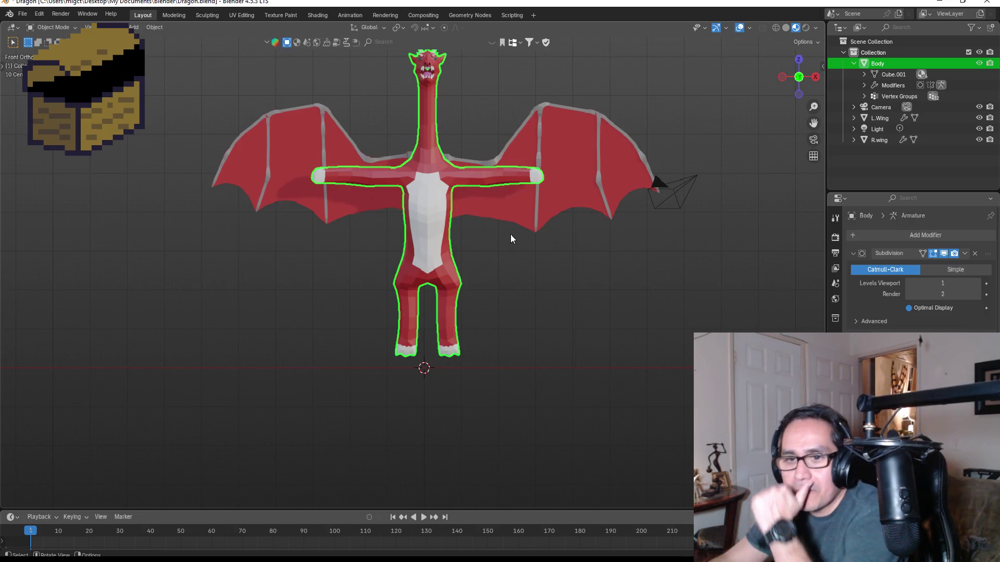
- Collapse the Body entry in the outliner and clear the scene selection
{"action": "scroll", "coordinate": [502, 206], "scroll_direction": "up", "scroll_amount": 2}
{"action": "scroll", "coordinate": [552, 279], "scroll_direction": "down", "scroll_amount": 2}
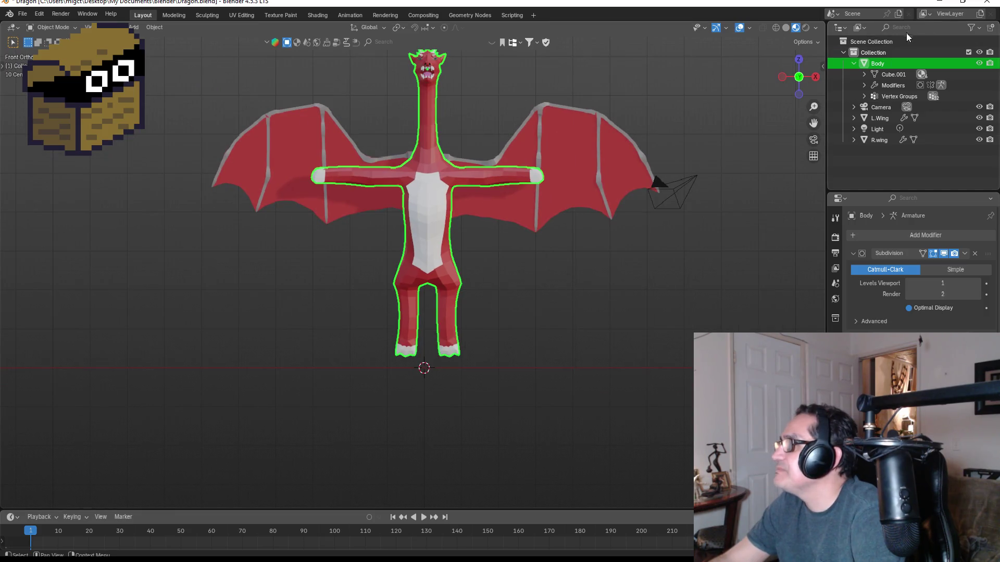
{"action": "left_click", "coordinate": [853, 64]}
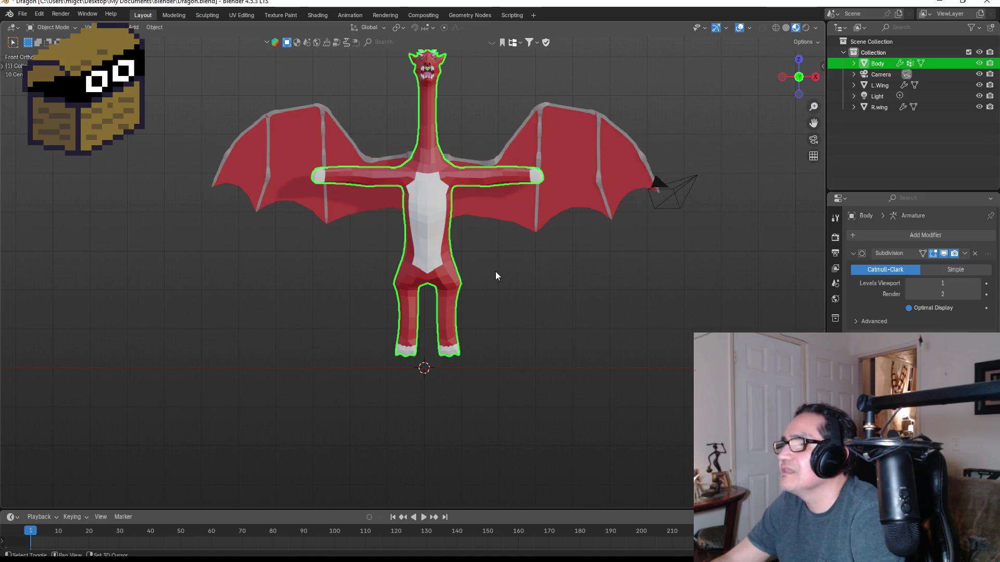
{"action": "key", "text": "shift+a"}
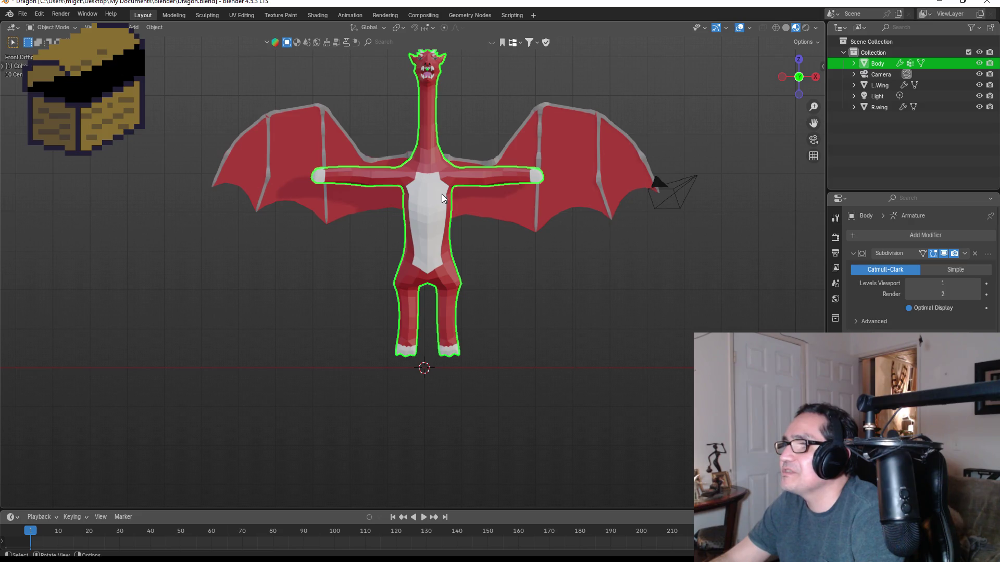
{"action": "key", "text": "a"}
{"action": "key", "text": "alt+a"}
- Add a Rigify Basic Human meta-rig from the Armature menu
{"action": "key", "text": "shift+a"}
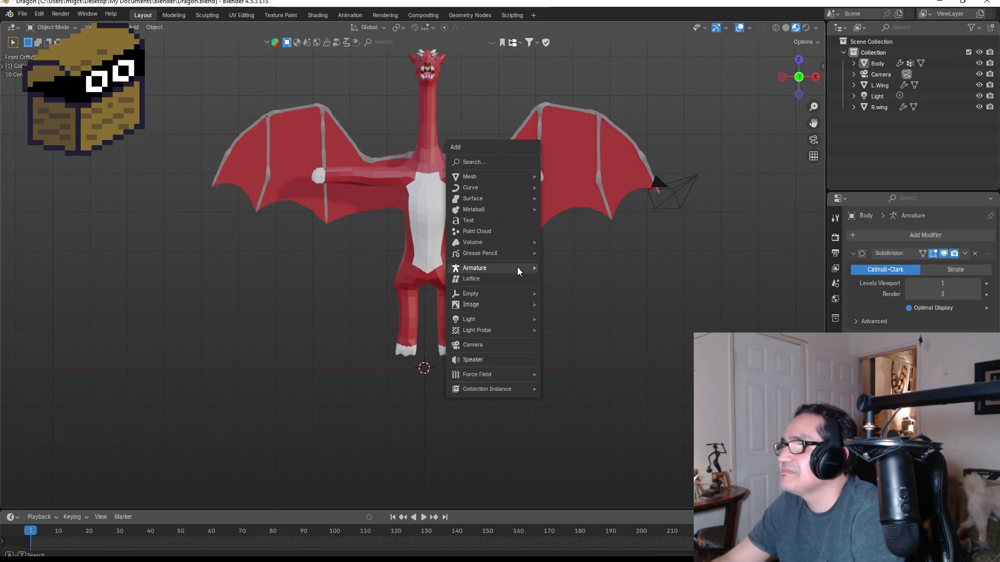
{"action": "mouse_move", "coordinate": [509, 177]}
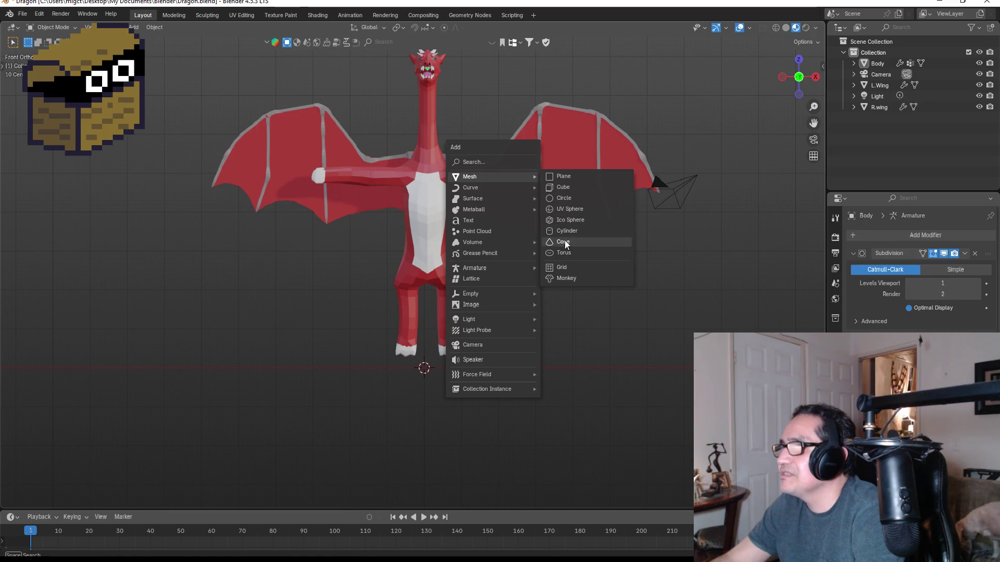
{"action": "mouse_move", "coordinate": [491, 268]}
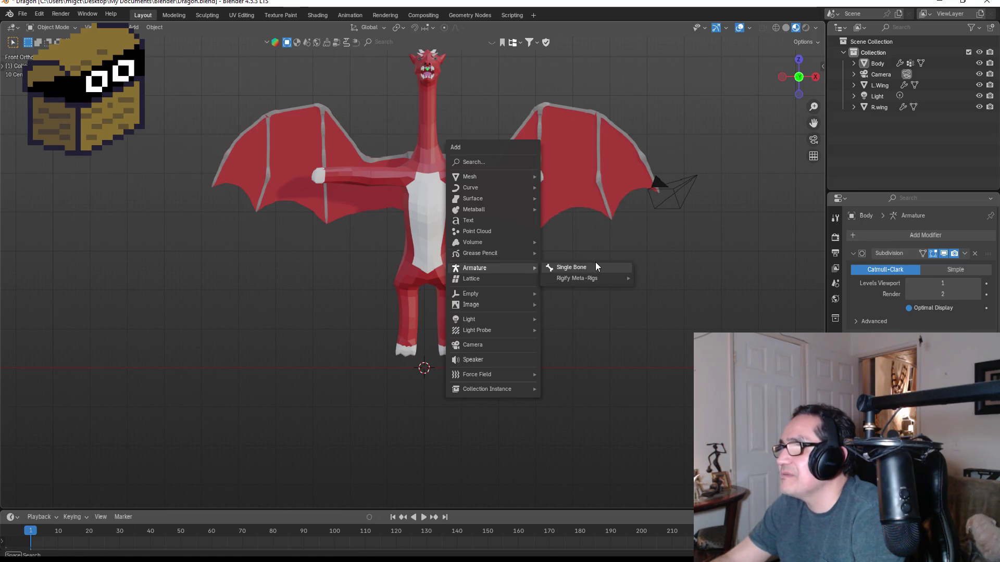
{"action": "mouse_move", "coordinate": [587, 281]}
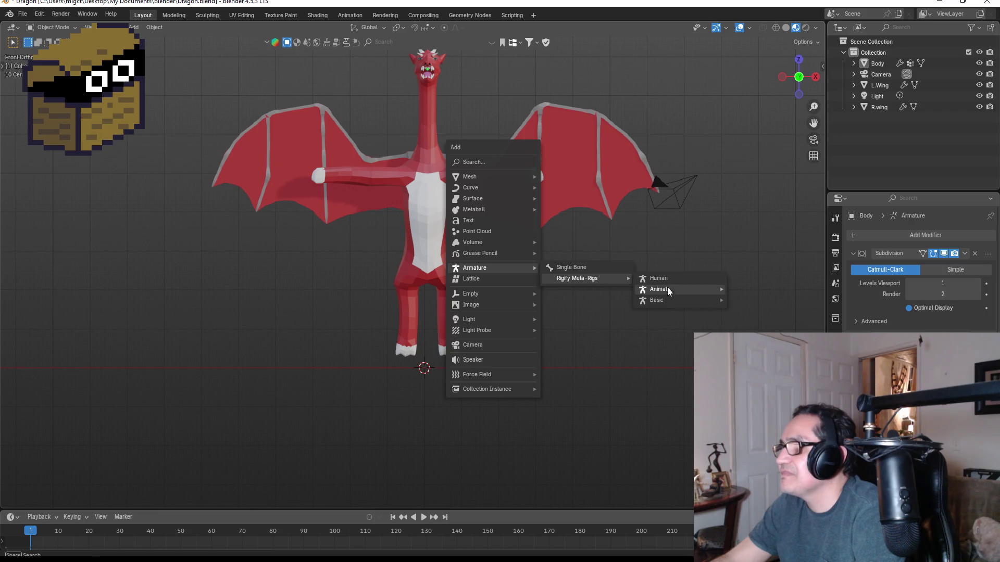
{"action": "mouse_move", "coordinate": [666, 300]}
{"action": "left_click", "coordinate": [753, 313]}
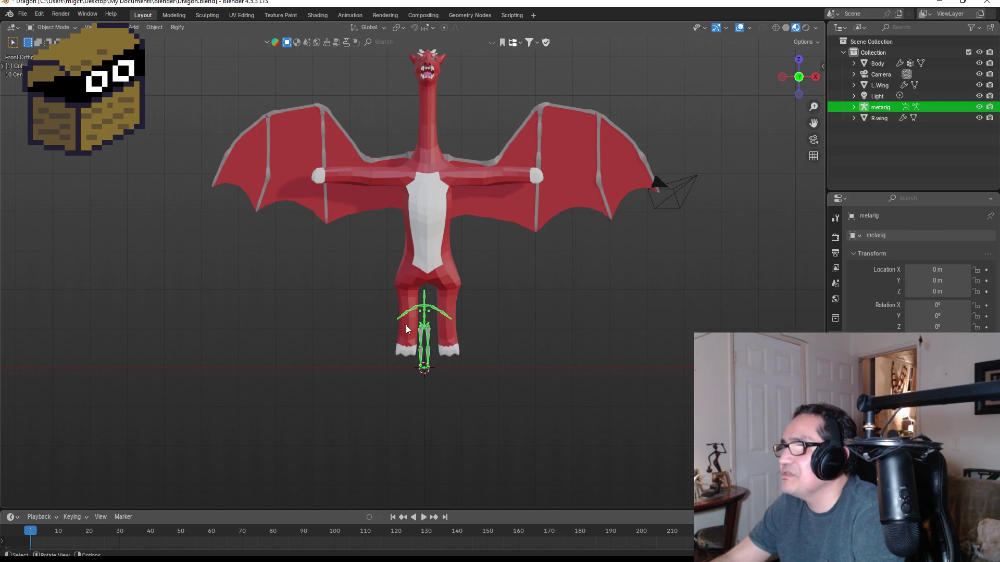
- Raise the dragon body and both wings together along Z
{"action": "left_click", "coordinate": [435, 180]}
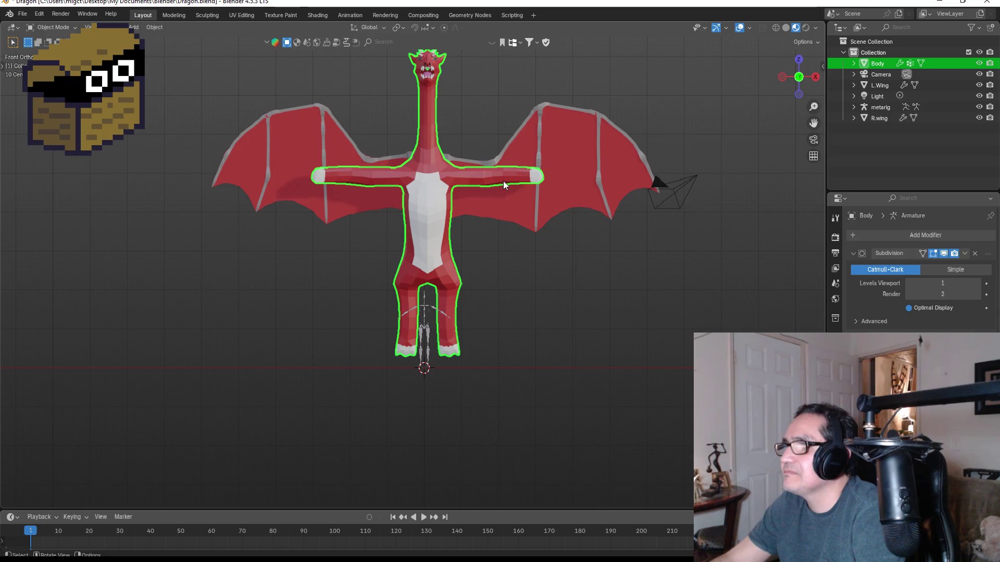
{"action": "left_click", "coordinate": [529, 201], "text": "shift"}
{"action": "left_click", "coordinate": [348, 201], "text": "shift"}
{"action": "key", "text": "g"}
{"action": "key", "text": "z"}
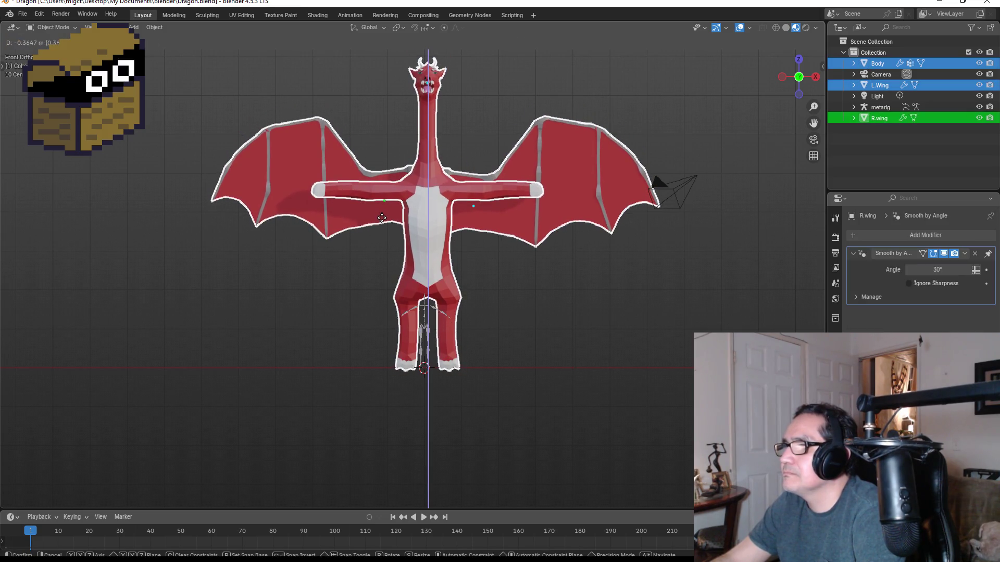
{"action": "left_click", "coordinate": [413, 284]}
{"action": "scroll", "coordinate": [443, 333], "scroll_direction": "up", "scroll_amount": 3}
- Scale the meta-rig to 2.806, shift it 0.089 m along X, and enter its Edit Mode
{"action": "left_click", "coordinate": [432, 380]}
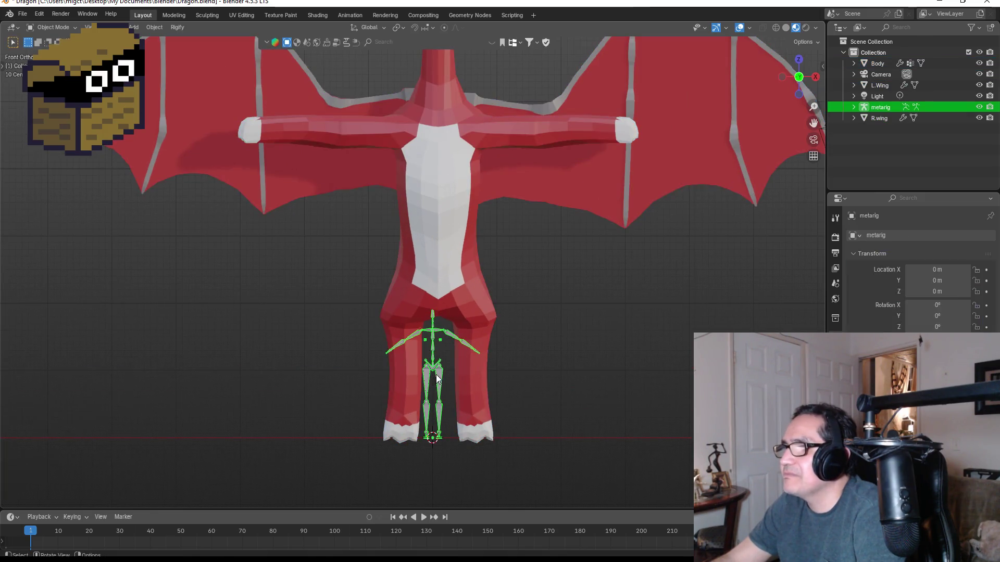
{"action": "key", "text": "s"}
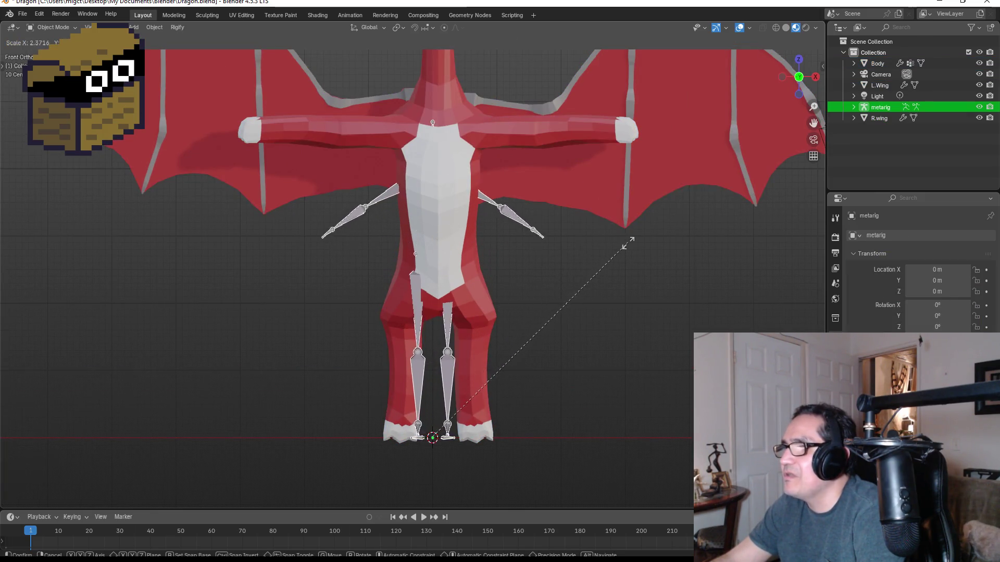
{"action": "left_click", "coordinate": [671, 211]}
{"action": "key", "text": "g"}
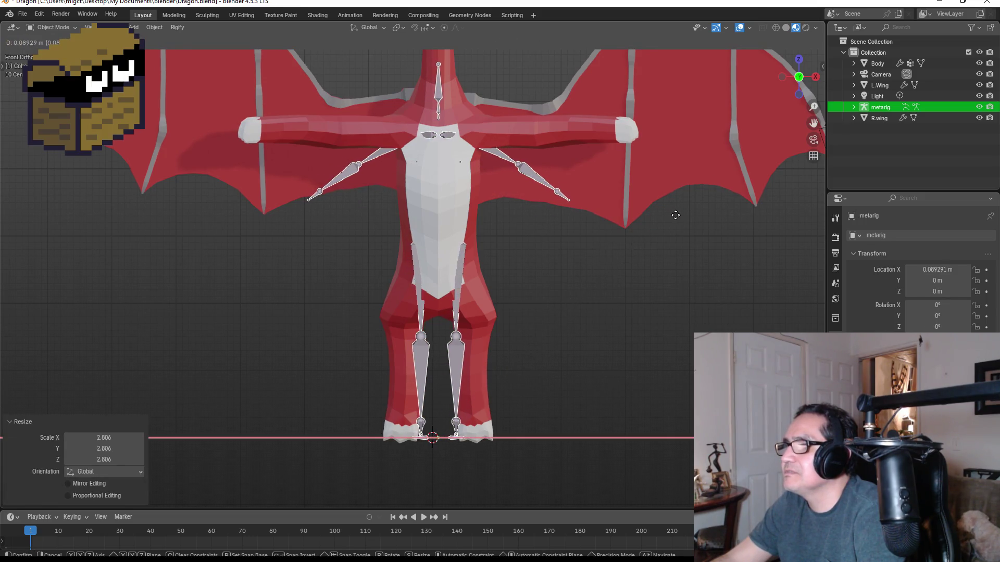
{"action": "left_click", "coordinate": [676, 219]}
{"action": "scroll", "coordinate": [614, 283], "scroll_direction": "down", "scroll_amount": 2}
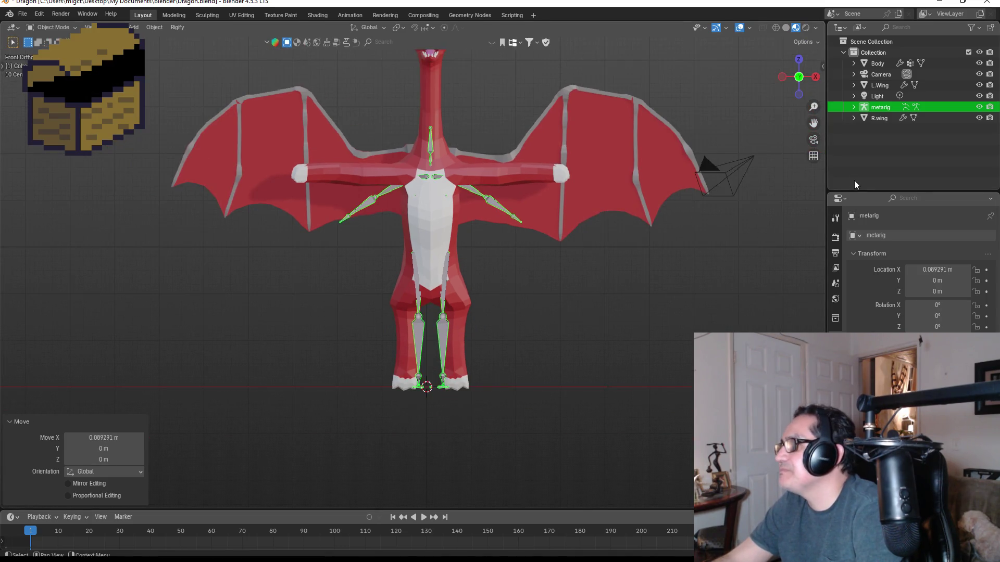
{"action": "key", "text": "Tab"}
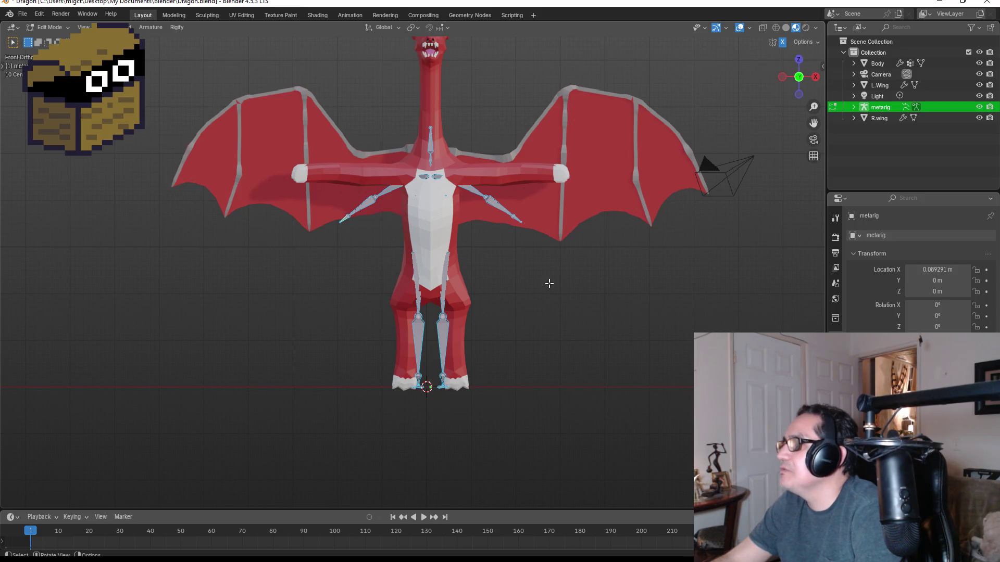
{"action": "left_click", "coordinate": [835, 380]}
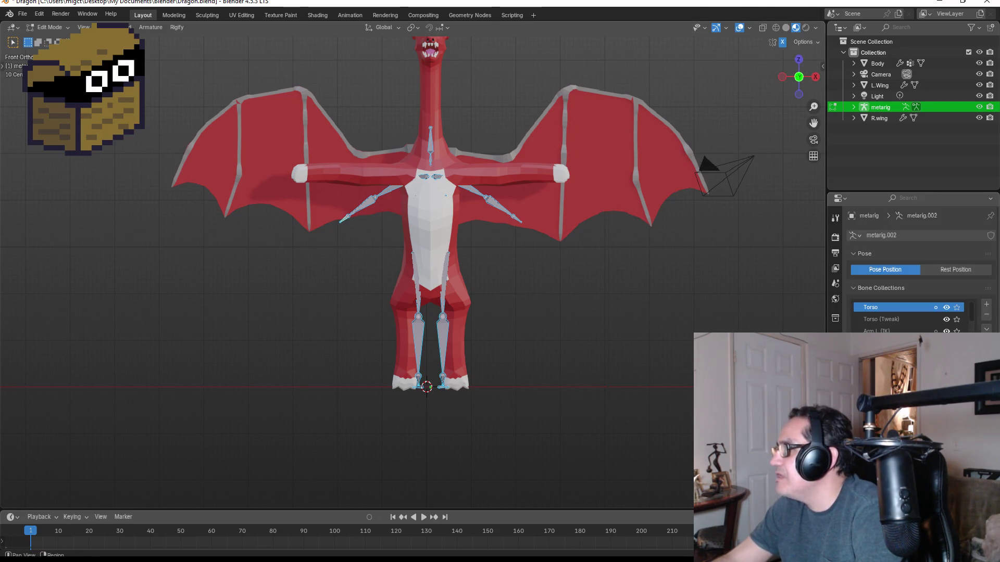
- Reveal the hidden bones and shift the right thigh, shin and foot bones sideways into the leg
{"action": "key", "text": "alt+h"}
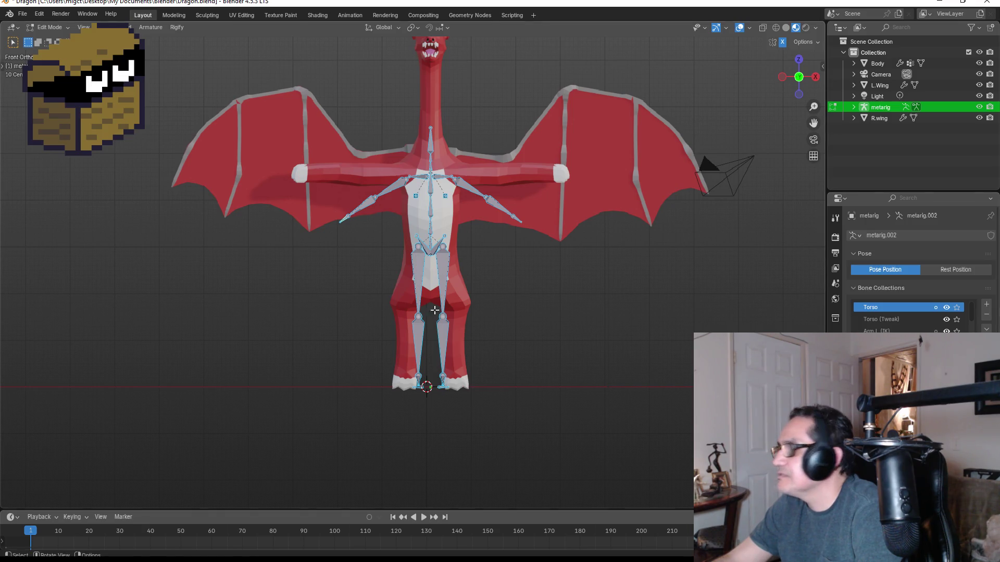
{"action": "left_click", "coordinate": [444, 274]}
{"action": "left_click", "coordinate": [442, 368], "text": "shift"}
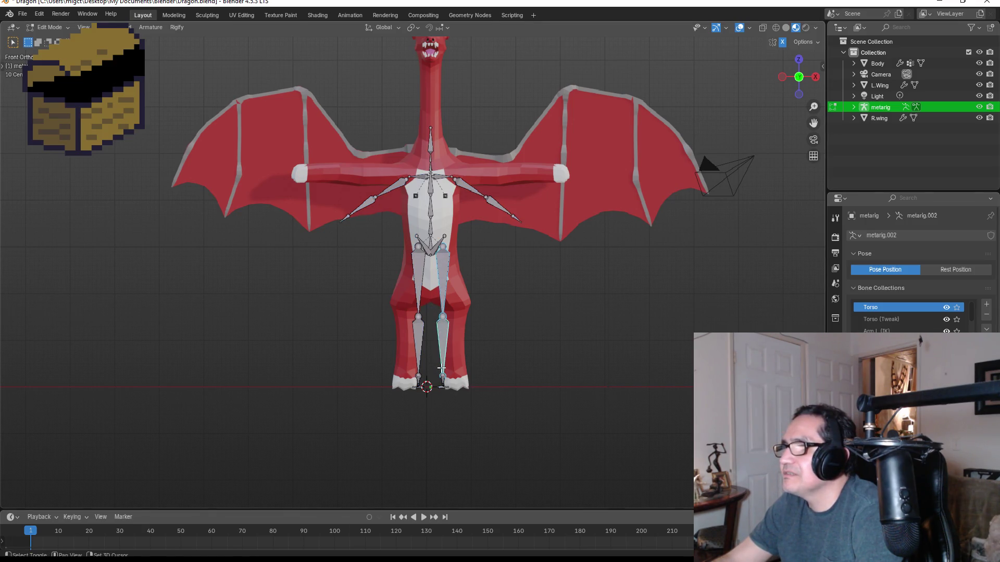
{"action": "mouse_move", "coordinate": [433, 276]}
{"action": "left_mouse_down"}
{"action": "mouse_move", "coordinate": [483, 403]}
{"action": "mouse_move", "coordinate": [486, 382]}
{"action": "left_mouse_up"}
{"action": "key", "text": "g"}
{"action": "key", "text": "x"}
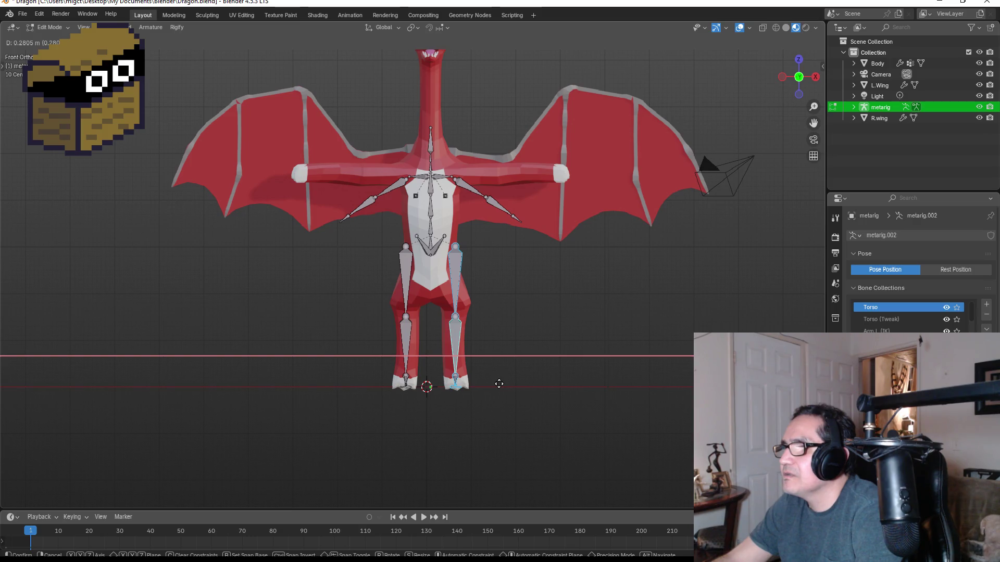
{"action": "left_click", "coordinate": [499, 384]}
{"action": "key", "text": "g"}
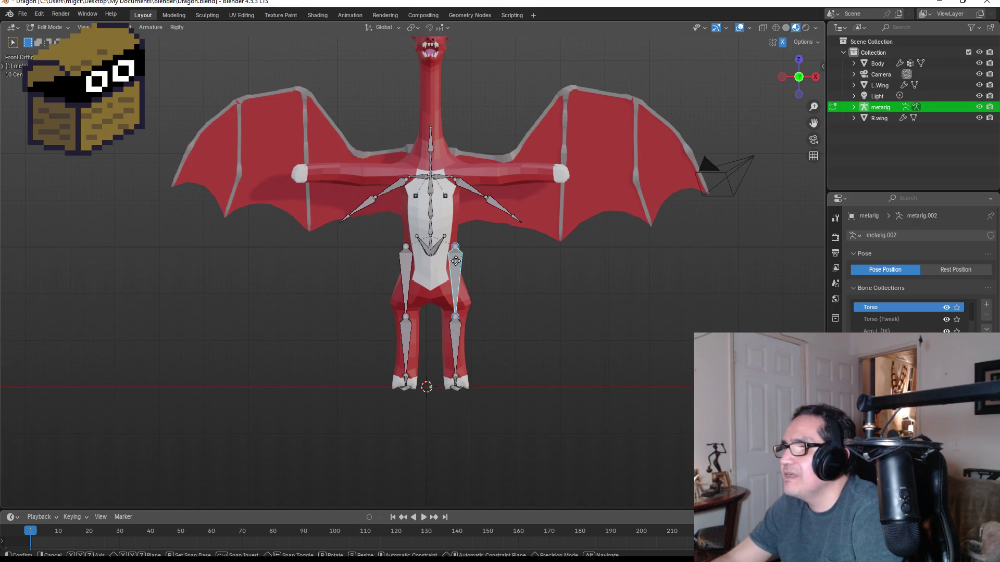
{"action": "left_click", "coordinate": [464, 321]}
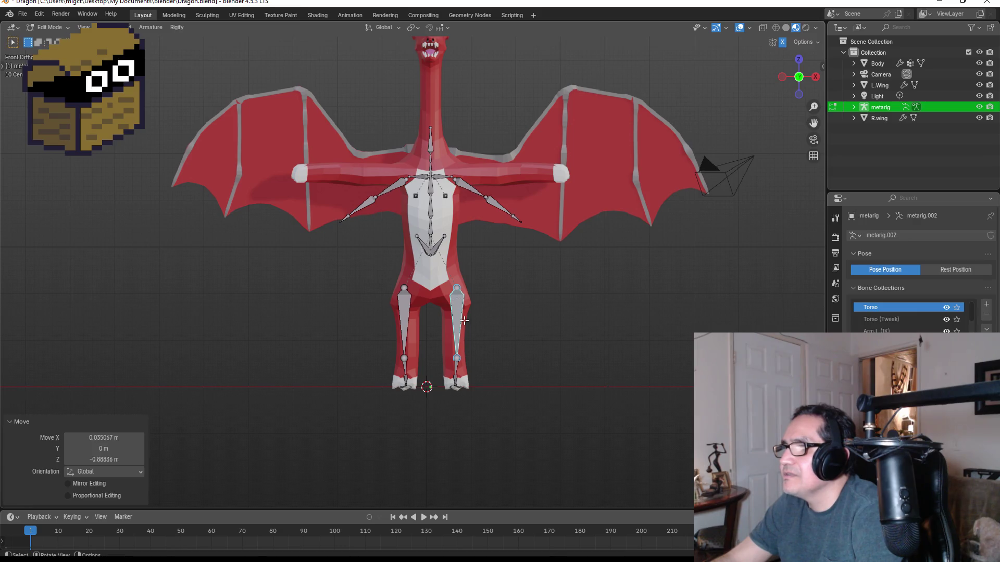
- Check the legs in solid shading, return to material preview, and shorten the thigh bones
{"action": "key", "text": "z"}
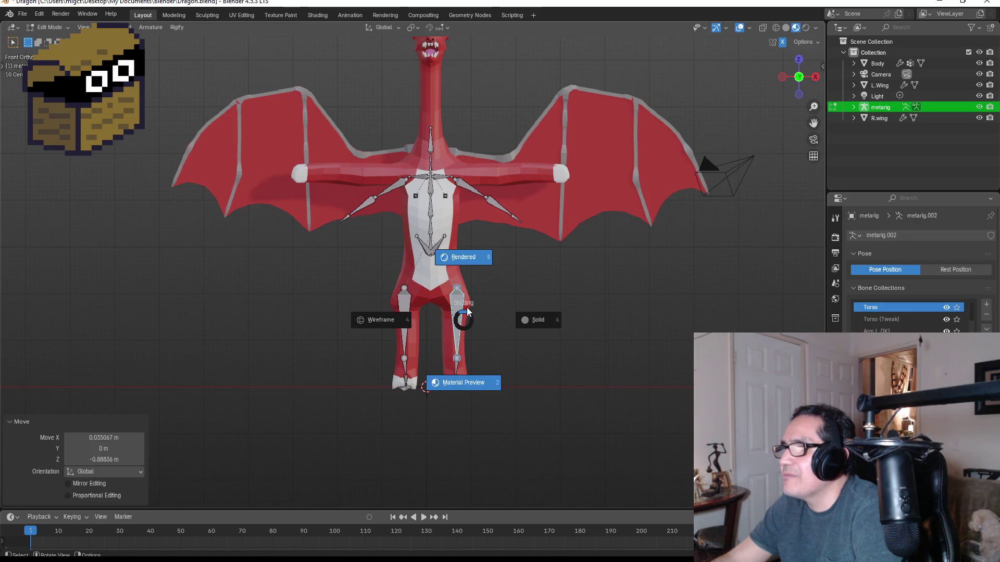
{"action": "left_click", "coordinate": [475, 312]}
{"action": "key", "text": "z"}
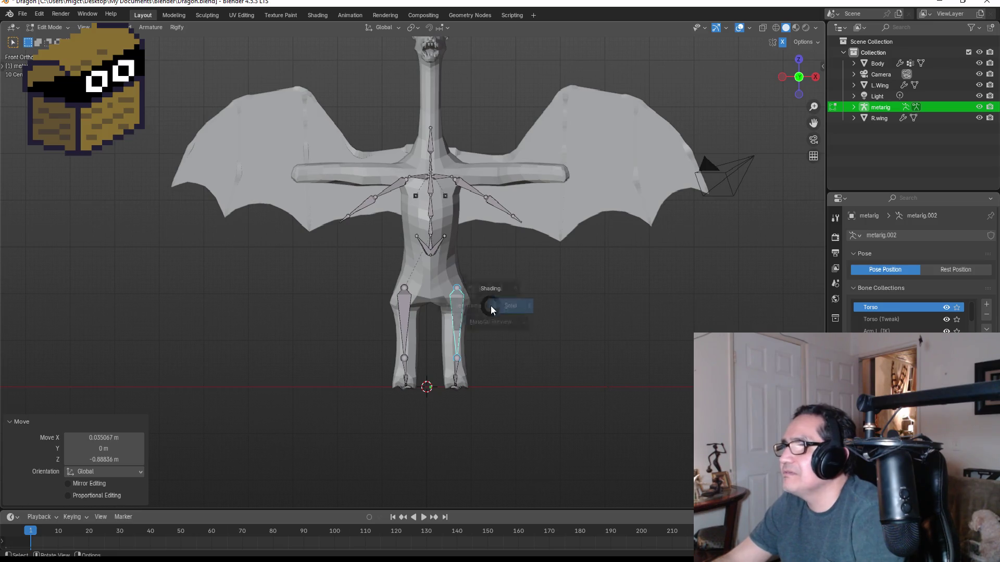
{"action": "left_click", "coordinate": [489, 347]}
{"action": "scroll", "coordinate": [468, 331], "scroll_direction": "up", "scroll_amount": 2}
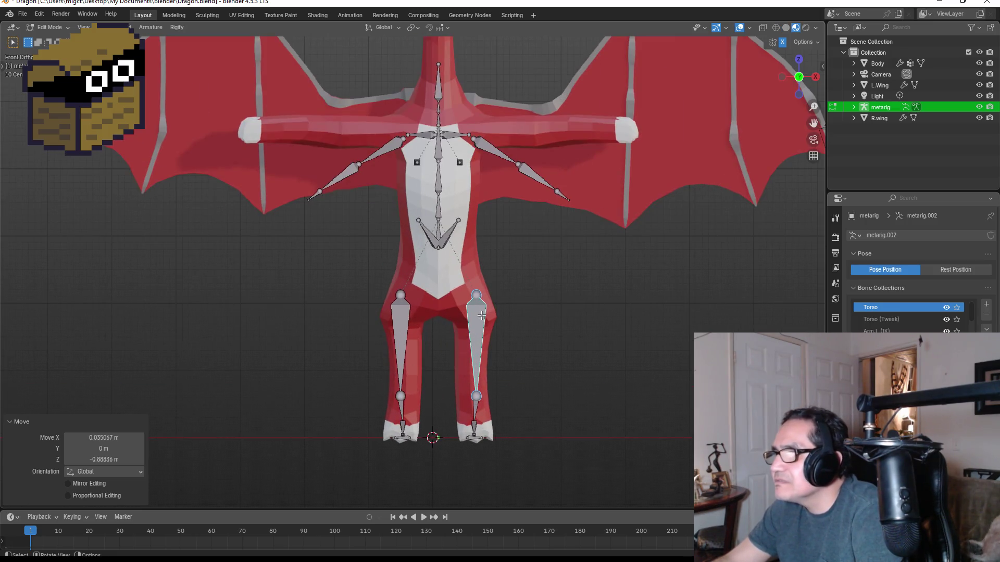
{"action": "key", "text": "s"}
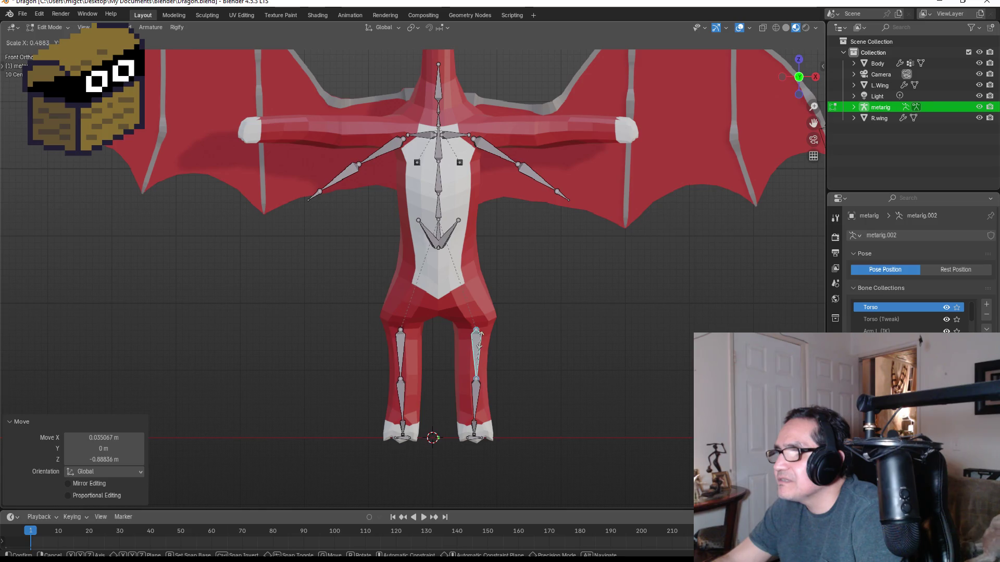
{"action": "left_click", "coordinate": [490, 362]}
- In Right Ortho view, move the whole leg bone chain back along Y
{"action": "left_click", "coordinate": [475, 396]}
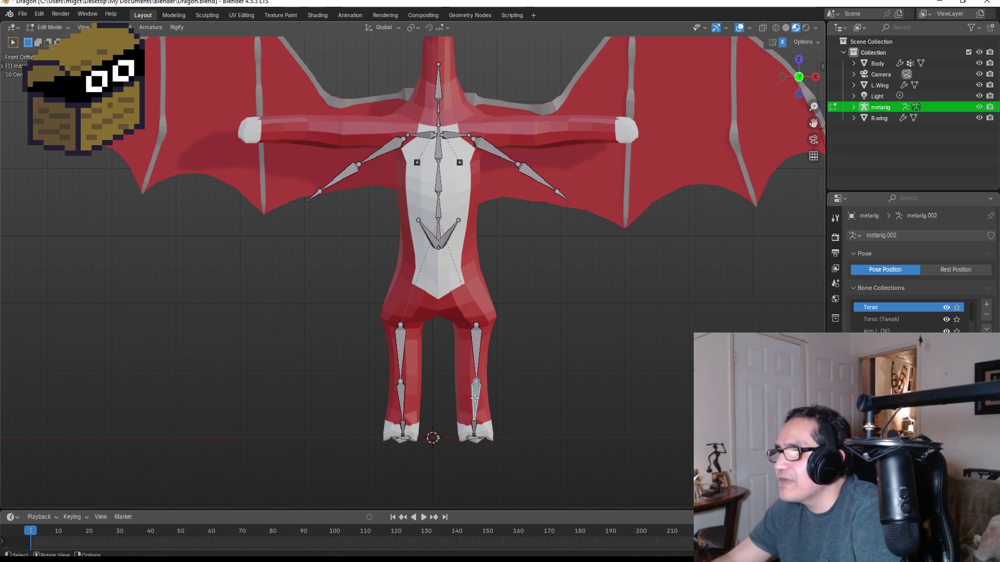
{"action": "middle_click_drag", "start_coordinate": [563, 388], "coordinate": [493, 364]}
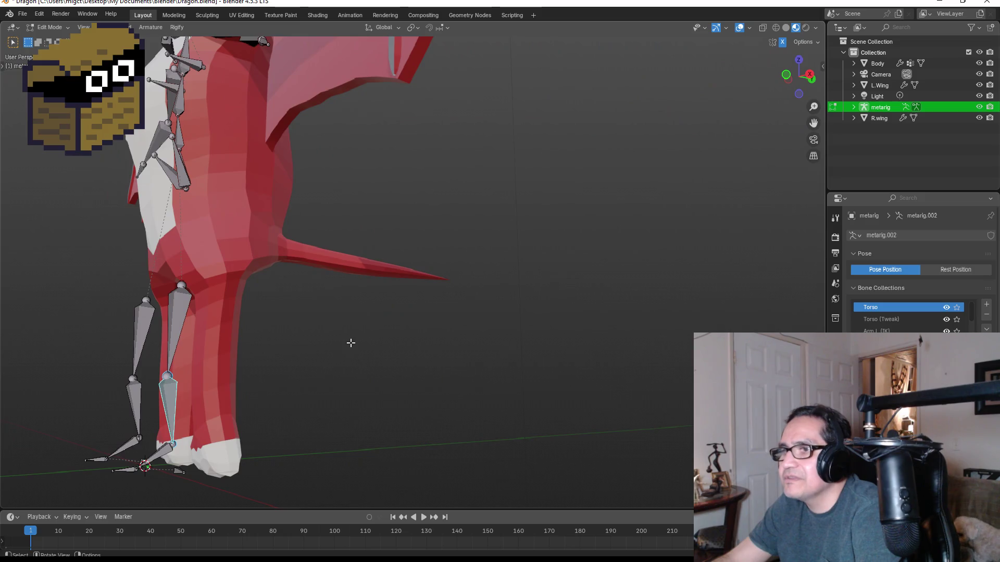
{"action": "key", "text": "KP_3"}
{"action": "left_click_drag", "start_coordinate": [97, 324], "coordinate": [270, 487]}
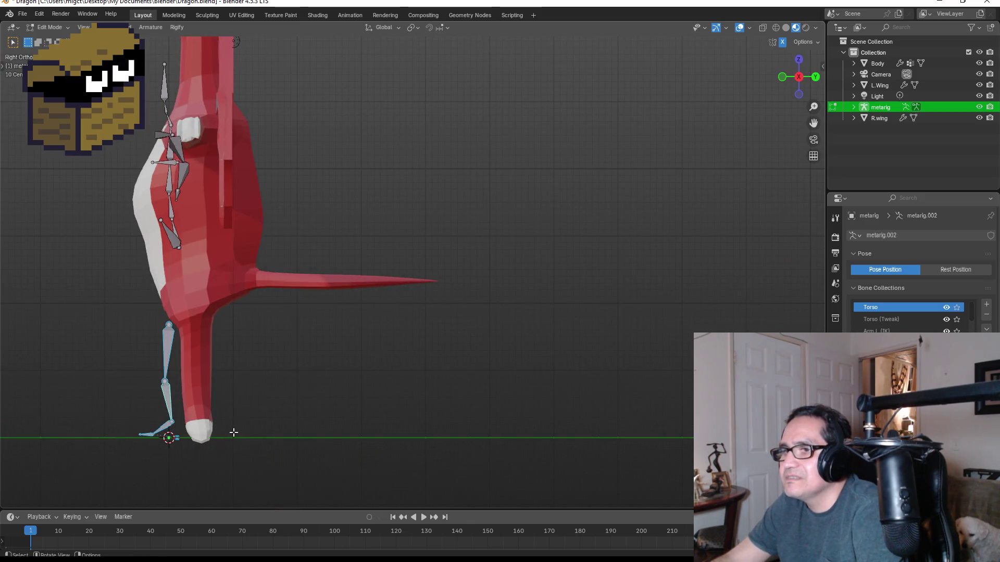
{"action": "key", "text": "g"}
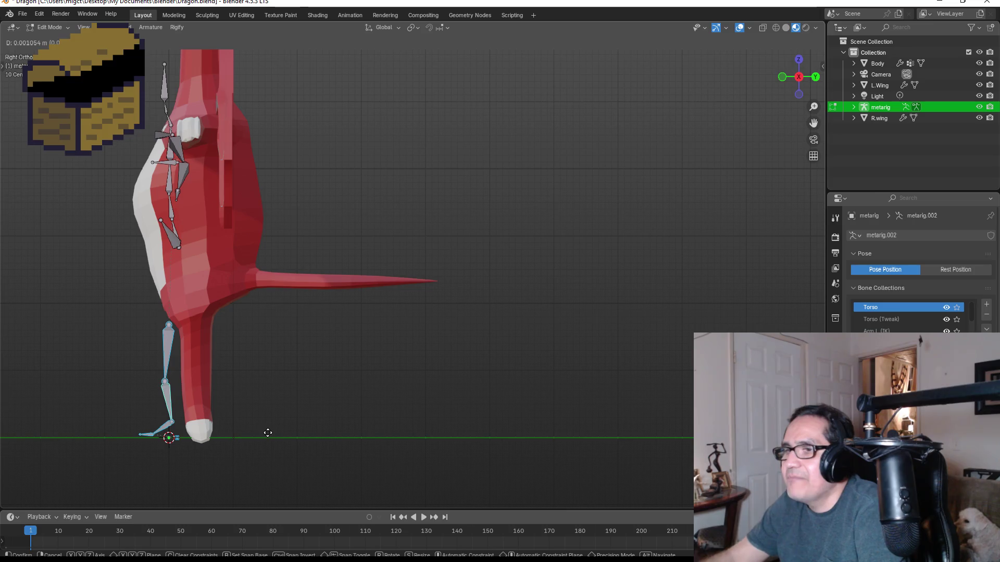
{"action": "type", "text": "y.69"}
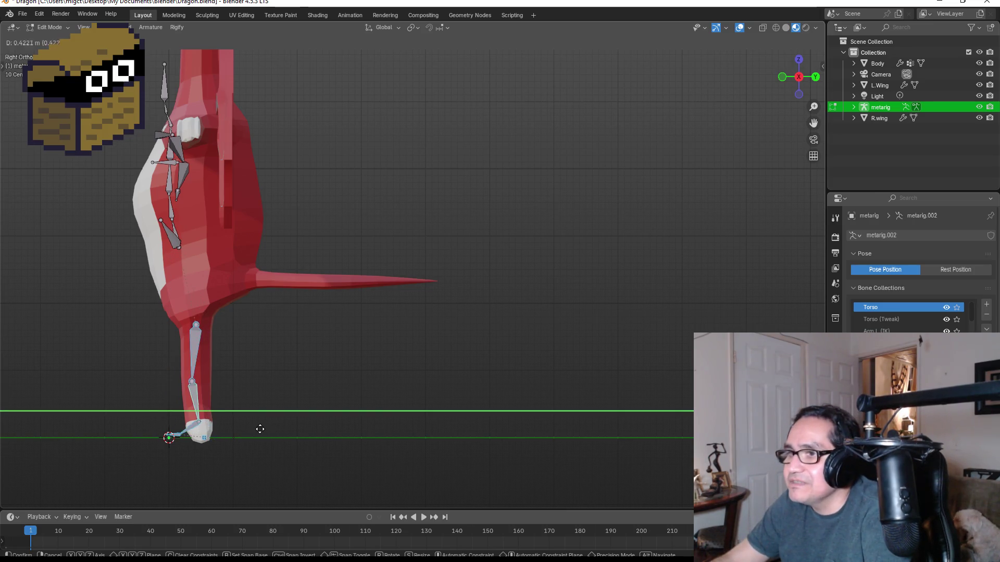
{"action": "left_click", "coordinate": [260, 428]}
{"action": "key", "text": "KP_1"}
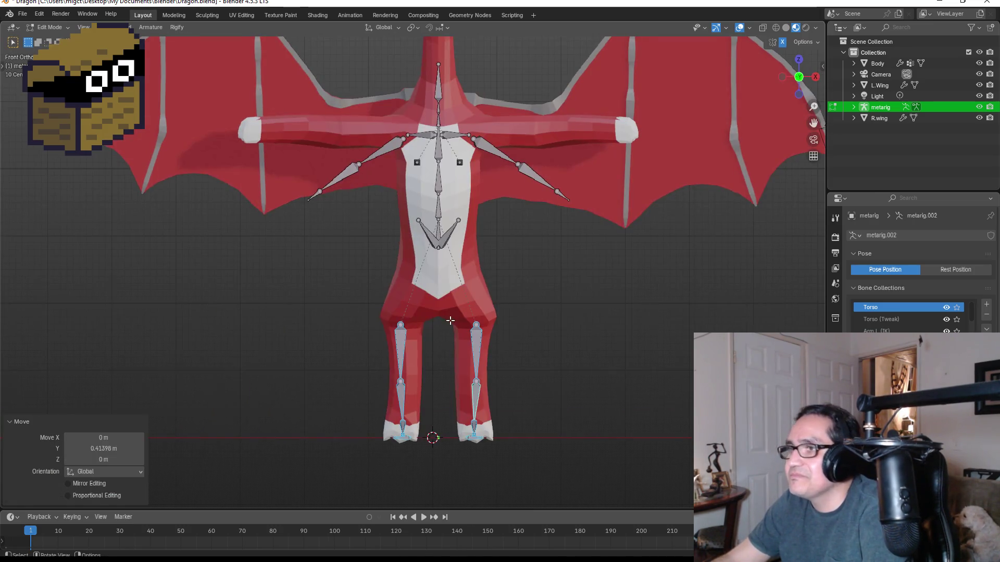
- Lower the pelvis bones along Z and reposition the spine joint above them
{"action": "key", "text": "b"}
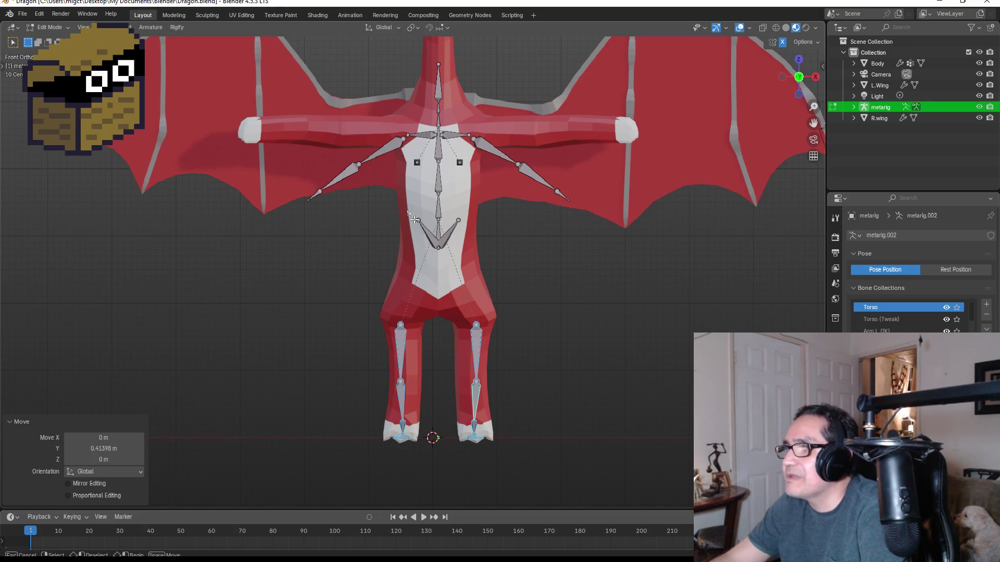
{"action": "left_click_drag", "start_coordinate": [473, 256], "coordinate": [473, 255]}
{"action": "key", "text": "g"}
{"action": "key", "text": "z"}
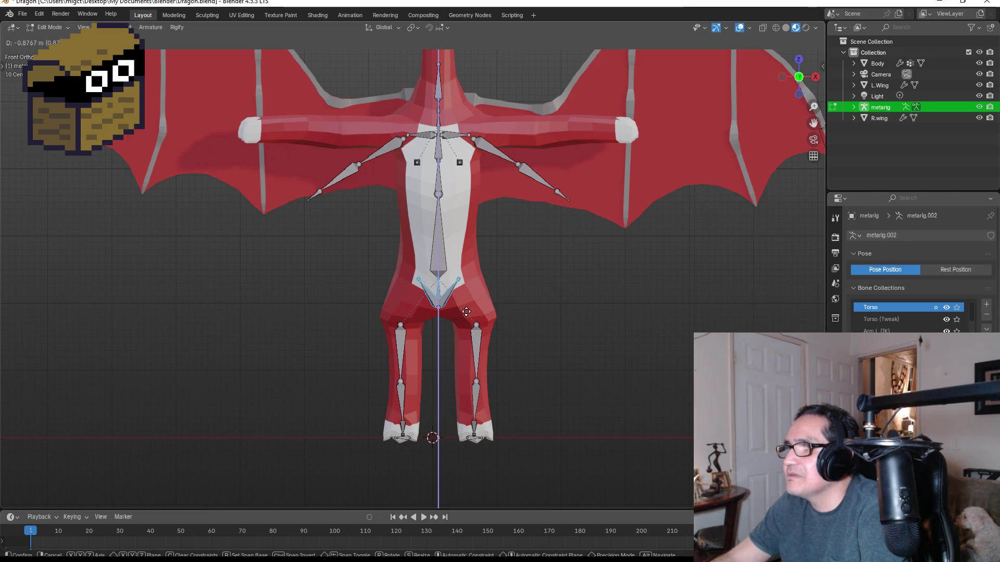
{"action": "left_click", "coordinate": [466, 311]}
{"action": "left_click", "coordinate": [439, 194]}
{"action": "key", "text": "g"}
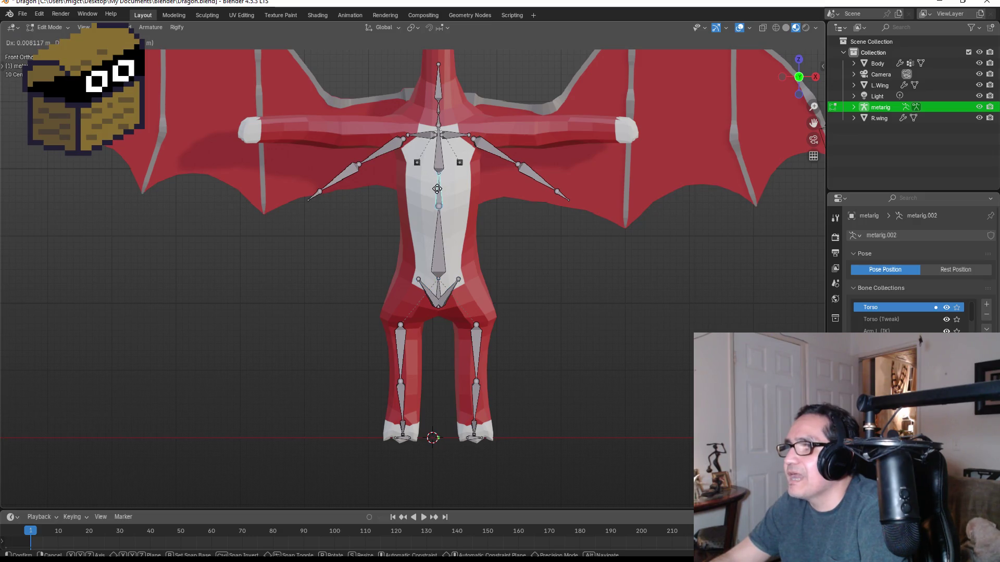
{"action": "left_click", "coordinate": [437, 196]}
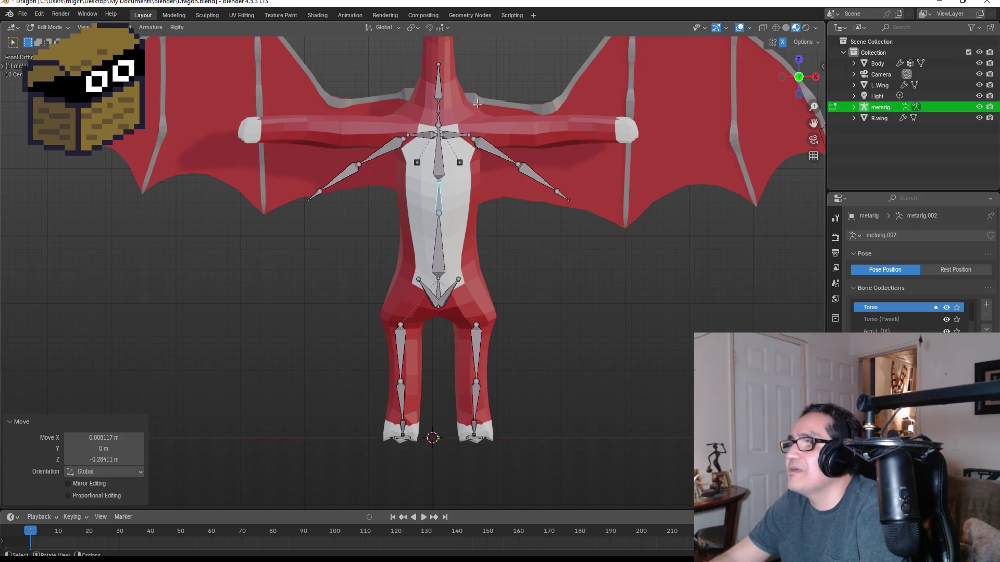
- Stretch the upper neck bone up toward the head, trim it along Z, and raise the lower neck bone
{"action": "middle_click_drag", "start_coordinate": [500, 108], "coordinate": [497, 129]}
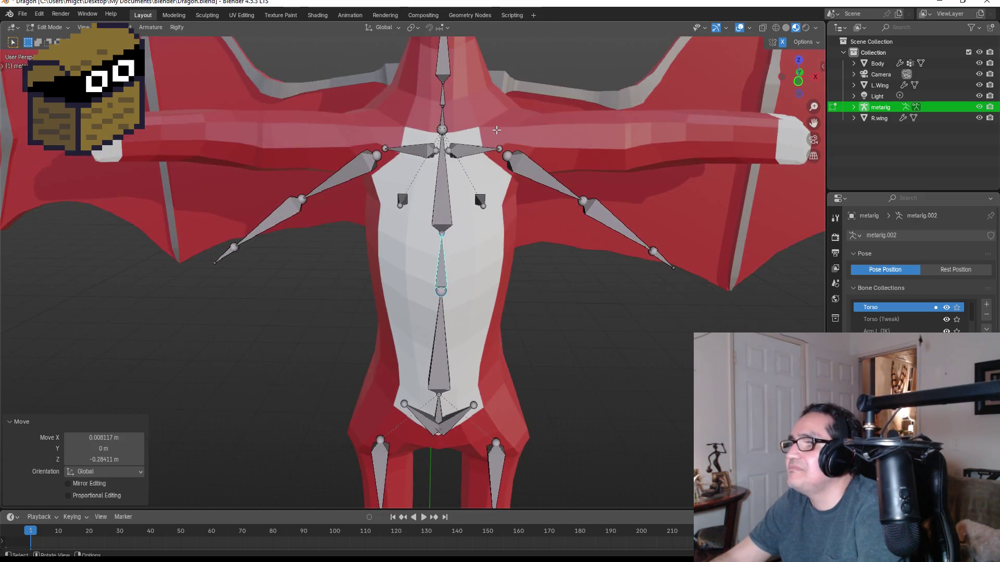
{"action": "key", "text": "KP_1"}
{"action": "scroll", "coordinate": [403, 270], "scroll_direction": "down", "scroll_amount": 2}
{"action": "scroll", "coordinate": [403, 270], "scroll_direction": "up", "scroll_amount": 5}
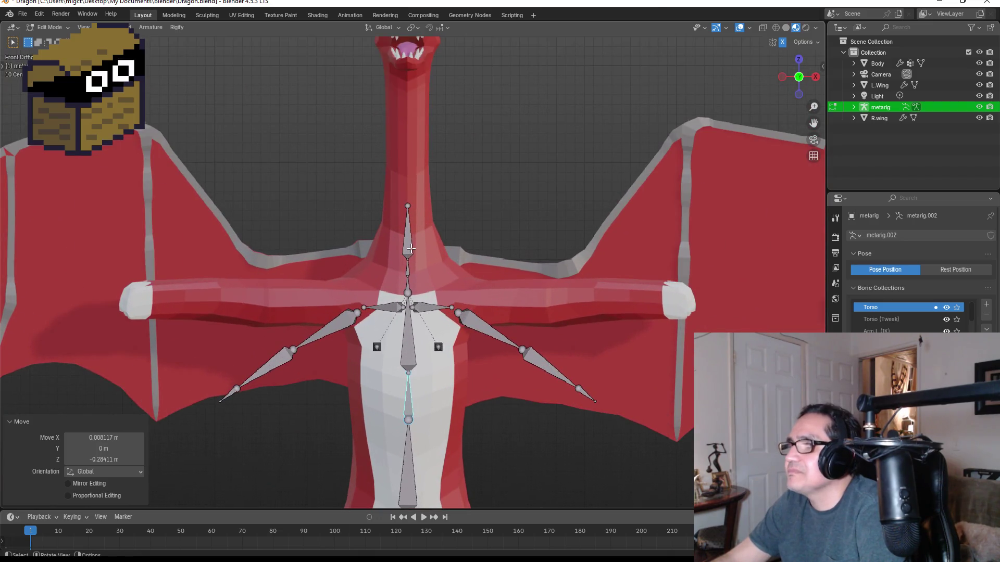
{"action": "left_click", "coordinate": [411, 250]}
{"action": "left_click_drag", "start_coordinate": [408, 206], "coordinate": [413, 55]}
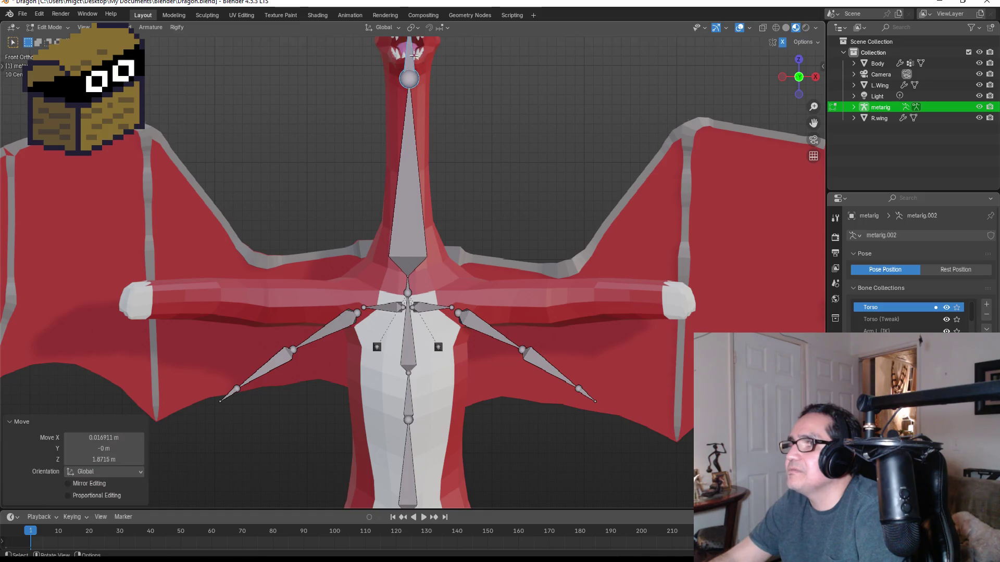
{"action": "left_click", "coordinate": [398, 192]}
{"action": "key", "text": "s"}
{"action": "key", "text": "z"}
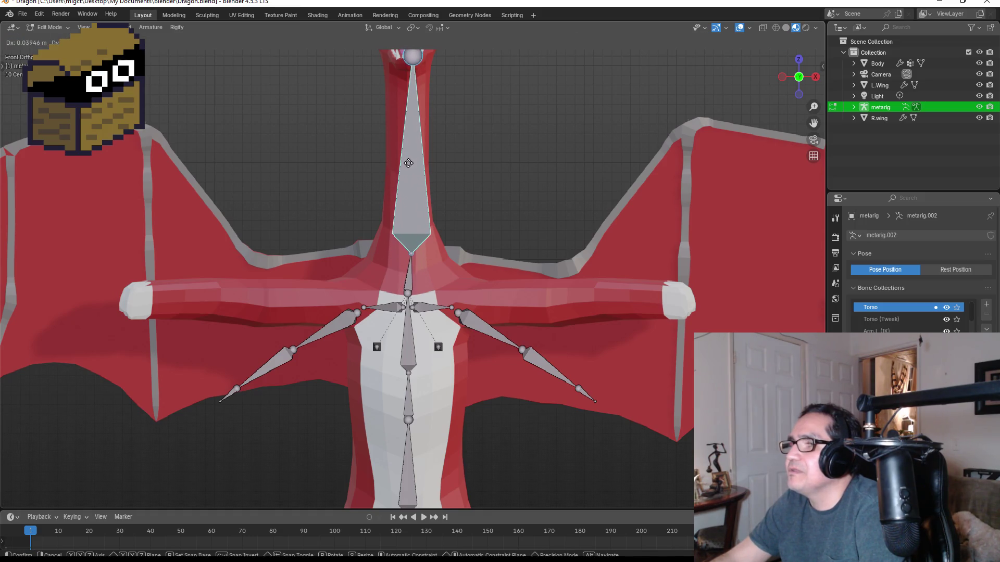
{"action": "left_click_drag", "start_coordinate": [408, 162], "coordinate": [409, 180]}
{"action": "left_click", "coordinate": [409, 179]}
{"action": "mouse_move", "coordinate": [413, 250]}
{"action": "left_mouse_down"}
{"action": "mouse_move", "coordinate": [410, 216]}
{"action": "mouse_move", "coordinate": [412, 234]}
{"action": "left_mouse_up"}
- Resize the head bone and raise it along Z into the dragon's head
{"action": "middle_click_drag", "start_coordinate": [480, 123], "coordinate": [482, 289], "text": "shift"}
{"action": "left_click", "coordinate": [418, 268]}
{"action": "key", "text": "s"}
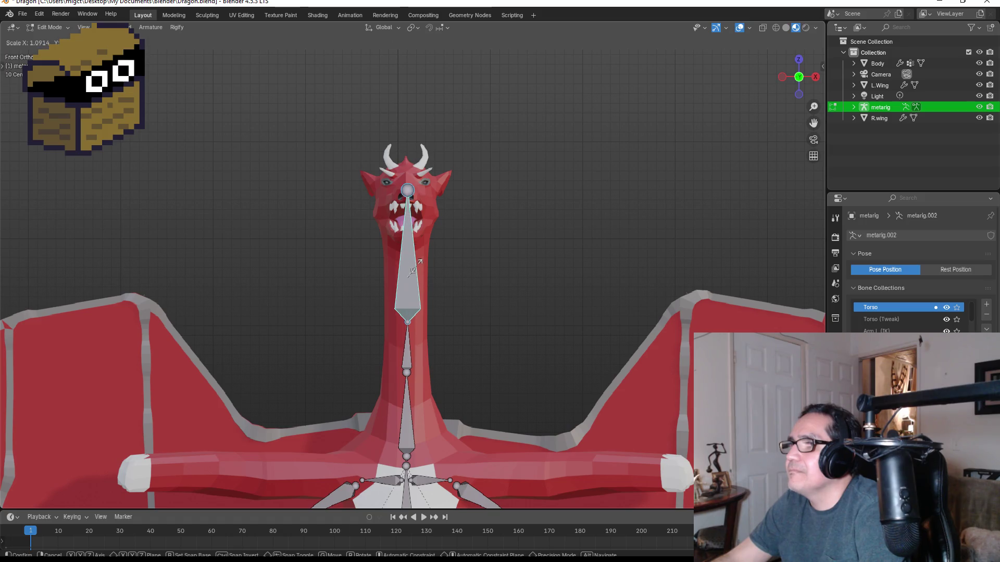
{"action": "left_click", "coordinate": [411, 269]}
{"action": "key", "text": "g"}
{"action": "key", "text": "z"}
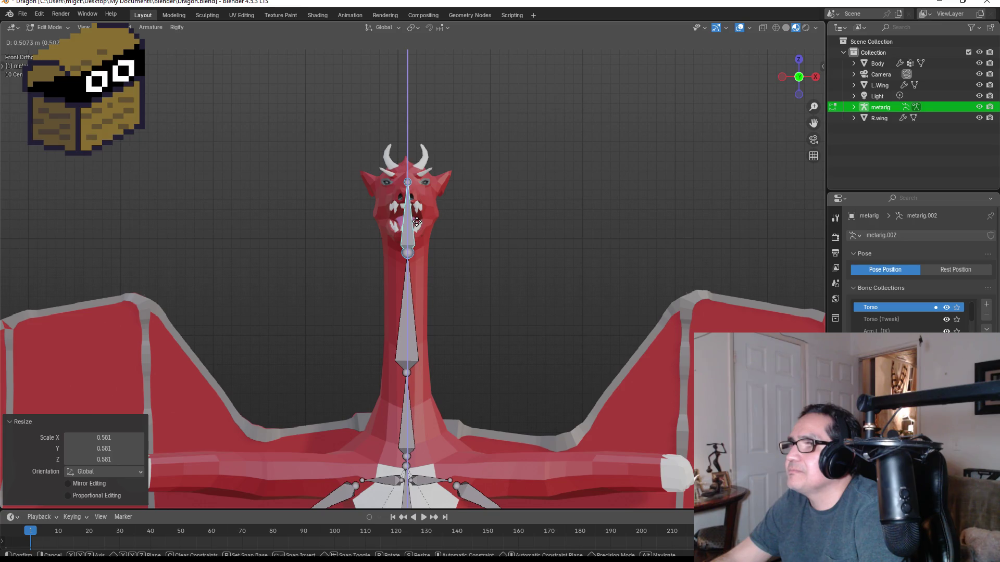
{"action": "left_click", "coordinate": [417, 218]}
{"action": "key", "text": "s"}
{"action": "left_click", "coordinate": [416, 216]}
{"action": "key", "text": "g"}
{"action": "key", "text": "z"}
{"action": "left_click", "coordinate": [454, 216]}
- Shorten the two neck bones, the lower one to 0.769 scale, and orbit to check them
{"action": "left_click", "coordinate": [412, 324]}
{"action": "key", "text": "s"}
{"action": "left_click", "coordinate": [407, 315]}
{"action": "left_click", "coordinate": [410, 388]}
{"action": "key", "text": "s"}
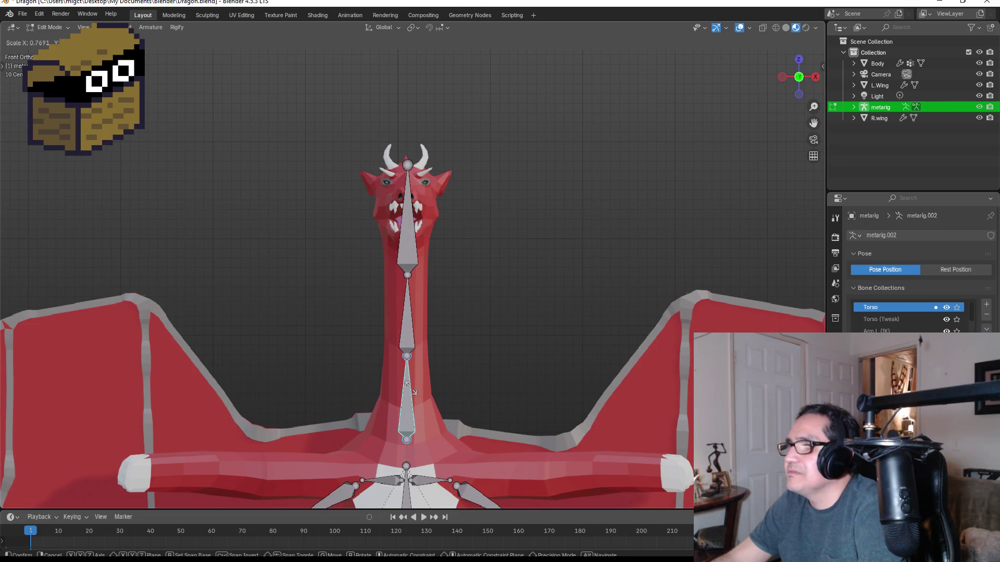
{"action": "left_click", "coordinate": [411, 388]}
{"action": "scroll", "coordinate": [480, 328], "scroll_direction": "up", "scroll_amount": 5}
{"action": "middle_click_drag", "start_coordinate": [480, 328], "coordinate": [308, 306]}
{"action": "scroll", "coordinate": [261, 283], "scroll_direction": "down", "scroll_amount": 5}
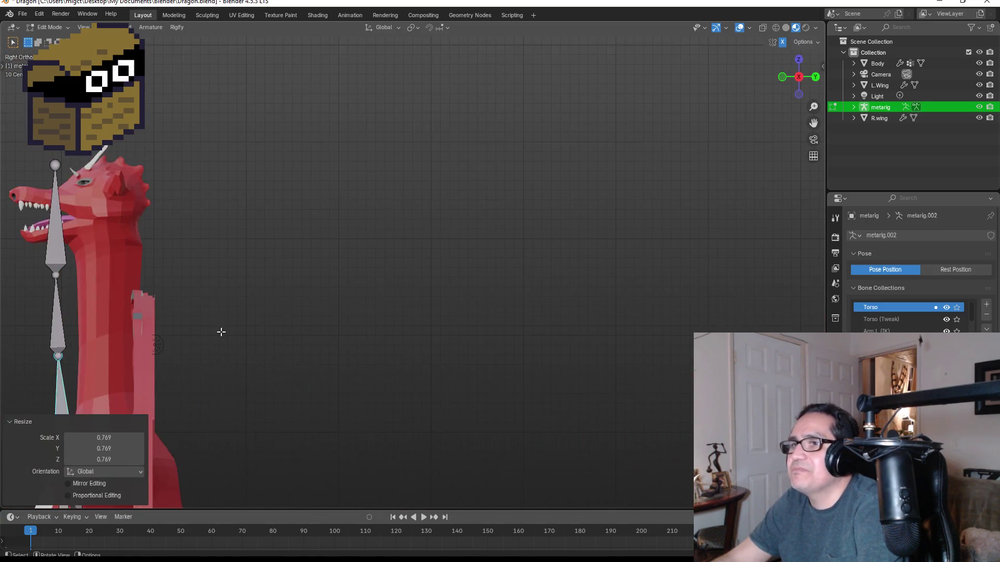
- In side view, move the upper neck bones, then all three neck bones, to centre them in the neck
{"action": "key", "text": "KP_3"}
{"action": "left_click_drag", "start_coordinate": [104, 185], "coordinate": [239, 364]}
{"action": "key", "text": "g"}
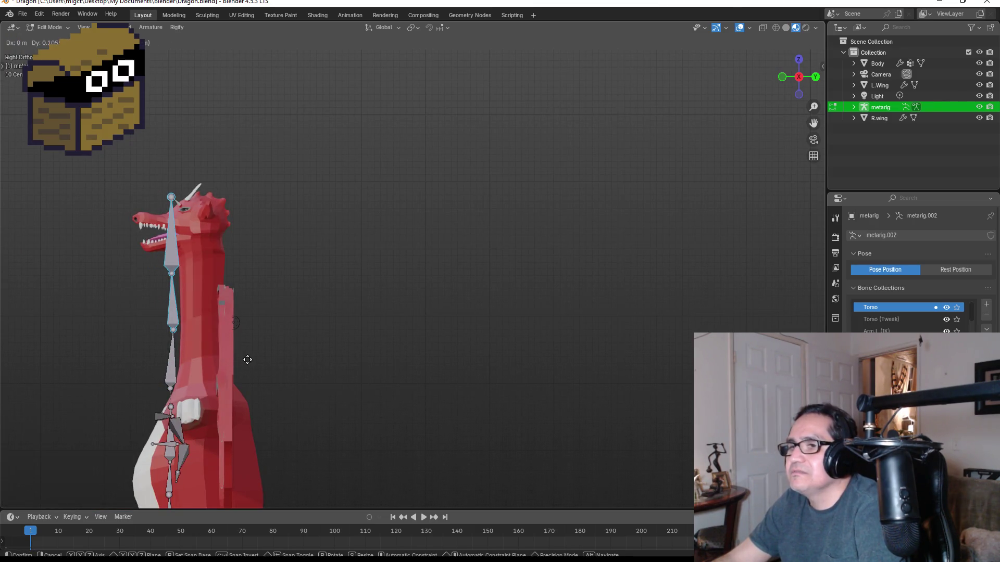
{"action": "left_click", "coordinate": [183, 365]}
{"action": "left_click", "coordinate": [172, 362], "text": "shift"}
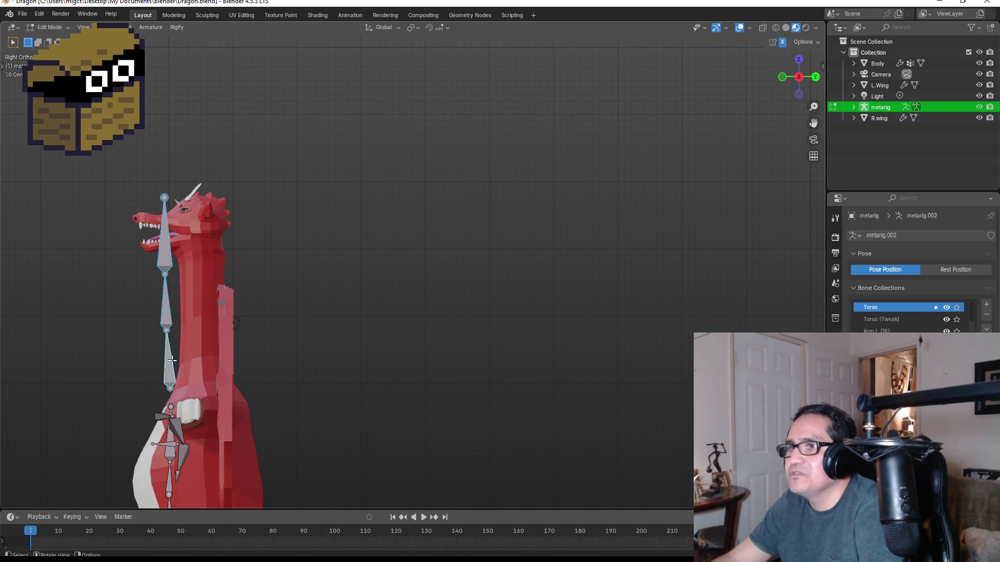
{"action": "key", "text": "g"}
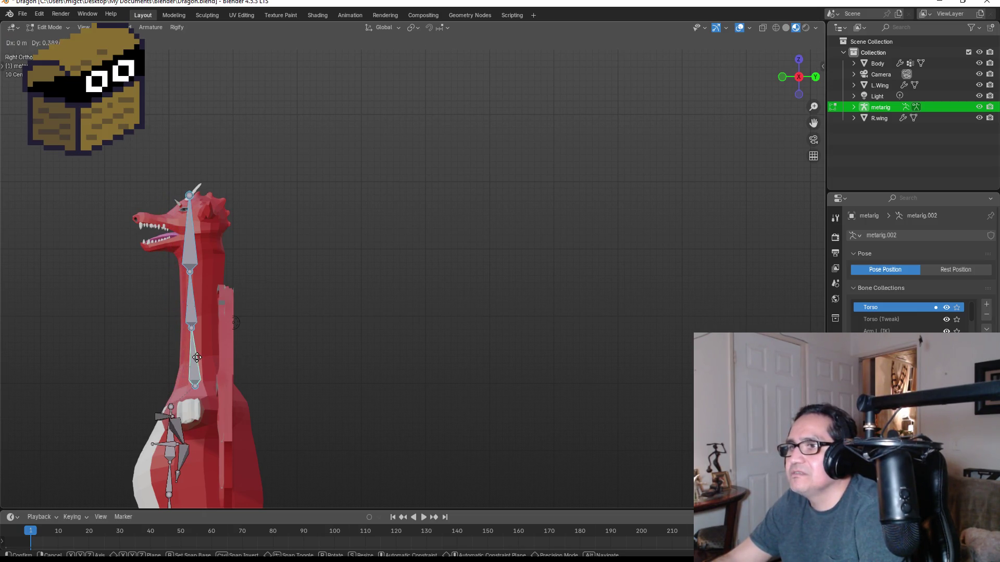
{"action": "left_click", "coordinate": [197, 360]}
- Shift the lower spine and arm bones along the Y axis
{"action": "scroll", "coordinate": [222, 376], "scroll_direction": "down", "scroll_amount": 3}
{"action": "left_click_drag", "start_coordinate": [232, 344], "coordinate": [309, 463]}
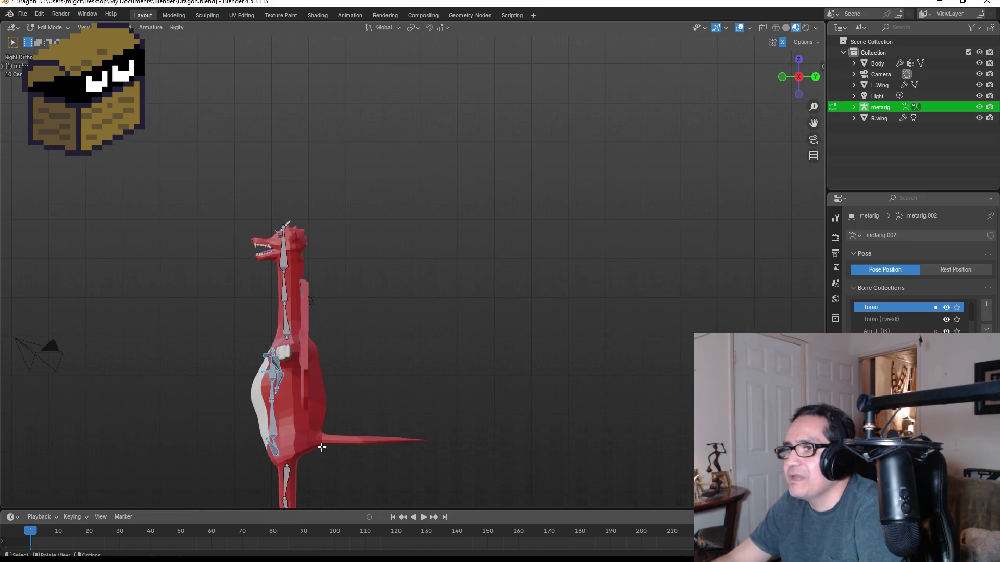
{"action": "key", "text": "g"}
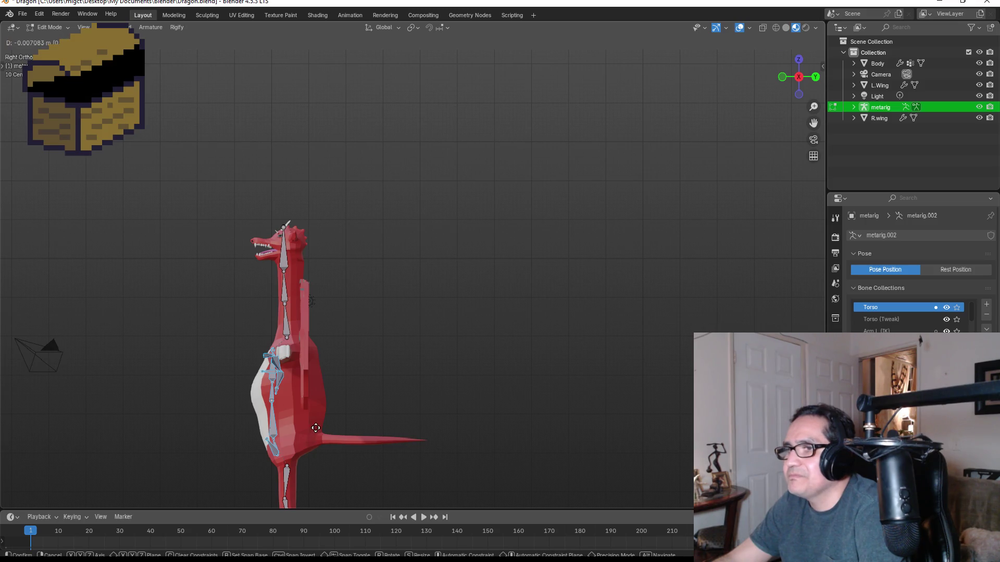
{"action": "right_click", "coordinate": [225, 355]}
{"action": "left_click_drag", "start_coordinate": [205, 337], "coordinate": [322, 457]}
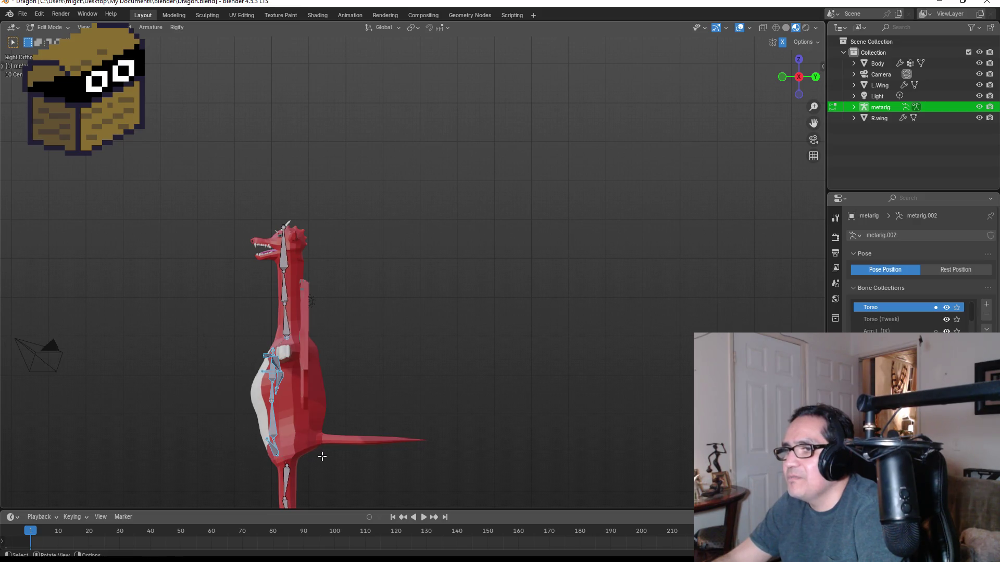
{"action": "scroll", "coordinate": [341, 448], "scroll_direction": "down", "scroll_amount": 2}
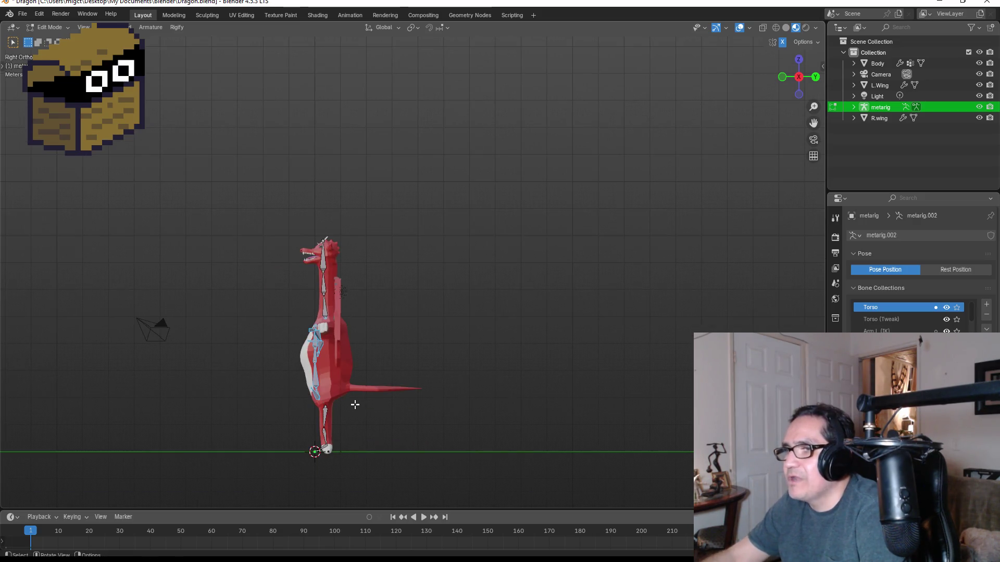
{"action": "key", "text": "g"}
{"action": "key", "text": "y"}
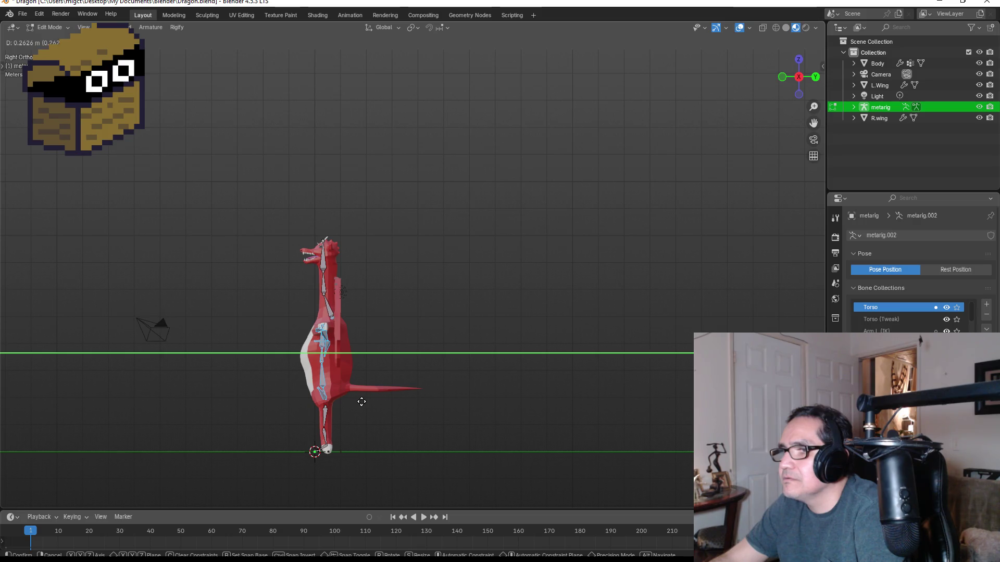
{"action": "left_click", "coordinate": [347, 386]}
{"action": "scroll", "coordinate": [280, 292], "scroll_direction": "up", "scroll_amount": 2}
- Rotate a neck bone 19.5° and adjust its position and the next neck joint
{"action": "left_click", "coordinate": [292, 323]}
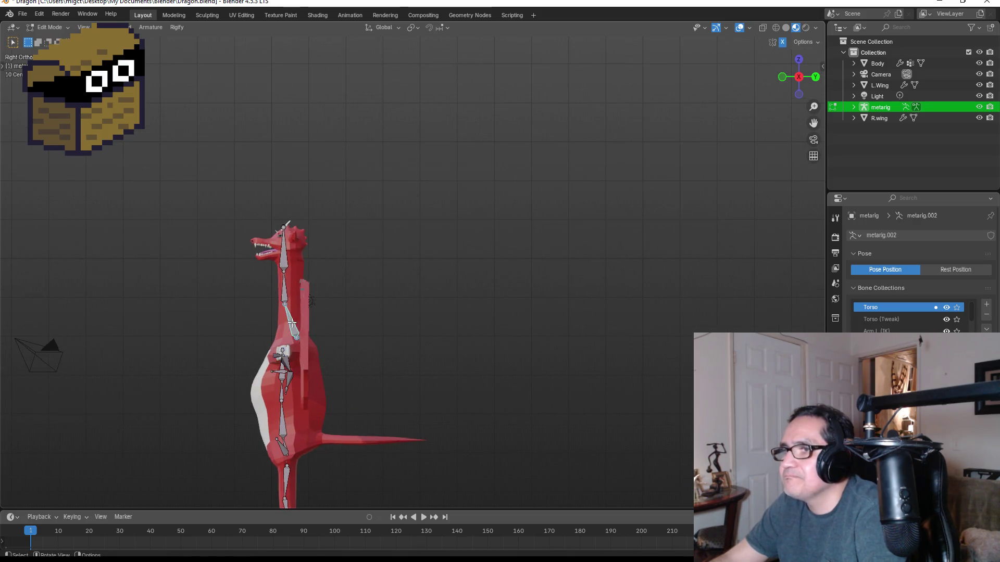
{"action": "key", "text": "g"}
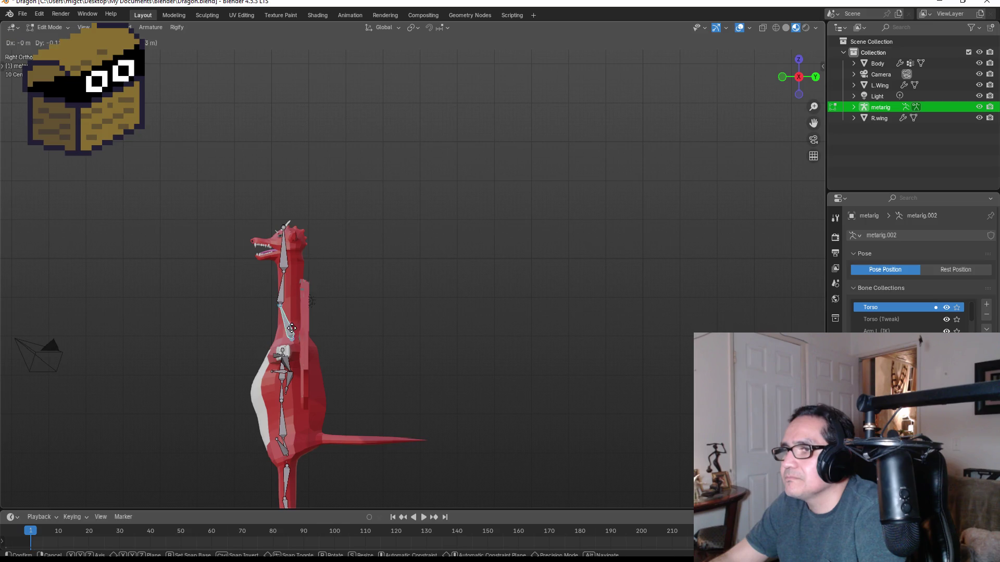
{"action": "key", "text": "r"}
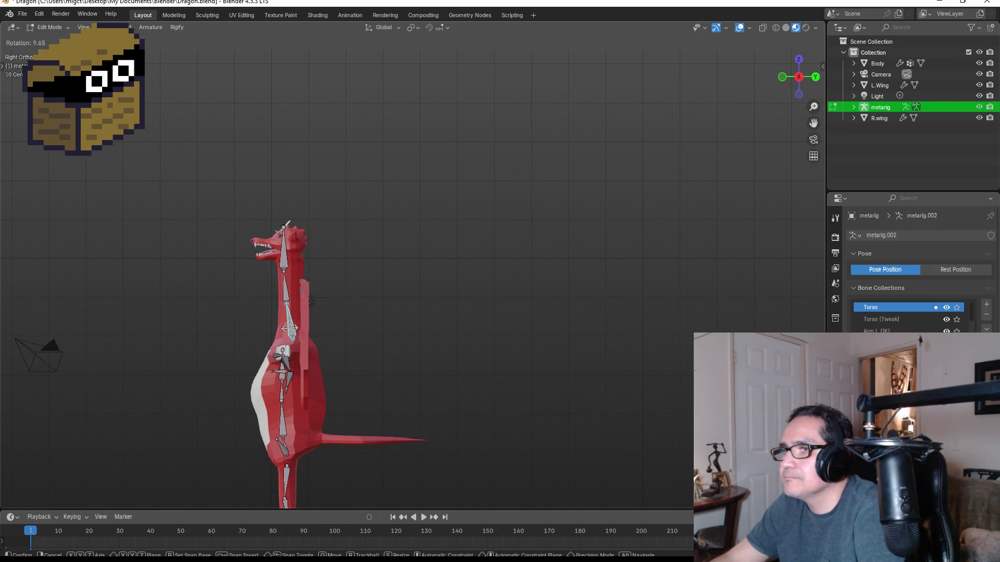
{"action": "left_click", "coordinate": [287, 328]}
{"action": "key", "text": "g"}
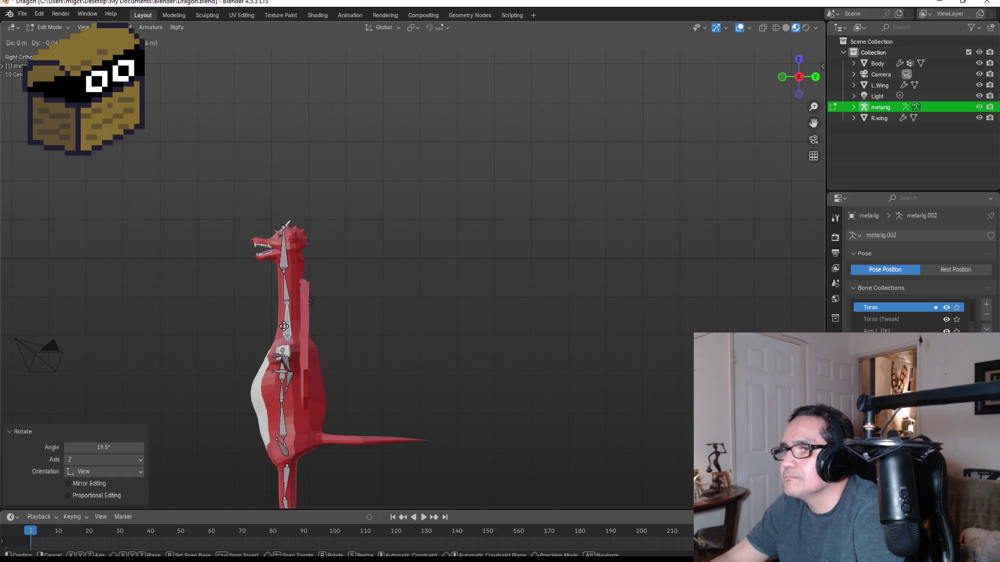
{"action": "left_click", "coordinate": [283, 326]}
{"action": "left_click", "coordinate": [285, 294]}
{"action": "key", "text": "g"}
{"action": "left_click", "coordinate": [287, 291]}
- Frame the head and scale the head bone down to 0.725
{"action": "left_click", "coordinate": [287, 254]}
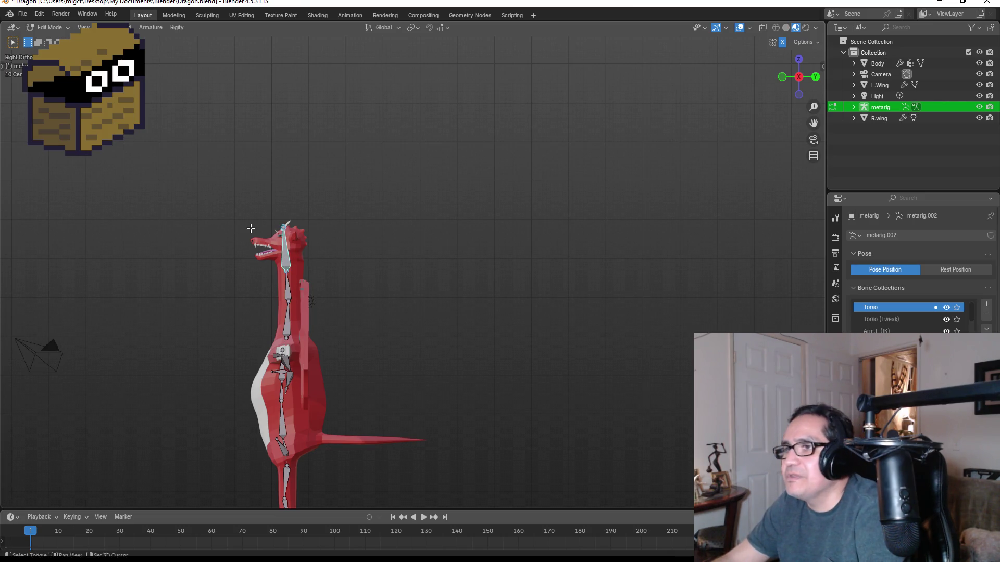
{"action": "middle_click_drag", "start_coordinate": [250, 223], "coordinate": [306, 257], "text": "shift"}
{"action": "scroll", "coordinate": [306, 257], "scroll_direction": "up", "scroll_amount": 6}
{"action": "middle_click_drag", "start_coordinate": [254, 287], "coordinate": [354, 289], "text": "shift"}
{"action": "scroll", "coordinate": [293, 343], "scroll_direction": "up", "scroll_amount": 2}
{"action": "key", "text": "s"}
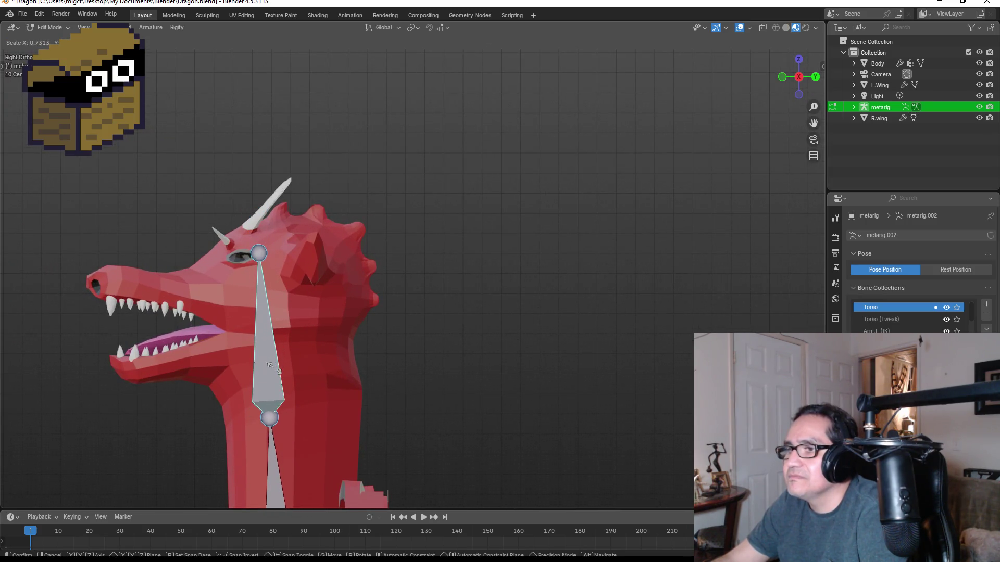
{"action": "left_click", "coordinate": [275, 365]}
{"action": "key", "text": "g"}
{"action": "key", "text": "Escape"}
- Tilt the head bone slightly and extrude a jaw bone from its base to the lower jaw tip
{"action": "key", "text": "r"}
{"action": "left_click", "coordinate": [287, 354]}
{"action": "scroll", "coordinate": [291, 347], "scroll_direction": "down", "scroll_amount": 2}
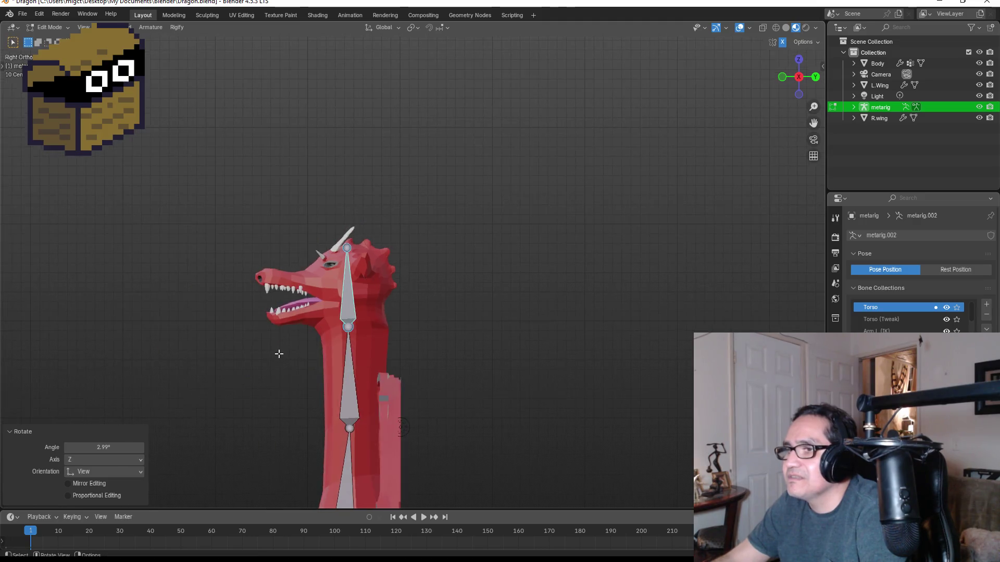
{"action": "left_click", "coordinate": [313, 344]}
{"action": "key", "text": "e"}
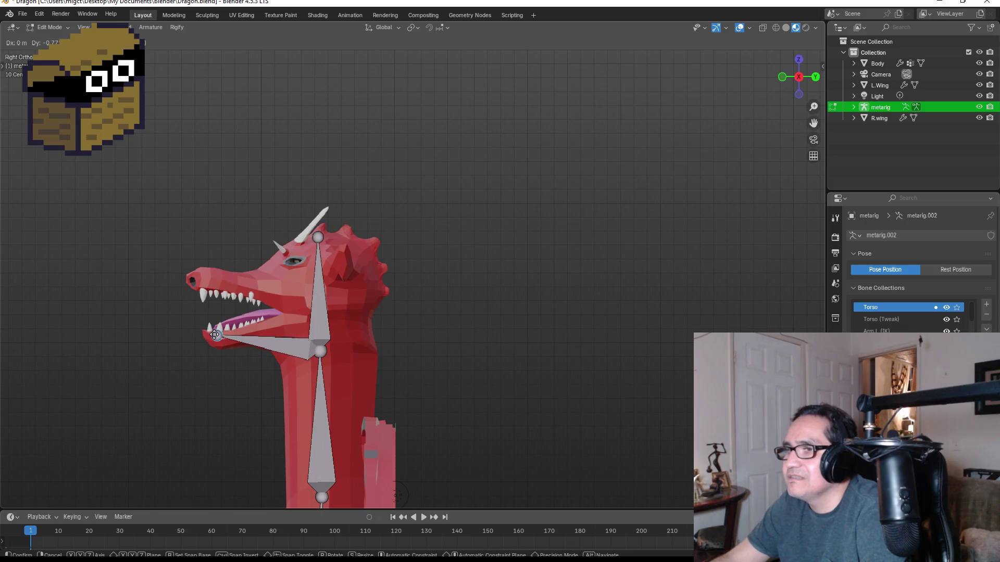
{"action": "left_click", "coordinate": [215, 338]}
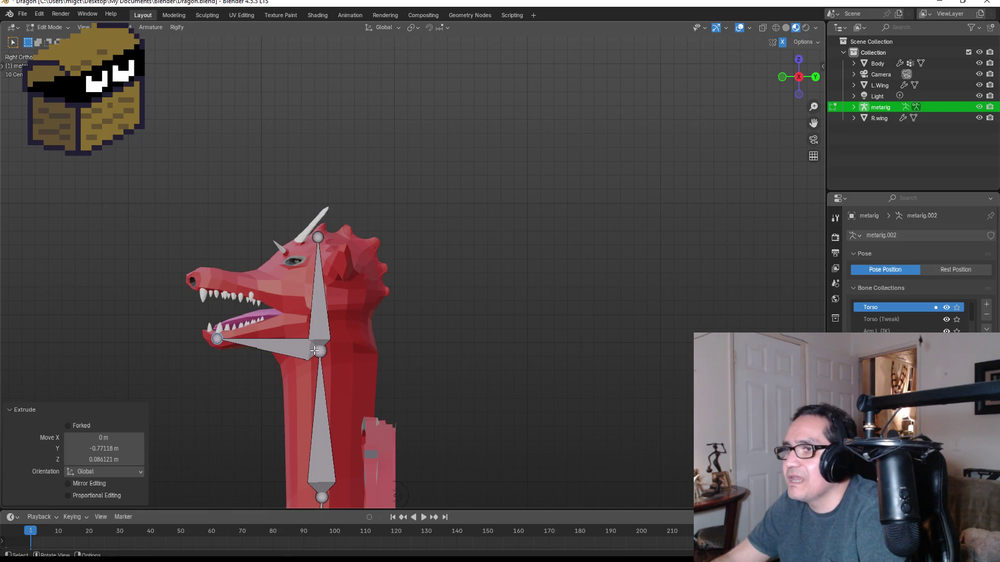
- Add a second bone running along the upper snout to the nose tip
{"action": "key", "text": "g"}
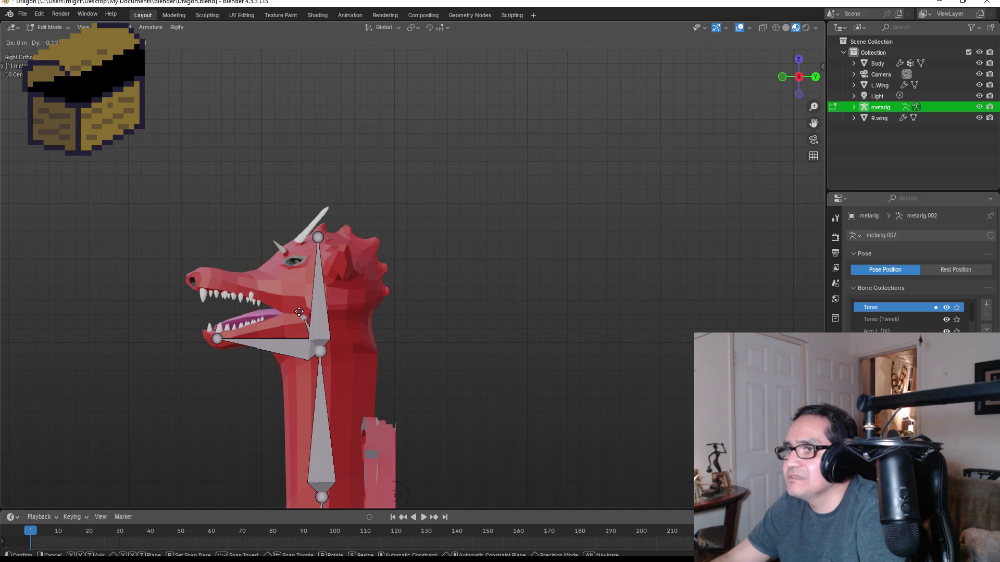
{"action": "left_click", "coordinate": [291, 298]}
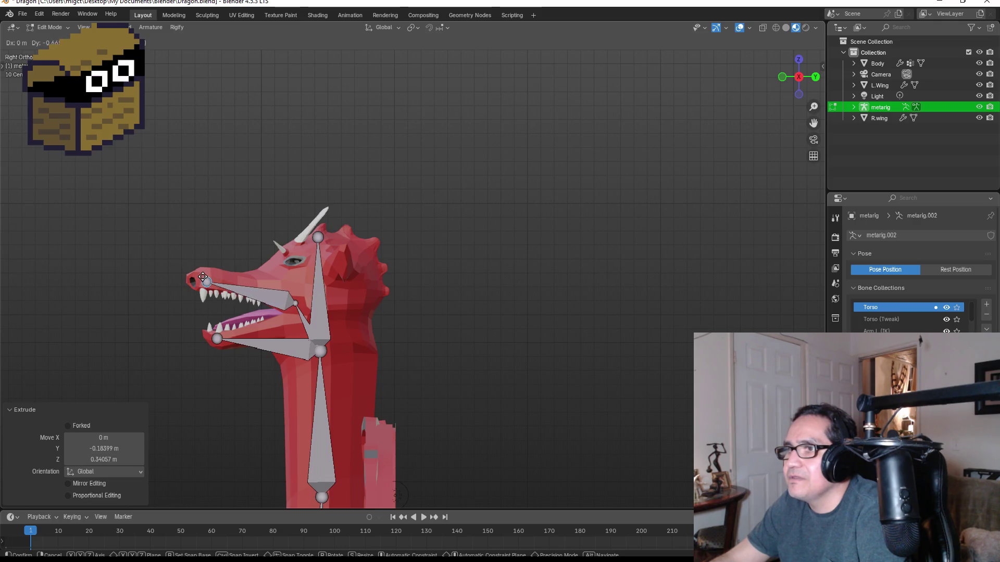
{"action": "left_click", "coordinate": [202, 275]}
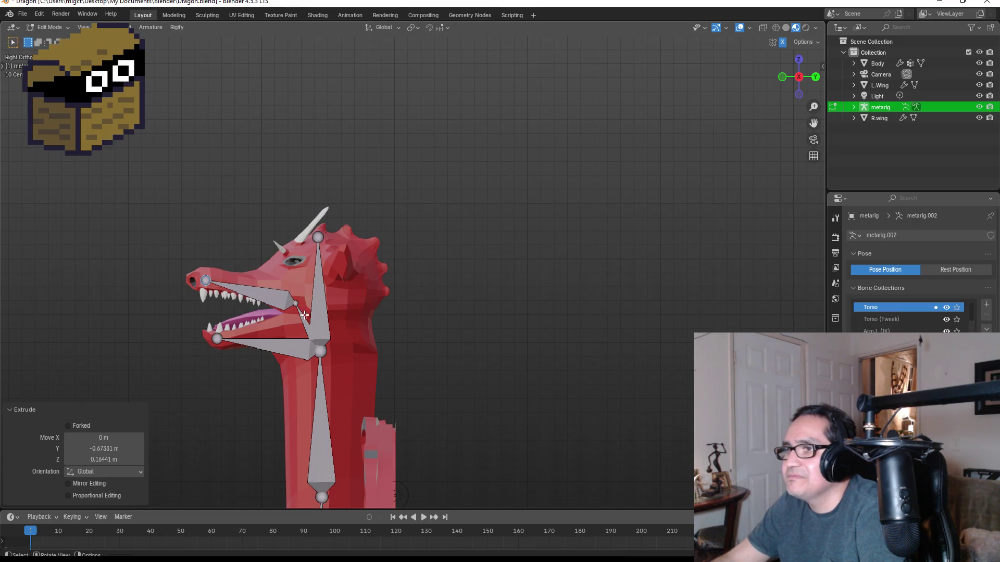
{"action": "mouse_move", "coordinate": [339, 316]}
{"action": "middle_mouse_down"}
{"action": "mouse_move", "coordinate": [440, 314]}
{"action": "mouse_move", "coordinate": [485, 379]}
{"action": "middle_mouse_up"}
{"action": "scroll", "coordinate": [485, 380], "scroll_direction": "down", "scroll_amount": 3}
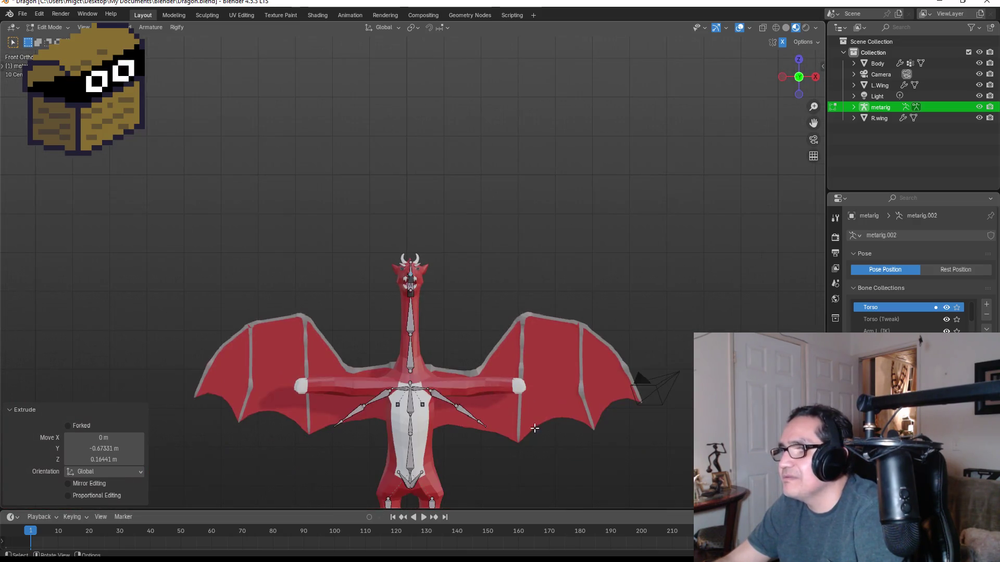
- In Front view, rotate the right upper-arm bone and its mirror toward the arm
{"action": "left_click", "coordinate": [440, 394]}
{"action": "middle_click_drag", "start_coordinate": [482, 419], "coordinate": [493, 308], "text": "shift"}
{"action": "scroll", "coordinate": [494, 309], "scroll_direction": "up", "scroll_amount": 6}
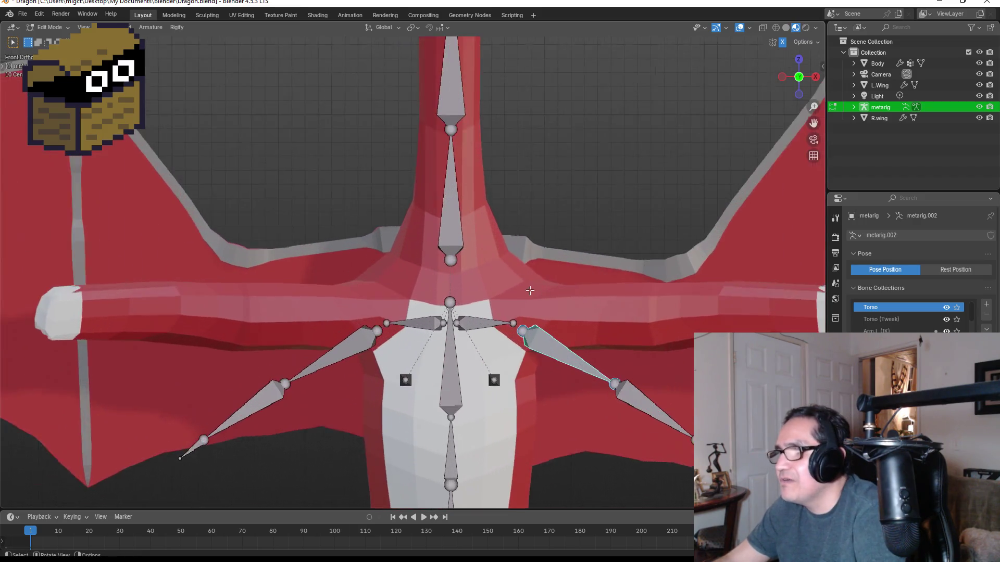
{"action": "mouse_move", "coordinate": [628, 355]}
{"action": "middle_mouse_down"}
{"action": "mouse_move", "coordinate": [645, 339]}
{"action": "mouse_move", "coordinate": [607, 345]}
{"action": "middle_mouse_up"}
{"action": "key", "text": "KP_1"}
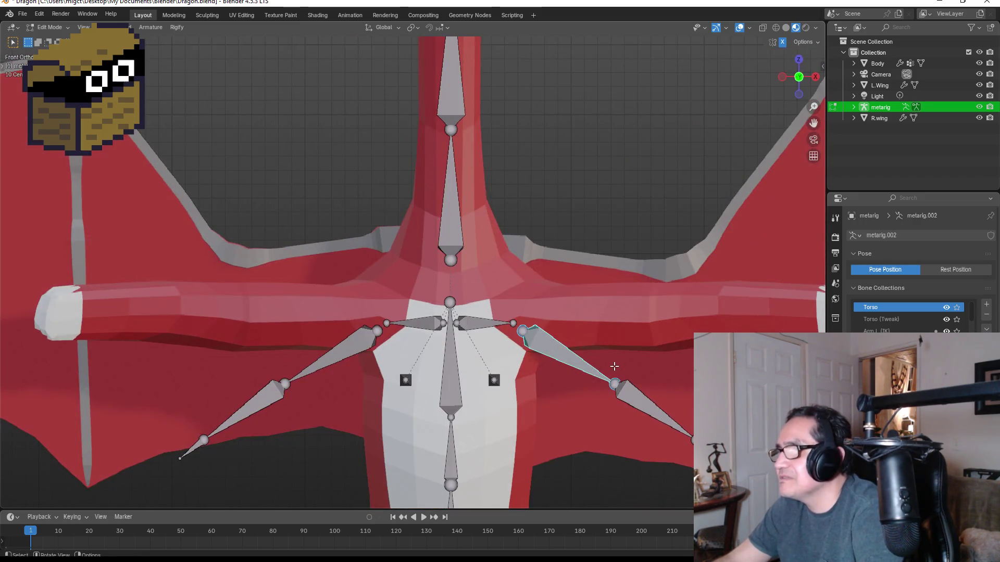
{"action": "key", "text": "r"}
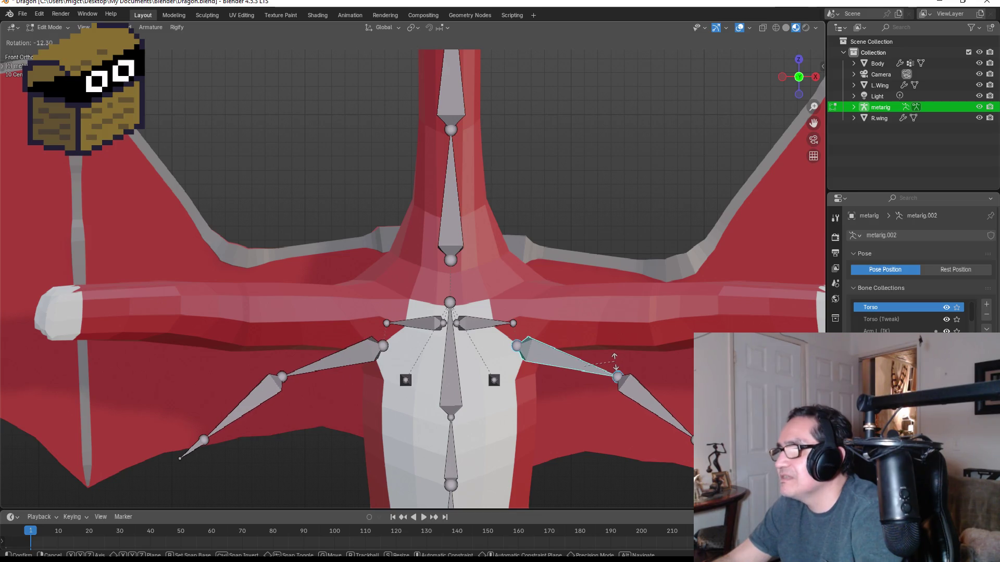
{"action": "left_click", "coordinate": [610, 388]}
- Rotate the remaining arm bones level at -31.5° and move them up inside the arms
{"action": "scroll", "coordinate": [609, 387], "scroll_direction": "down", "scroll_amount": 2}
{"action": "left_click_drag", "start_coordinate": [537, 330], "coordinate": [635, 412]}
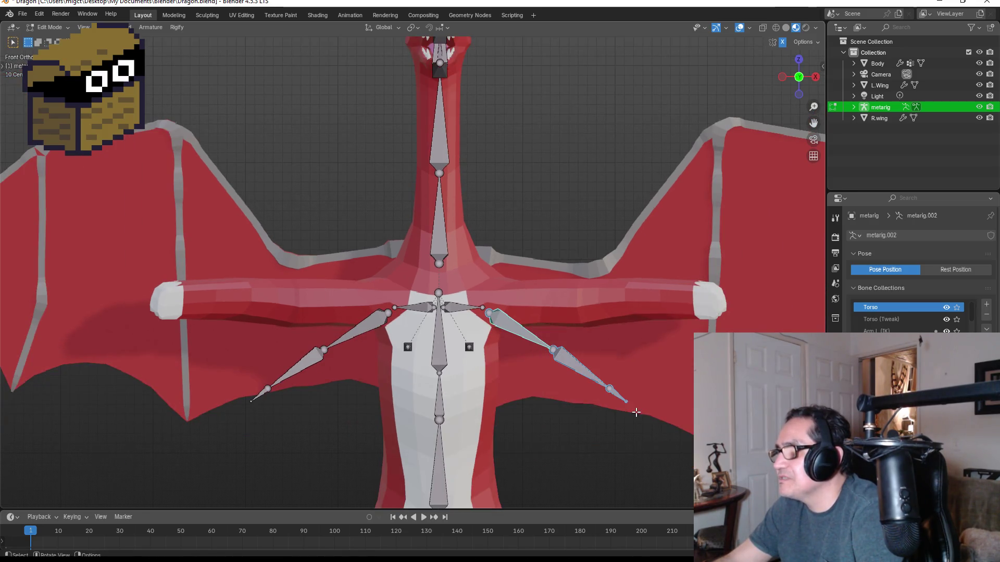
{"action": "key", "text": "r"}
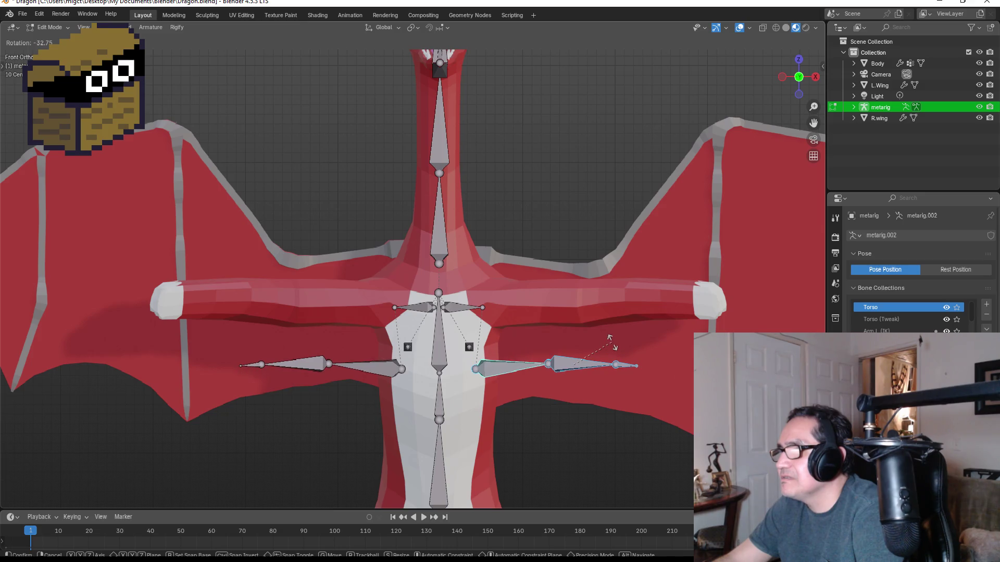
{"action": "left_click", "coordinate": [611, 342]}
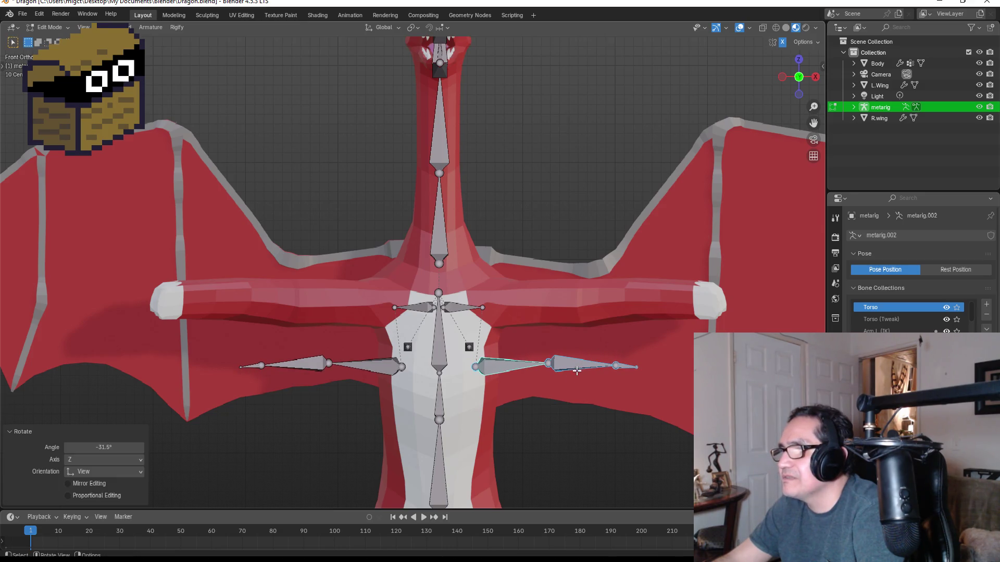
{"action": "key", "text": "g"}
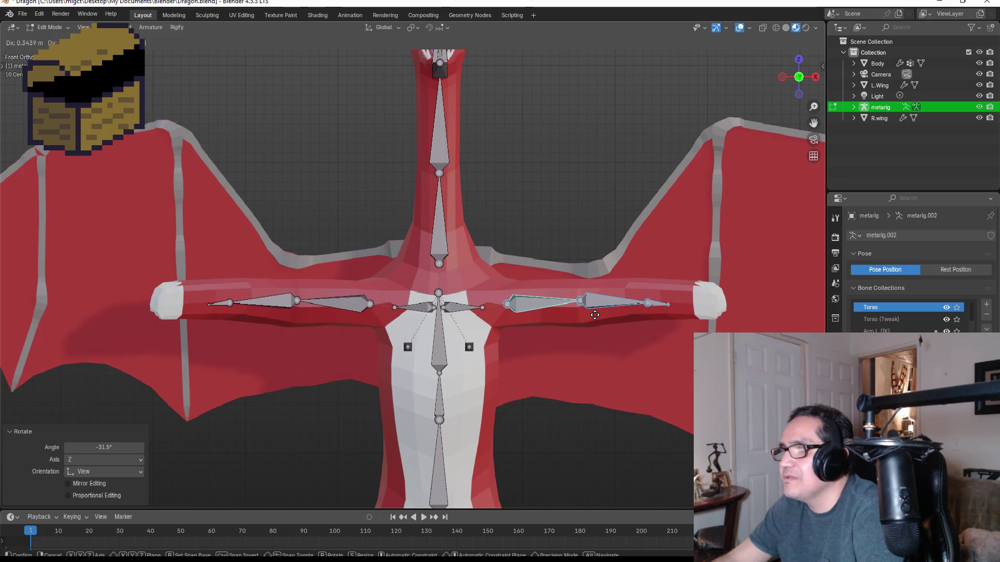
{"action": "left_click", "coordinate": [595, 315]}
- Lengthen the tip bone 1.755× to the arm end and shrink the forearm bone
{"action": "left_click", "coordinate": [662, 305]}
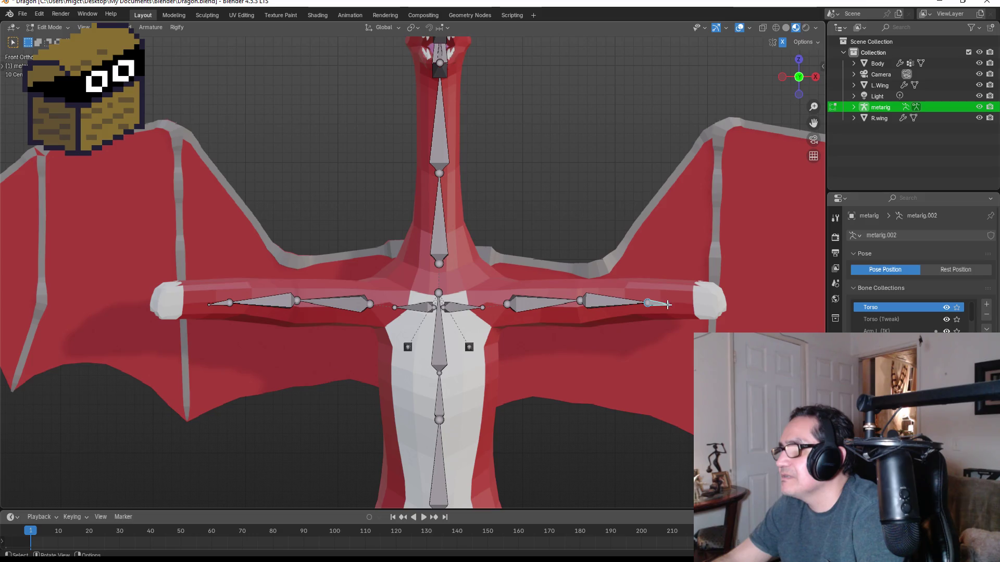
{"action": "key", "text": "s"}
{"action": "left_click", "coordinate": [682, 305]}
{"action": "key", "text": "g"}
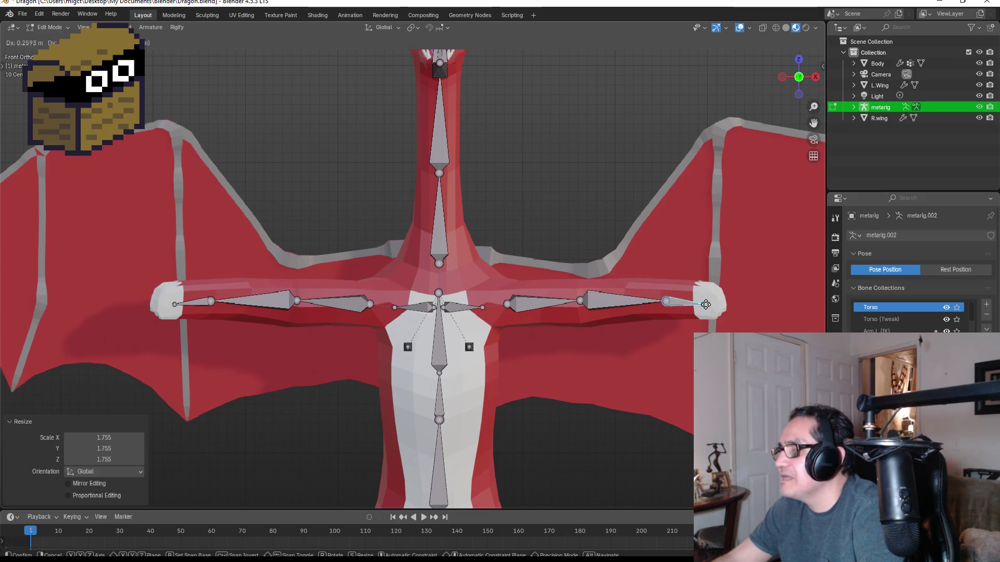
{"action": "left_click", "coordinate": [717, 303]}
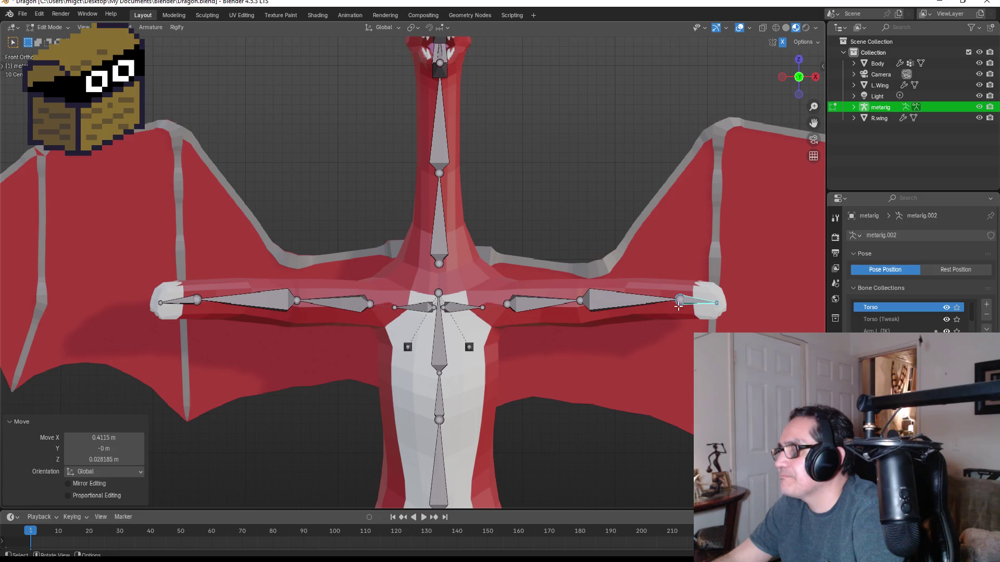
{"action": "left_click", "coordinate": [644, 301]}
{"action": "key", "text": "s"}
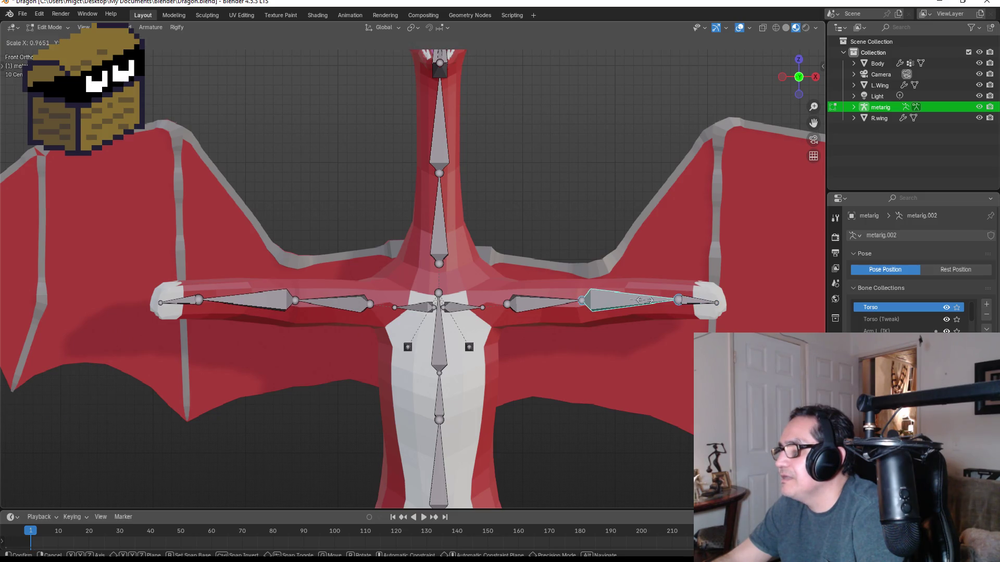
{"action": "left_click", "coordinate": [641, 300]}
{"action": "mouse_move", "coordinate": [642, 301]}
{"action": "middle_mouse_down"}
{"action": "mouse_move", "coordinate": [566, 294]}
{"action": "mouse_move", "coordinate": [425, 352]}
{"action": "middle_mouse_up"}
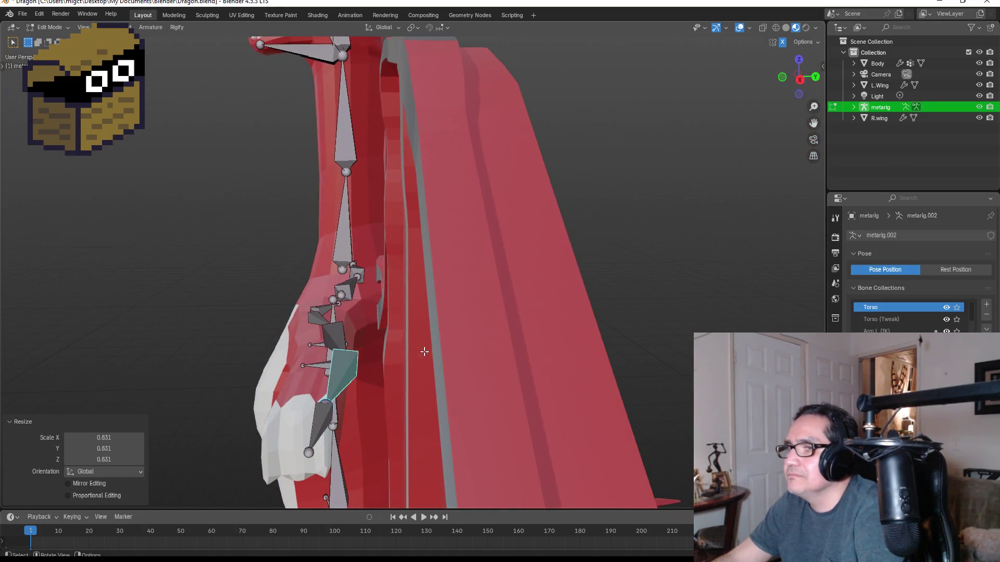
- From top view, shift and rotate the wing bone along the arm, ending at -2.54°
{"action": "left_click", "coordinate": [798, 67]}
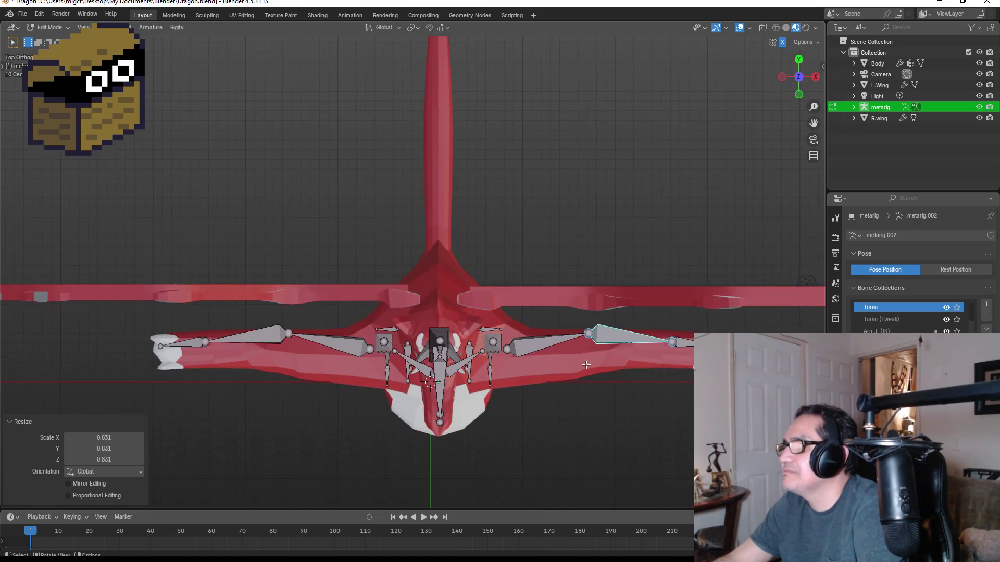
{"action": "key", "text": "g"}
{"action": "left_click", "coordinate": [600, 346]}
{"action": "key", "text": "r"}
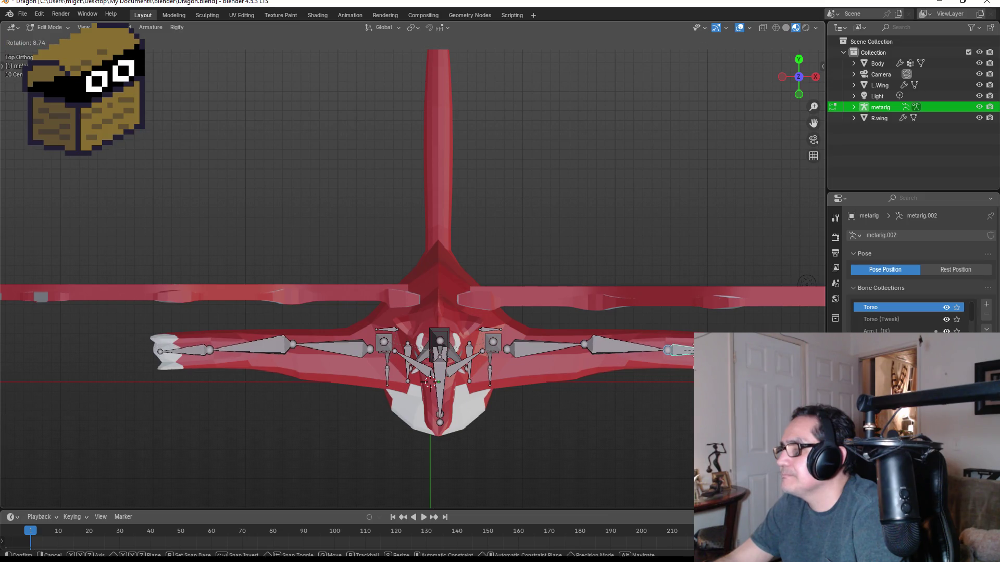
{"action": "left_click", "coordinate": [661, 353]}
{"action": "key", "text": "g"}
{"action": "left_click", "coordinate": [629, 351]}
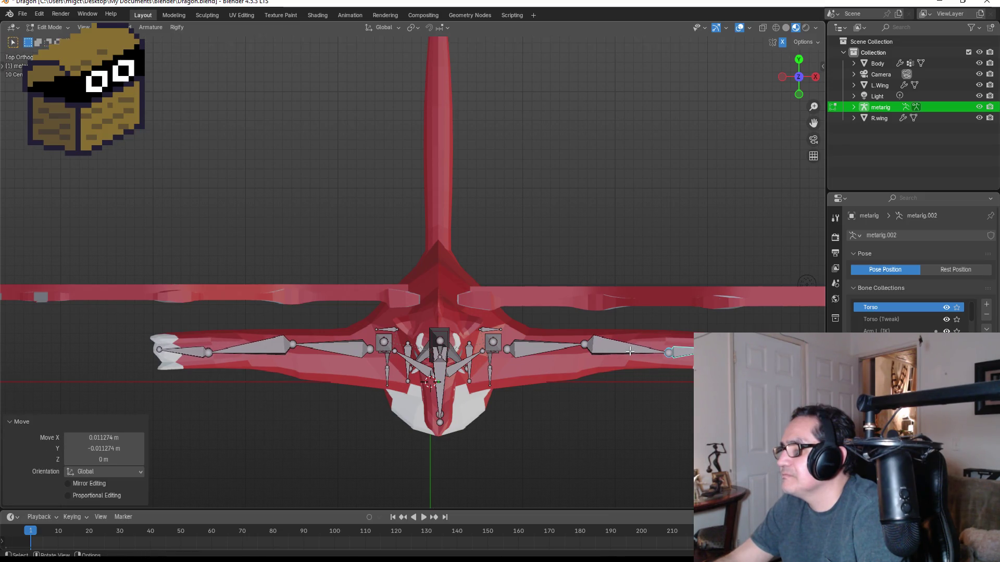
{"action": "key", "text": "r"}
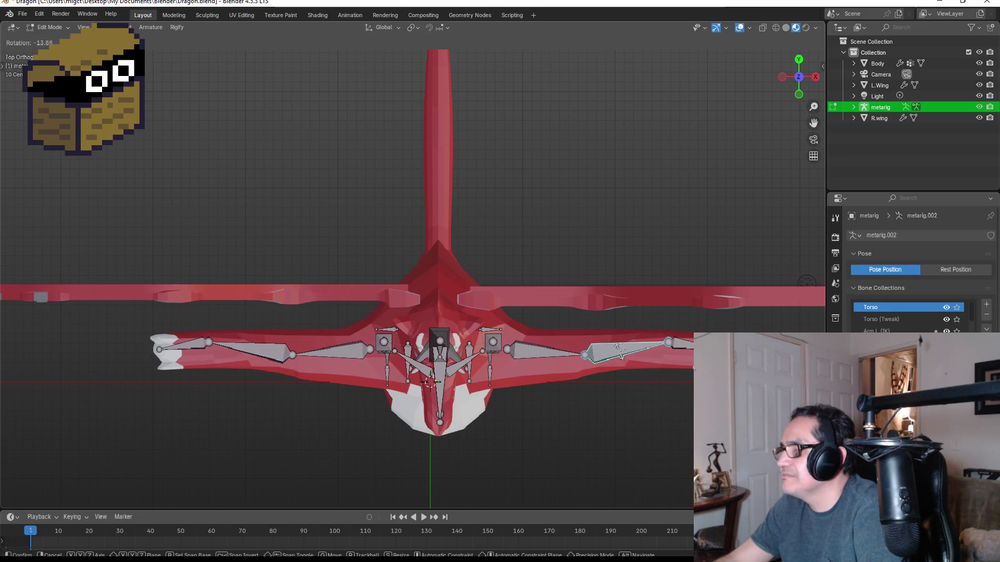
{"action": "left_click", "coordinate": [569, 353]}
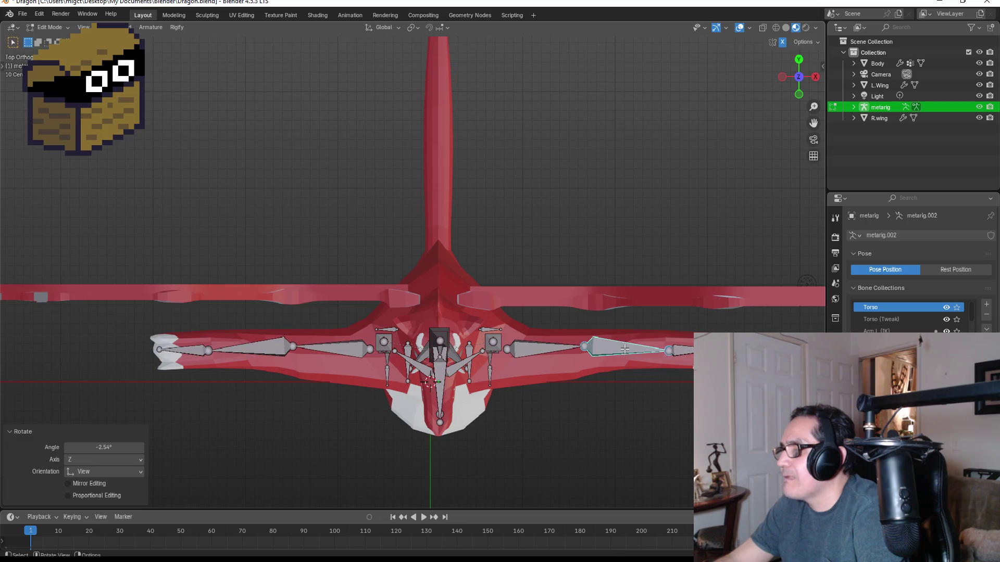
- Rotate and reposition the adjacent inner arm bone to follow the dragon's arm
{"action": "left_click", "coordinate": [569, 349]}
{"action": "key", "text": "r"}
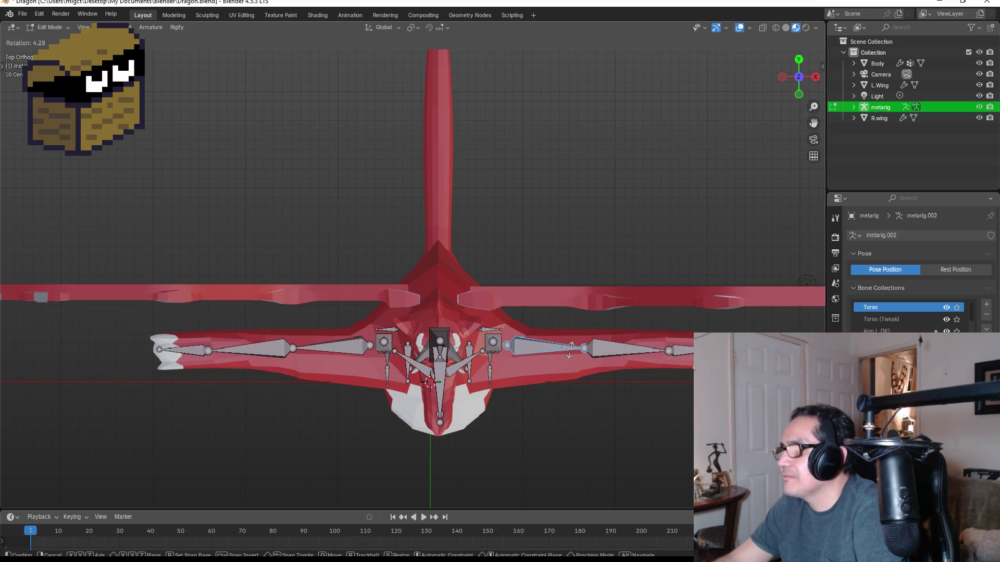
{"action": "left_click", "coordinate": [569, 350]}
{"action": "key", "text": "g"}
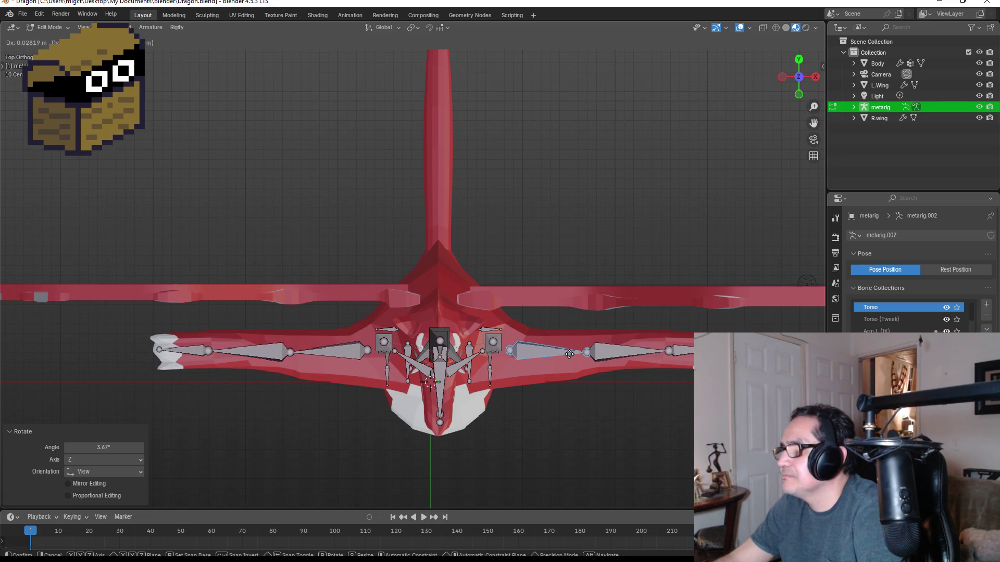
{"action": "left_click", "coordinate": [569, 353]}
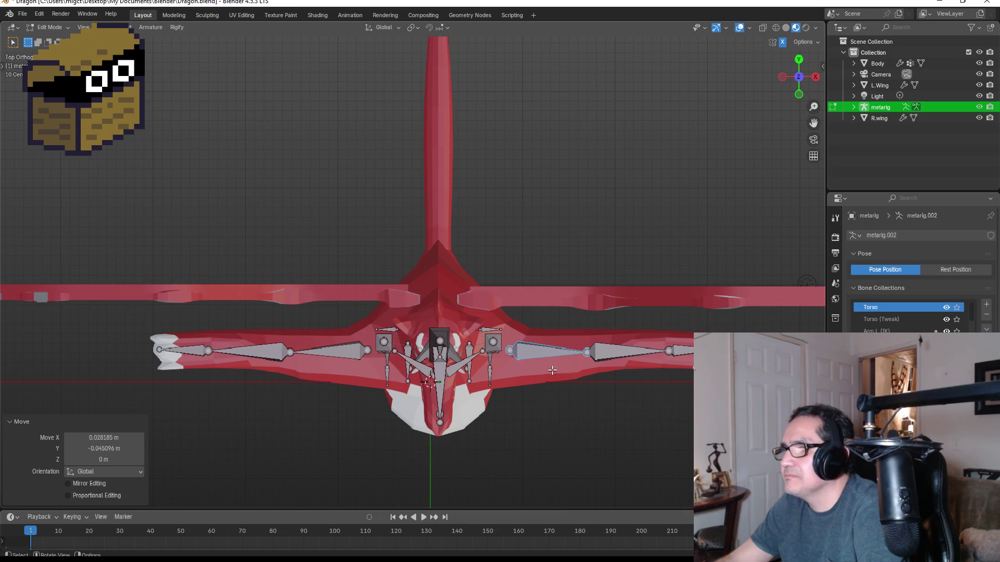
- Select the next bone out along the arm and switch to front view
{"action": "left_click", "coordinate": [659, 359]}
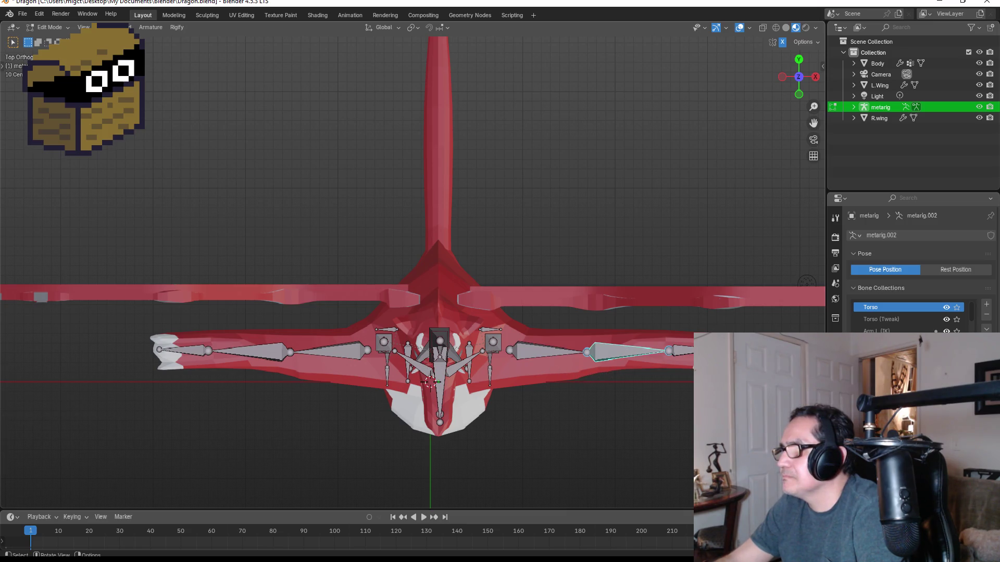
{"action": "mouse_move", "coordinate": [661, 376]}
{"action": "middle_mouse_down"}
{"action": "mouse_move", "coordinate": [654, 252]}
{"action": "mouse_move", "coordinate": [663, 260]}
{"action": "middle_mouse_up"}
{"action": "key", "text": "KP_1"}
{"action": "scroll", "coordinate": [558, 361], "scroll_direction": "down", "scroll_amount": 2}
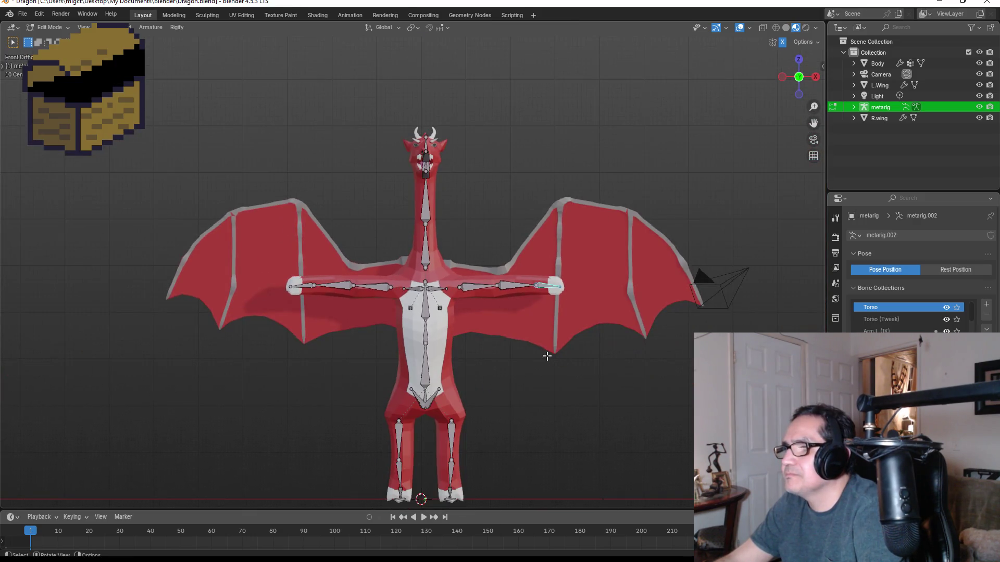
{"action": "key", "text": "Tab"}
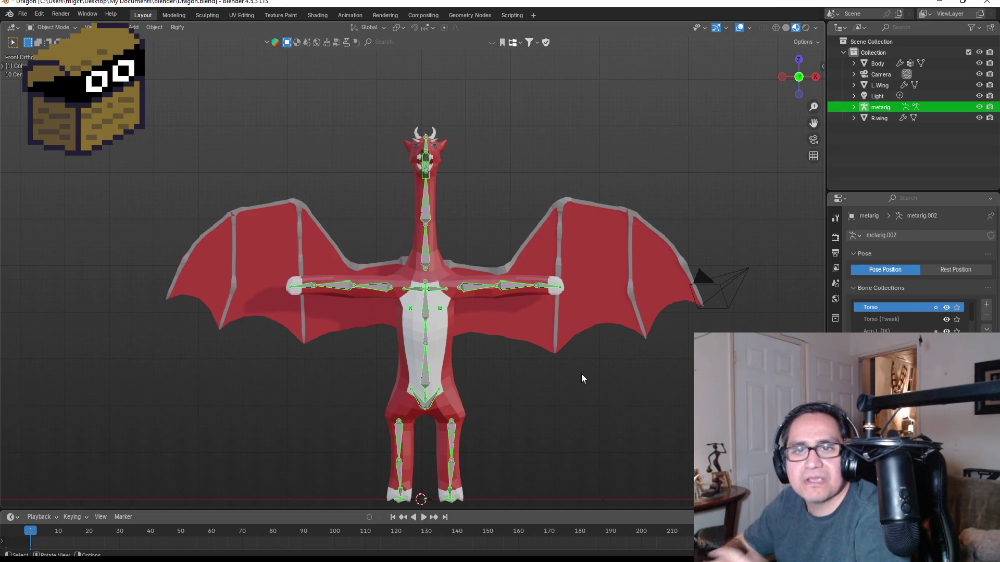
{"action": "mouse_move", "coordinate": [672, 306]}
{"action": "middle_mouse_down"}
{"action": "mouse_move", "coordinate": [495, 297]}
{"action": "mouse_move", "coordinate": [488, 350]}
{"action": "mouse_move", "coordinate": [534, 339]}
{"action": "mouse_move", "coordinate": [474, 396]}
{"action": "mouse_move", "coordinate": [403, 409]}
{"action": "middle_mouse_up"}
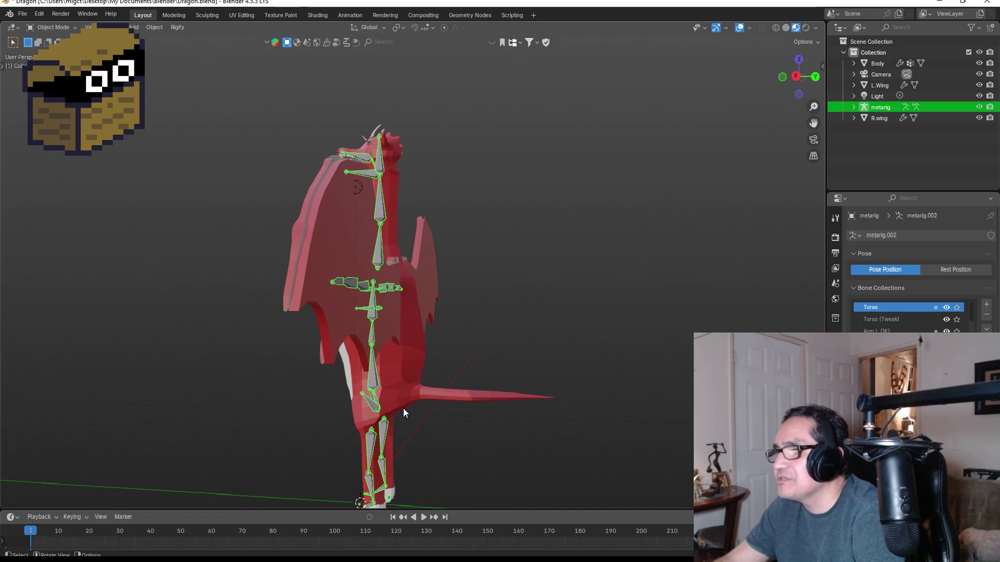
{"action": "key", "text": "Tab"}
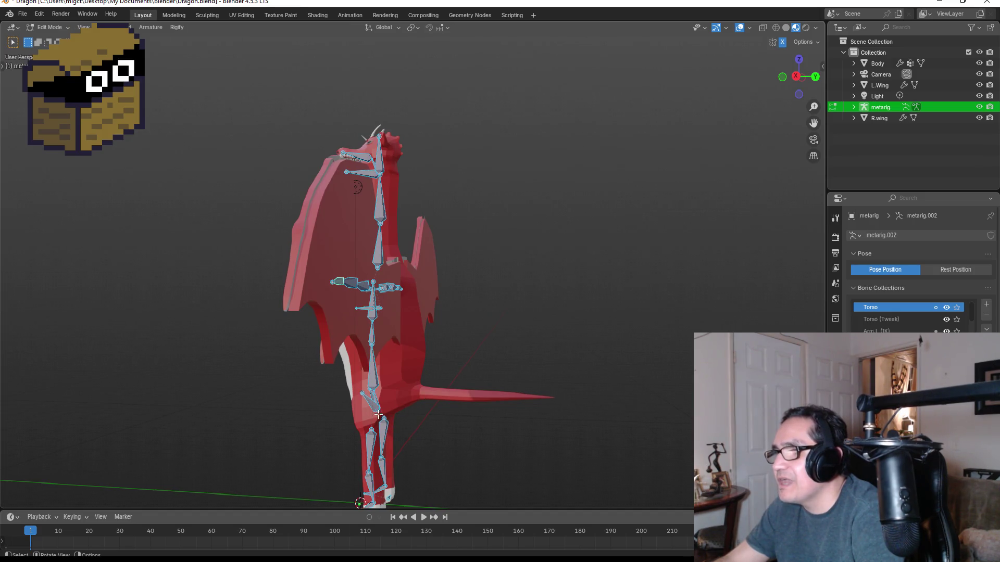
{"action": "left_click", "coordinate": [420, 405]}
{"action": "mouse_move", "coordinate": [397, 410]}
{"action": "middle_mouse_down"}
{"action": "mouse_move", "coordinate": [376, 411]}
{"action": "mouse_move", "coordinate": [392, 410]}
{"action": "mouse_move", "coordinate": [379, 417]}
{"action": "mouse_move", "coordinate": [390, 425]}
{"action": "mouse_move", "coordinate": [376, 415]}
{"action": "middle_mouse_up"}
- In right side view, extrude two bones from the tail base out toward the tail tip
{"action": "scroll", "coordinate": [384, 421], "scroll_direction": "up", "scroll_amount": 3}
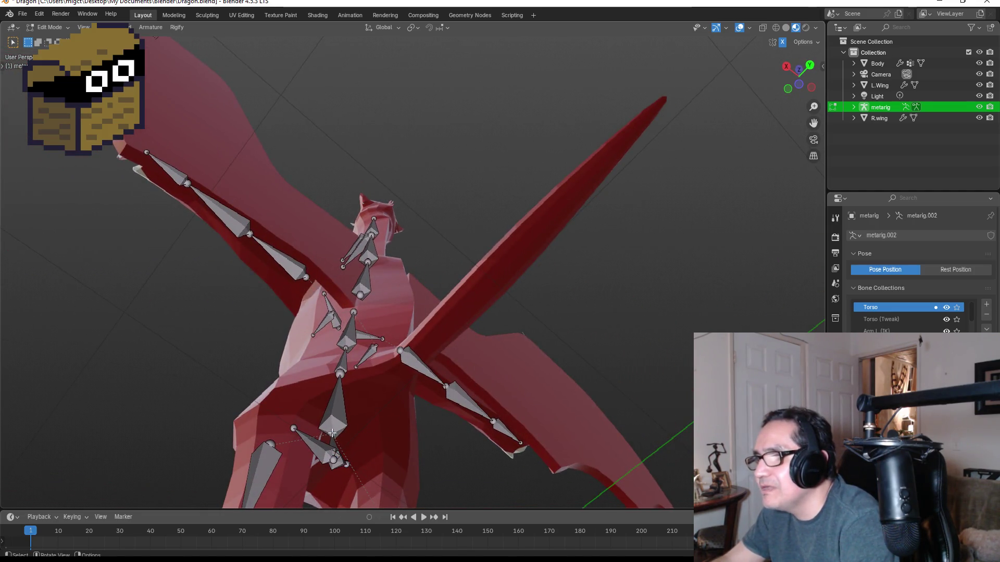
{"action": "key", "text": "KP_1"}
{"action": "key", "text": "KP_3"}
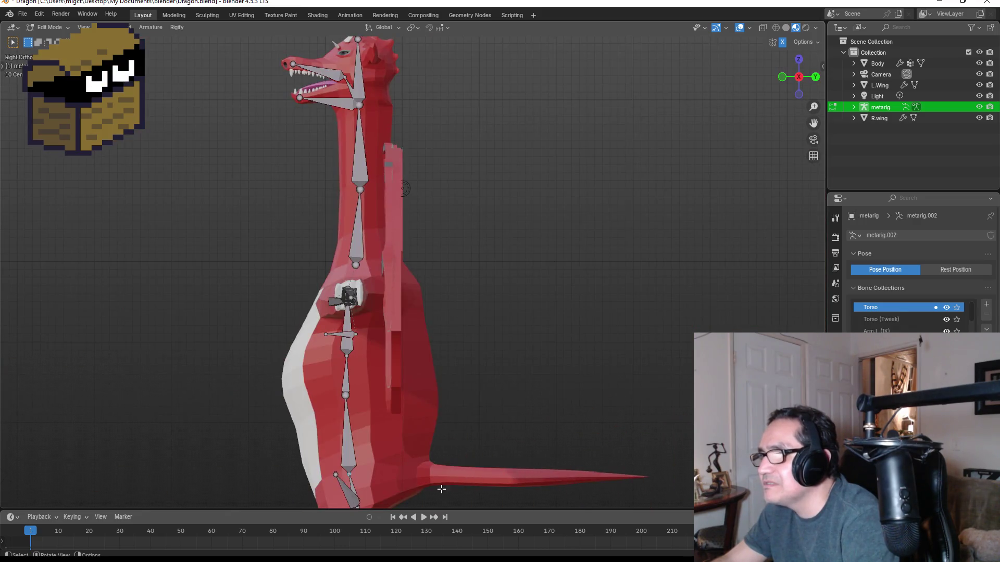
{"action": "key", "text": "e"}
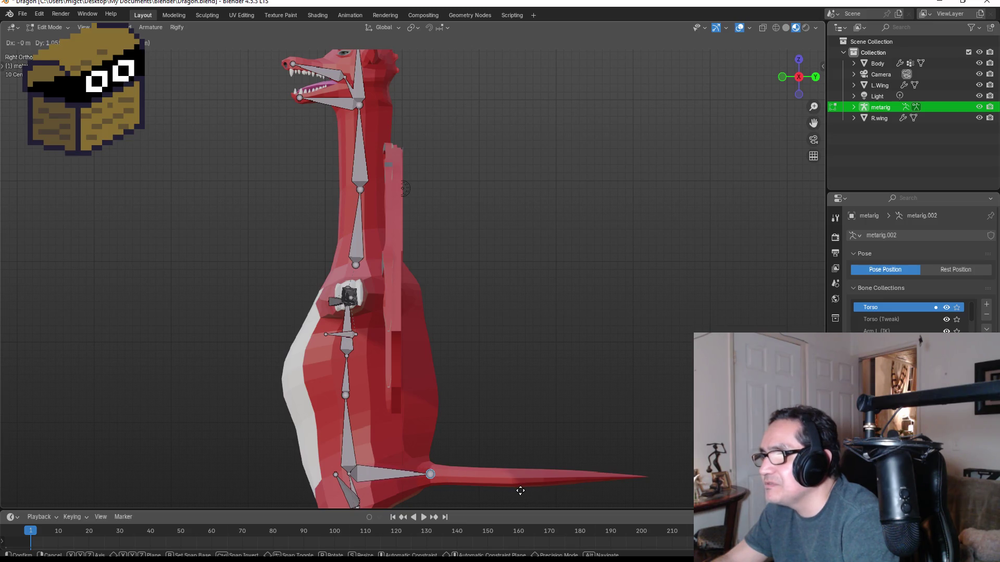
{"action": "left_click", "coordinate": [520, 489]}
{"action": "scroll", "coordinate": [508, 440], "scroll_direction": "down", "scroll_amount": 3}
{"action": "key", "text": "e"}
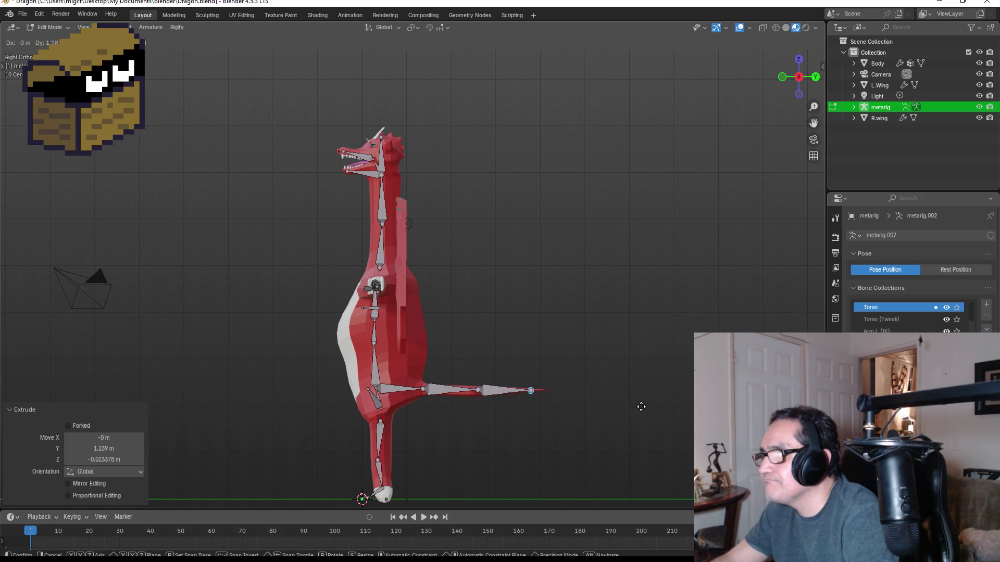
{"action": "left_click", "coordinate": [641, 406]}
{"action": "key", "text": "KP_1"}
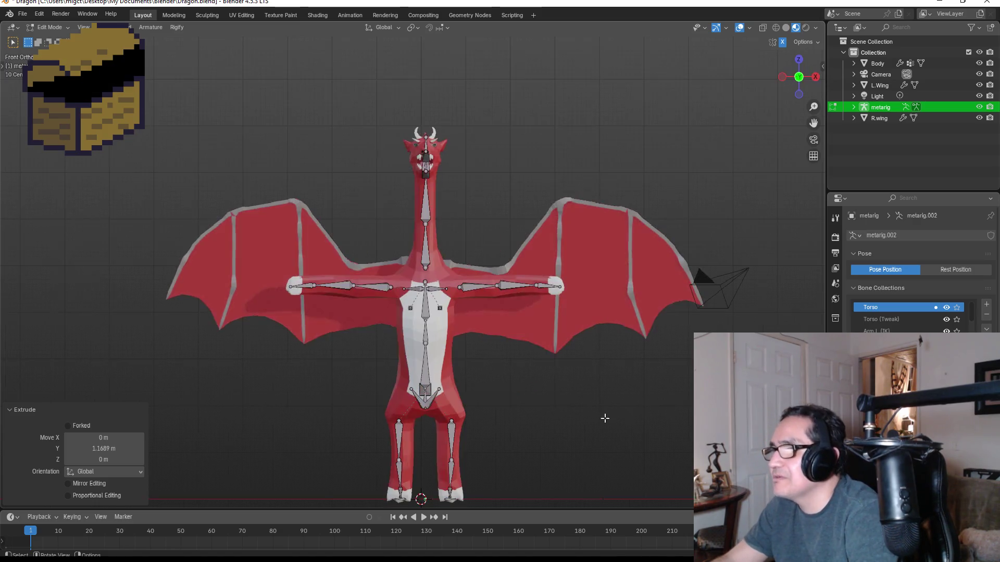
- Return to Object Mode and parent the Body mesh to the metarig with automatic weights
{"action": "middle_click_drag", "start_coordinate": [551, 420], "coordinate": [403, 412]}
{"action": "key", "text": "Escape"}
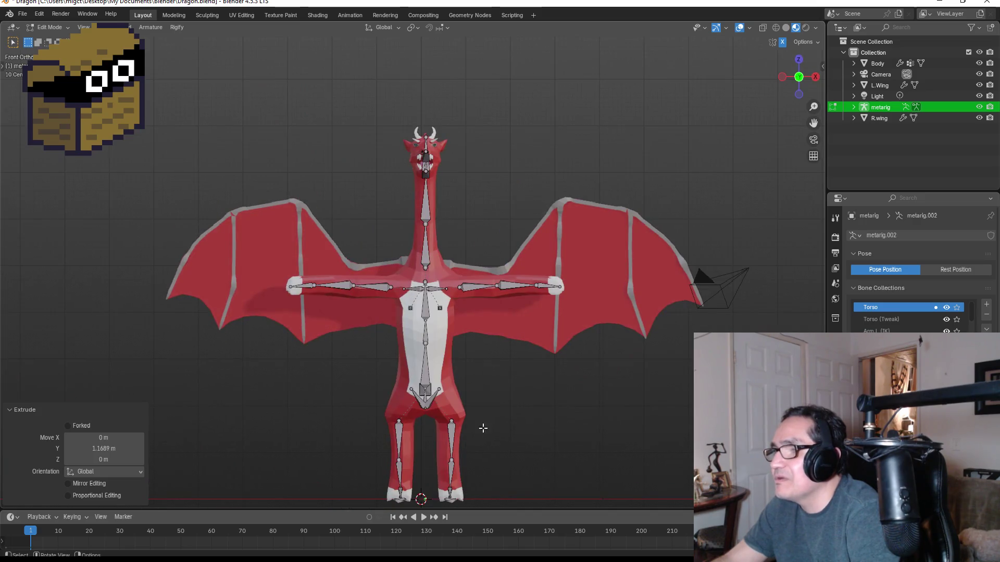
{"action": "key", "text": "Tab"}
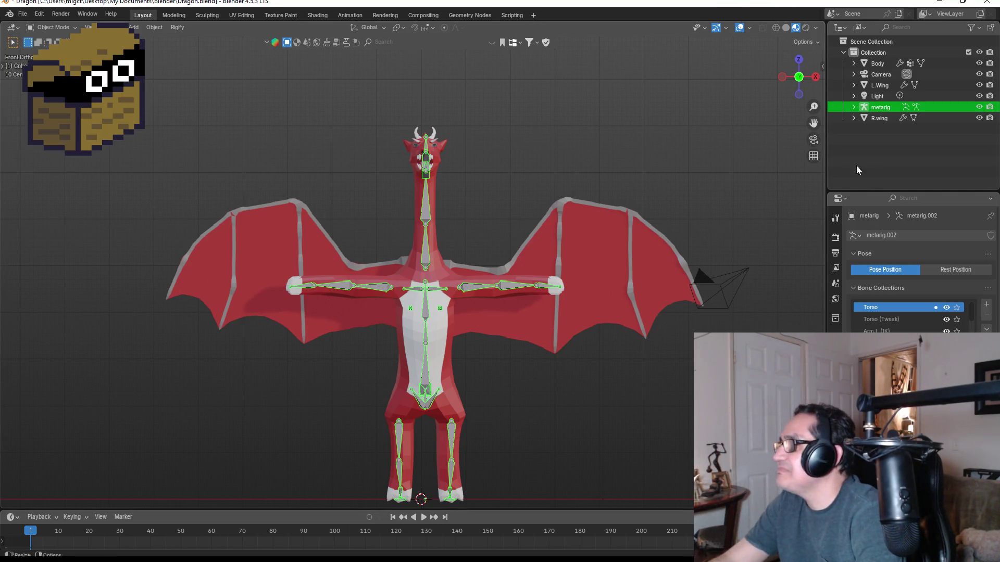
{"action": "left_click", "coordinate": [874, 67]}
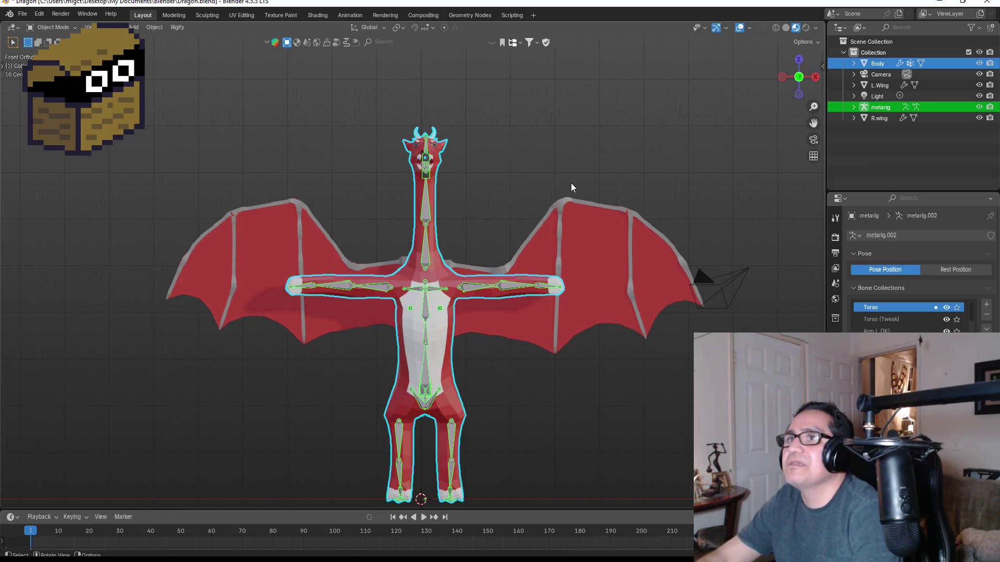
{"action": "key", "text": "Tab"}
{"action": "key", "text": "Tab"}
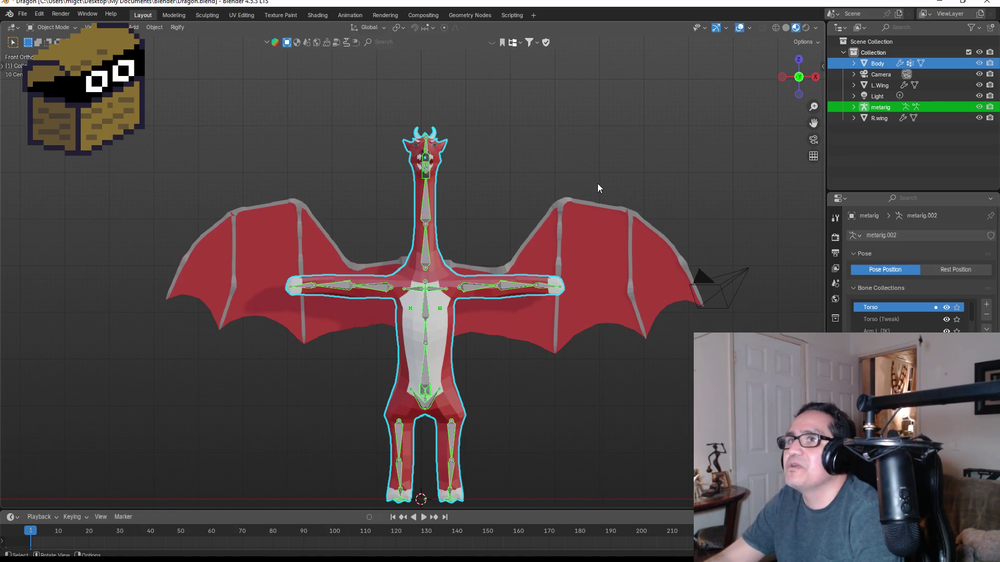
{"action": "key", "text": "ctrl+p"}
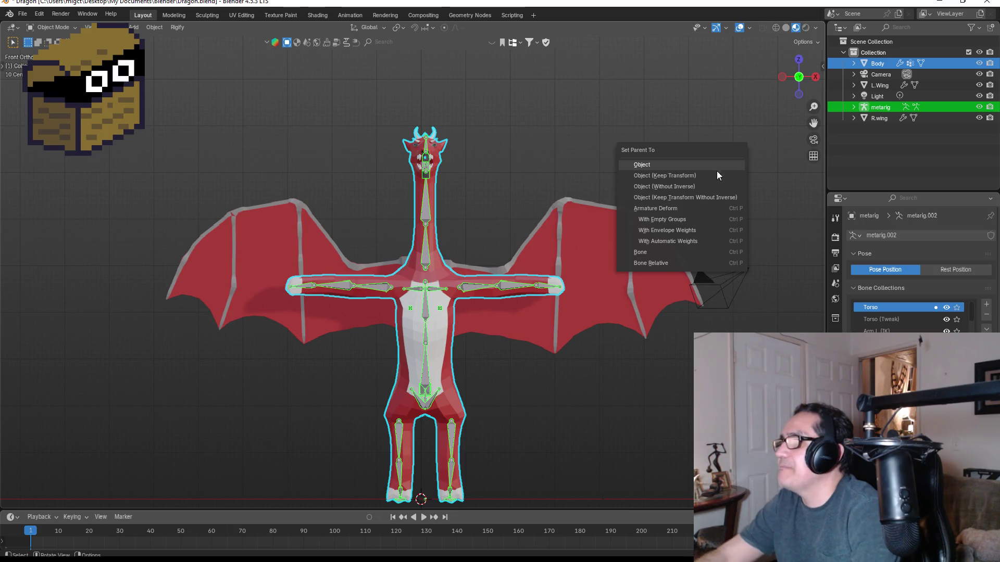
{"action": "left_click", "coordinate": [677, 241]}
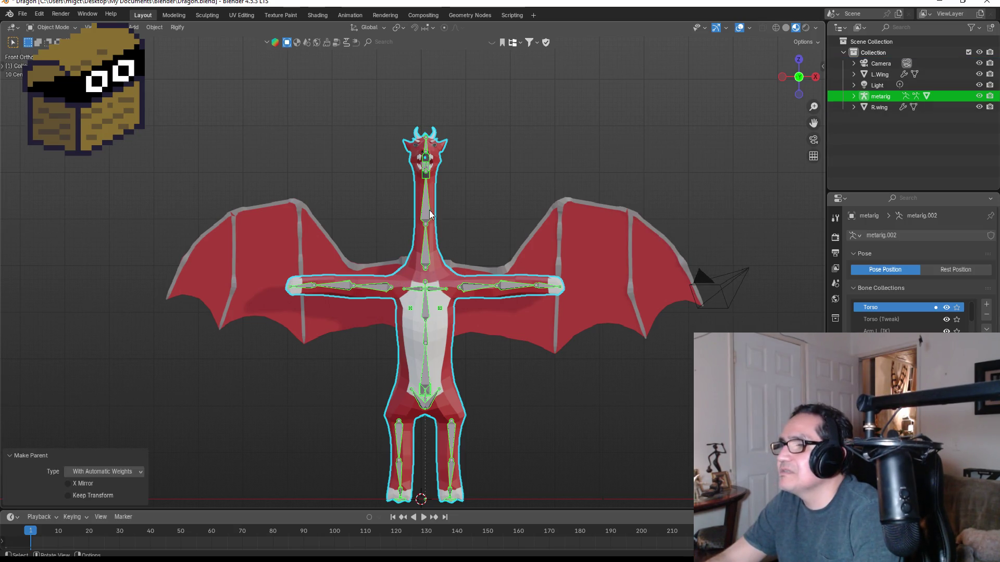
- Switch the metarig into Pose Mode
{"action": "scroll", "coordinate": [429, 213], "scroll_direction": "up", "scroll_amount": 2}
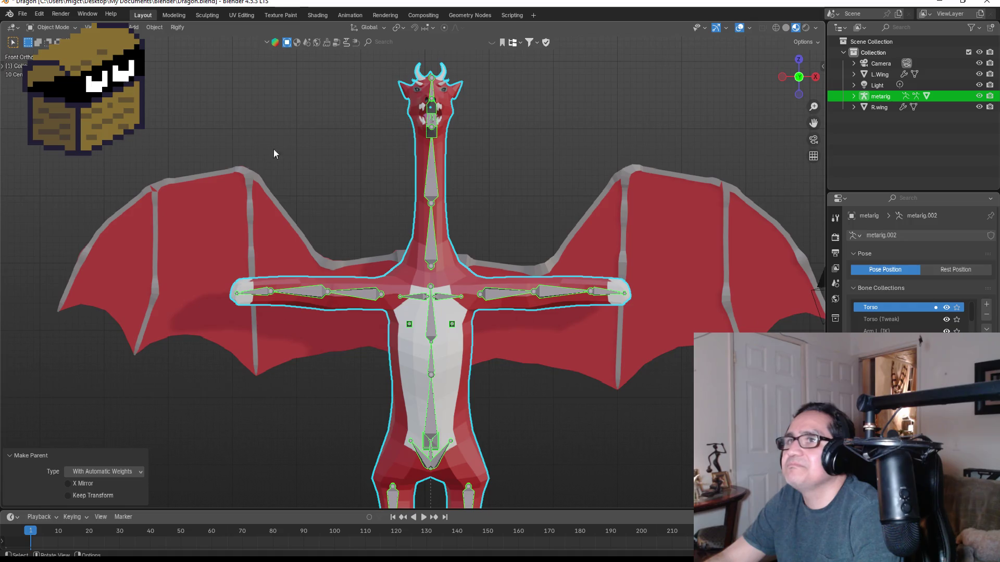
{"action": "left_click", "coordinate": [52, 27]}
{"action": "left_click", "coordinate": [50, 62]}
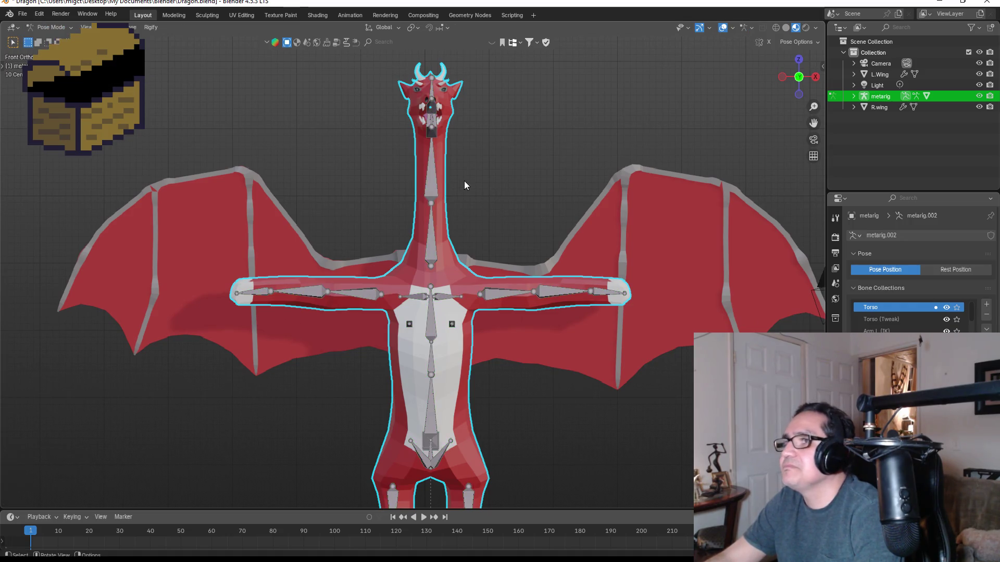
- Test-rotate the neck and upper-arm bones, cancelling each rotation
{"action": "key", "text": "r"}
{"action": "key", "text": "Escape"}
{"action": "left_click", "coordinate": [432, 228]}
{"action": "key", "text": "r"}
{"action": "key", "text": "Escape"}
{"action": "left_click", "coordinate": [488, 292]}
{"action": "key", "text": "r"}
{"action": "key", "text": "Escape"}
{"action": "key", "text": "r"}
{"action": "key", "text": "Escape"}
- Test-bend the chest and torso several times, including trackball rotation, cancelling each
{"action": "left_click", "coordinate": [431, 327]}
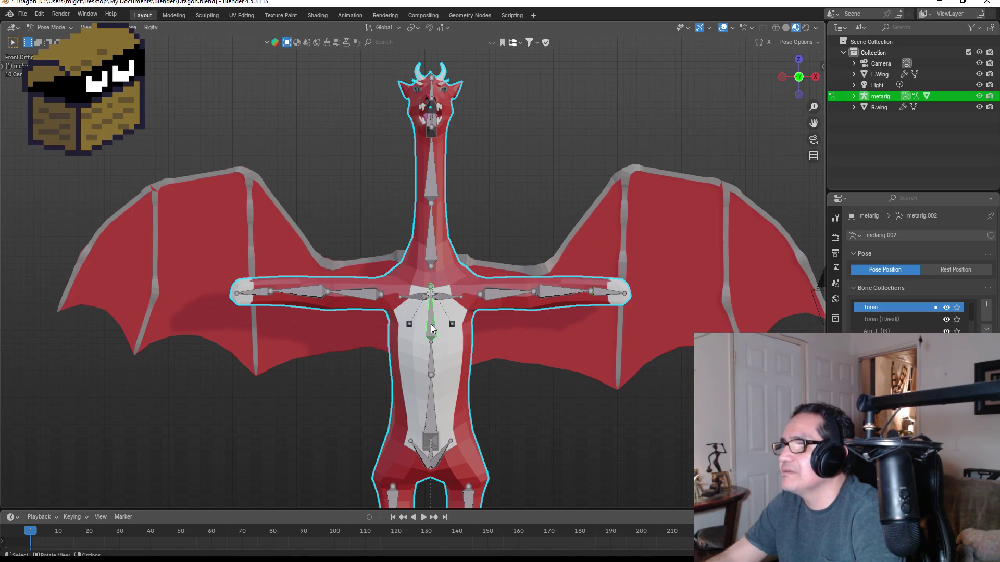
{"action": "key", "text": "r"}
{"action": "key", "text": "Escape"}
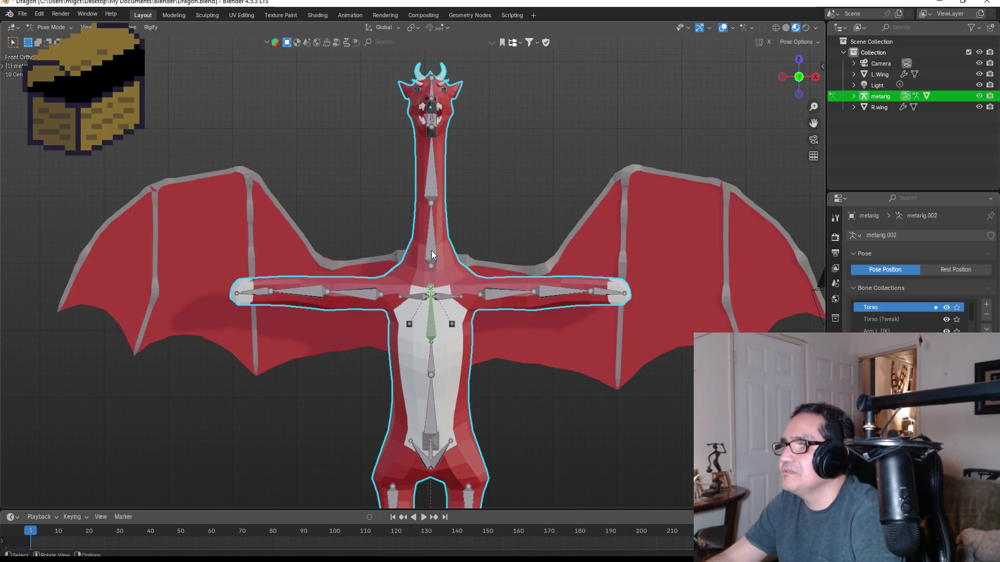
{"action": "key", "text": "r"}
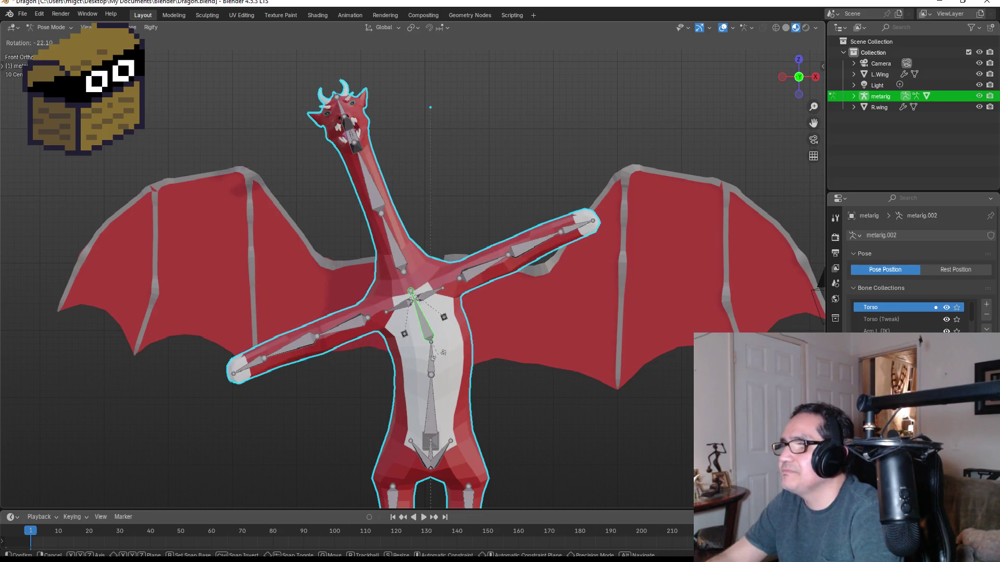
{"action": "key", "text": "Escape"}
{"action": "key", "text": "r"}
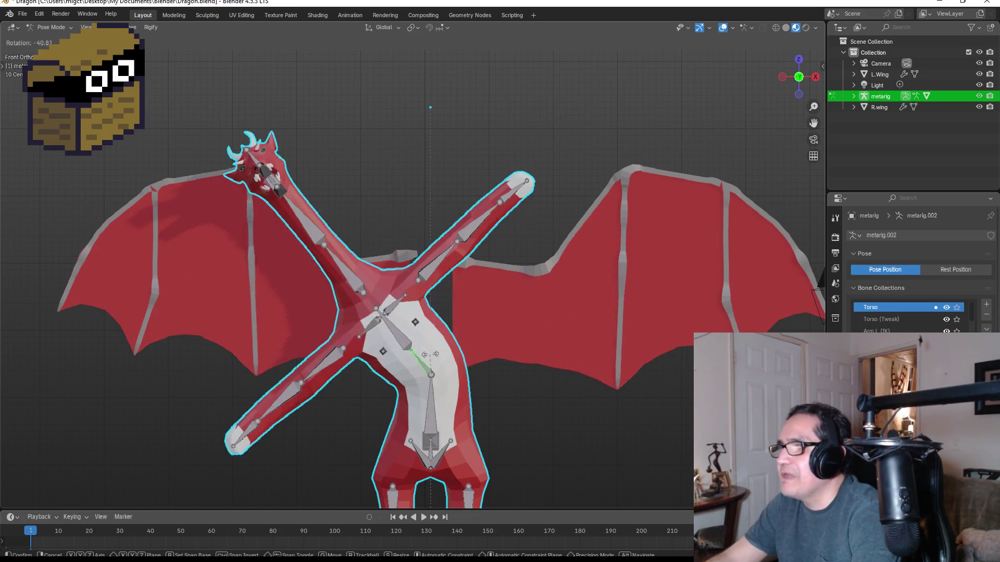
{"action": "key", "text": "Escape"}
{"action": "key", "text": "Escape"}
{"action": "key", "text": "r"}
{"action": "key", "text": "r"}
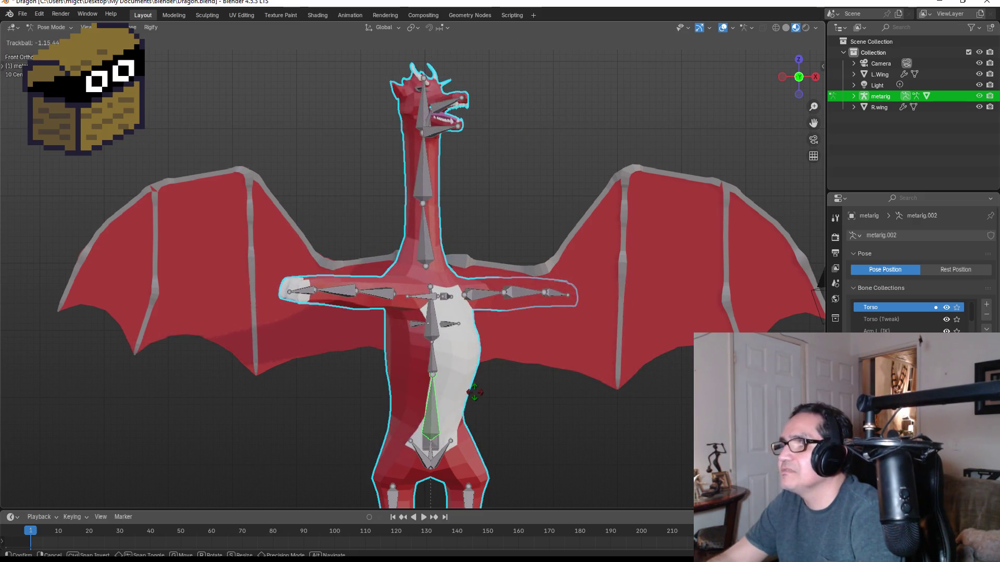
{"action": "key", "text": "Escape"}
{"action": "scroll", "coordinate": [488, 402], "scroll_direction": "down", "scroll_amount": 2}
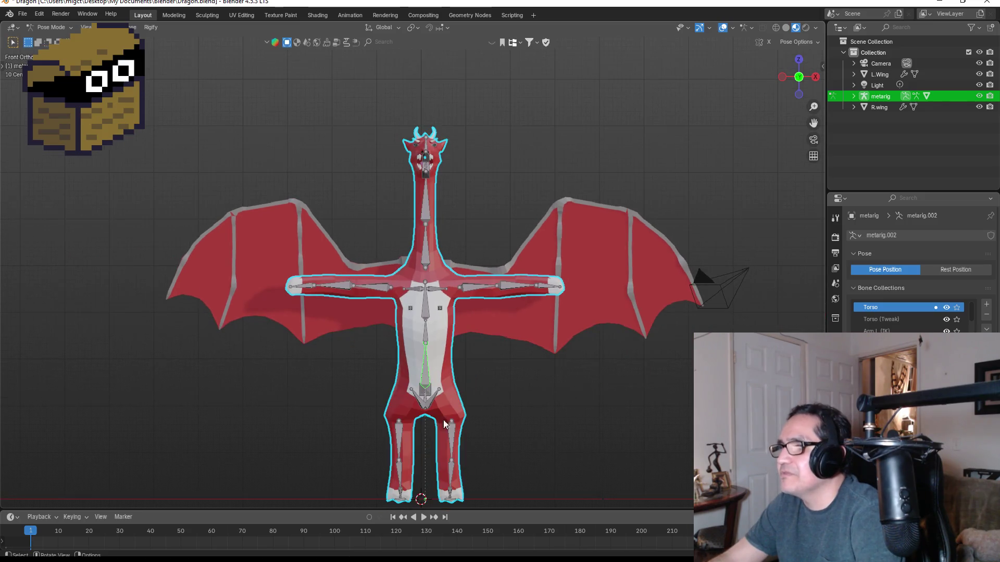
- Test-rotate both thigh and shin bones, leaving the legs in rest pose
{"action": "left_click", "coordinate": [449, 435]}
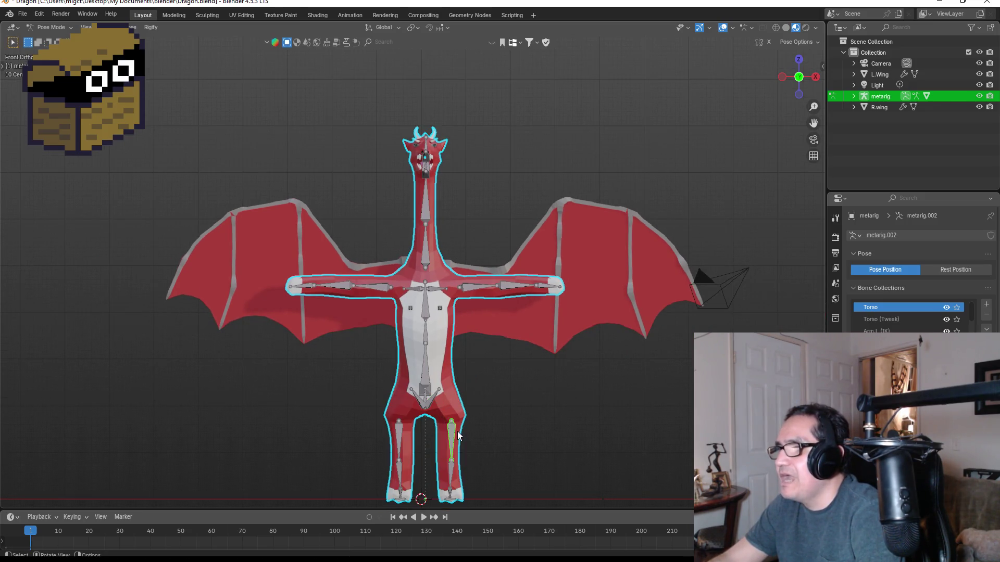
{"action": "key", "text": "r"}
{"action": "key", "text": "Escape"}
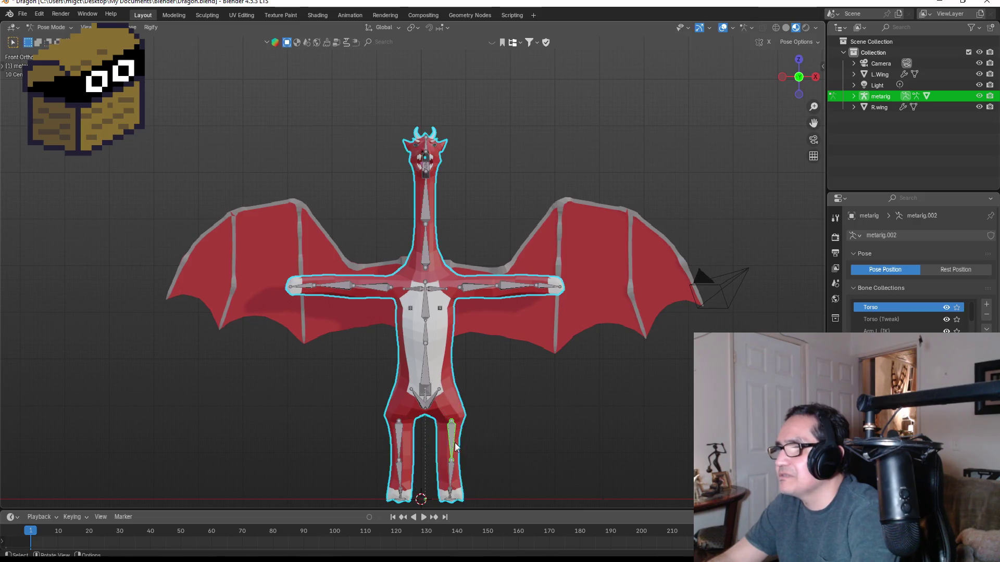
{"action": "left_click", "coordinate": [454, 471]}
{"action": "key", "text": "r"}
{"action": "key", "text": "Escape"}
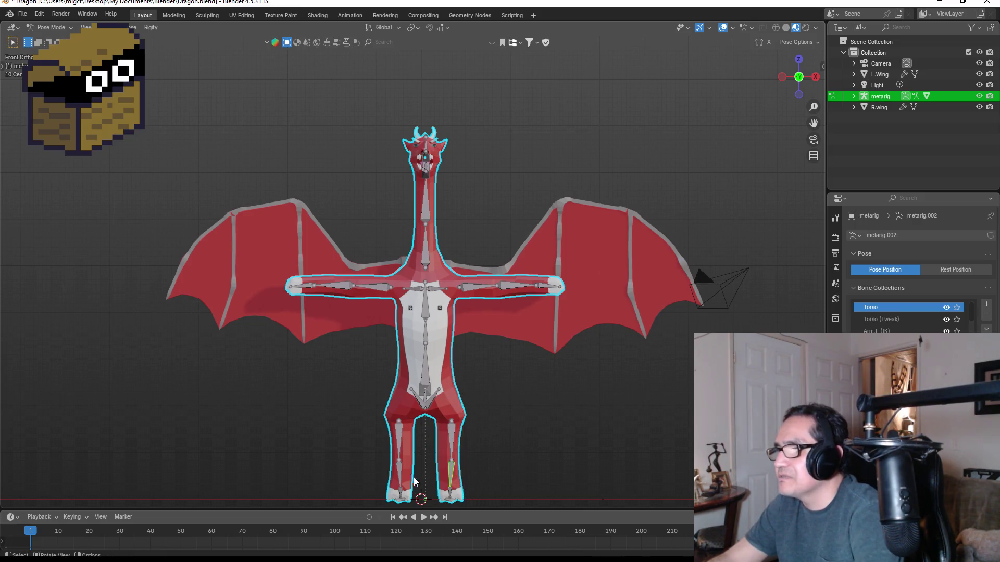
{"action": "left_click", "coordinate": [400, 475]}
{"action": "key", "text": "r"}
{"action": "key", "text": "Escape"}
{"action": "key", "text": "r"}
{"action": "key", "text": "Escape"}
- Swing the tail bone as a test, cancel it, and view the dragon from the front
{"action": "mouse_move", "coordinate": [505, 331]}
{"action": "middle_mouse_down"}
{"action": "mouse_move", "coordinate": [535, 319]}
{"action": "mouse_move", "coordinate": [388, 307]}
{"action": "mouse_move", "coordinate": [430, 395]}
{"action": "middle_mouse_up"}
{"action": "left_click", "coordinate": [437, 395]}
{"action": "key", "text": "r"}
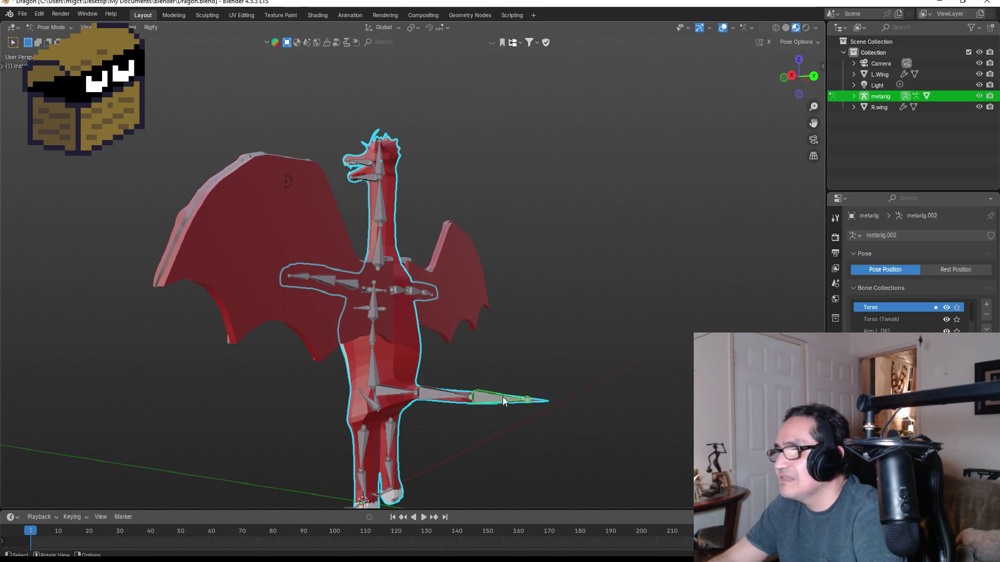
{"action": "key", "text": "Escape"}
{"action": "key", "text": "KP_1"}
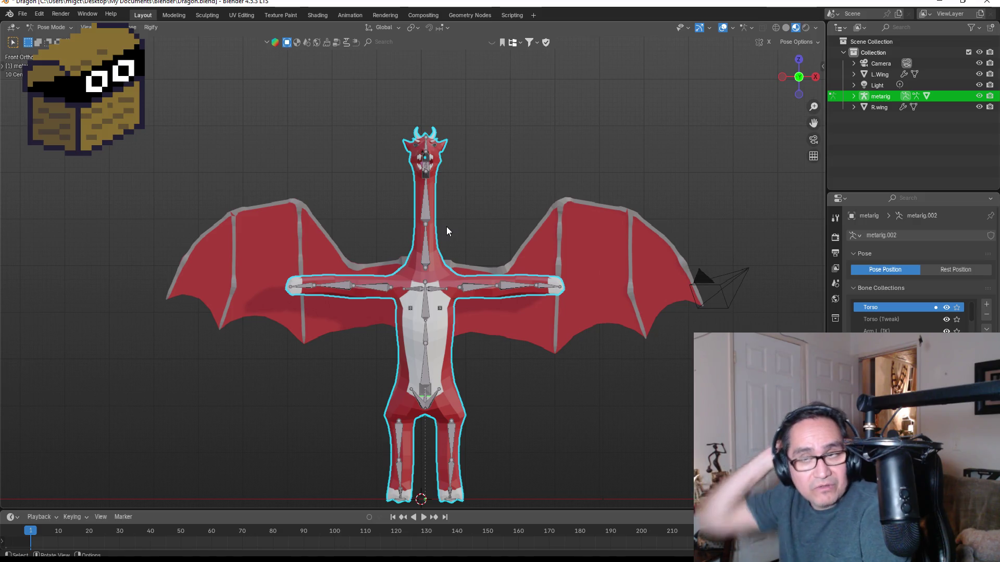
{"action": "scroll", "coordinate": [448, 245], "scroll_direction": "up", "scroll_amount": 2}
- Test-rotate the head, snout and lower-jaw bones, cancelling each rotation
{"action": "mouse_move", "coordinate": [483, 104]}
{"action": "middle_mouse_down"}
{"action": "mouse_move", "coordinate": [473, 130]}
{"action": "mouse_move", "coordinate": [368, 129]}
{"action": "middle_mouse_up"}
{"action": "left_click", "coordinate": [364, 106]}
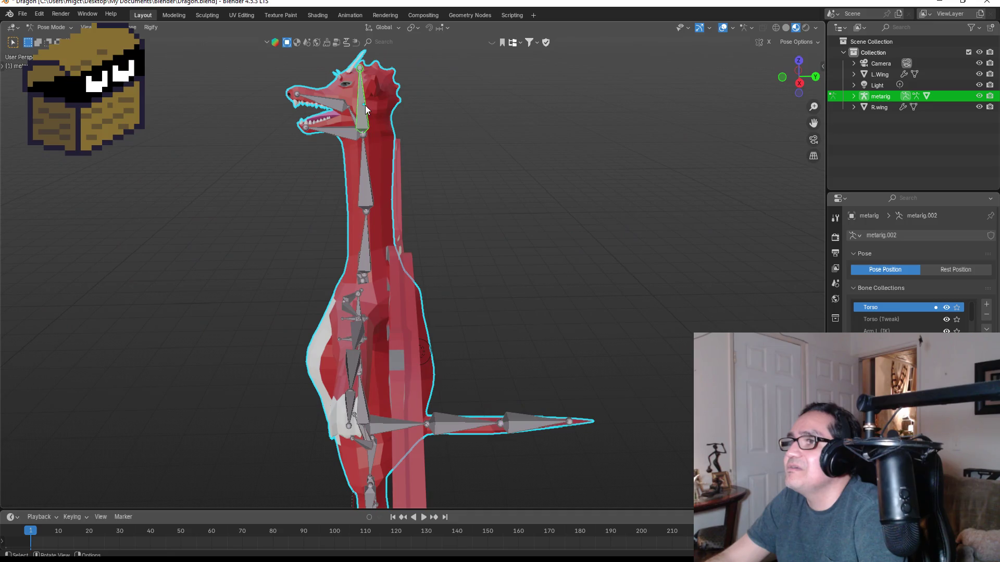
{"action": "key", "text": "r"}
{"action": "key", "text": "Escape"}
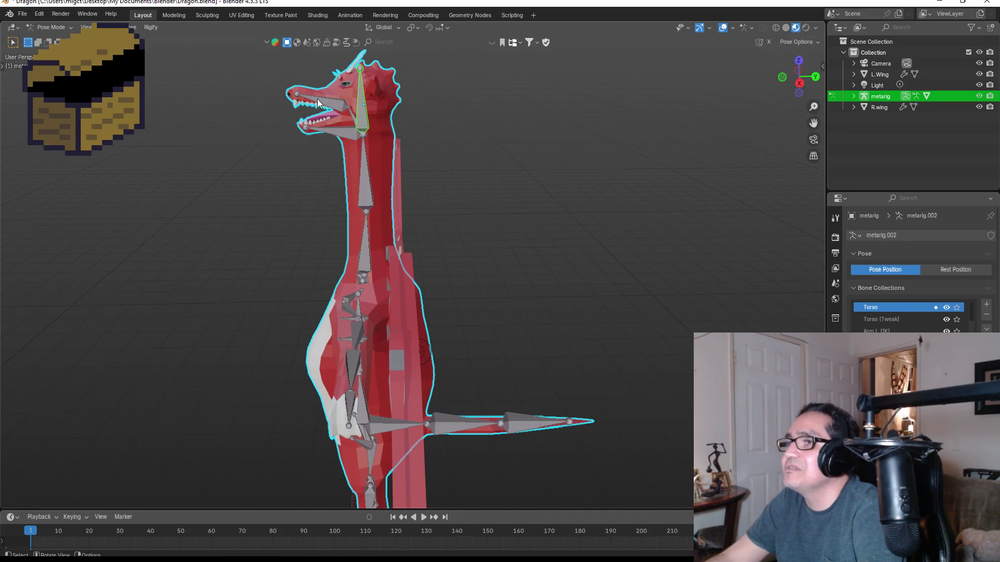
{"action": "left_click", "coordinate": [326, 103]}
{"action": "key", "text": "r"}
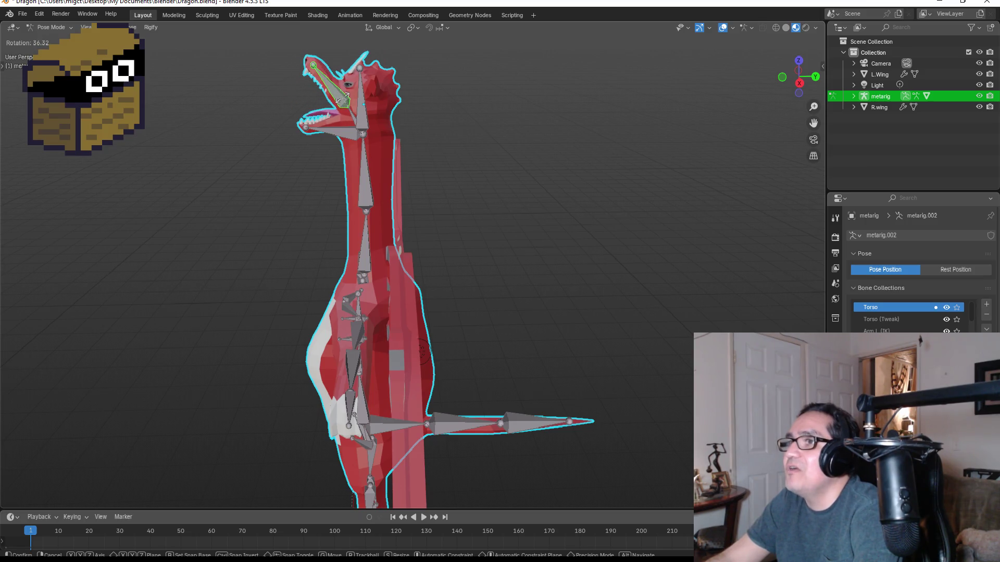
{"action": "key", "text": "Escape"}
{"action": "left_click", "coordinate": [336, 131]}
{"action": "key", "text": "r"}
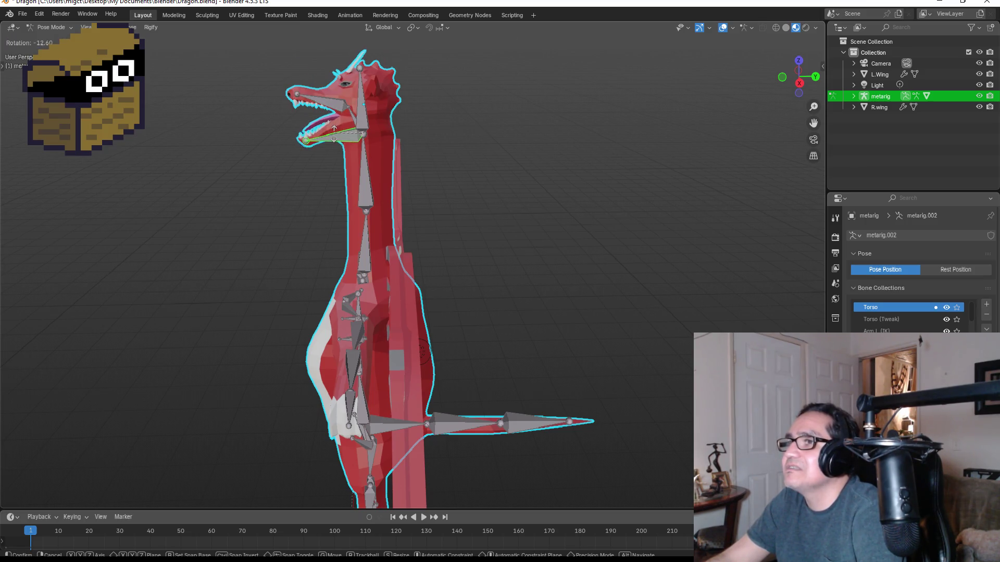
{"action": "key", "text": "Escape"}
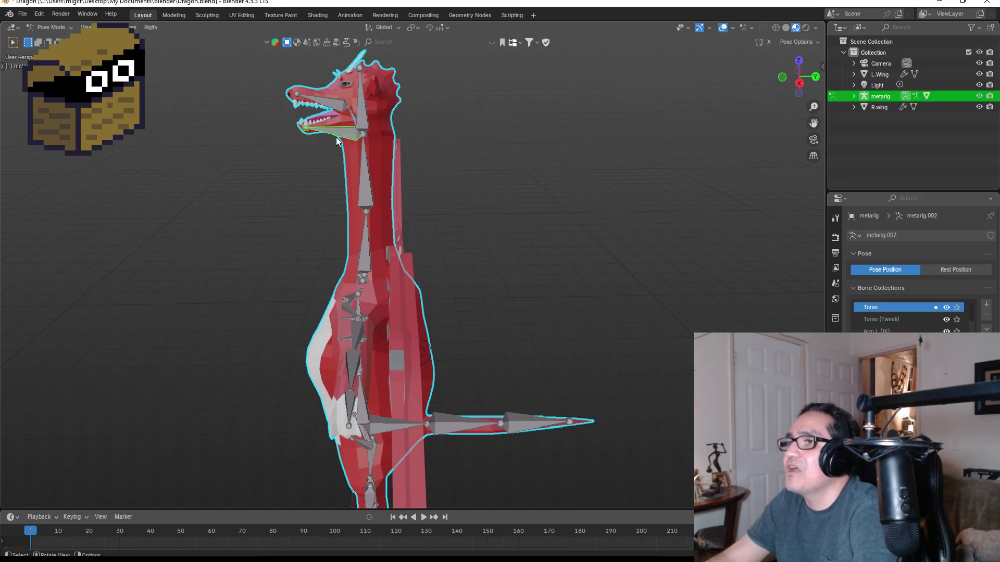
- Expand the metarig in the Outliner to show its children and return to Object Mode
{"action": "scroll", "coordinate": [318, 106], "scroll_direction": "up", "scroll_amount": 3}
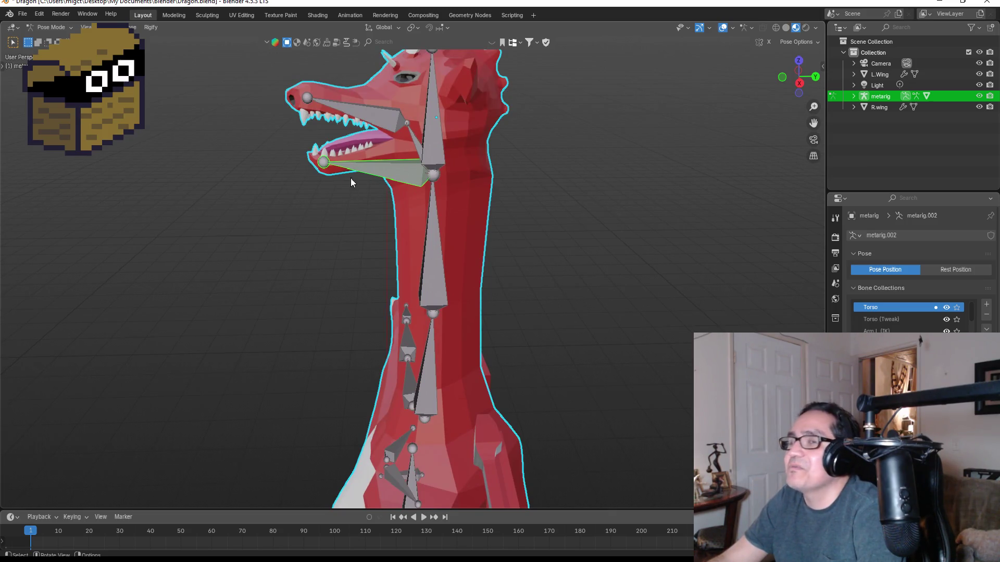
{"action": "left_click", "coordinate": [853, 97]}
{"action": "key", "text": "ctrl+Tab"}
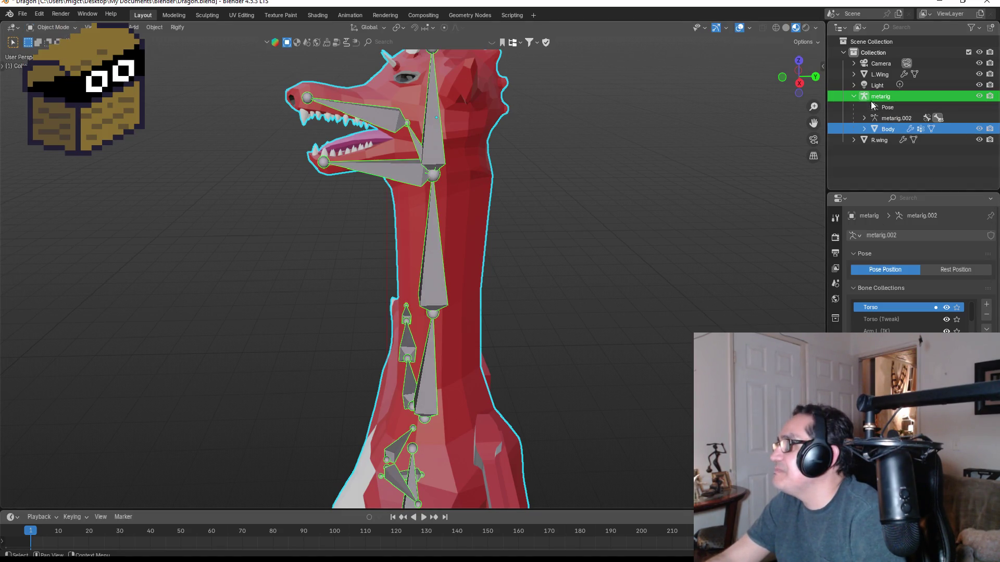
- Make the Body mesh active alongside the metarig and enter Weight Paint mode with Ctrl+Tab
{"action": "left_click", "coordinate": [861, 131], "text": "ctrl"}
{"action": "left_click", "coordinate": [50, 27]}
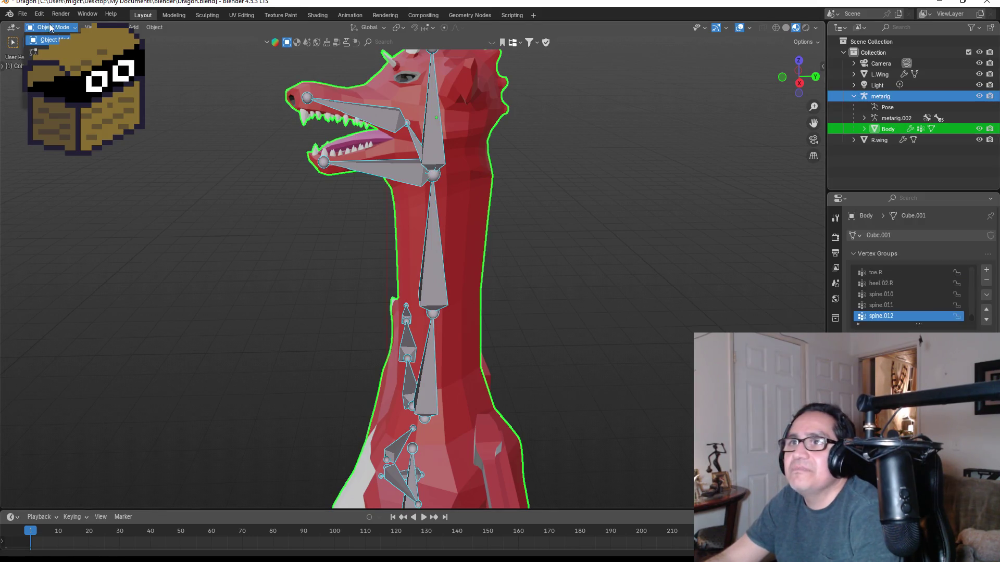
{"action": "left_click", "coordinate": [52, 85]}
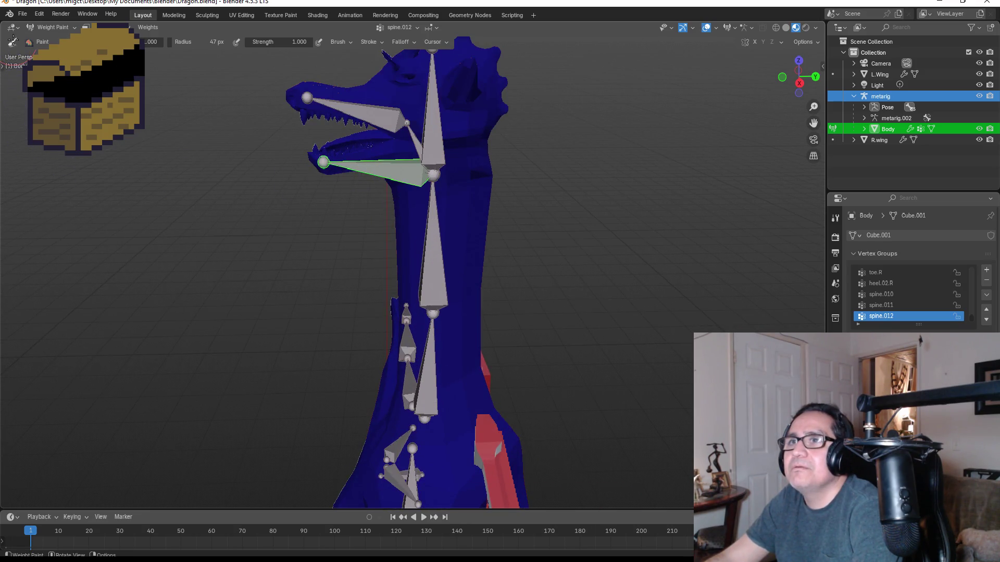
{"action": "left_click", "coordinate": [53, 28]}
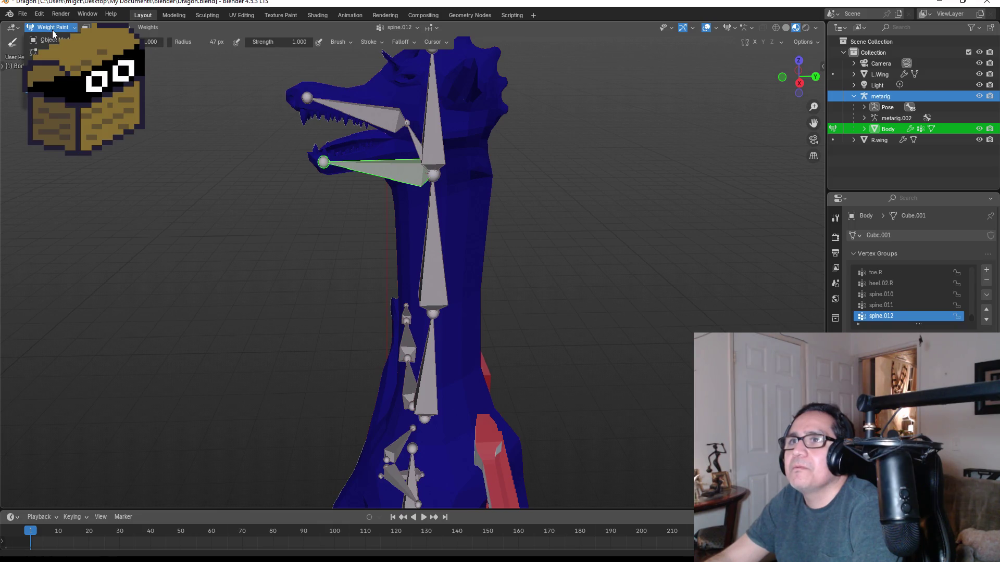
{"action": "left_click", "coordinate": [53, 40]}
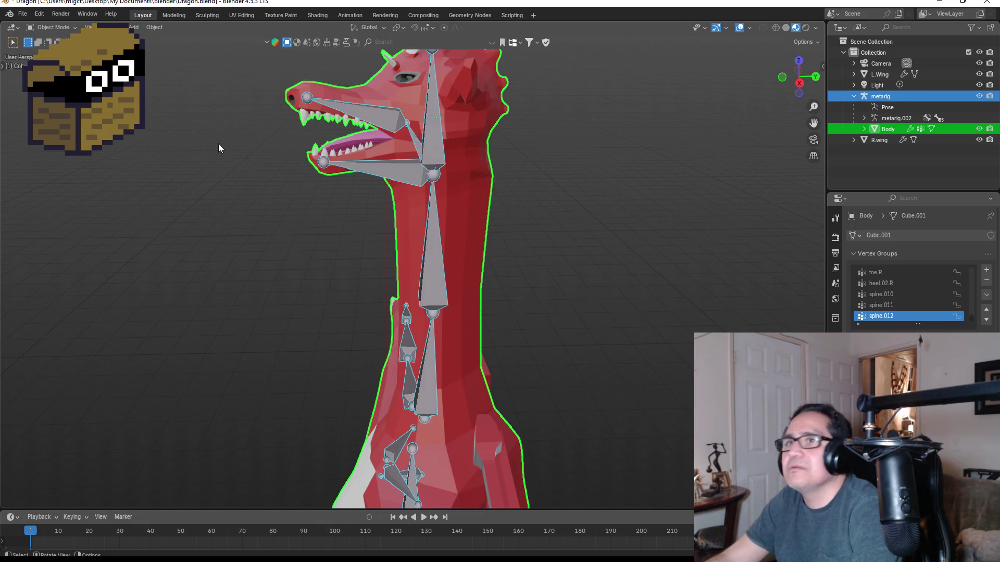
{"action": "key", "text": "Tab"}
{"action": "key", "text": "Tab"}
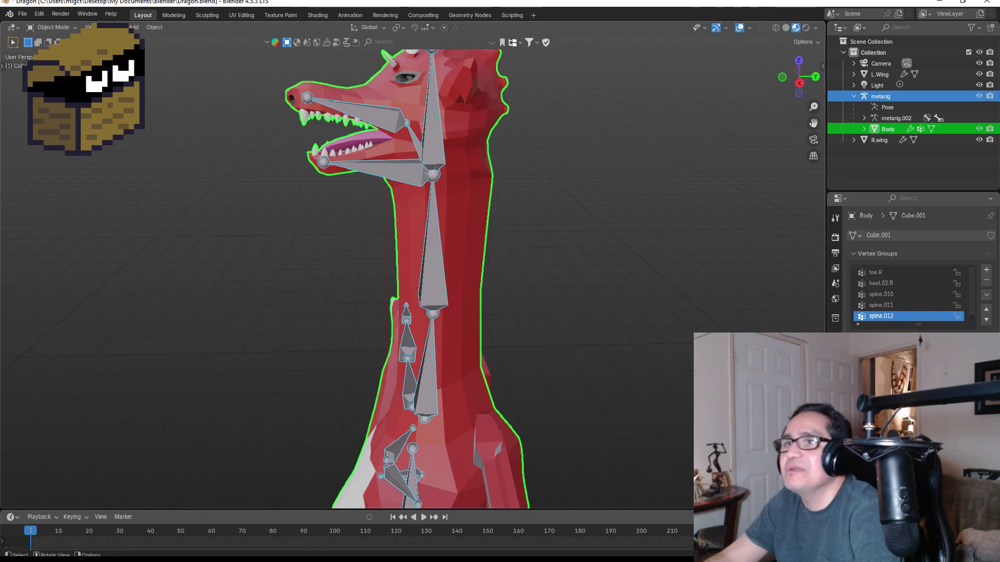
{"action": "left_click", "coordinate": [88, 15]}
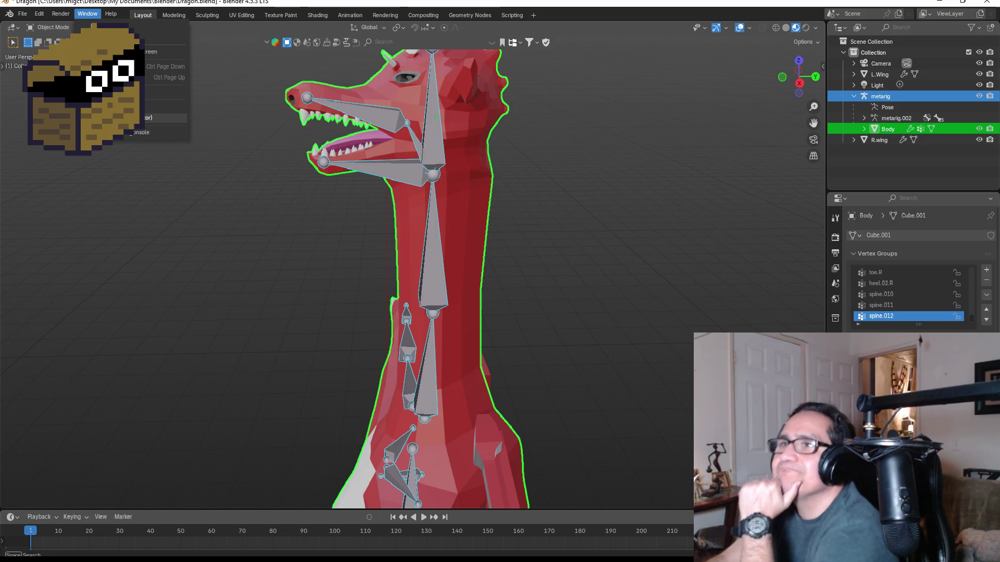
{"action": "left_click", "coordinate": [88, 27]}
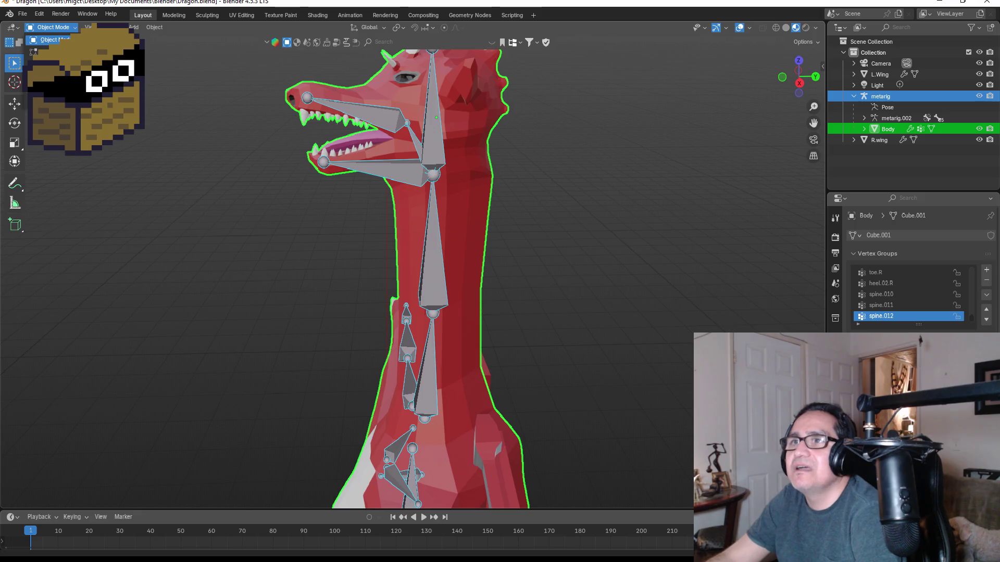
{"action": "key", "text": "ctrl+Tab"}
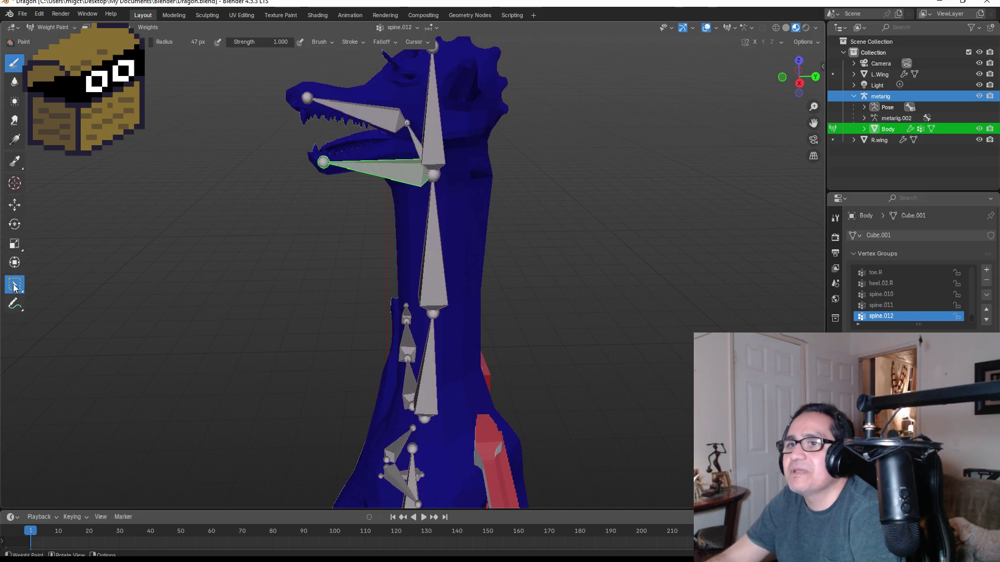
- Switch to the Select Box tool and pick the jaw bones to display their weights
{"action": "left_click", "coordinate": [15, 283]}
{"action": "left_click", "coordinate": [389, 172]}
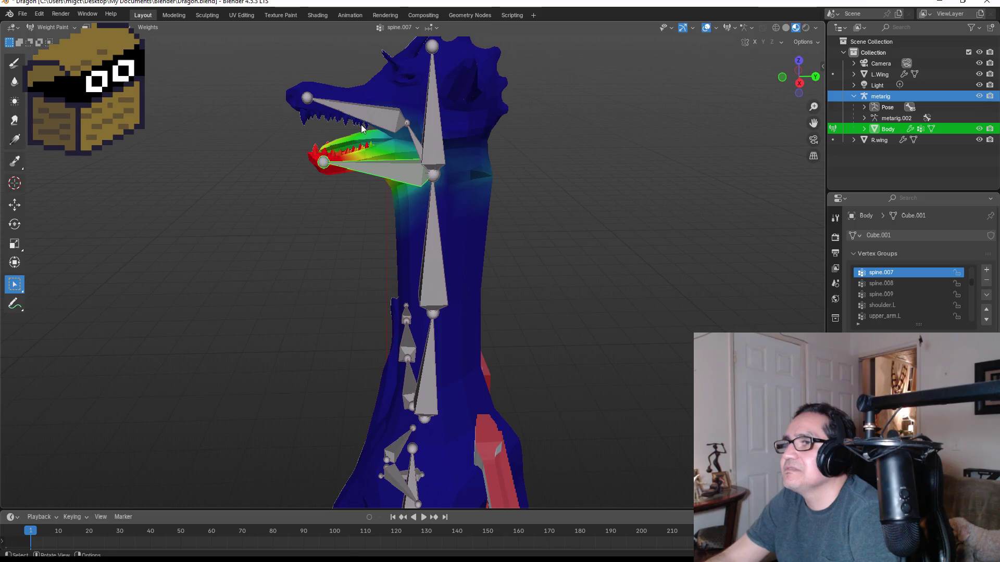
{"action": "left_click", "coordinate": [361, 115]}
{"action": "mouse_move", "coordinate": [361, 114]}
{"action": "middle_mouse_down"}
{"action": "mouse_move", "coordinate": [402, 111]}
{"action": "mouse_move", "coordinate": [407, 159]}
{"action": "mouse_move", "coordinate": [464, 148]}
{"action": "mouse_move", "coordinate": [391, 175]}
{"action": "mouse_move", "coordinate": [498, 146]}
{"action": "mouse_move", "coordinate": [483, 152]}
{"action": "middle_mouse_up"}
{"action": "left_click", "coordinate": [398, 170]}
- Test-rotate the jaw bone twice from the right side, undoing each rotation
{"action": "key", "text": "r"}
{"action": "left_click", "coordinate": [390, 190]}
{"action": "key", "text": "ctrl+z"}
{"action": "key", "text": "KP_3"}
{"action": "key", "text": "r"}
{"action": "left_click", "coordinate": [385, 167]}
{"action": "mouse_move", "coordinate": [513, 151]}
{"action": "middle_mouse_down"}
{"action": "mouse_move", "coordinate": [628, 157]}
{"action": "mouse_move", "coordinate": [553, 160]}
{"action": "middle_mouse_up"}
{"action": "key", "text": "ctrl+z"}
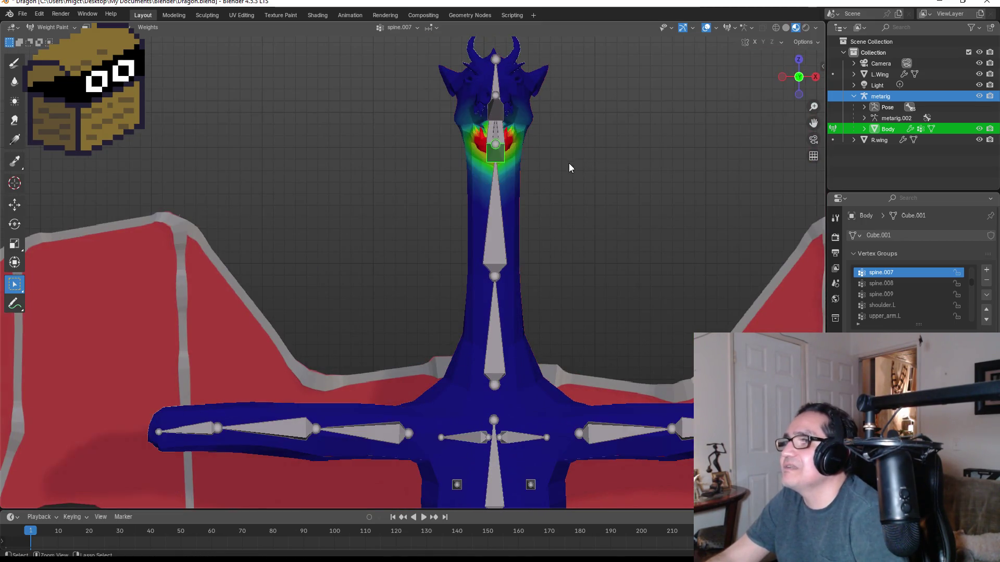
{"action": "key", "text": "KP_3"}
- Pick the jaw bone for spine.008 weights, then the head bone to show spine.006
{"action": "left_click", "coordinate": [402, 125], "text": "ctrl"}
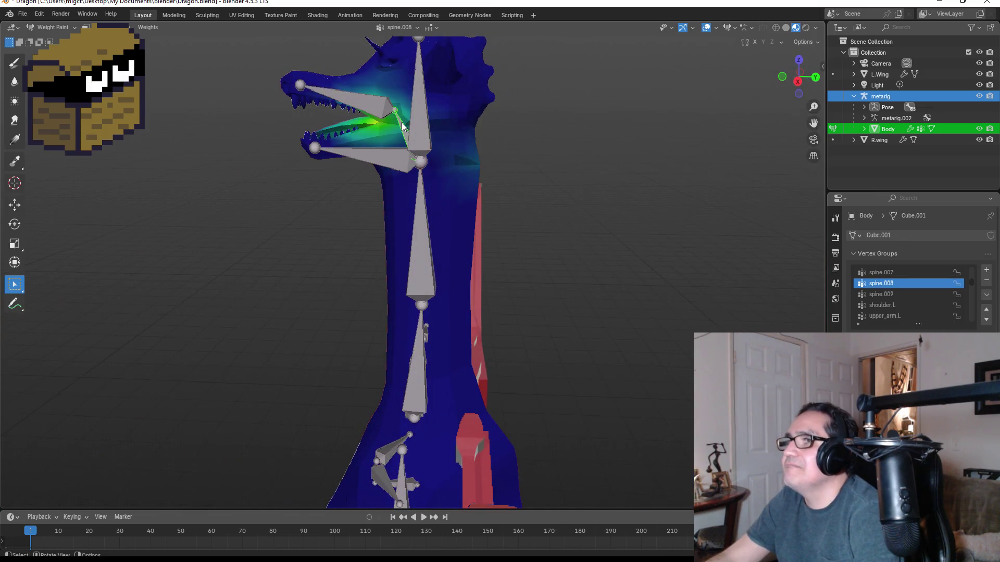
{"action": "key", "text": "r"}
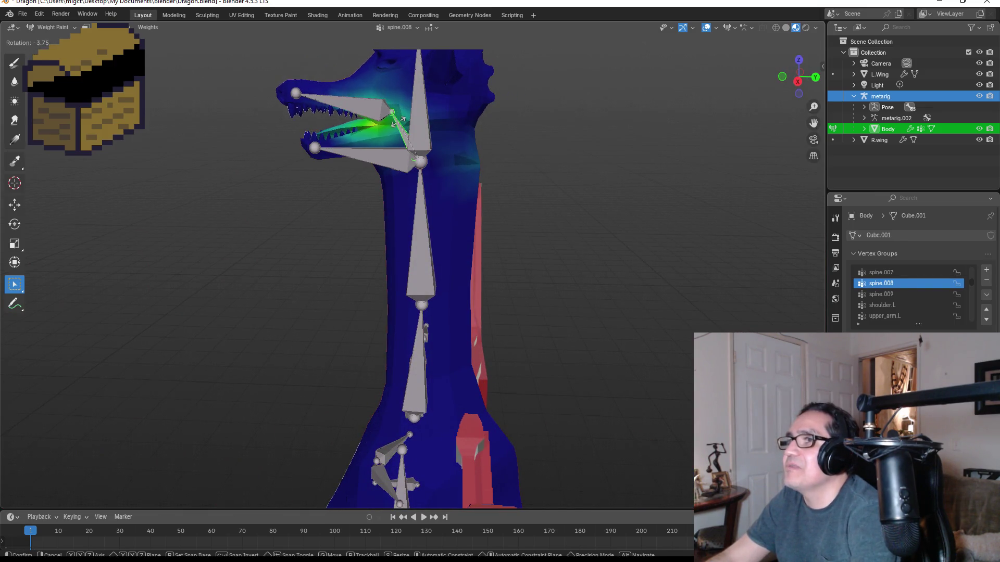
{"action": "key", "text": "Escape"}
{"action": "left_click", "coordinate": [423, 107], "text": "ctrl"}
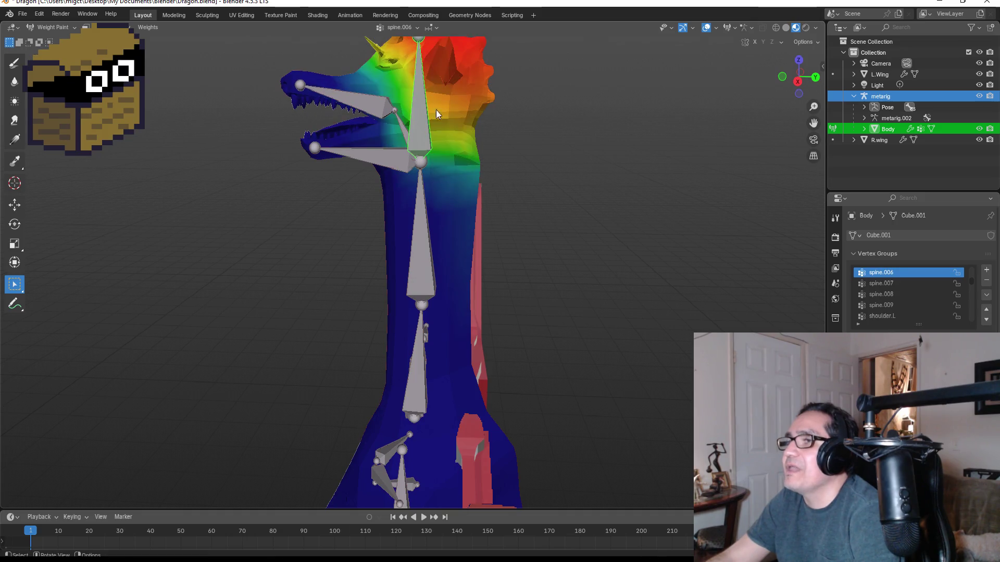
{"action": "mouse_move", "coordinate": [430, 129]}
{"action": "middle_mouse_down"}
{"action": "mouse_move", "coordinate": [461, 125]}
{"action": "mouse_move", "coordinate": [489, 187]}
{"action": "mouse_move", "coordinate": [433, 176]}
{"action": "middle_mouse_up"}
{"action": "scroll", "coordinate": [420, 174], "scroll_direction": "up", "scroll_amount": 2}
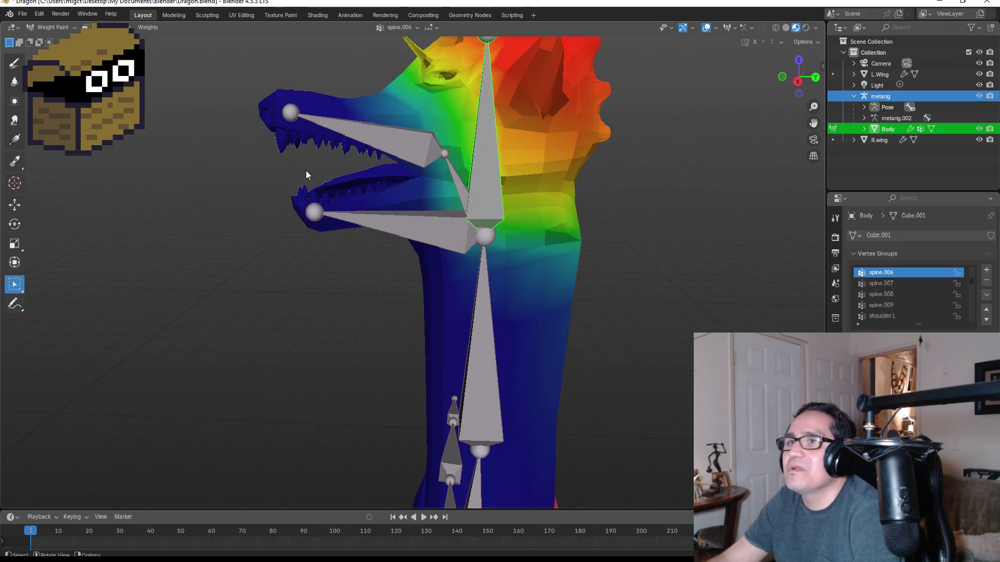
- With the Draw brush, paint spine.006 weight over the snout, lower jaw, teeth and inner upper jaw
{"action": "left_click", "coordinate": [12, 66]}
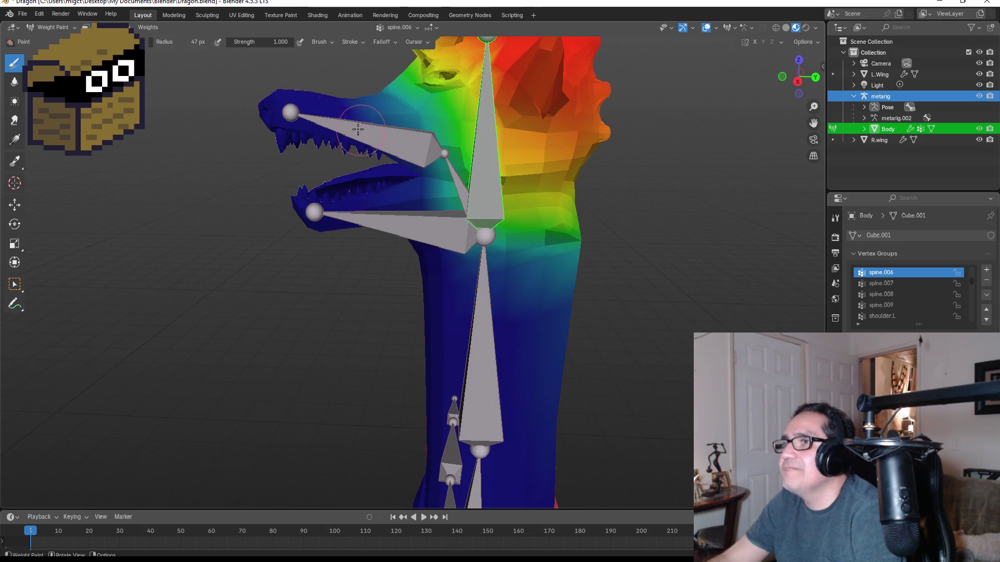
{"action": "mouse_move", "coordinate": [362, 126]}
{"action": "left_mouse_down"}
{"action": "mouse_move", "coordinate": [280, 110]}
{"action": "mouse_move", "coordinate": [295, 108]}
{"action": "mouse_move", "coordinate": [269, 107]}
{"action": "mouse_move", "coordinate": [266, 118]}
{"action": "mouse_move", "coordinate": [295, 140]}
{"action": "mouse_move", "coordinate": [362, 148]}
{"action": "left_mouse_up"}
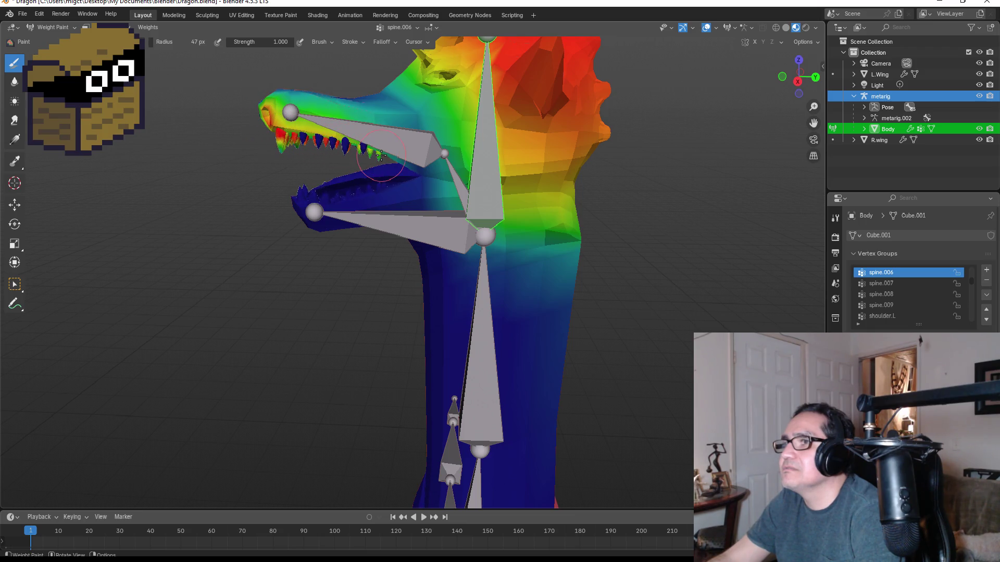
{"action": "mouse_move", "coordinate": [410, 196]}
{"action": "left_mouse_down"}
{"action": "mouse_move", "coordinate": [305, 209]}
{"action": "mouse_move", "coordinate": [354, 211]}
{"action": "left_mouse_up"}
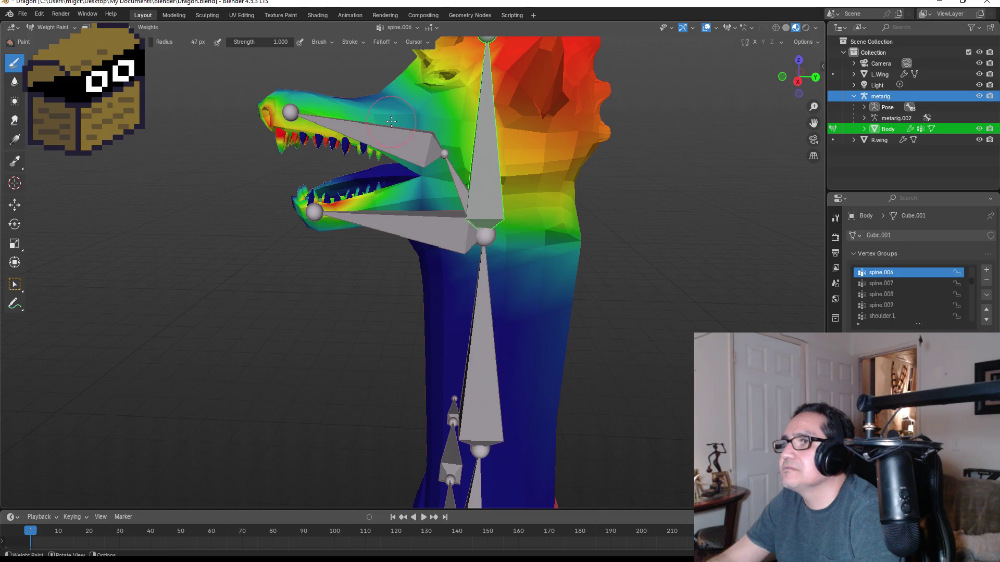
{"action": "left_click_drag", "start_coordinate": [370, 110], "coordinate": [336, 108]}
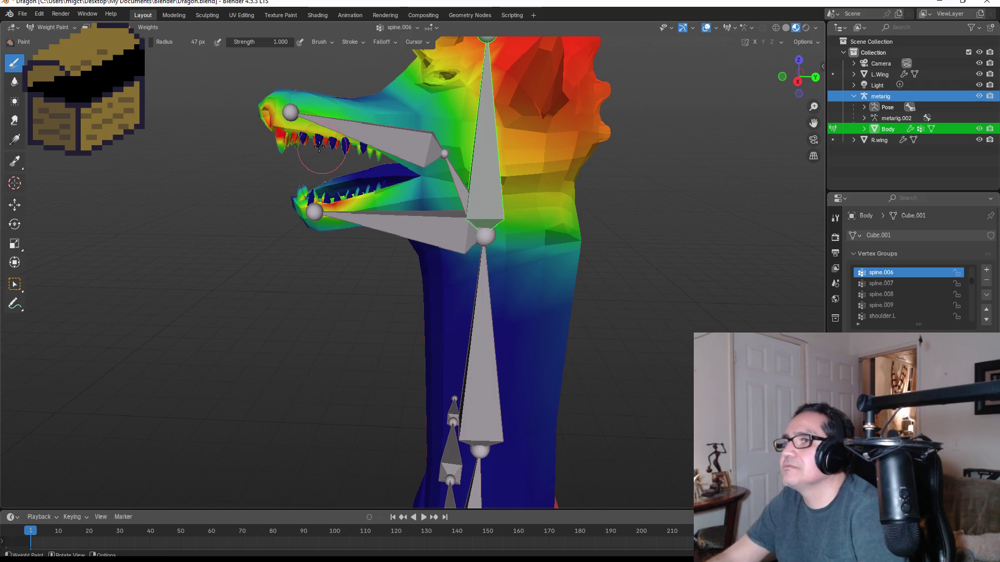
{"action": "scroll", "coordinate": [303, 134], "scroll_direction": "up", "scroll_amount": 2}
{"action": "mouse_move", "coordinate": [320, 147]}
{"action": "middle_mouse_down"}
{"action": "mouse_move", "coordinate": [304, 134]}
{"action": "mouse_move", "coordinate": [531, 136]}
{"action": "middle_mouse_up"}
{"action": "left_click_drag", "start_coordinate": [599, 107], "coordinate": [535, 91]}
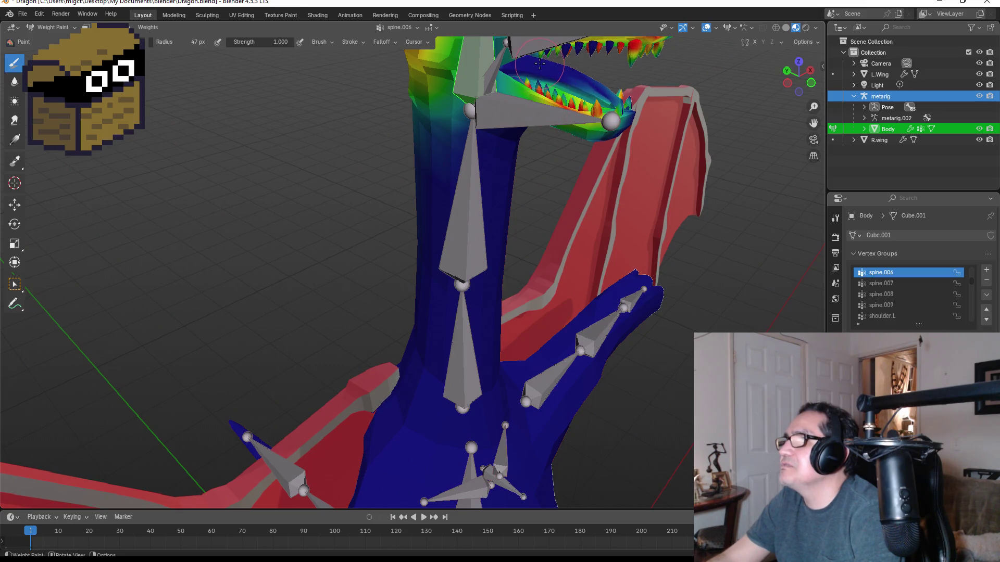
{"action": "mouse_move", "coordinate": [535, 58]}
{"action": "left_mouse_down"}
{"action": "mouse_move", "coordinate": [594, 52]}
{"action": "mouse_move", "coordinate": [630, 62]}
{"action": "mouse_move", "coordinate": [558, 48]}
{"action": "left_mouse_up"}
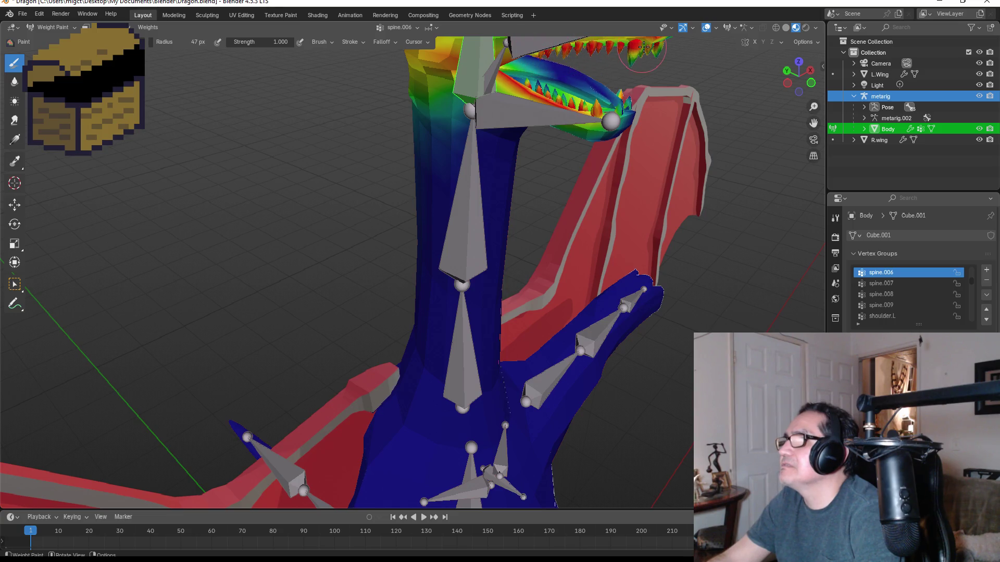